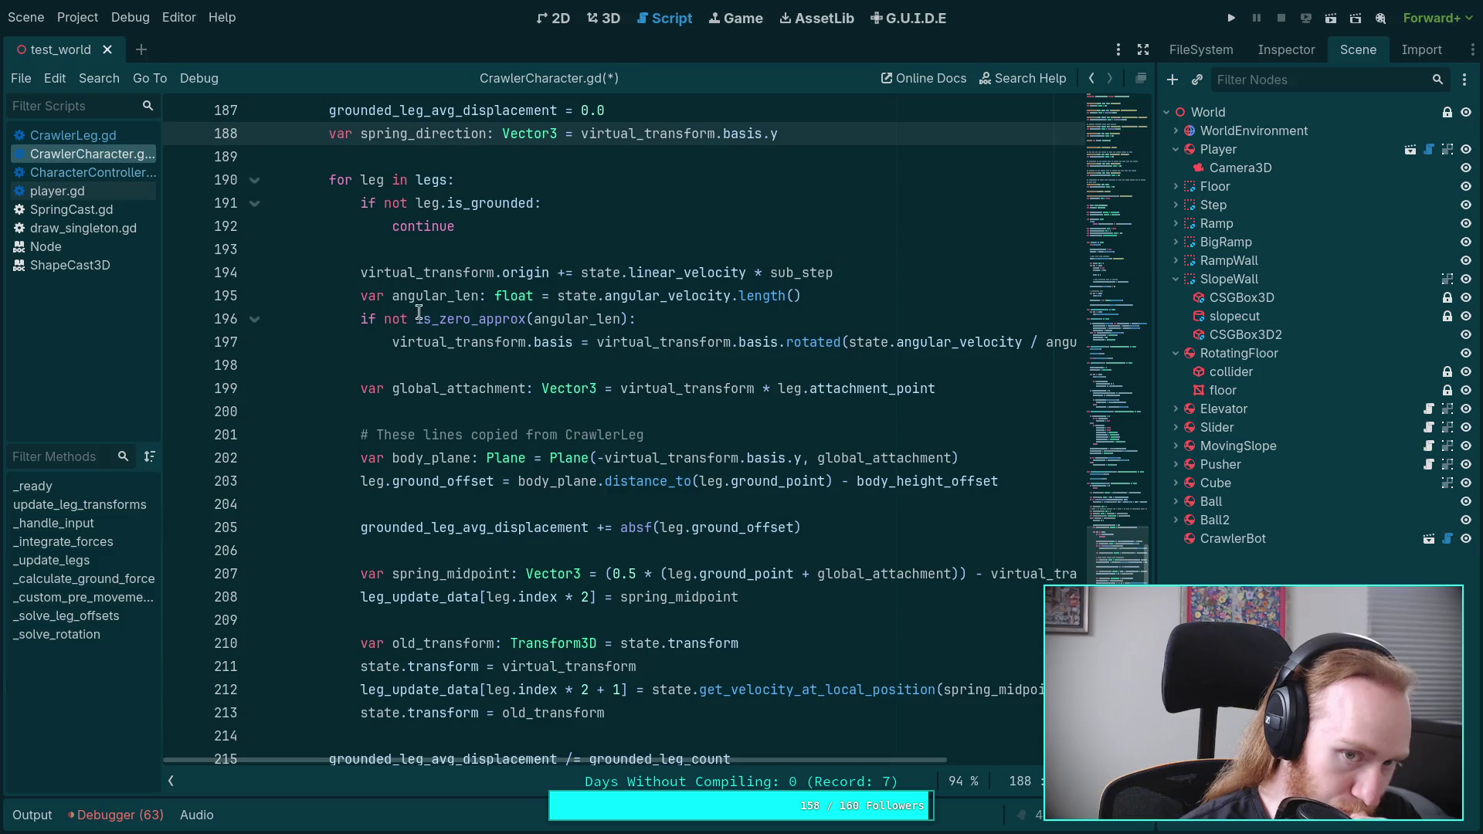
Step: Move the virtual_transform origin and angular rotation updates above 'for leg in legs:', unindented out of the loop
double_click(439, 271)
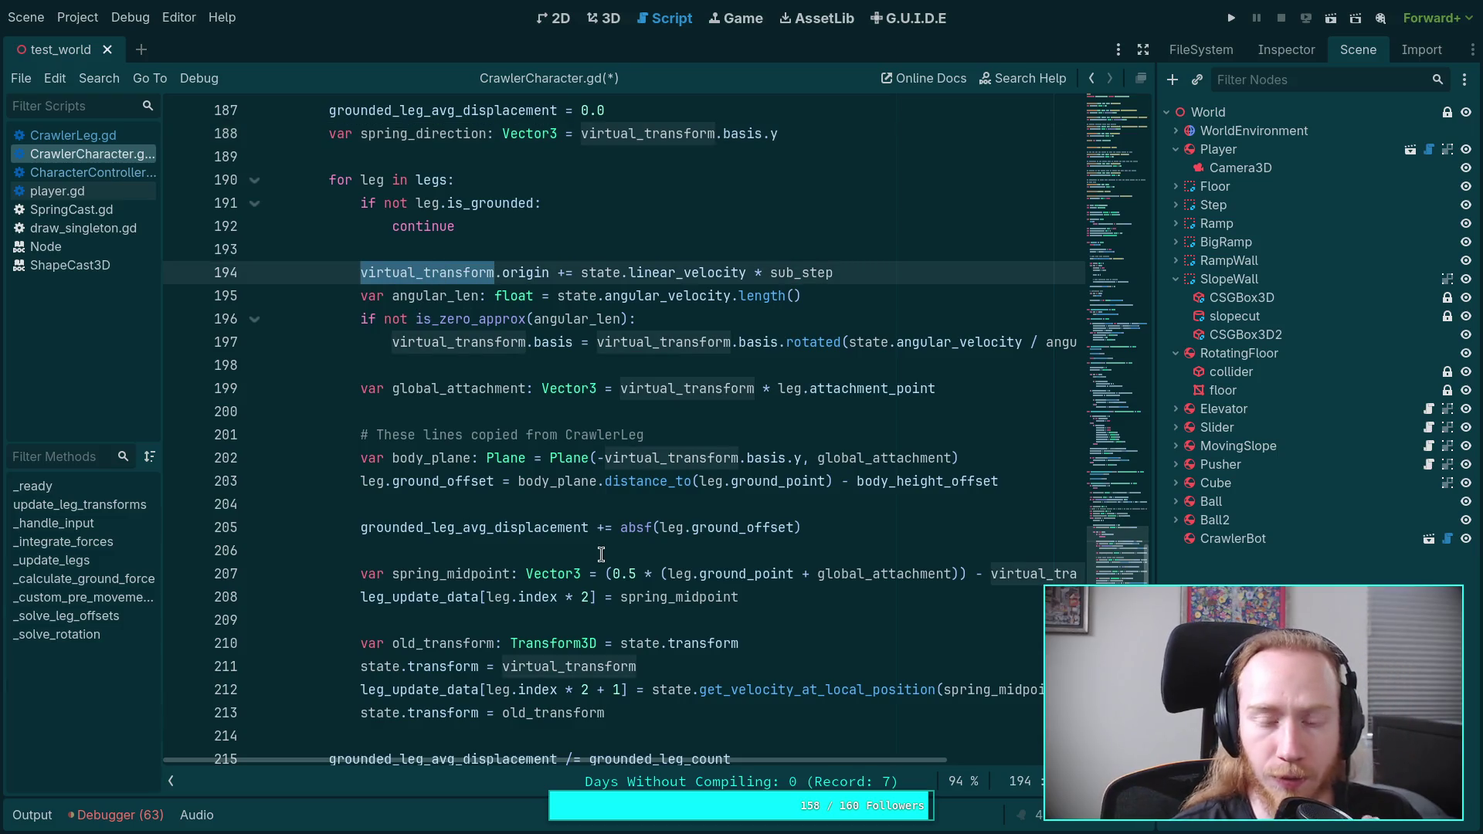
scroll(625, 512, up, 1)
scroll(624, 512, up, 2)
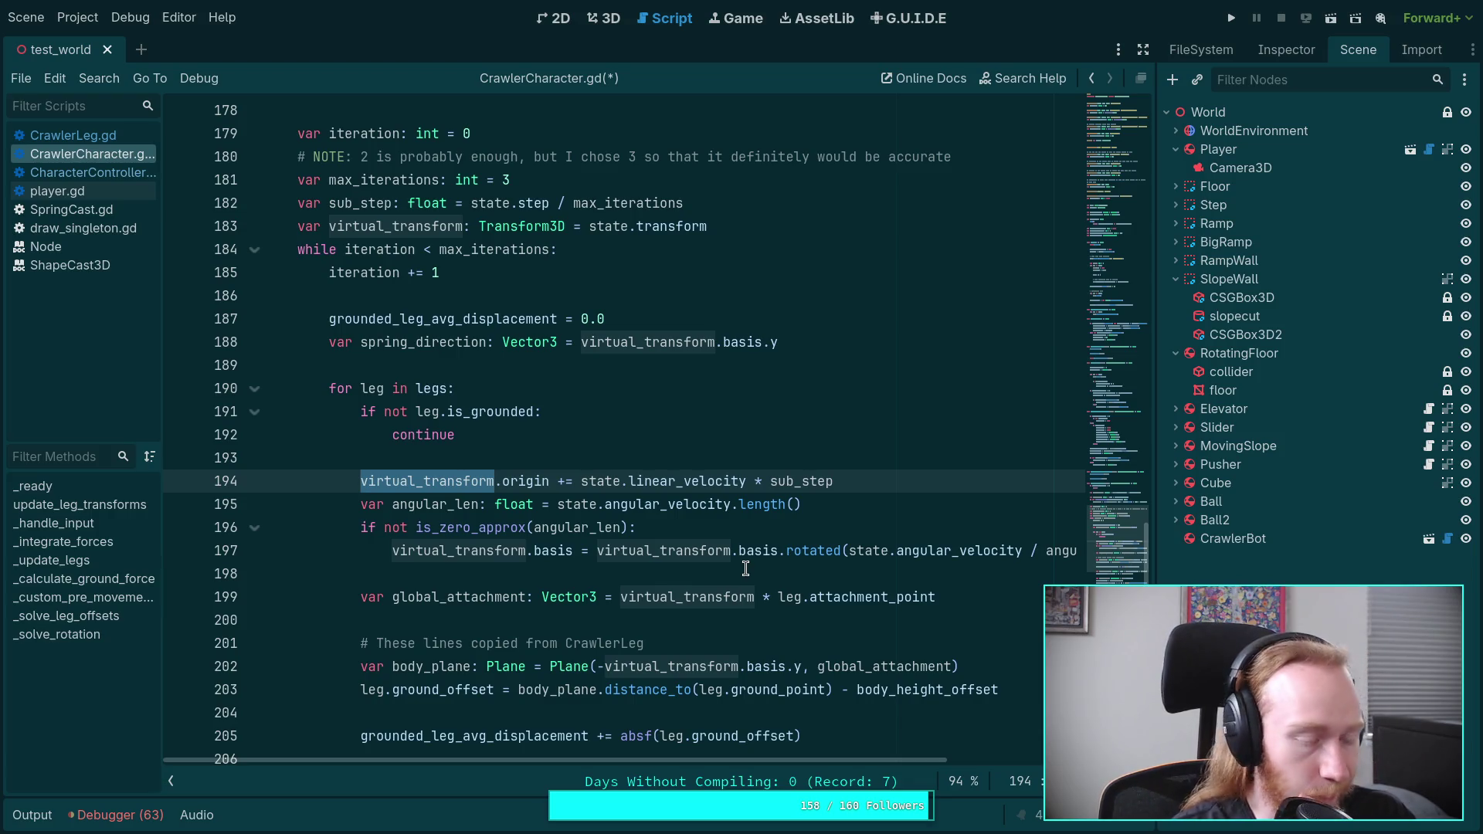
key(alt+Up)
key(alt+Up)
key(alt+Up)
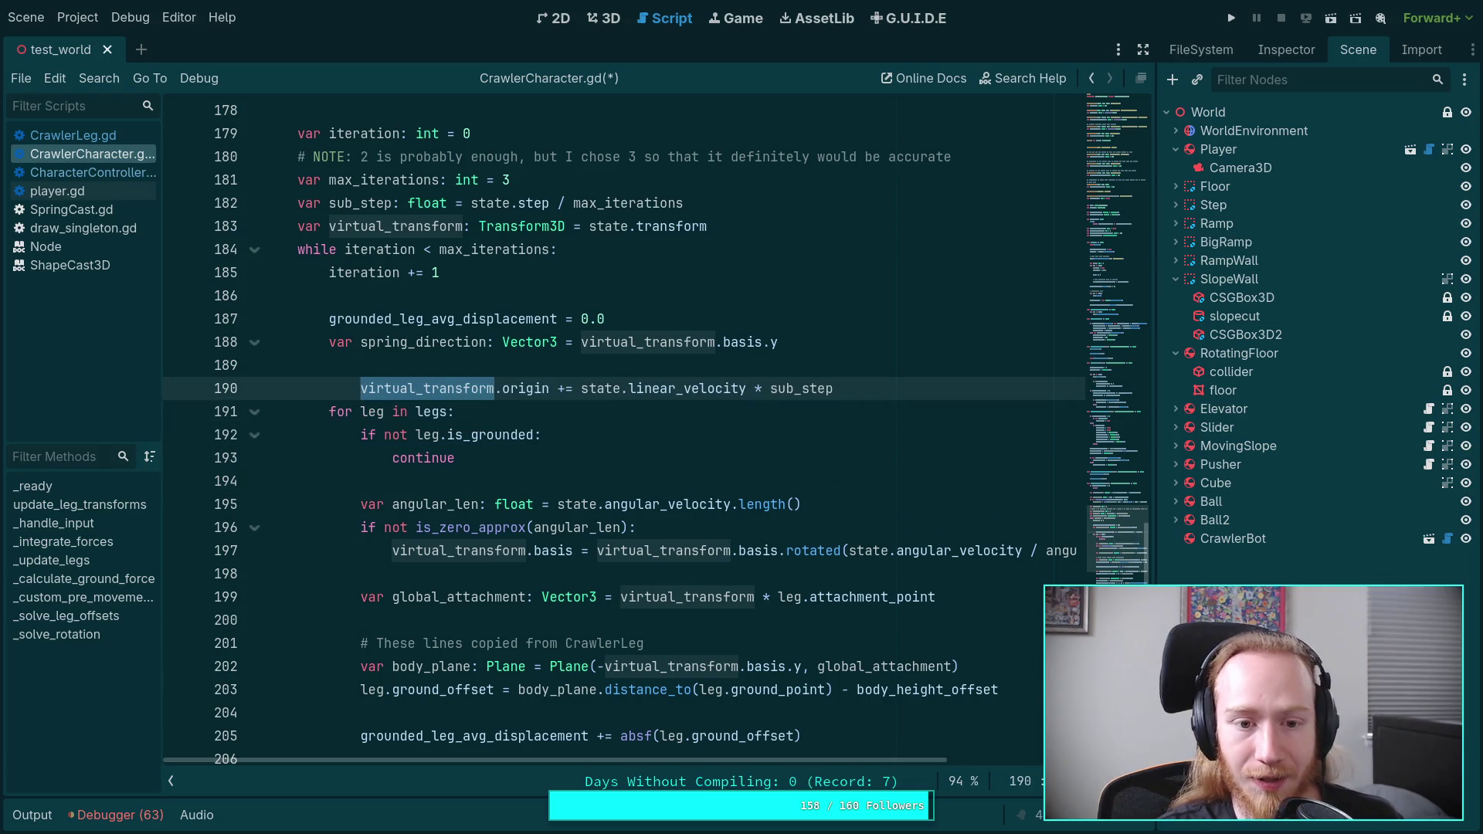
key(shift+Tab)
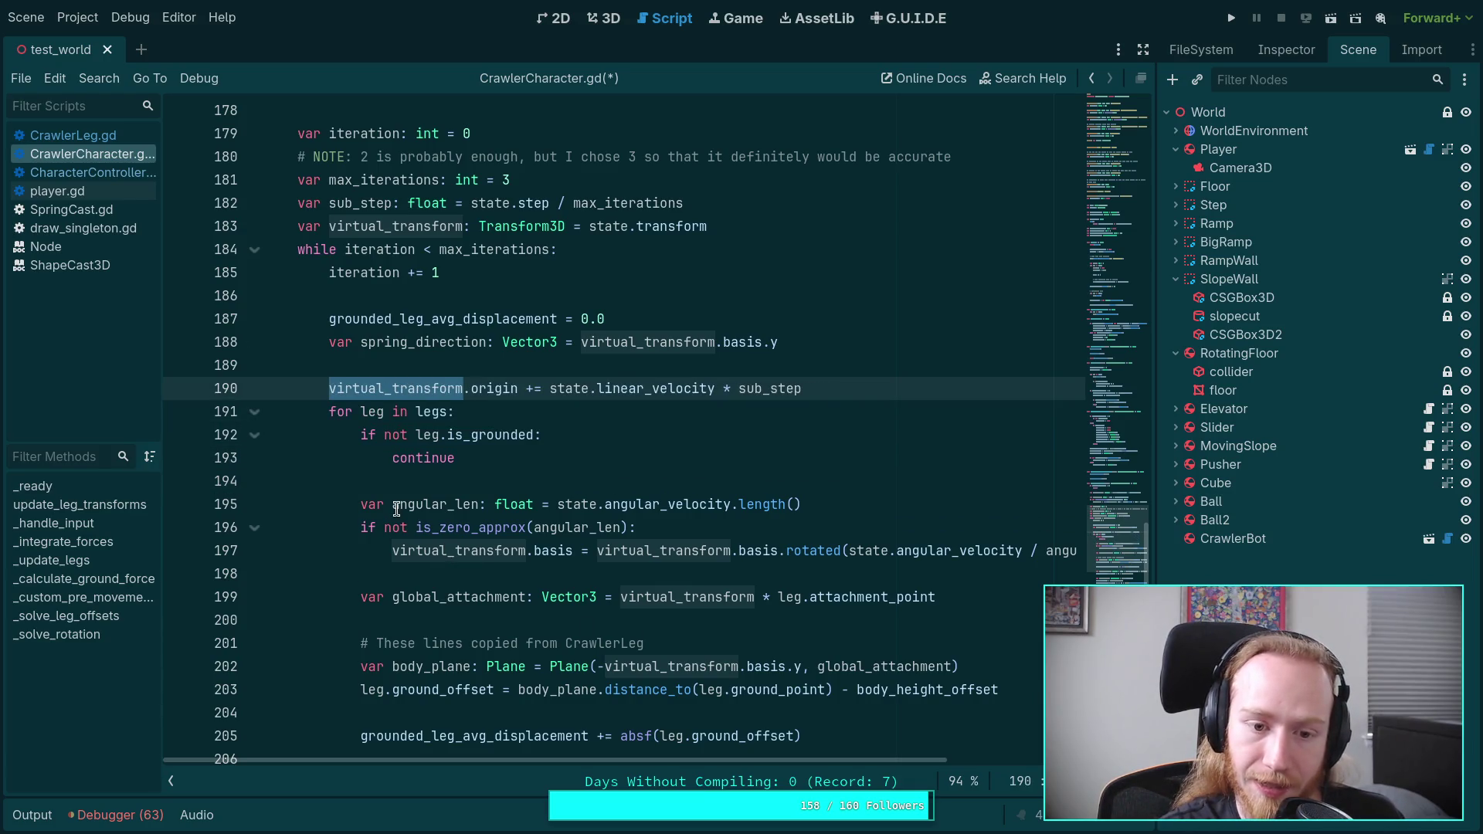
drag(408, 506, 422, 541)
key(alt+Up)
key(alt+Up)
key(alt+Up)
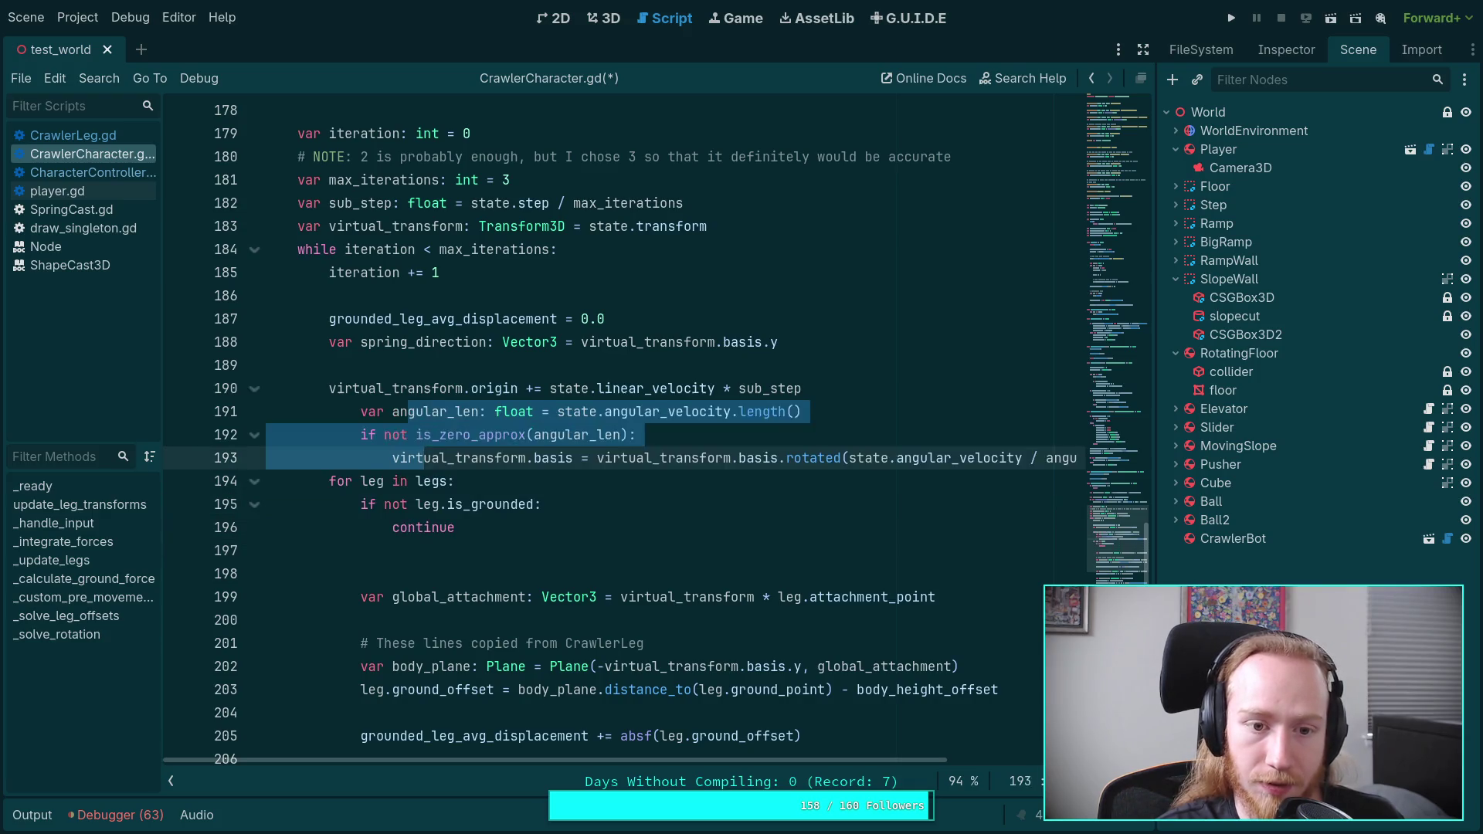
key(alt+Down)
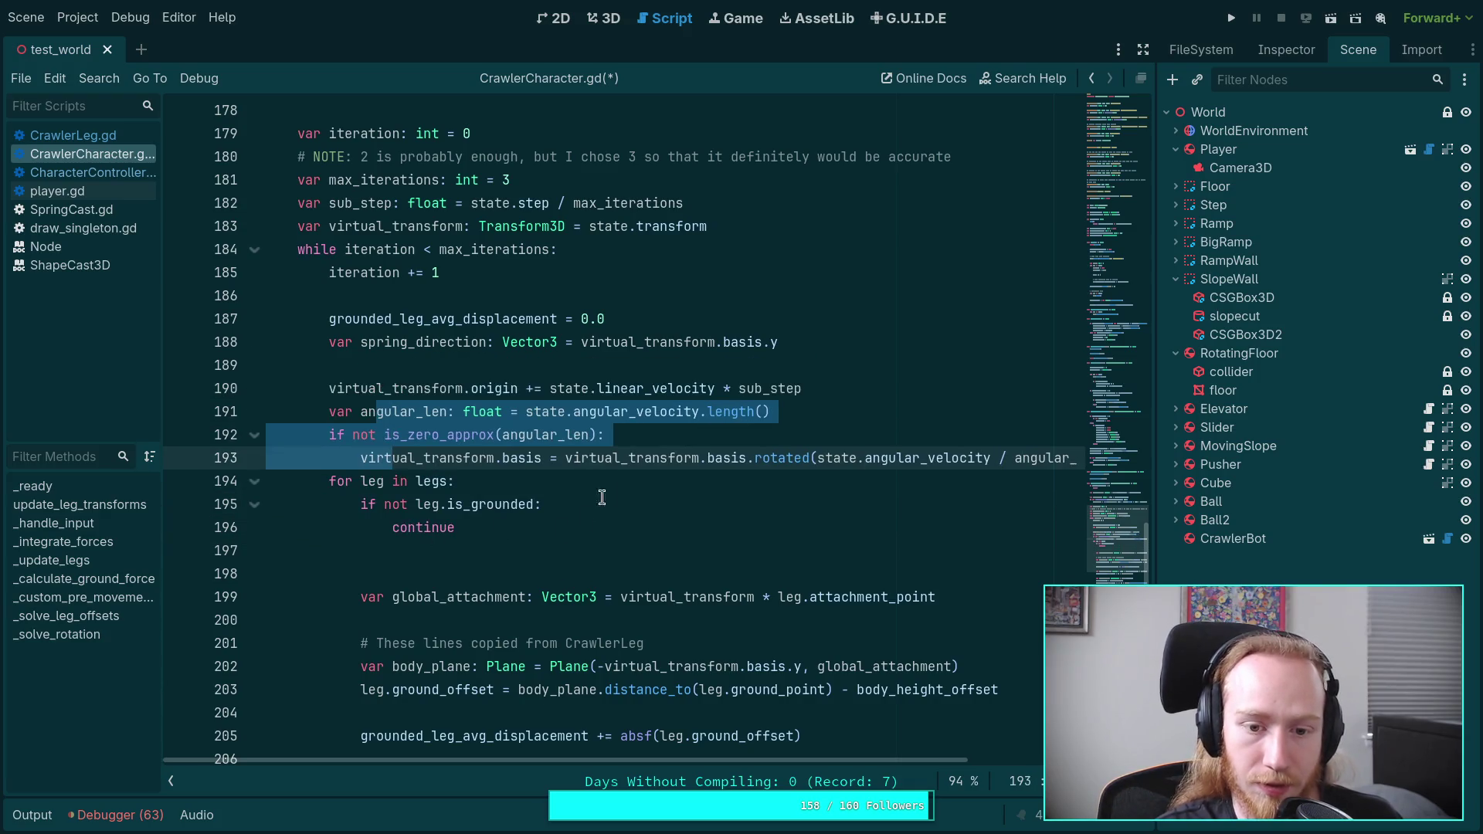
key(shift+Tab)
key(Down)
key(Down)
key(Down)
key(alt+Up)
key(alt+Up)
key(alt+Up)
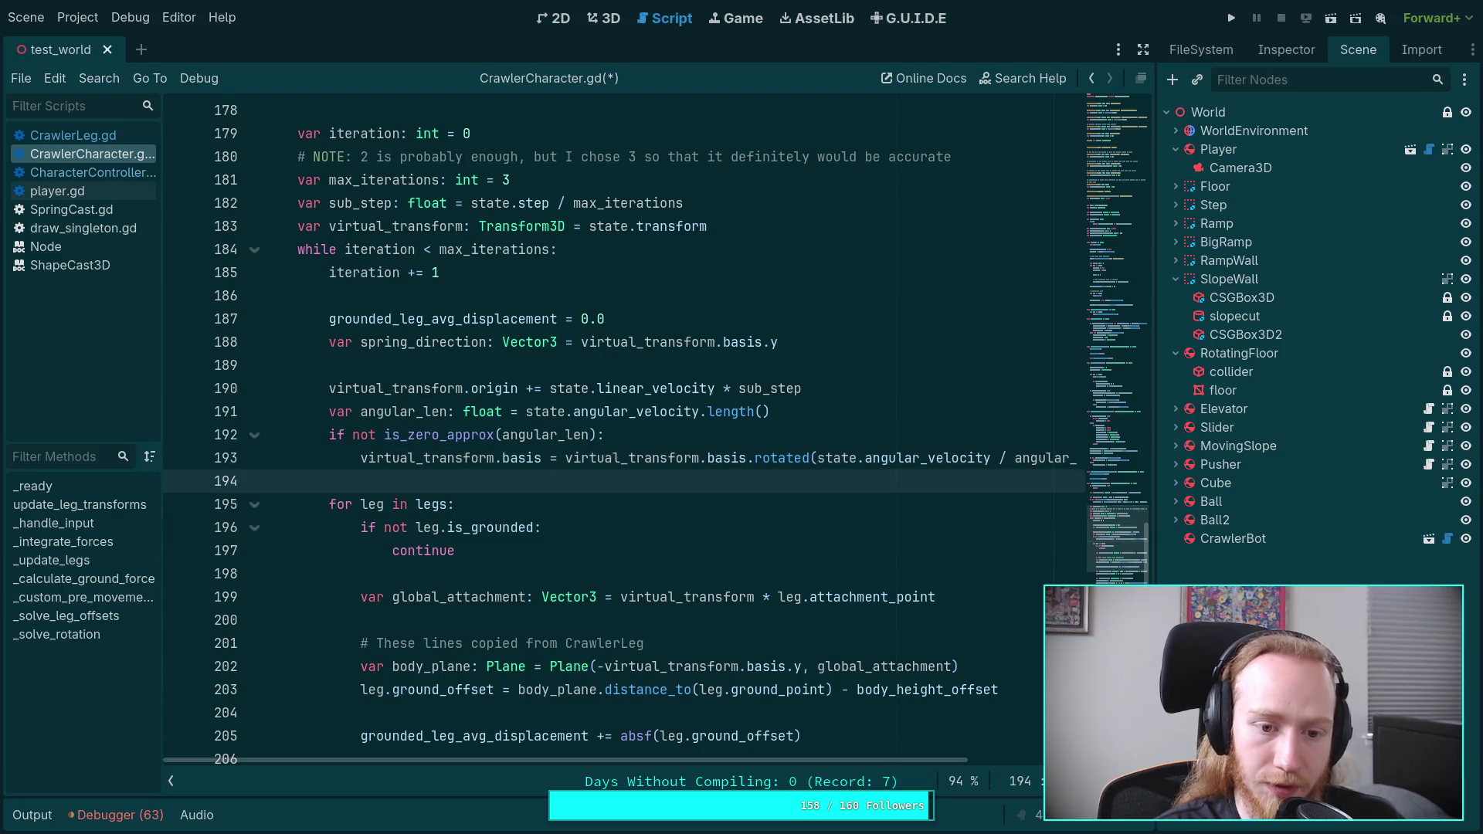
Step: Save CrawlerCharacter.gd, check the virtual_transform use on line 199, and run the project
key(ctrl+s)
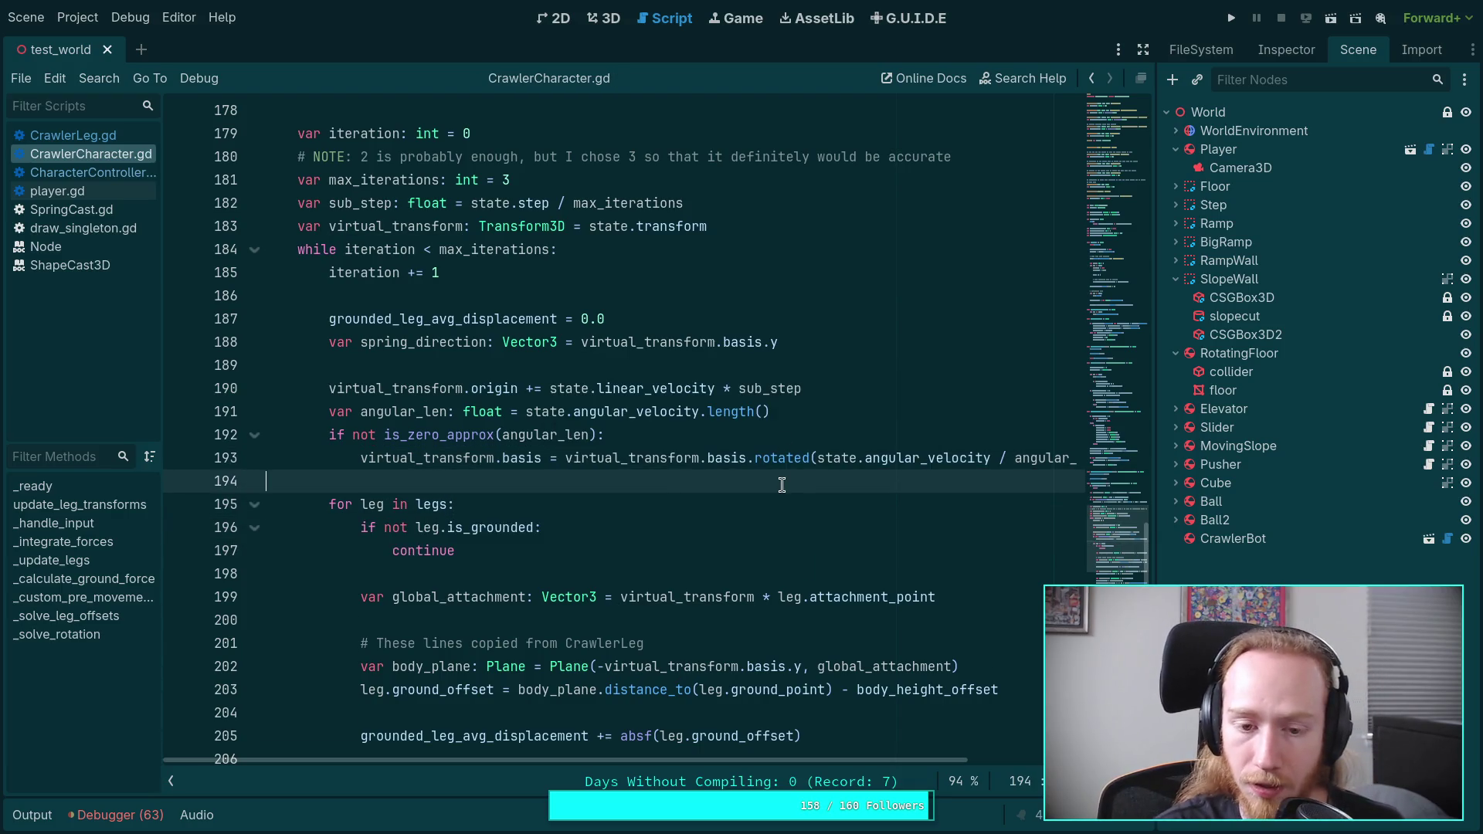
scroll(781, 485, down, 1)
scroll(784, 548, down, 1)
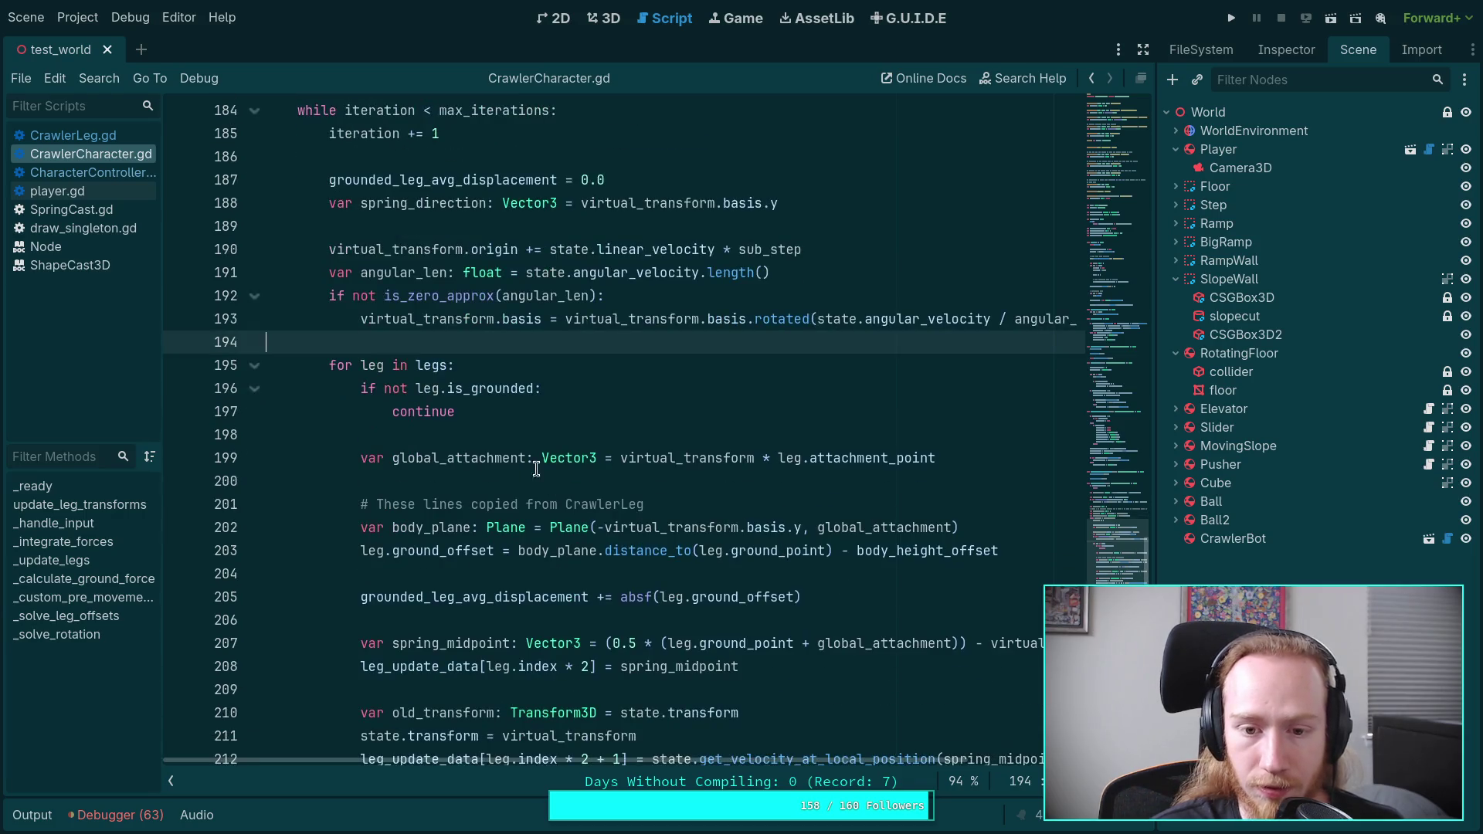
double_click(688, 458)
scroll(848, 596, down, 2)
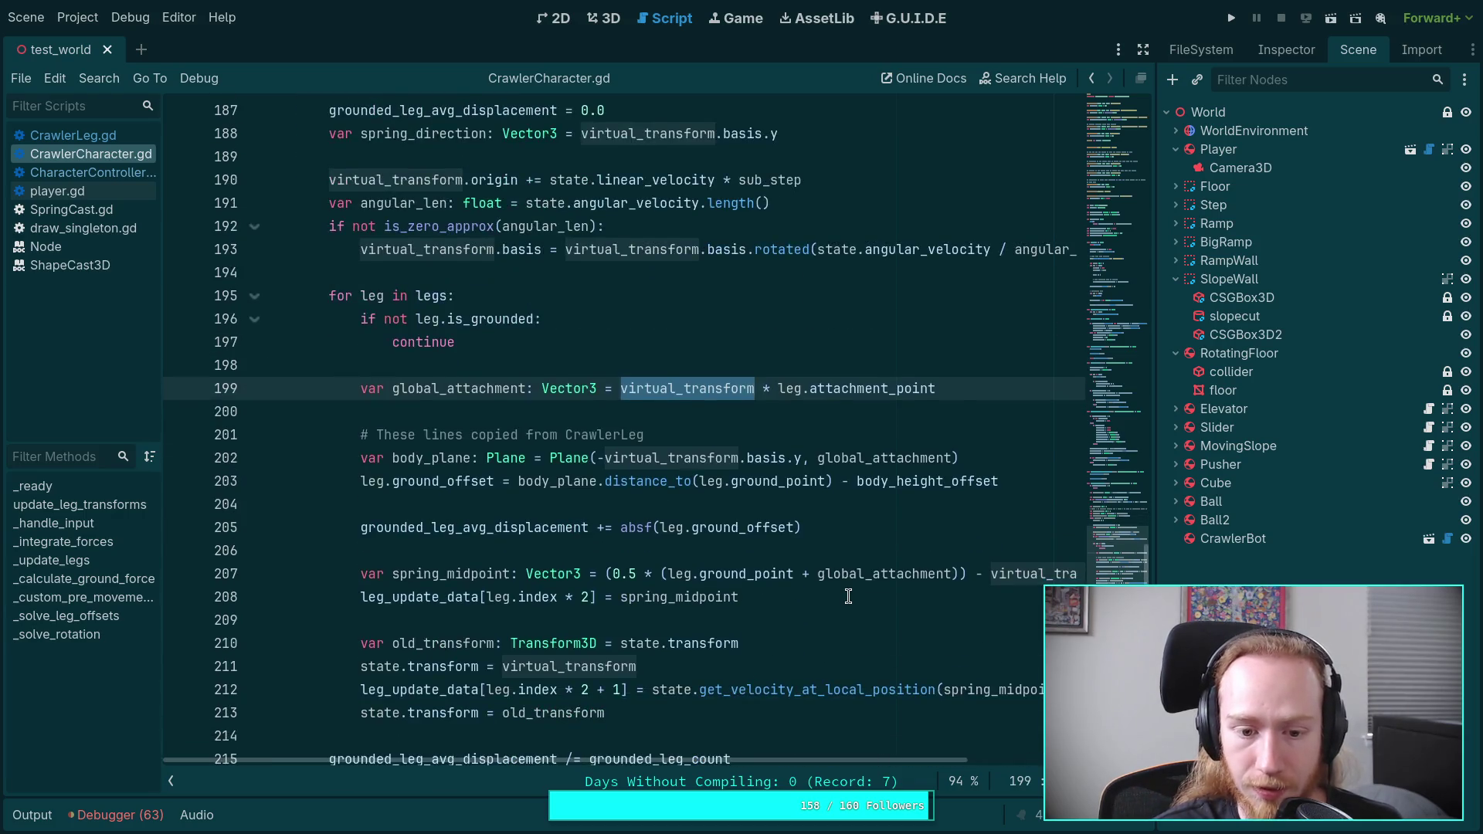
scroll(727, 691, up, 1)
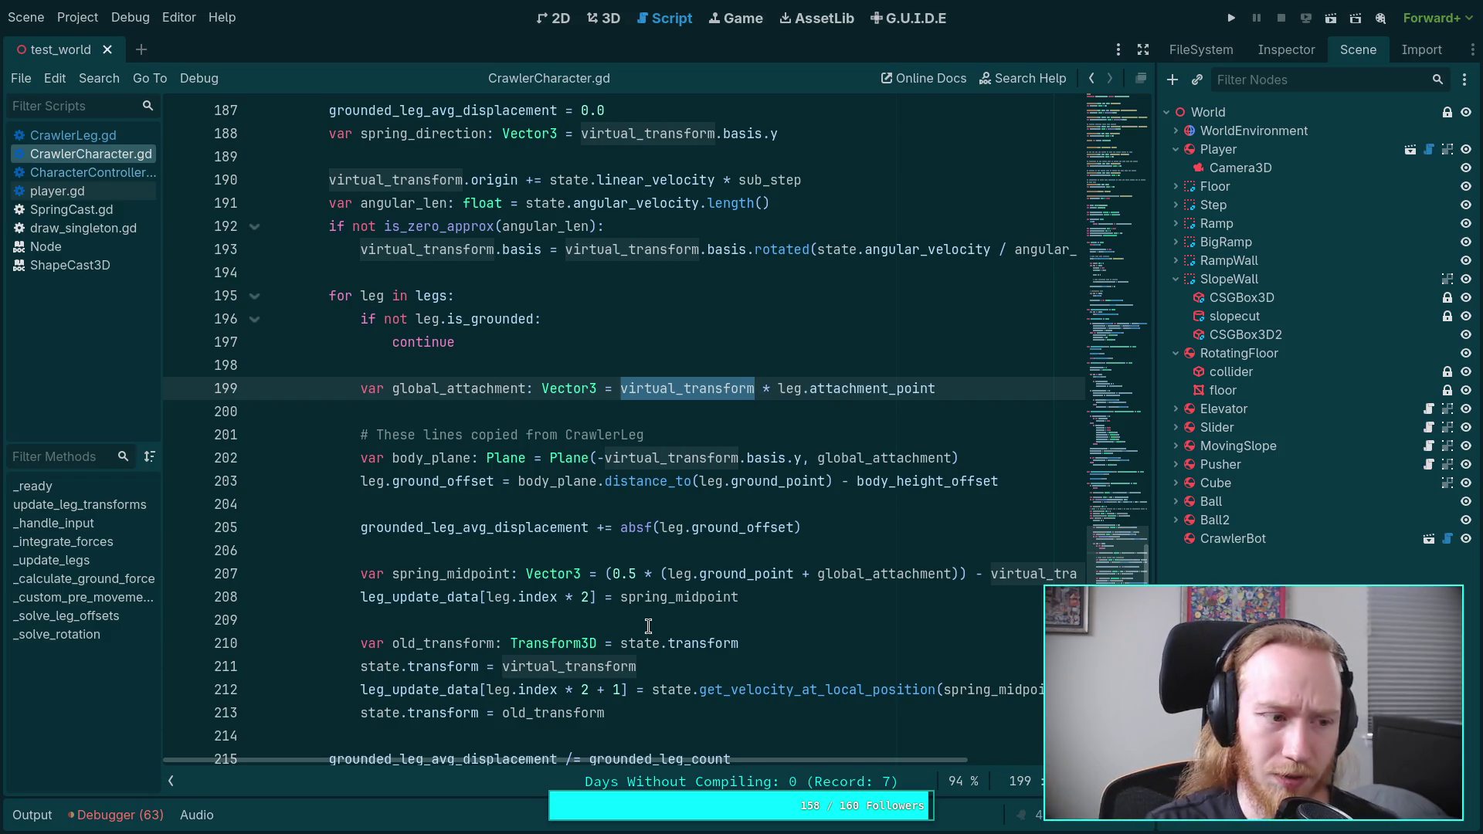
scroll(714, 287, up, 4)
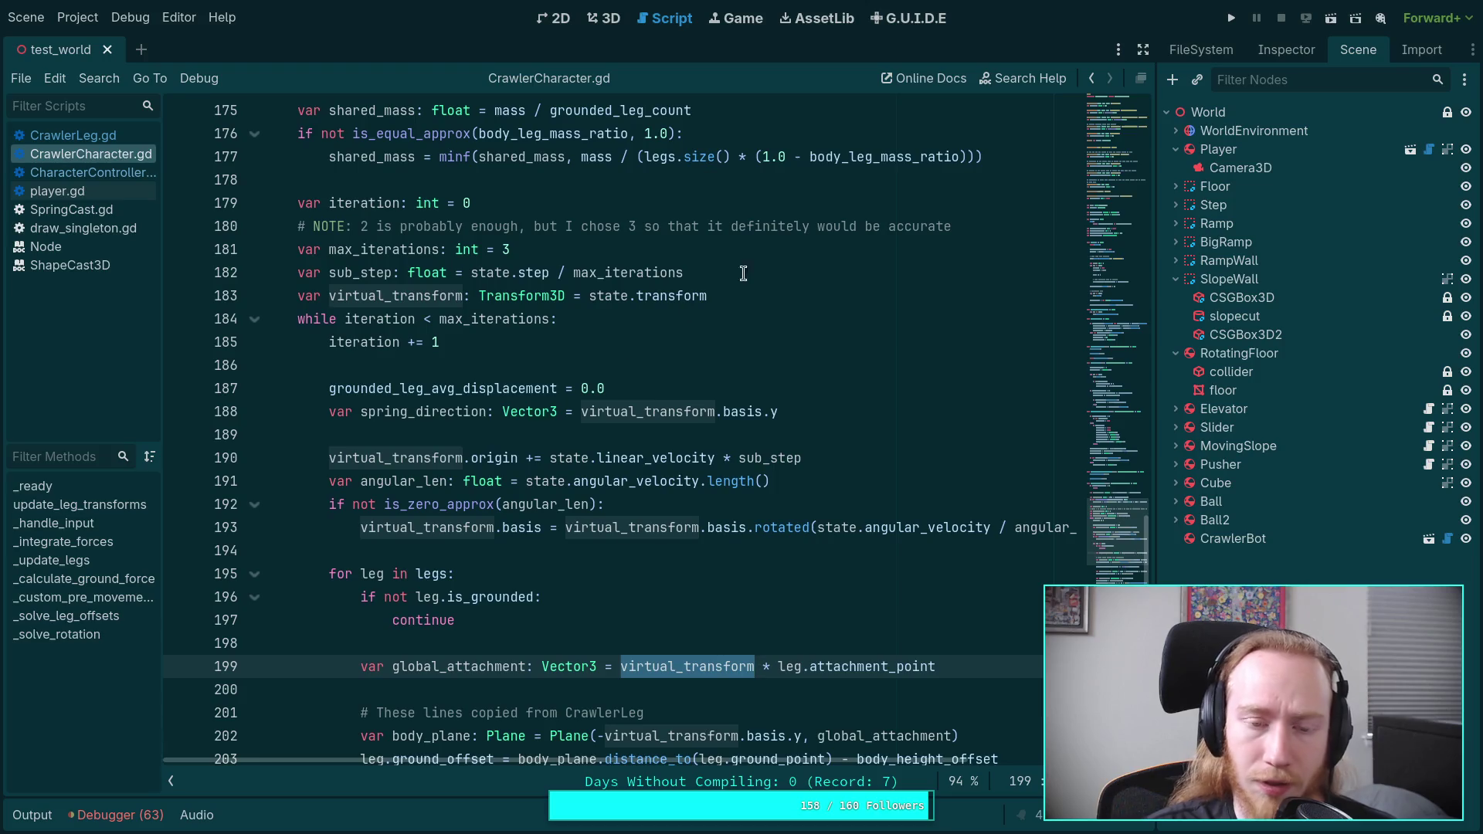
click(1230, 18)
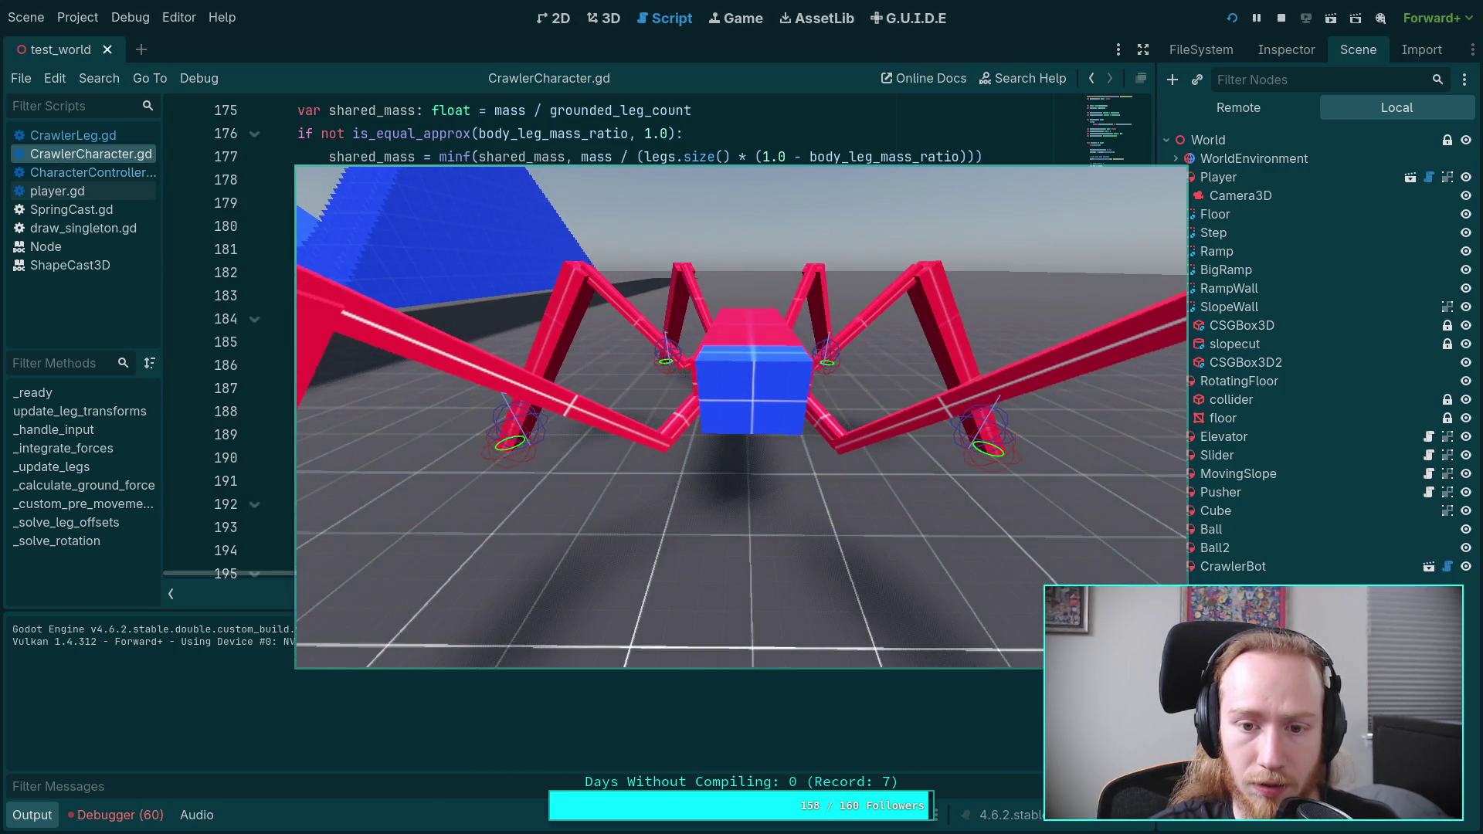
Step: Walk the crawler forward with W onto the curved blue ramp, then return to the editor
key(w)
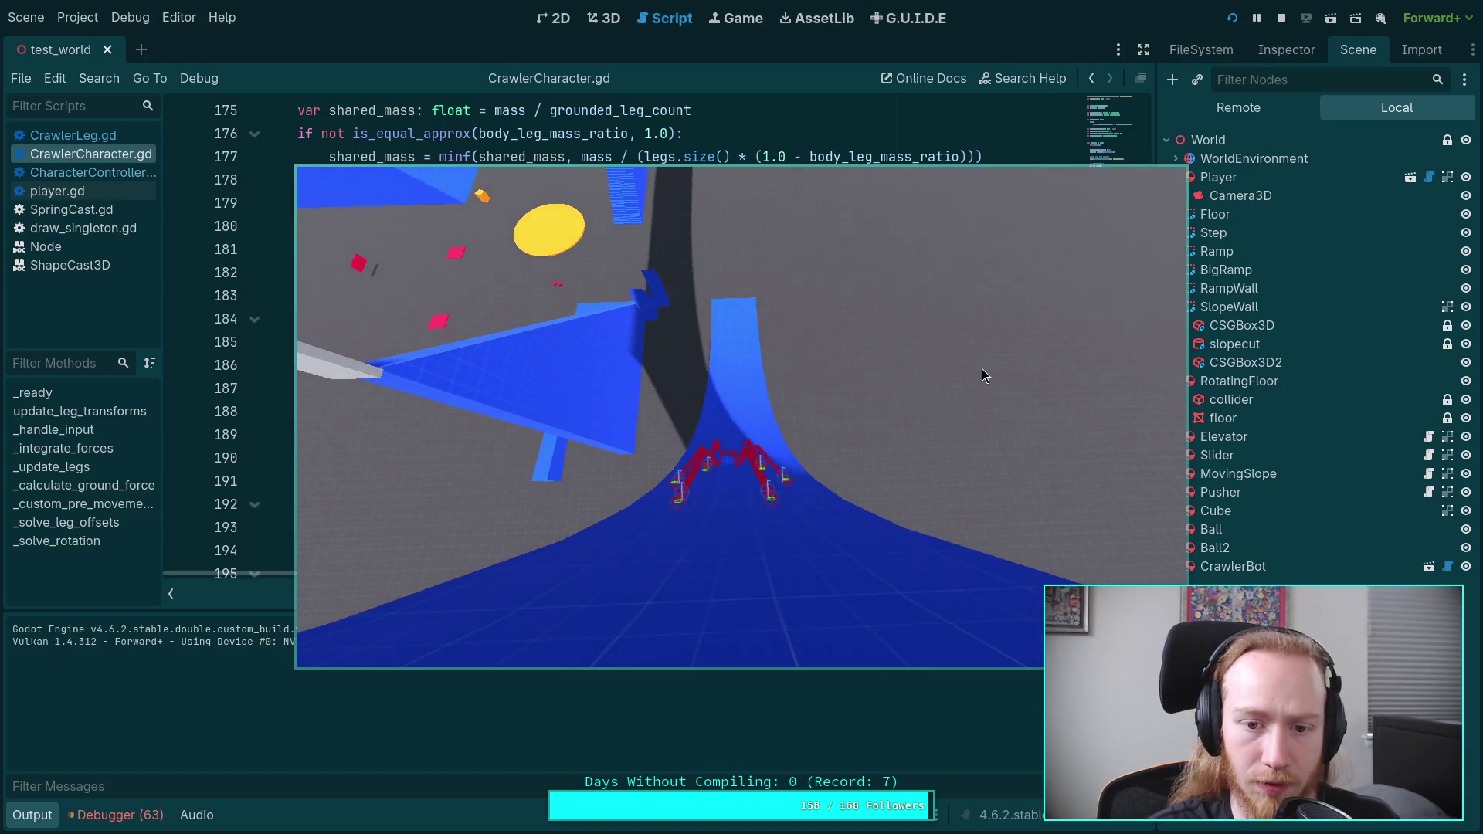
key(alt+Tab)
Step: Inspect the virtual_transform declaration on line 183 and the substep iteration count of 3
scroll(492, 272, up, 1)
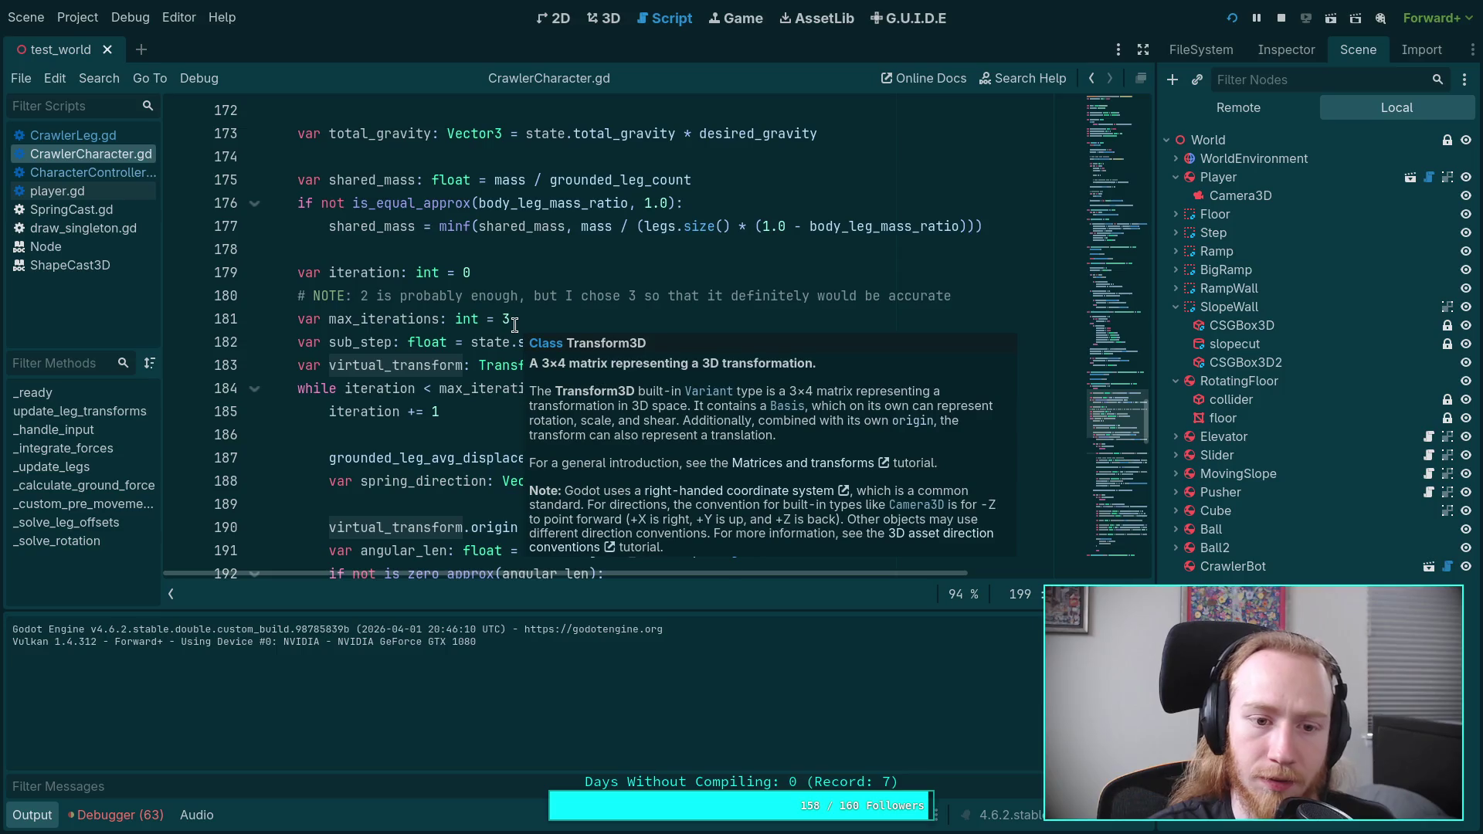
double_click(396, 366)
scroll(678, 384, down, 2)
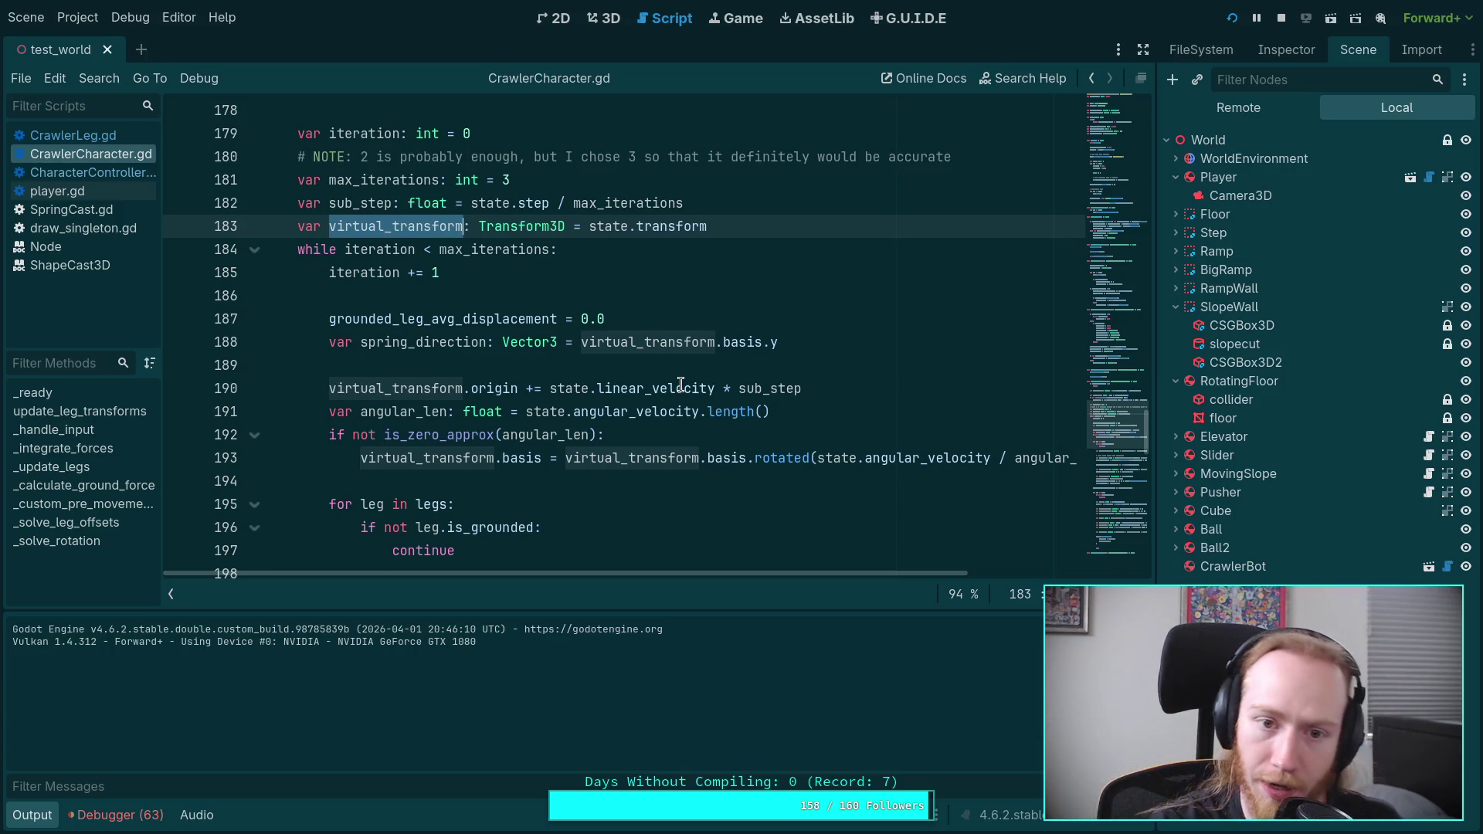
click(534, 171)
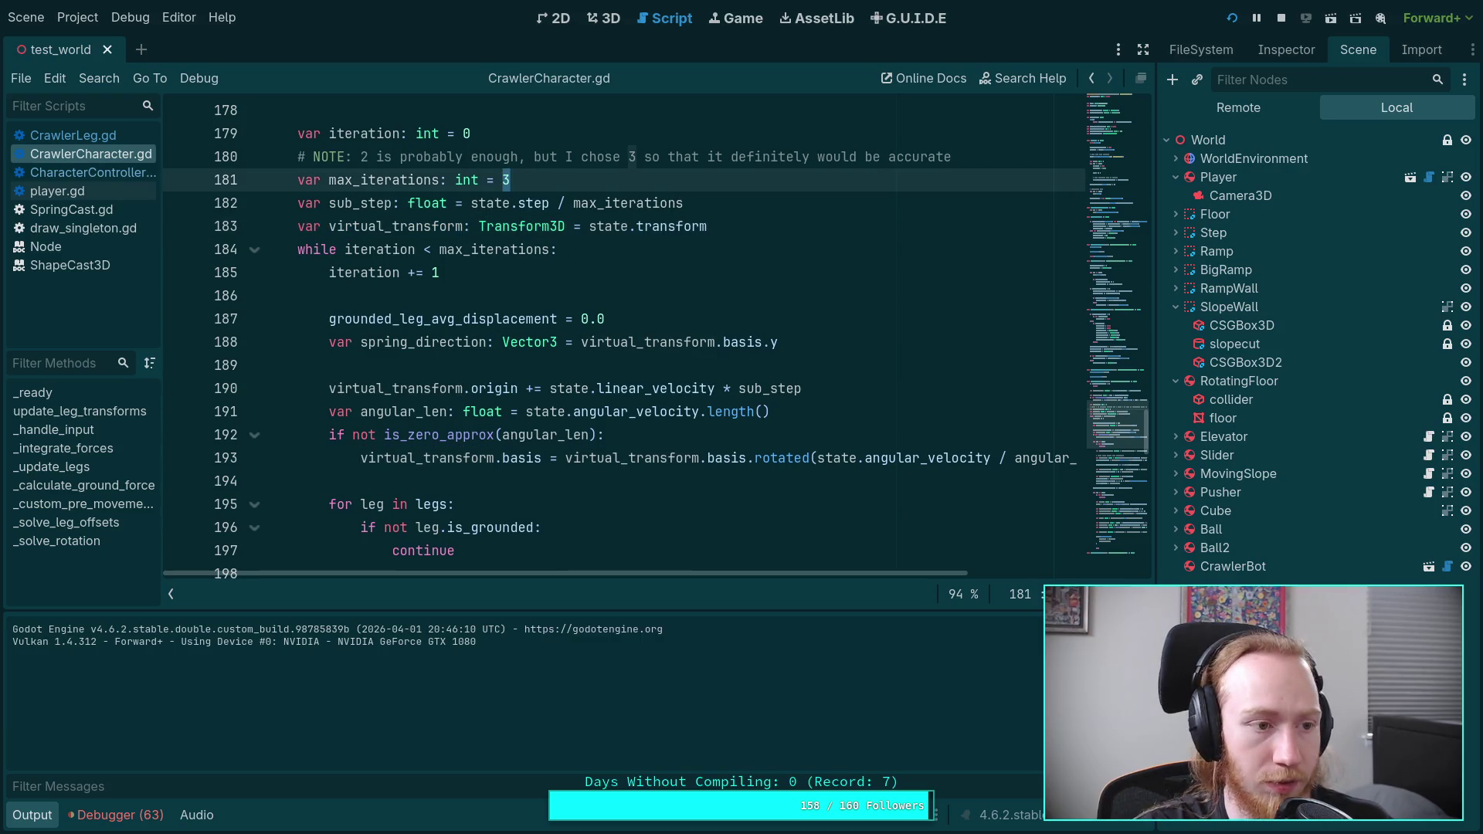
Step: Collapse the output panel and review linear_velocity, angular_velocity and virtual_transform in the loop
click(33, 816)
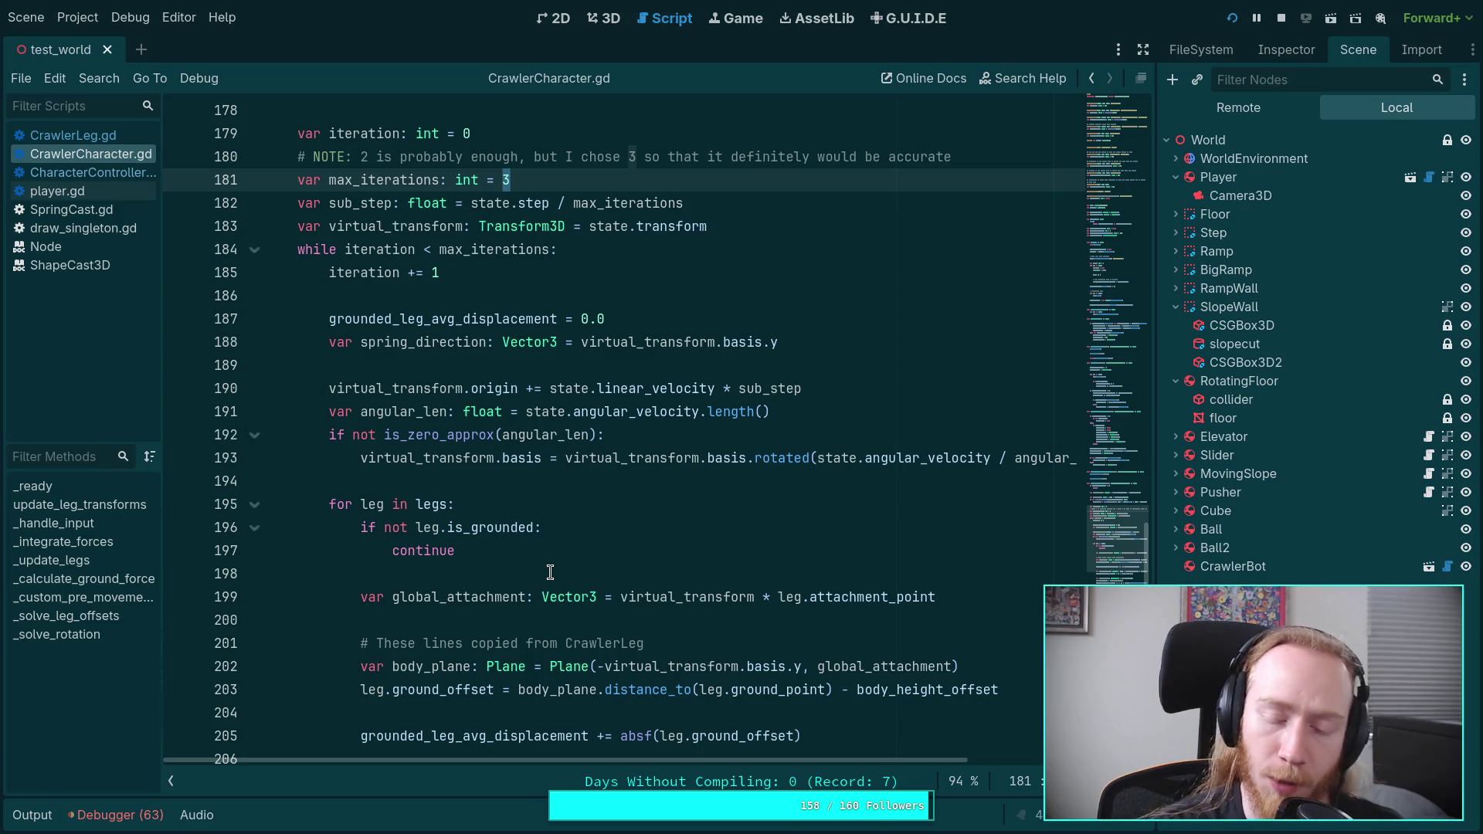
double_click(611, 388)
double_click(595, 411)
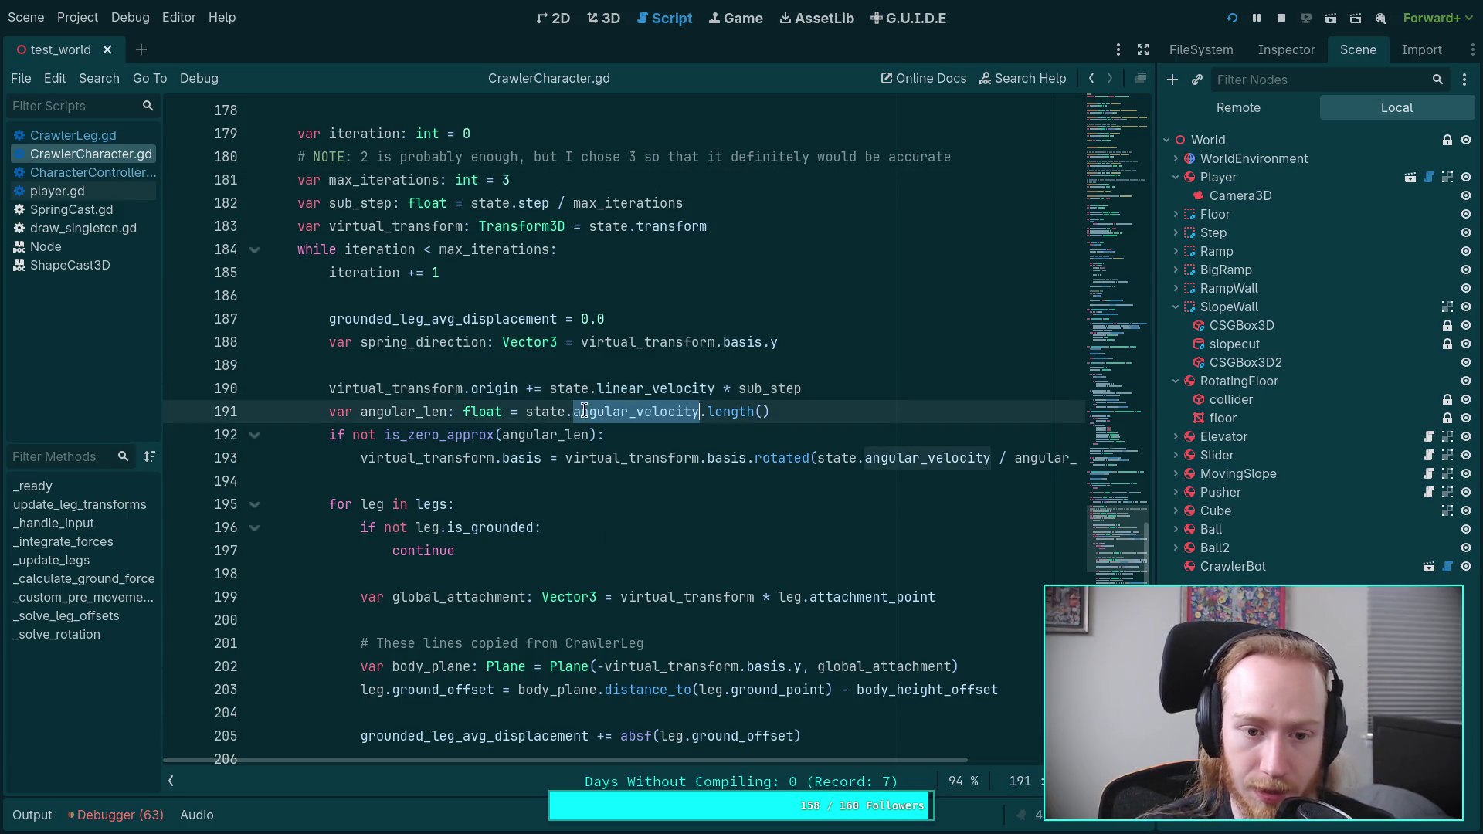
double_click(421, 458)
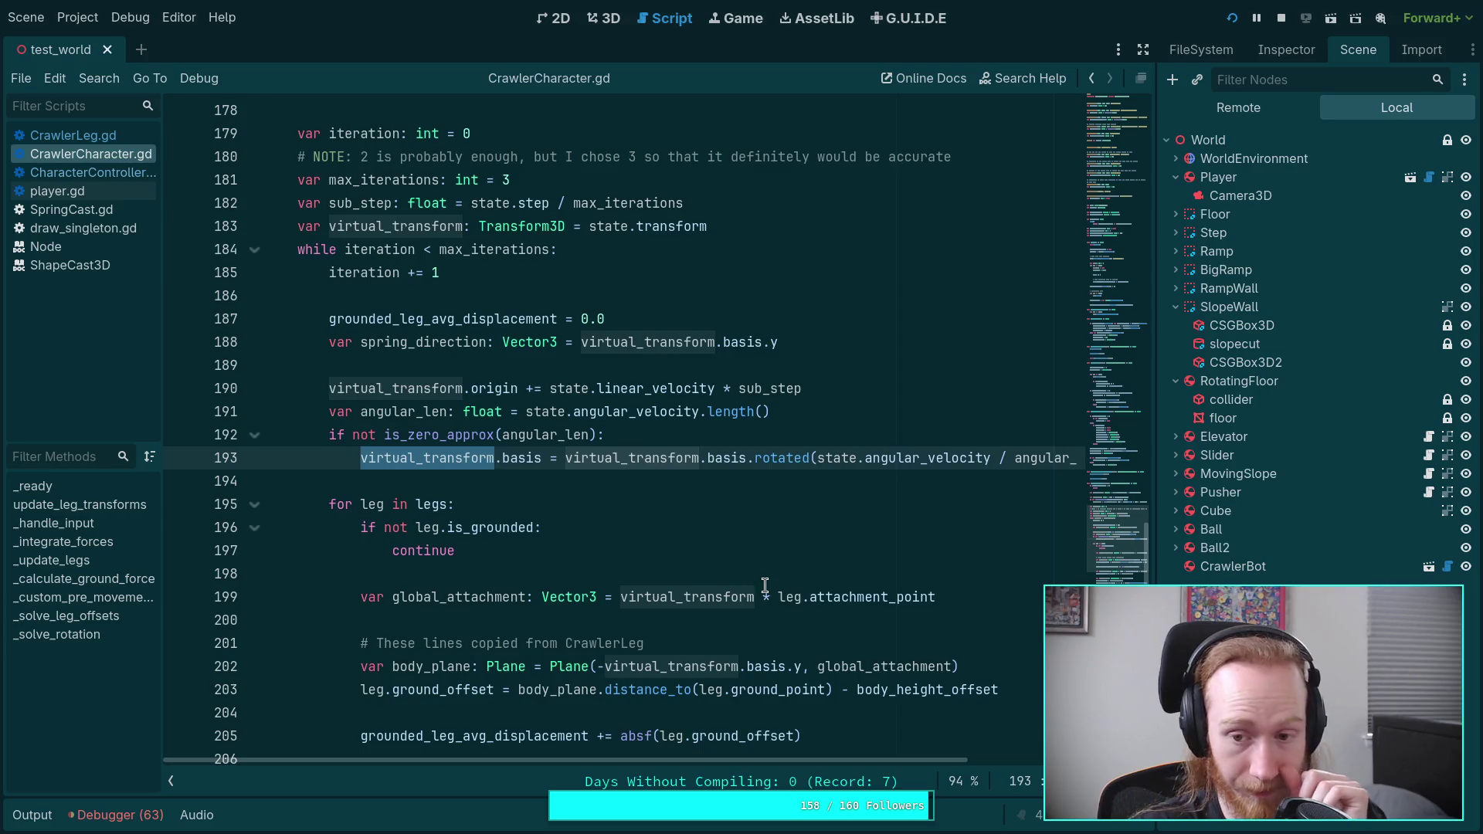
mouse_move(846, 760)
mouse_down()
mouse_move(1028, 755)
mouse_move(846, 755)
mouse_up()
scroll(537, 482, down, 2)
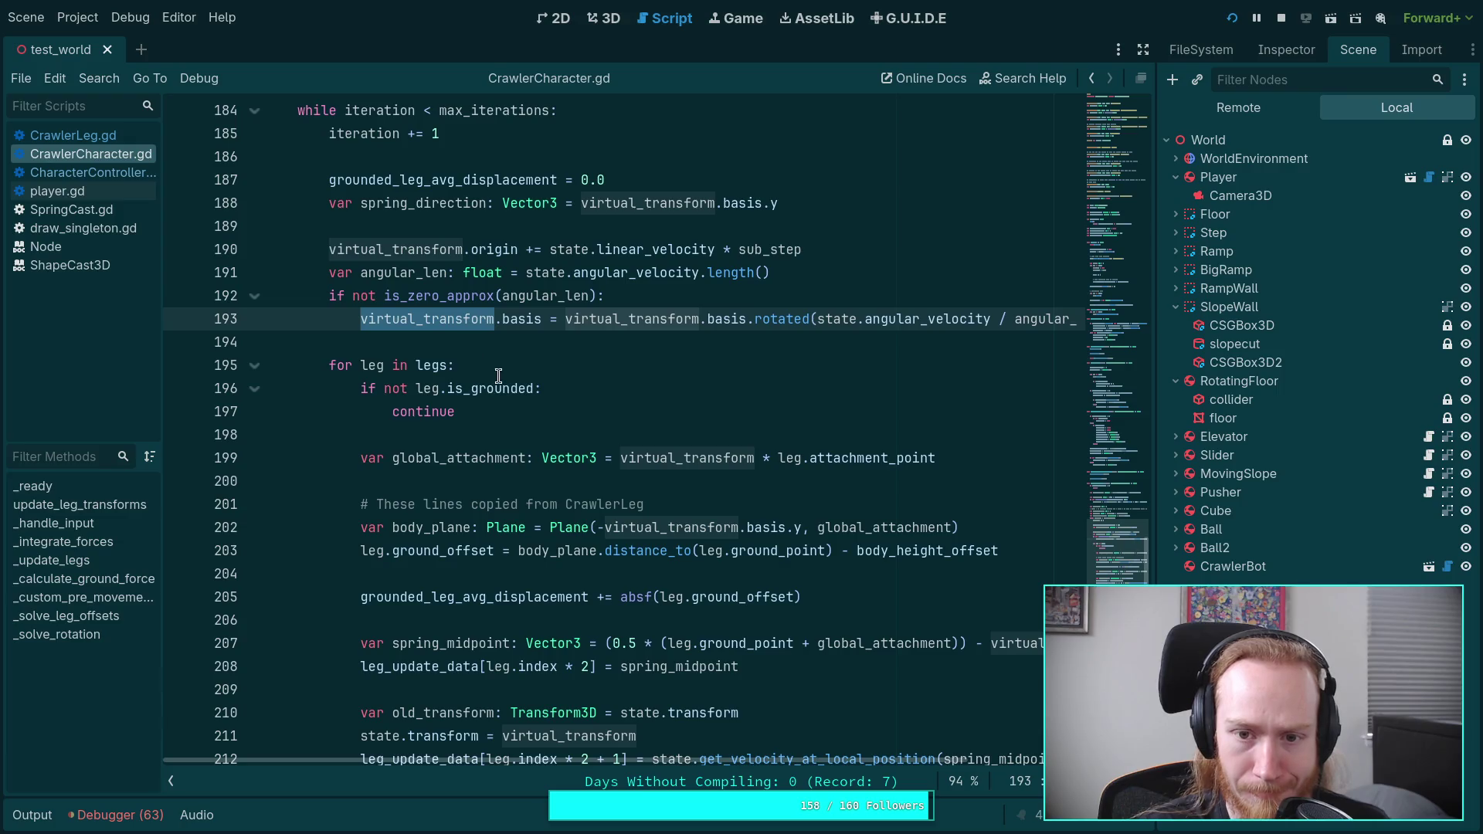
scroll(503, 515, down, 1)
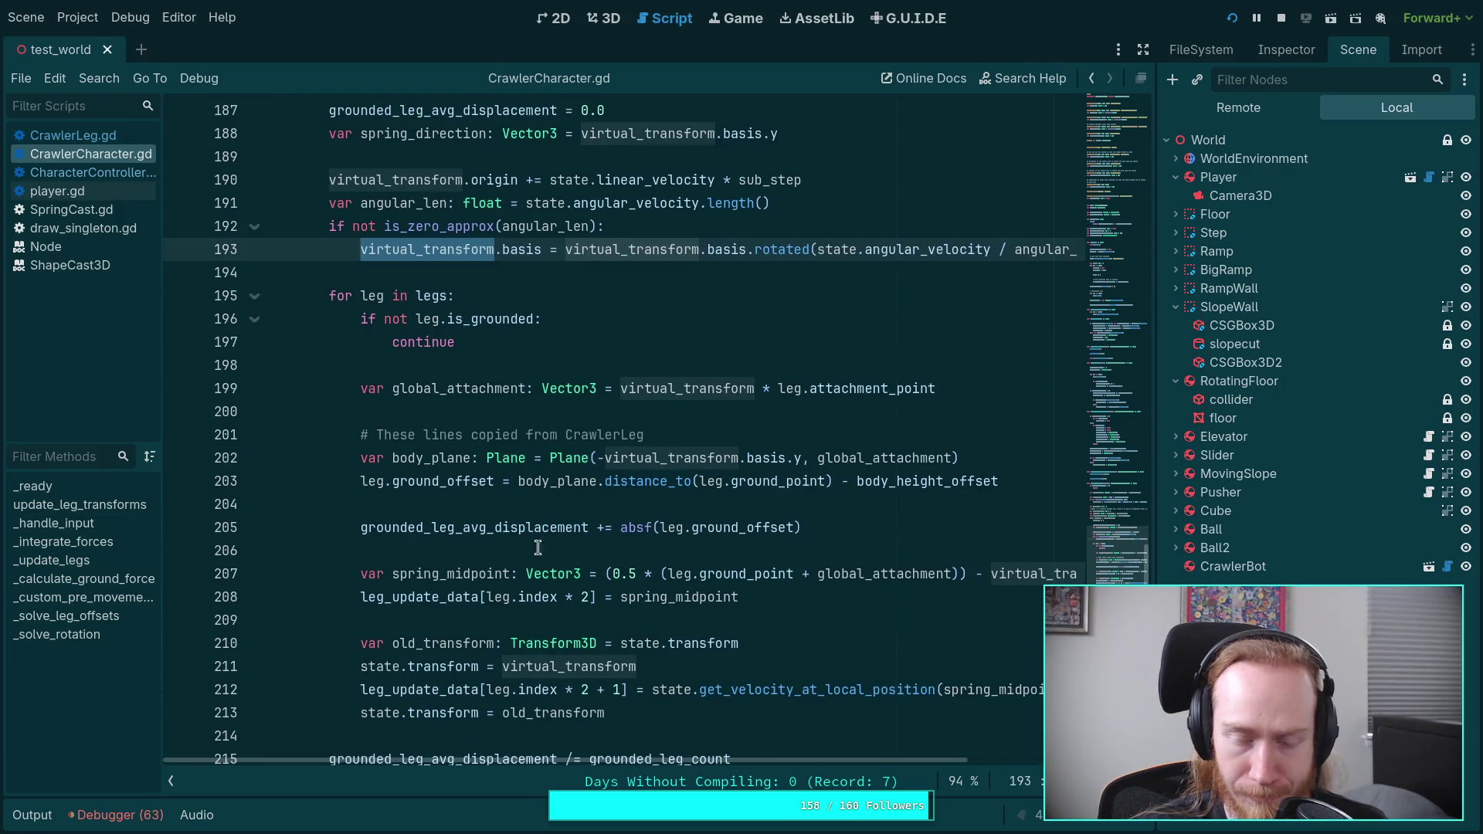
scroll(609, 614, down, 1)
scroll(654, 655, down, 1)
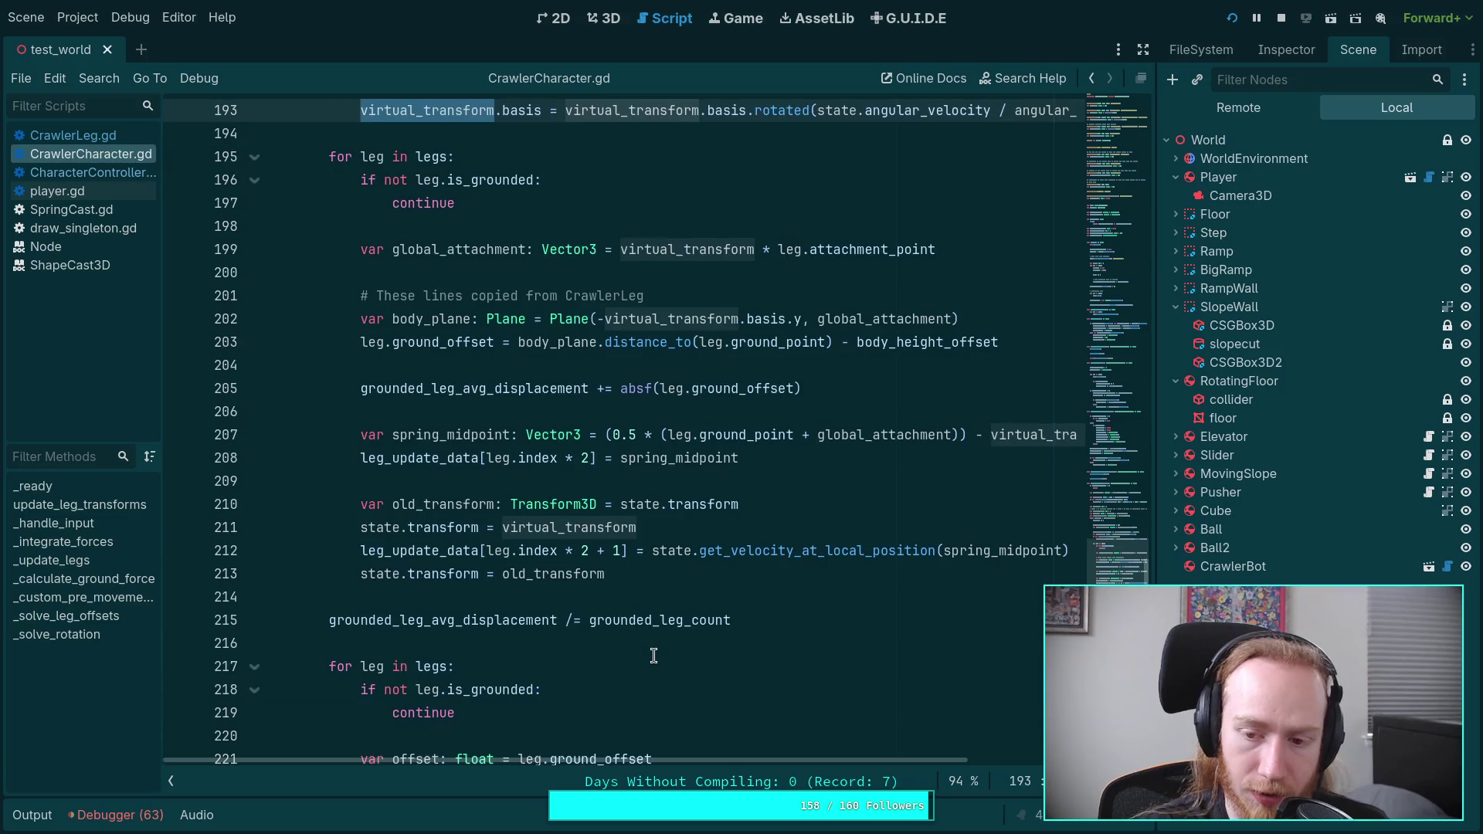
scroll(654, 656, down, 12)
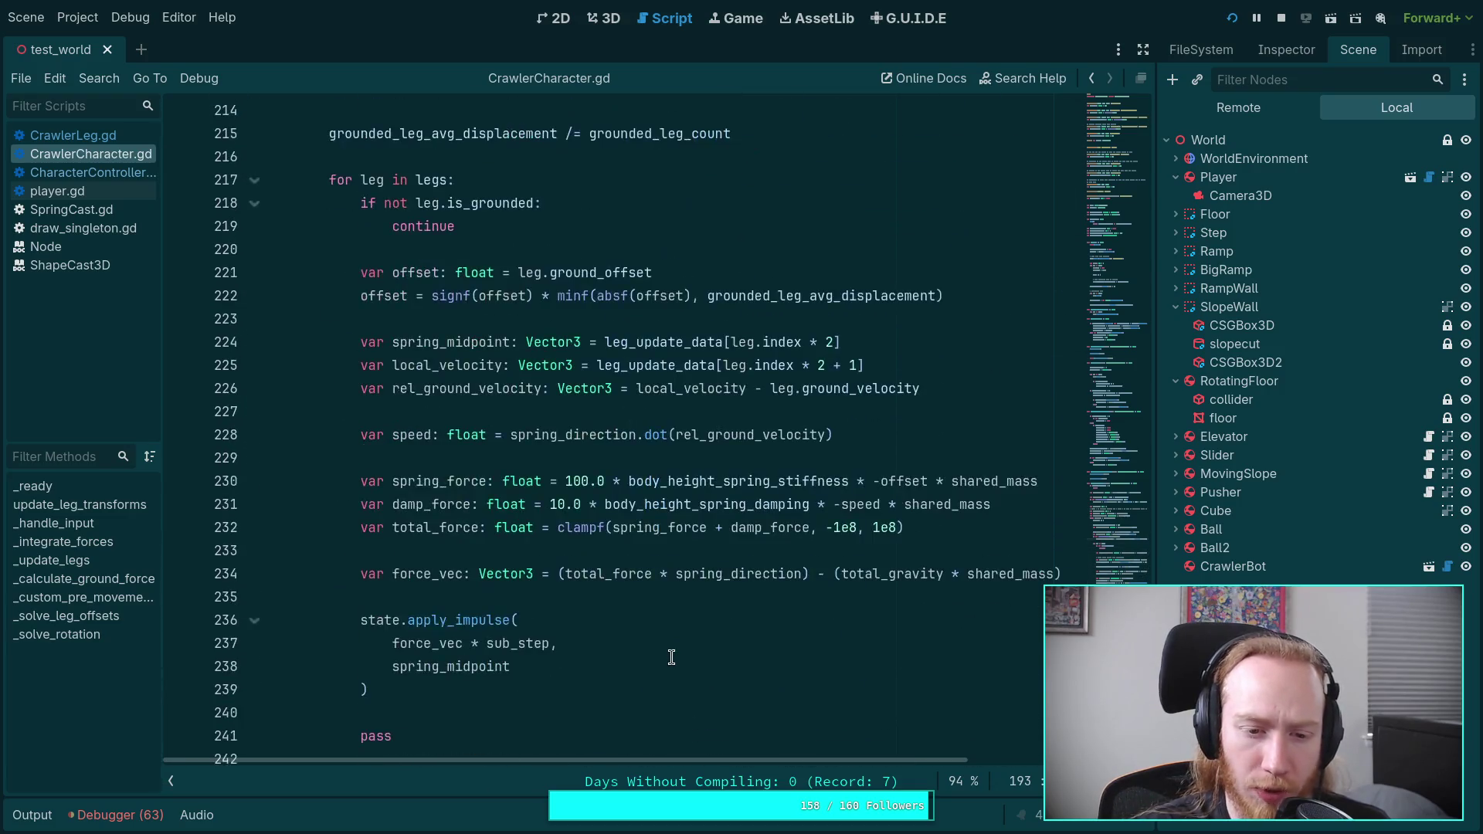
scroll(672, 657, up, 17)
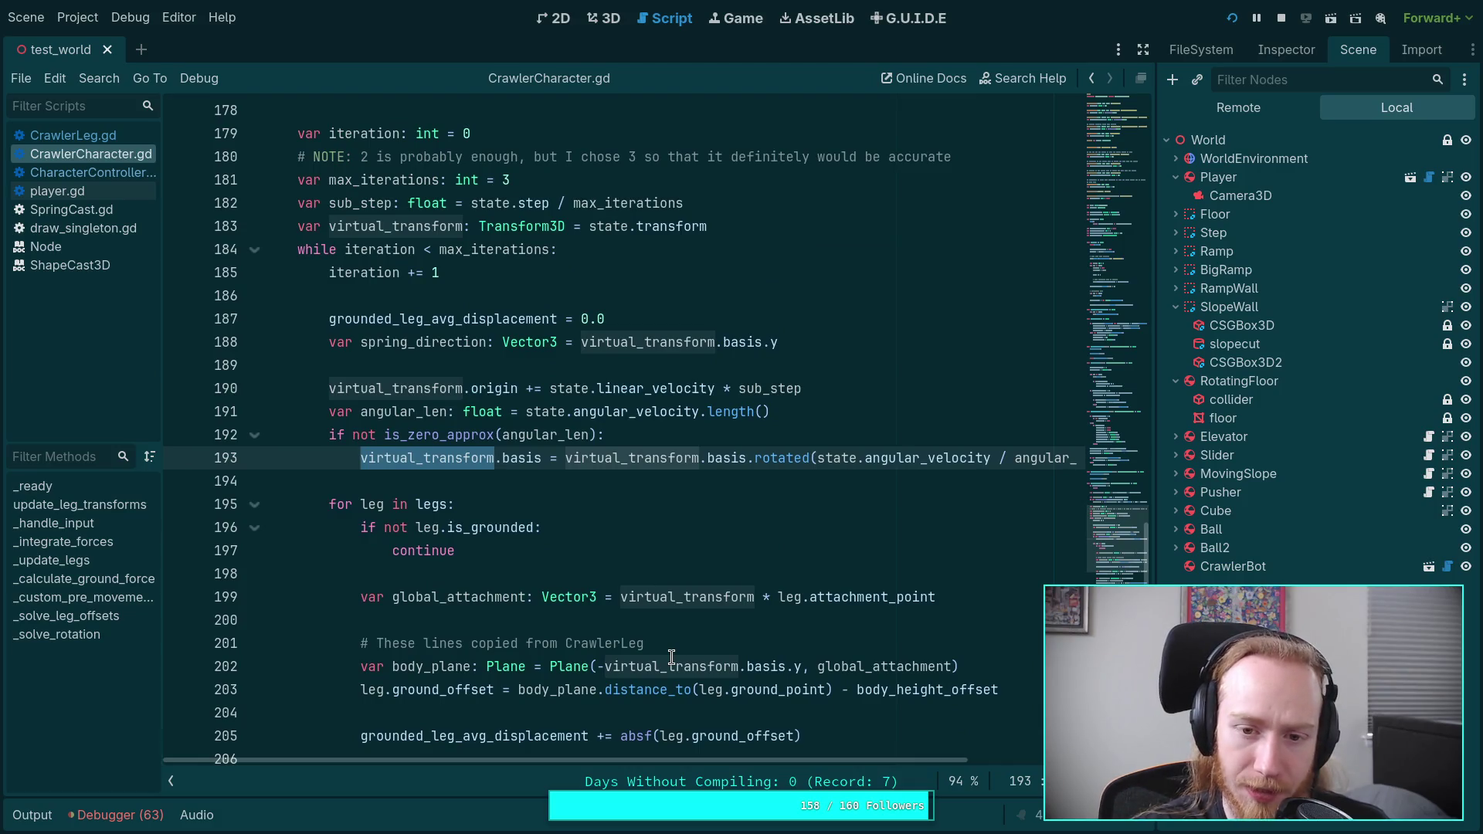
Step: Move the spring_direction line down below the rotation block
double_click(412, 334)
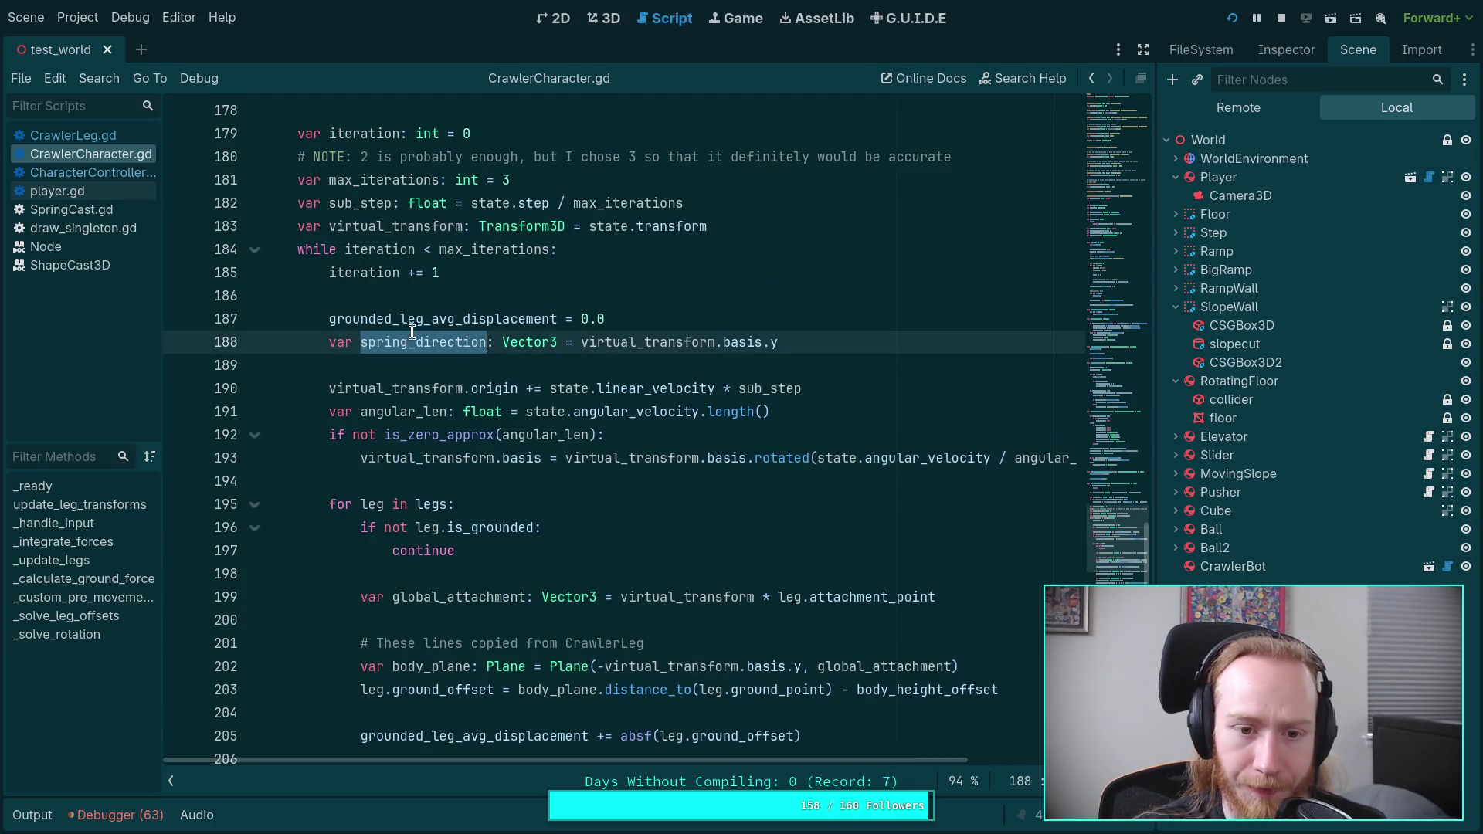
key(alt+Down)
key(alt+Down)
key(alt+Down)
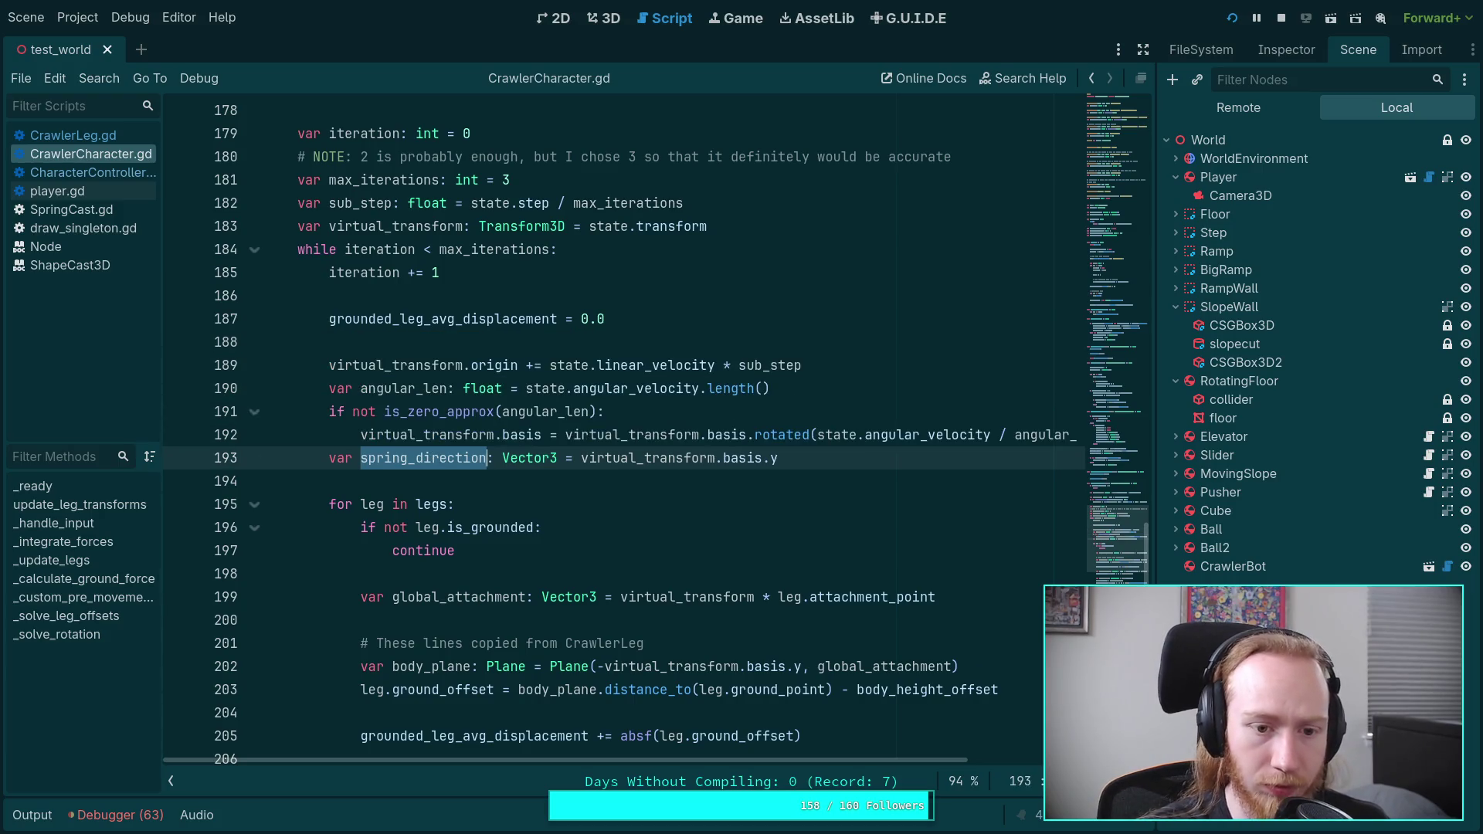
scroll(738, 469, down, 2)
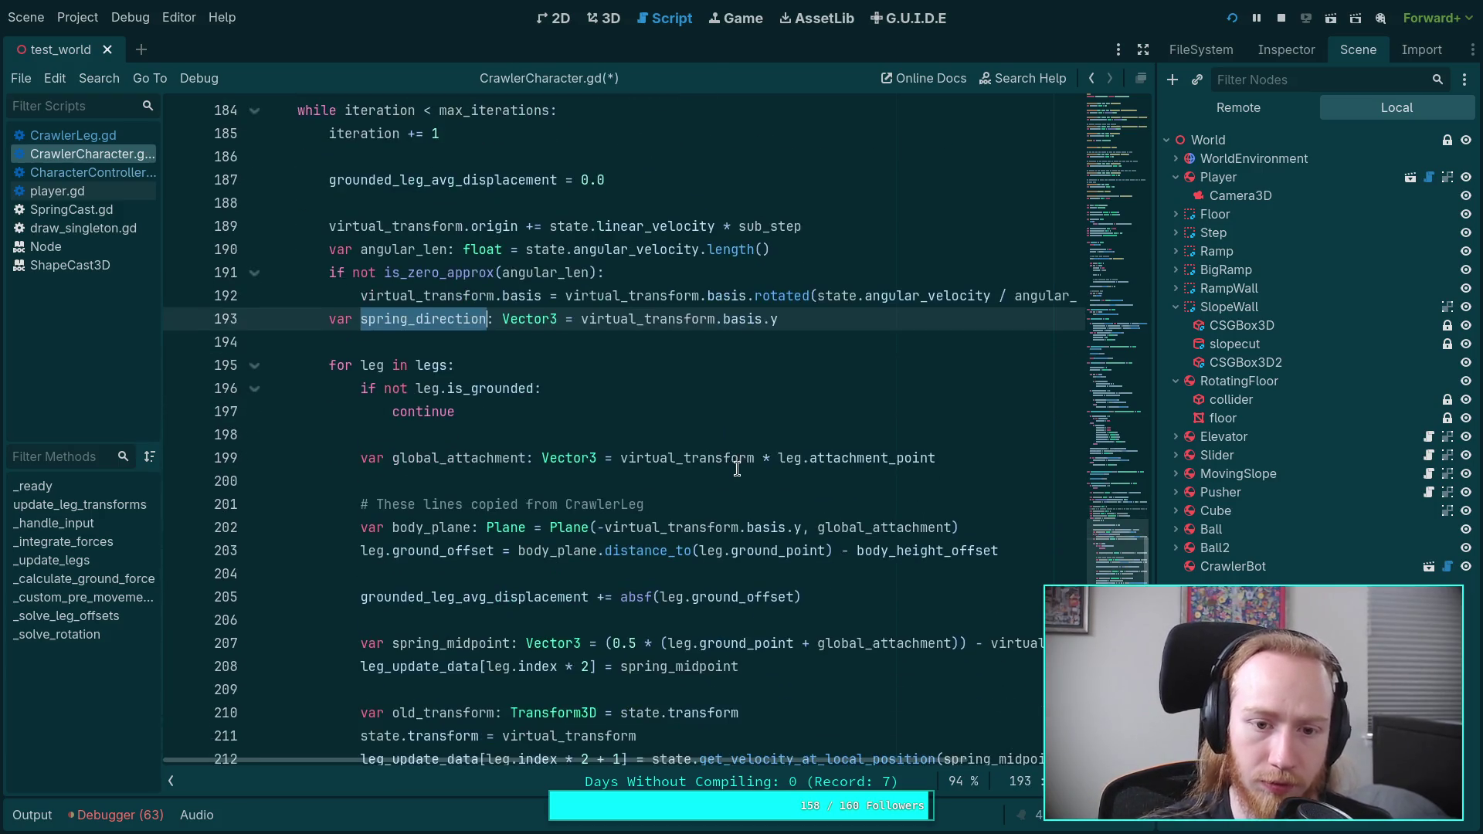
click(623, 317)
scroll(616, 445, down, 2)
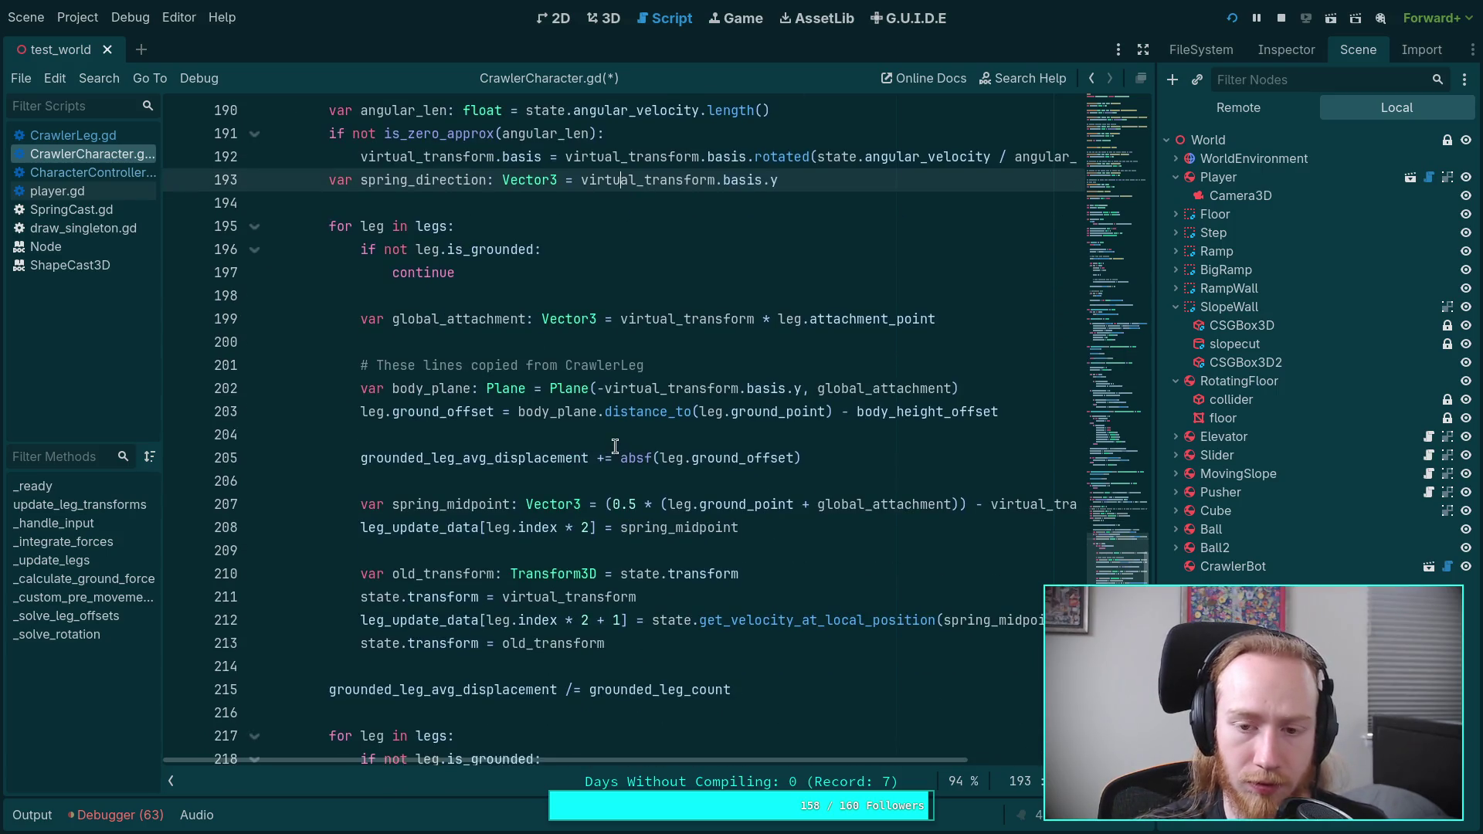
Step: Check spring_direction on line 193, then stop the running game and relaunch it with F5
double_click(437, 185)
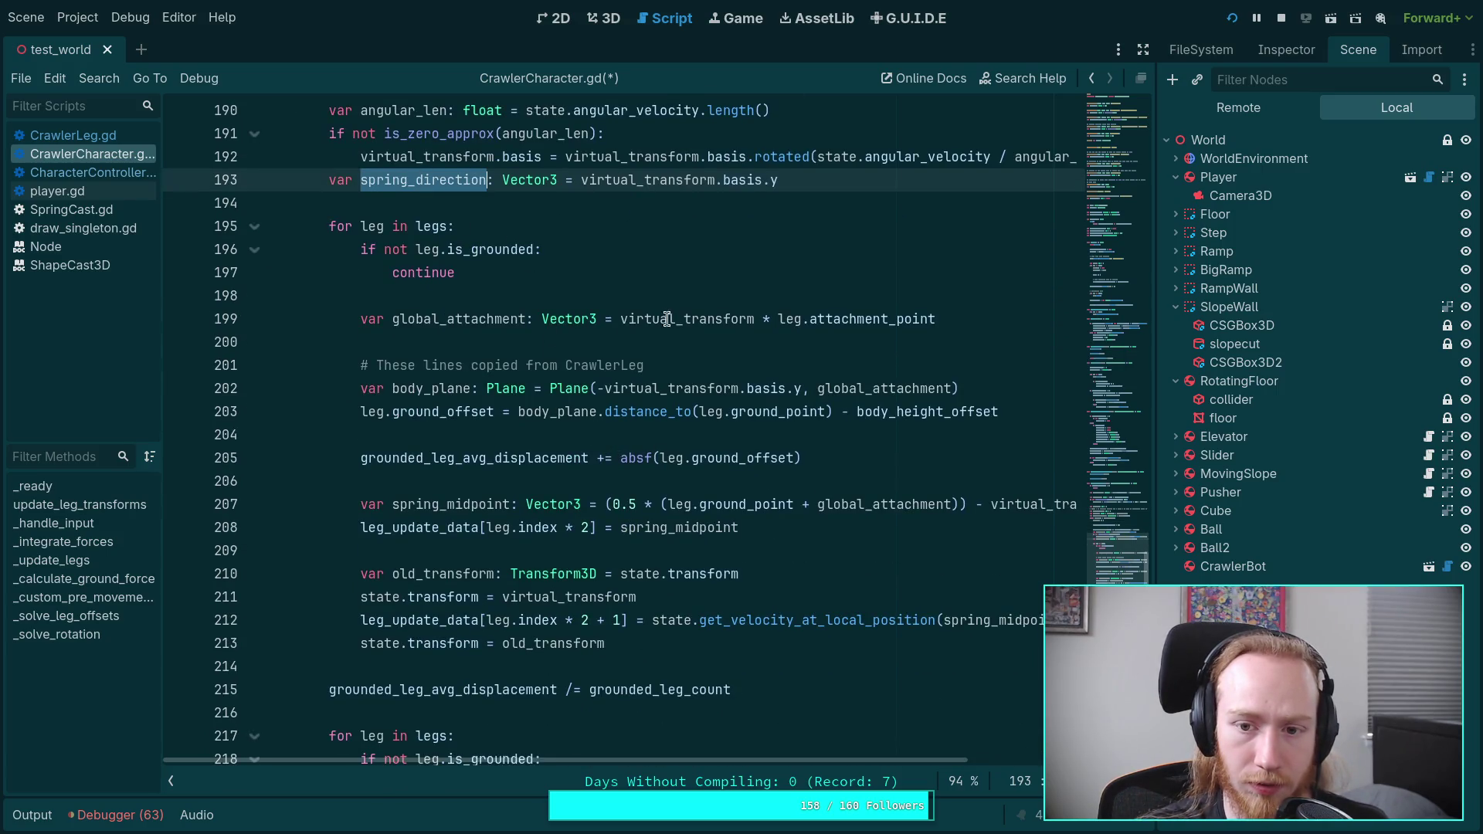
scroll(552, 256, down, 8)
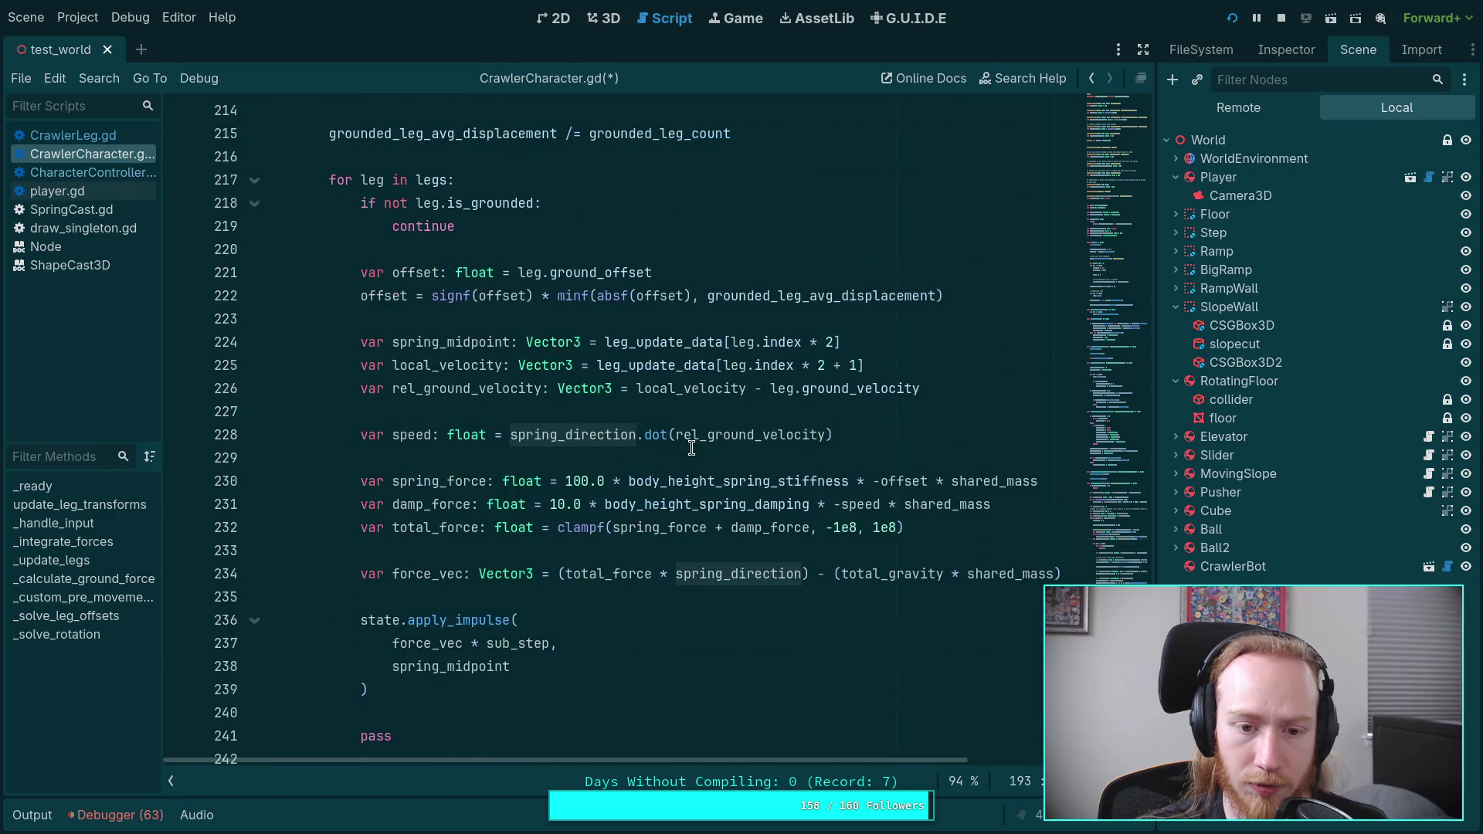
scroll(806, 485, up, 2)
click(1279, 19)
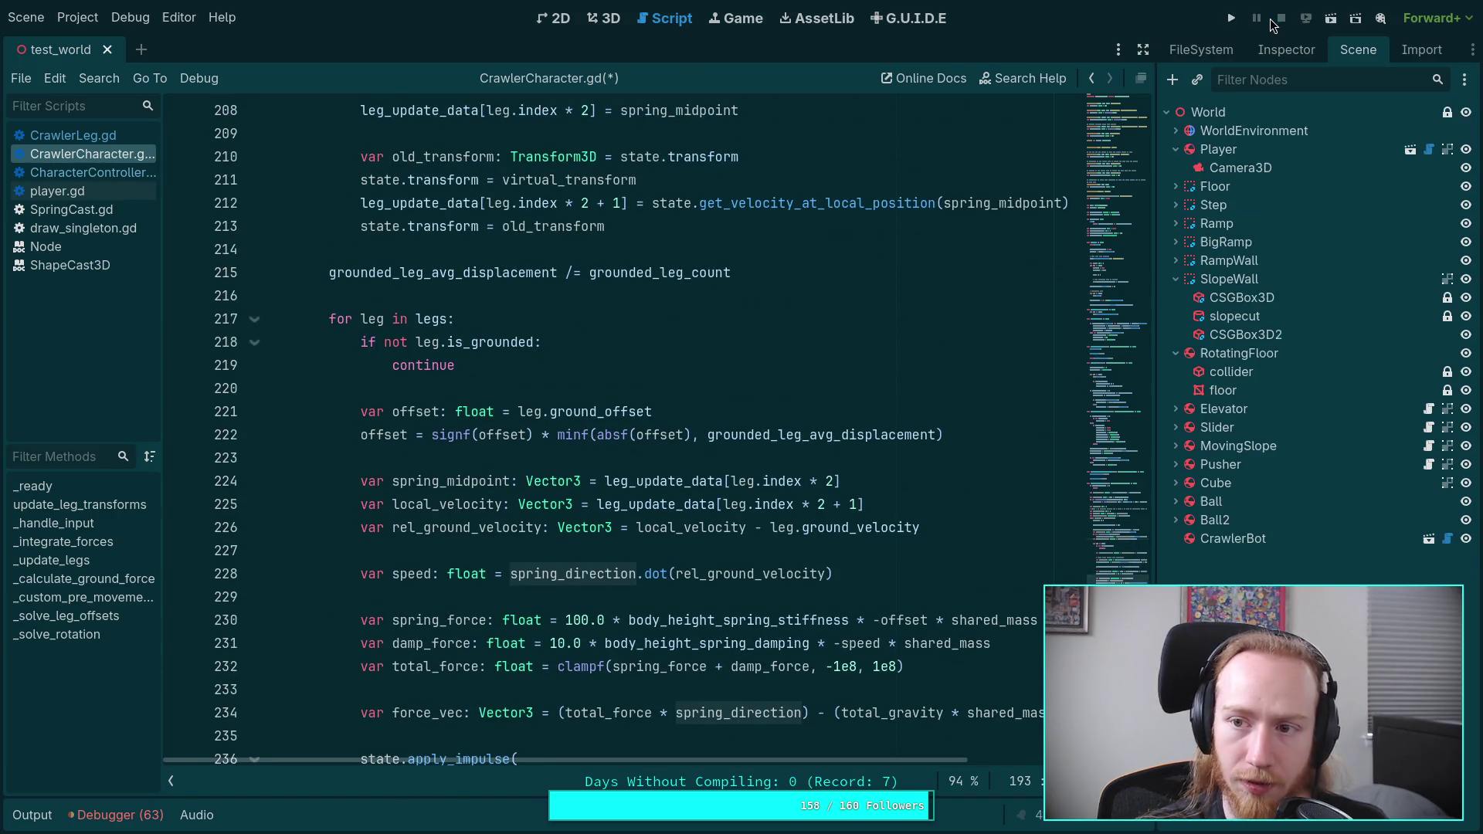
key(F5)
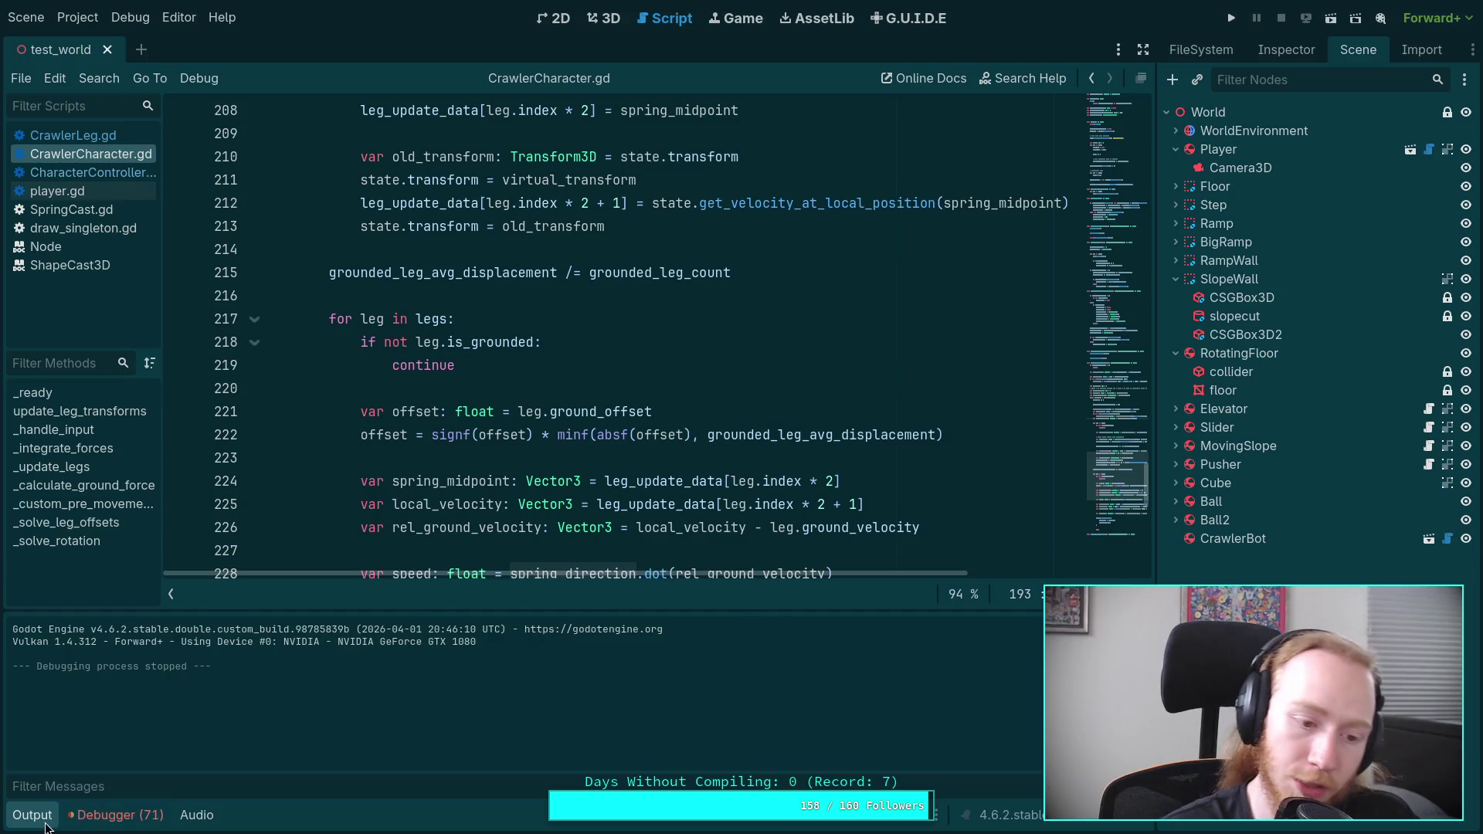
scroll(543, 688, up, 5)
scroll(601, 638, down, 10)
scroll(601, 638, up, 17)
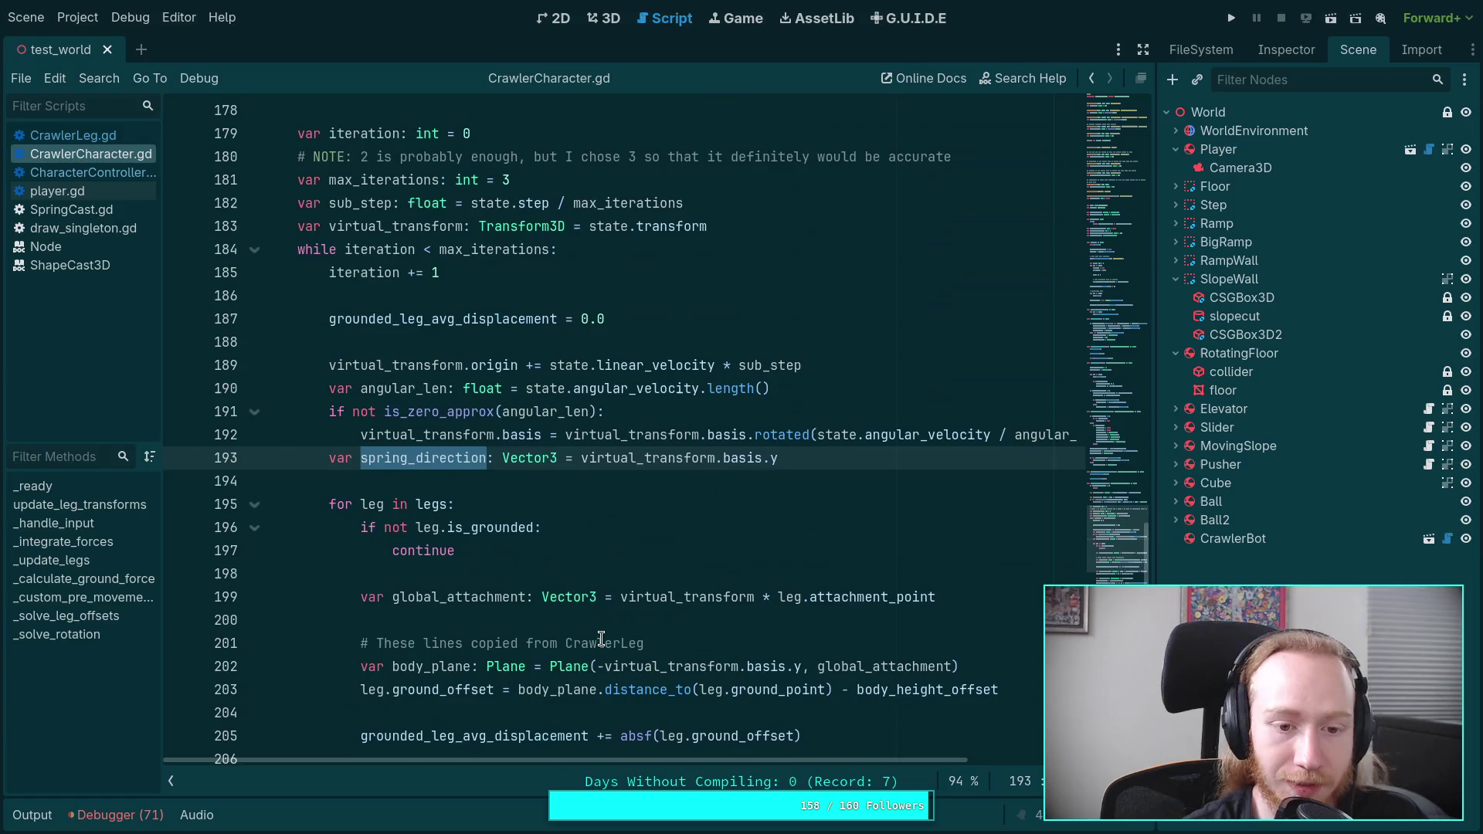
scroll(594, 634, down, 4)
scroll(615, 635, down, 2)
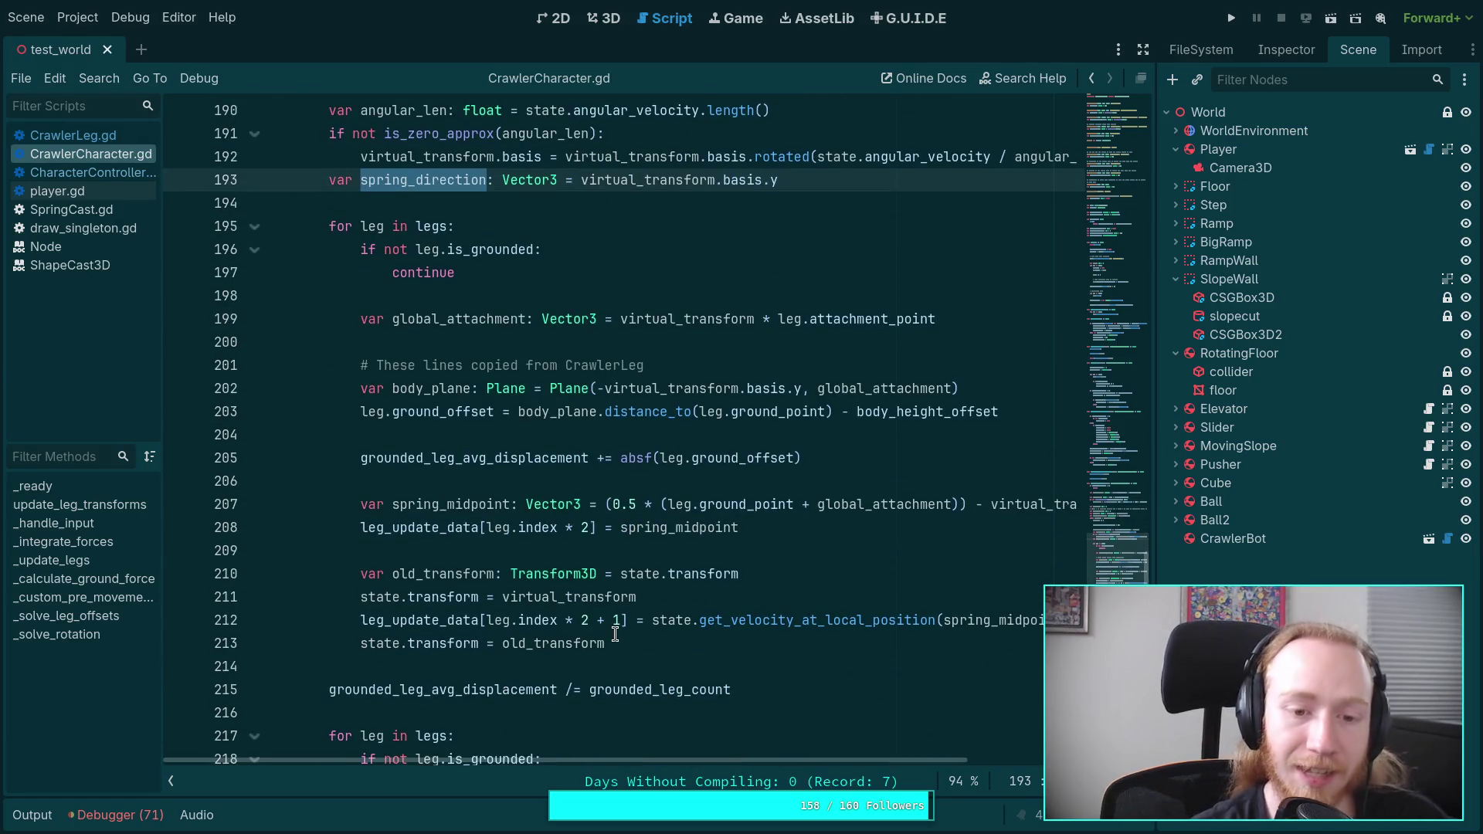
double_click(419, 157)
scroll(652, 557, up, 2)
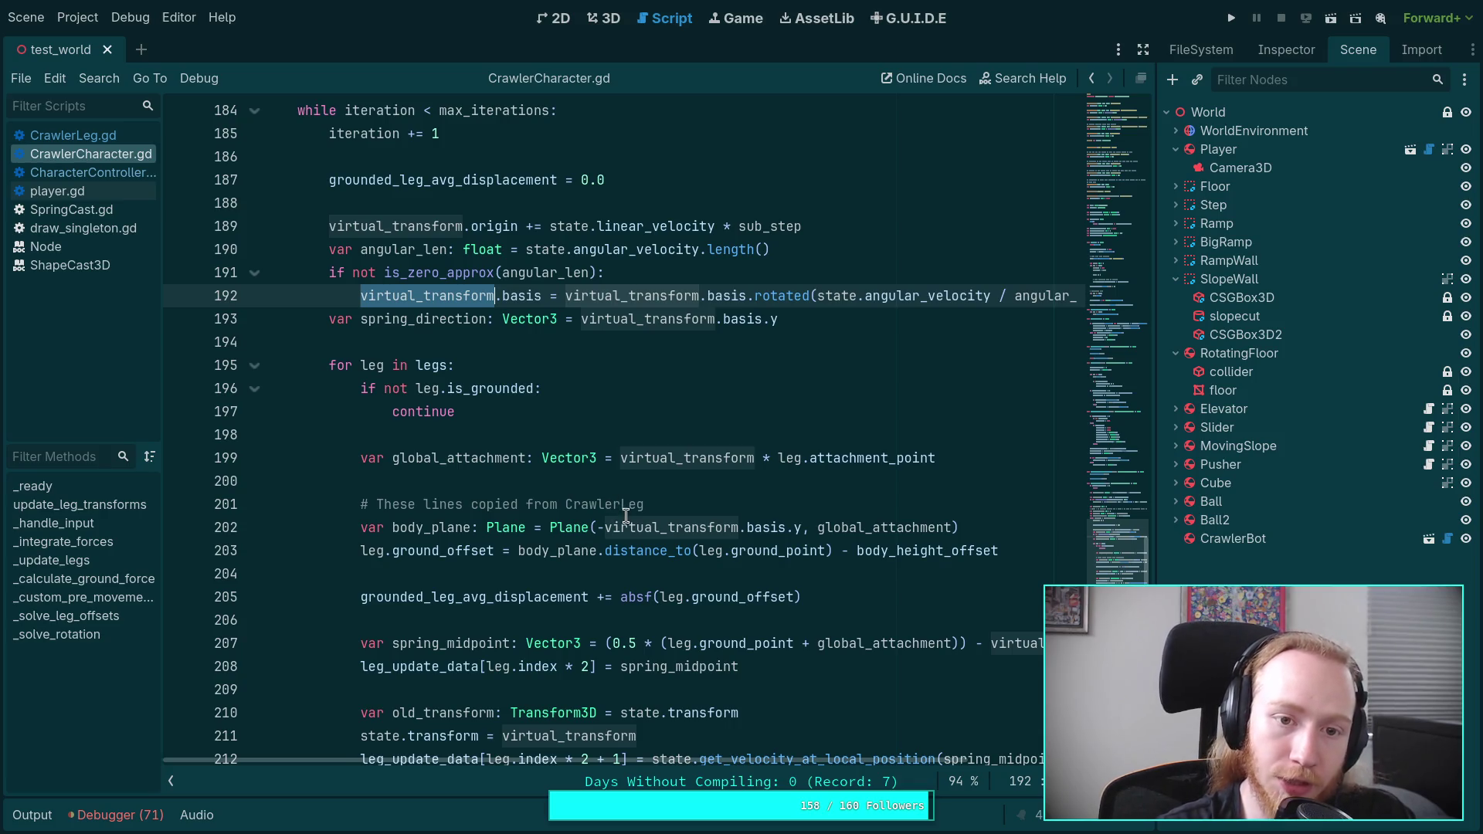
double_click(438, 319)
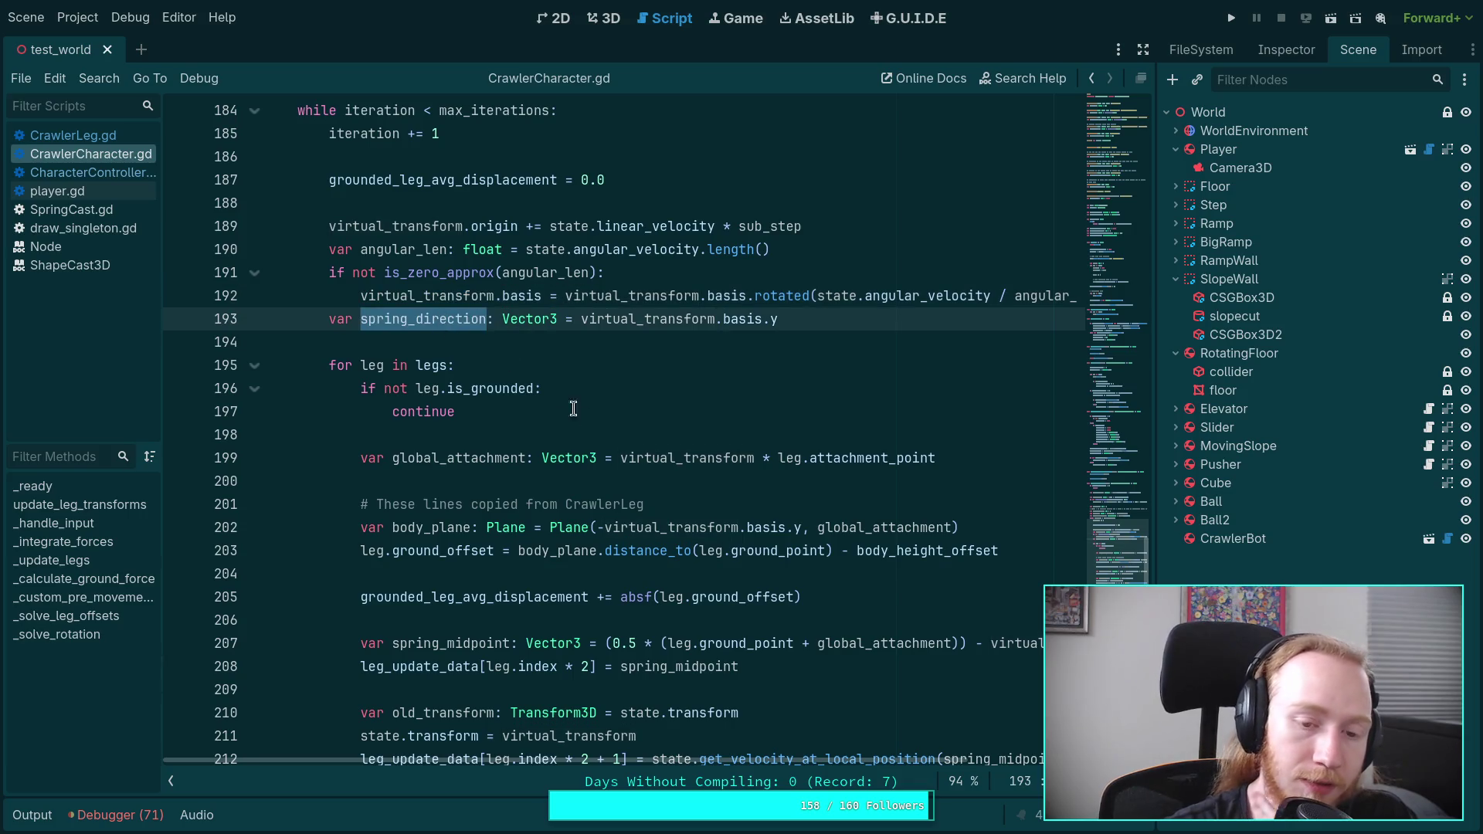
scroll(664, 516, down, 1)
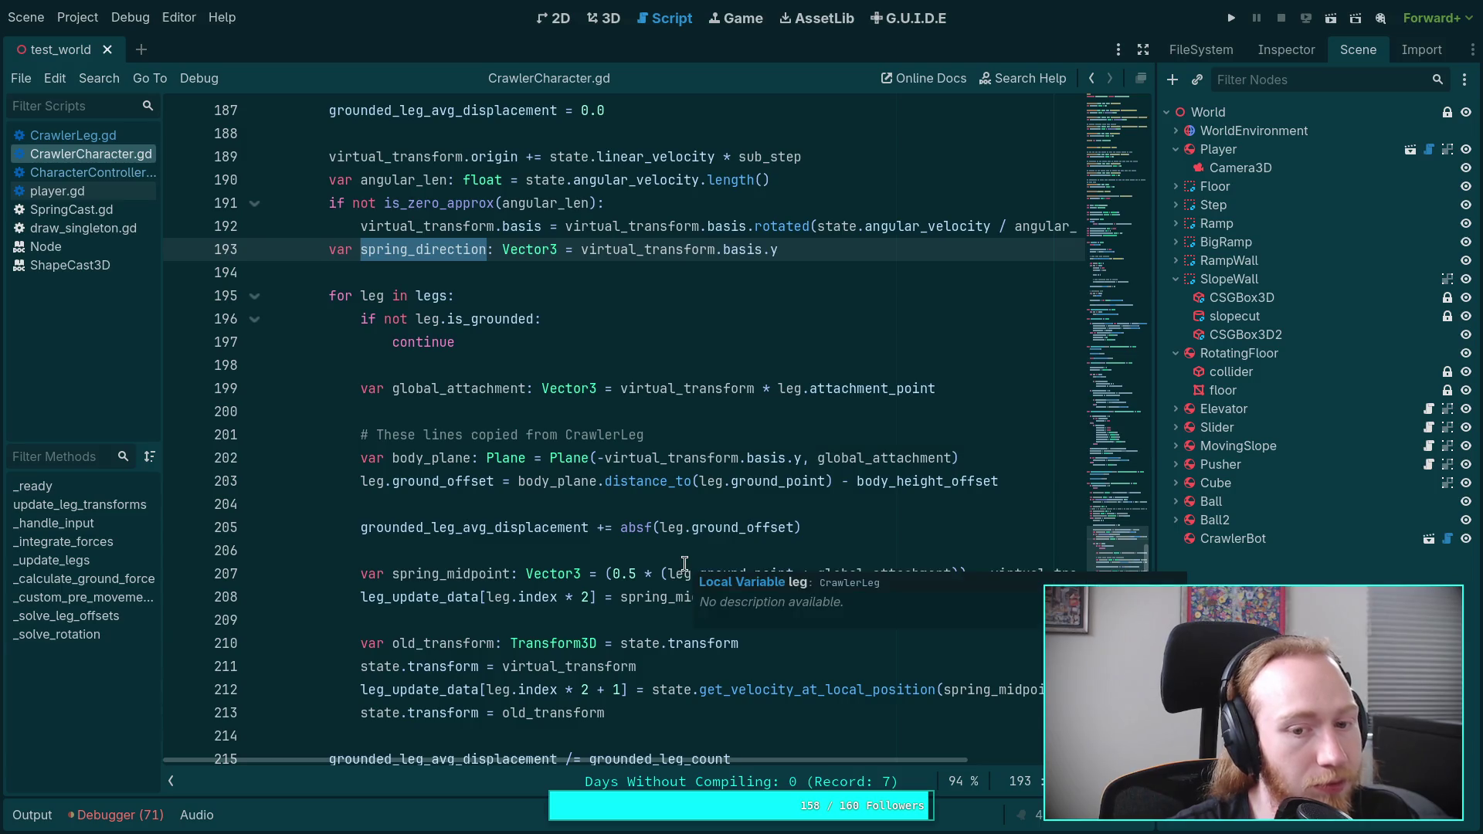
double_click(430, 458)
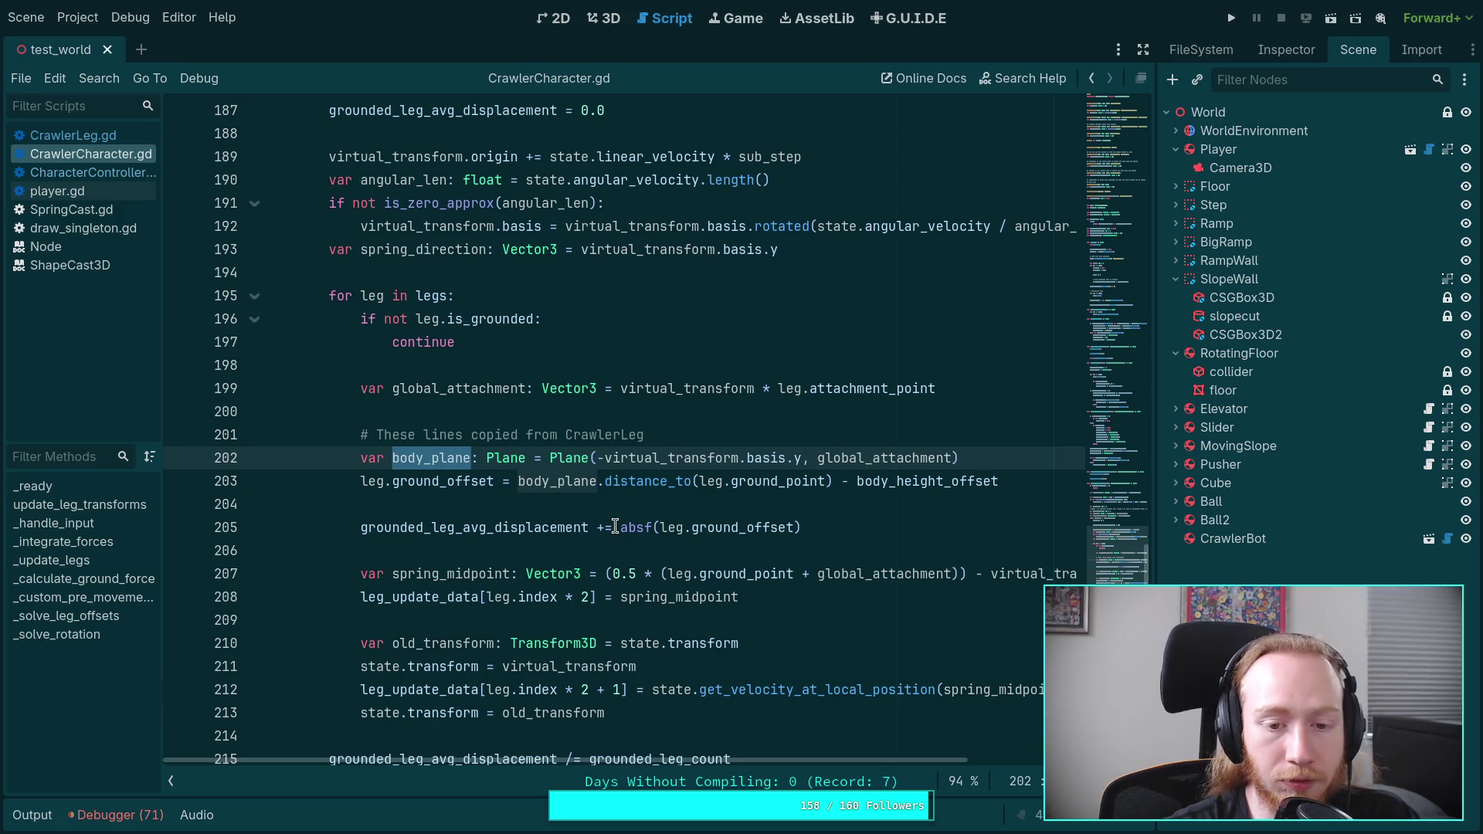
scroll(615, 527, down, 2)
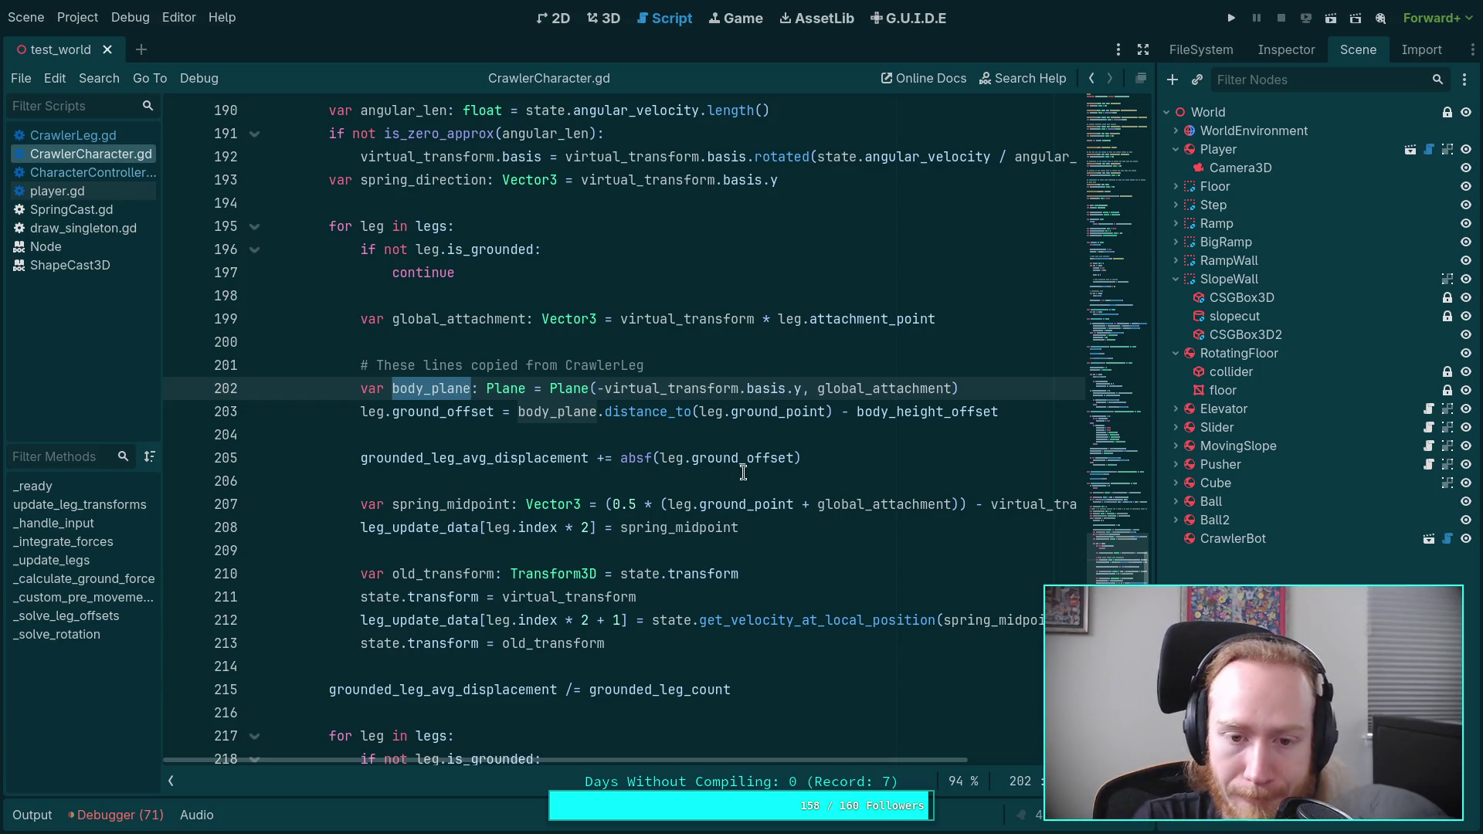
scroll(744, 472, down, 1)
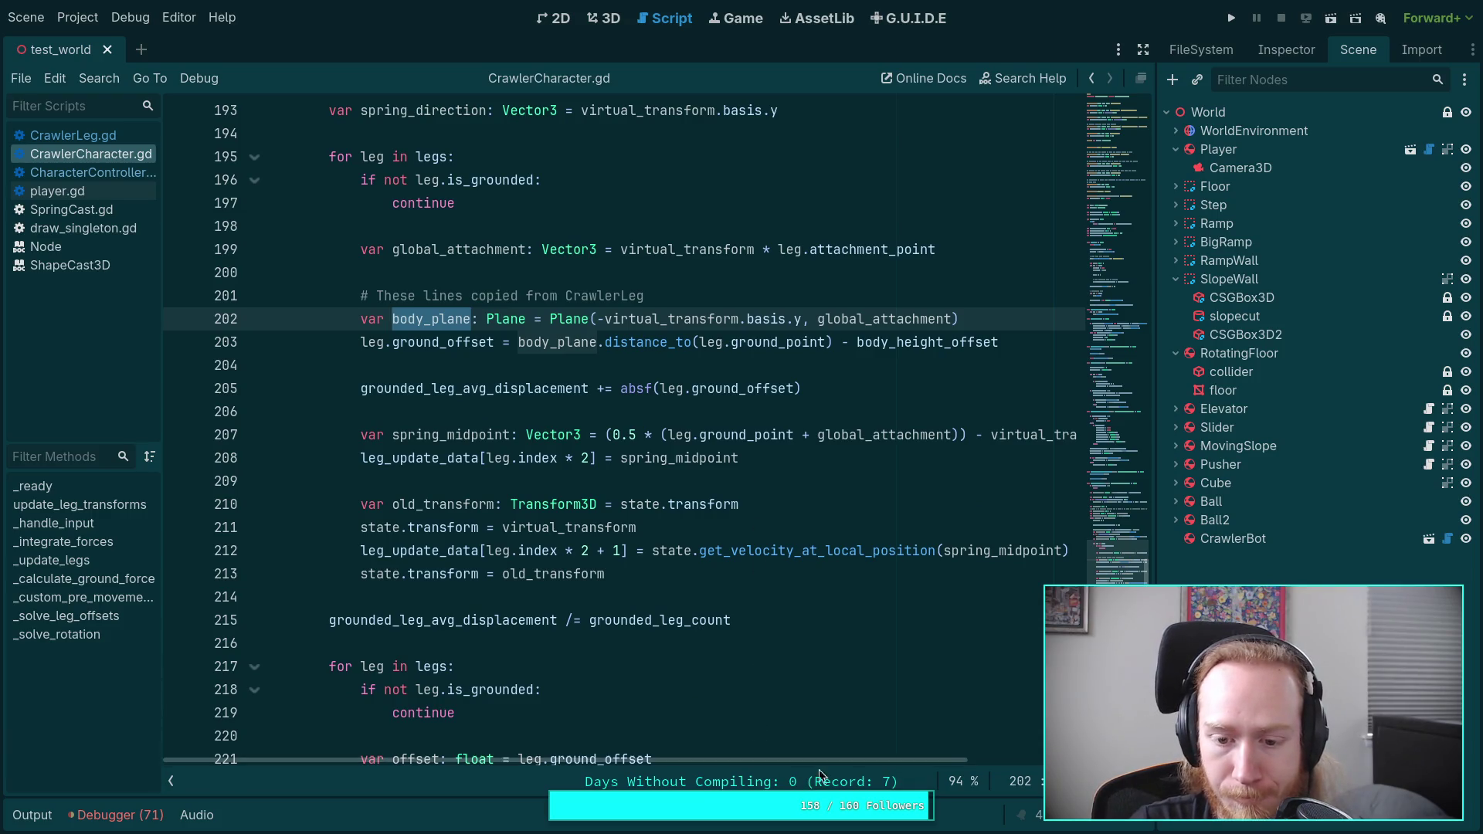
mouse_move(832, 758)
mouse_down()
mouse_move(981, 774)
mouse_move(815, 788)
mouse_up()
scroll(706, 612, down, 6)
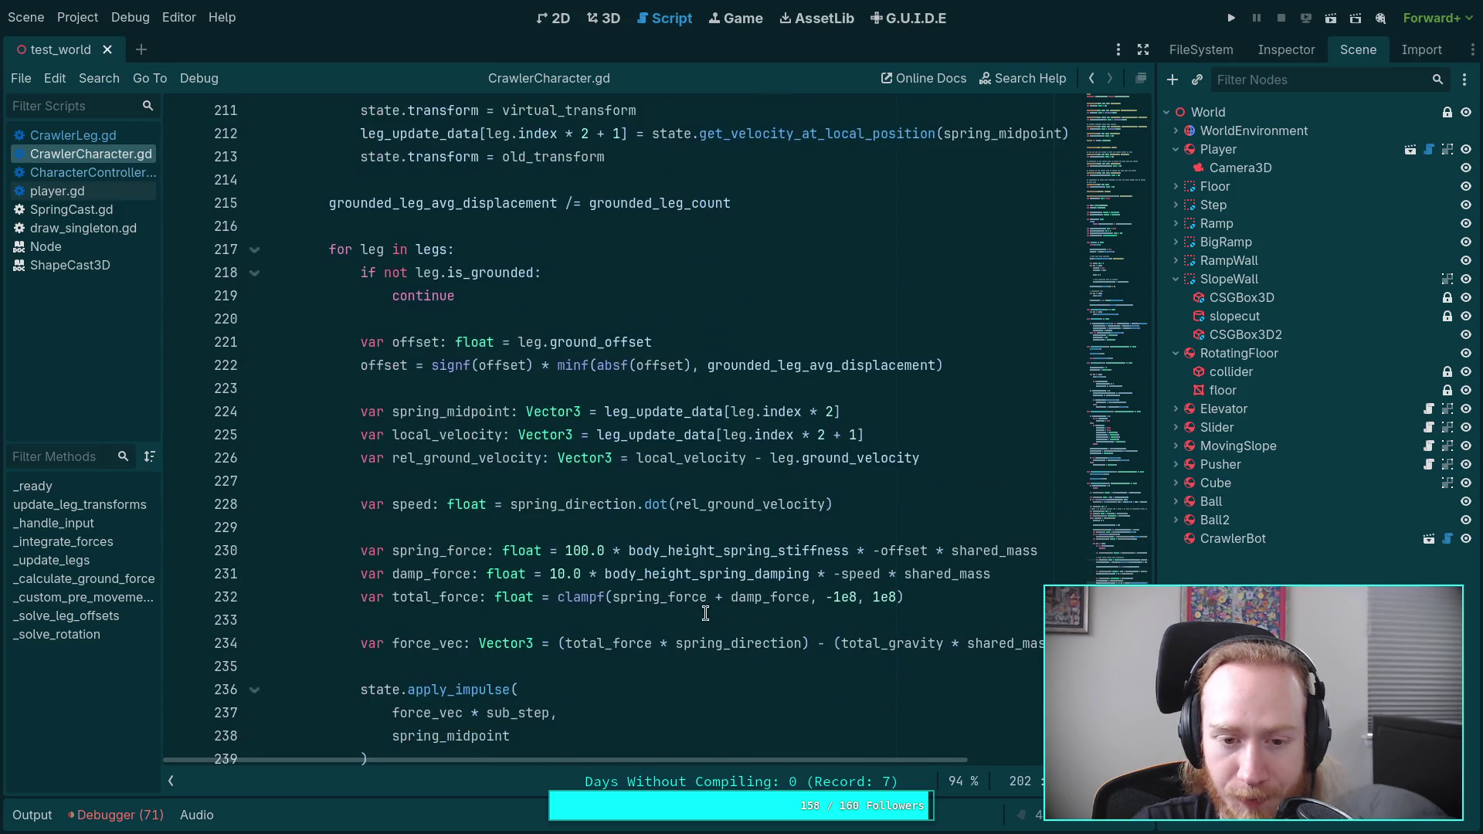
scroll(705, 613, down, 1)
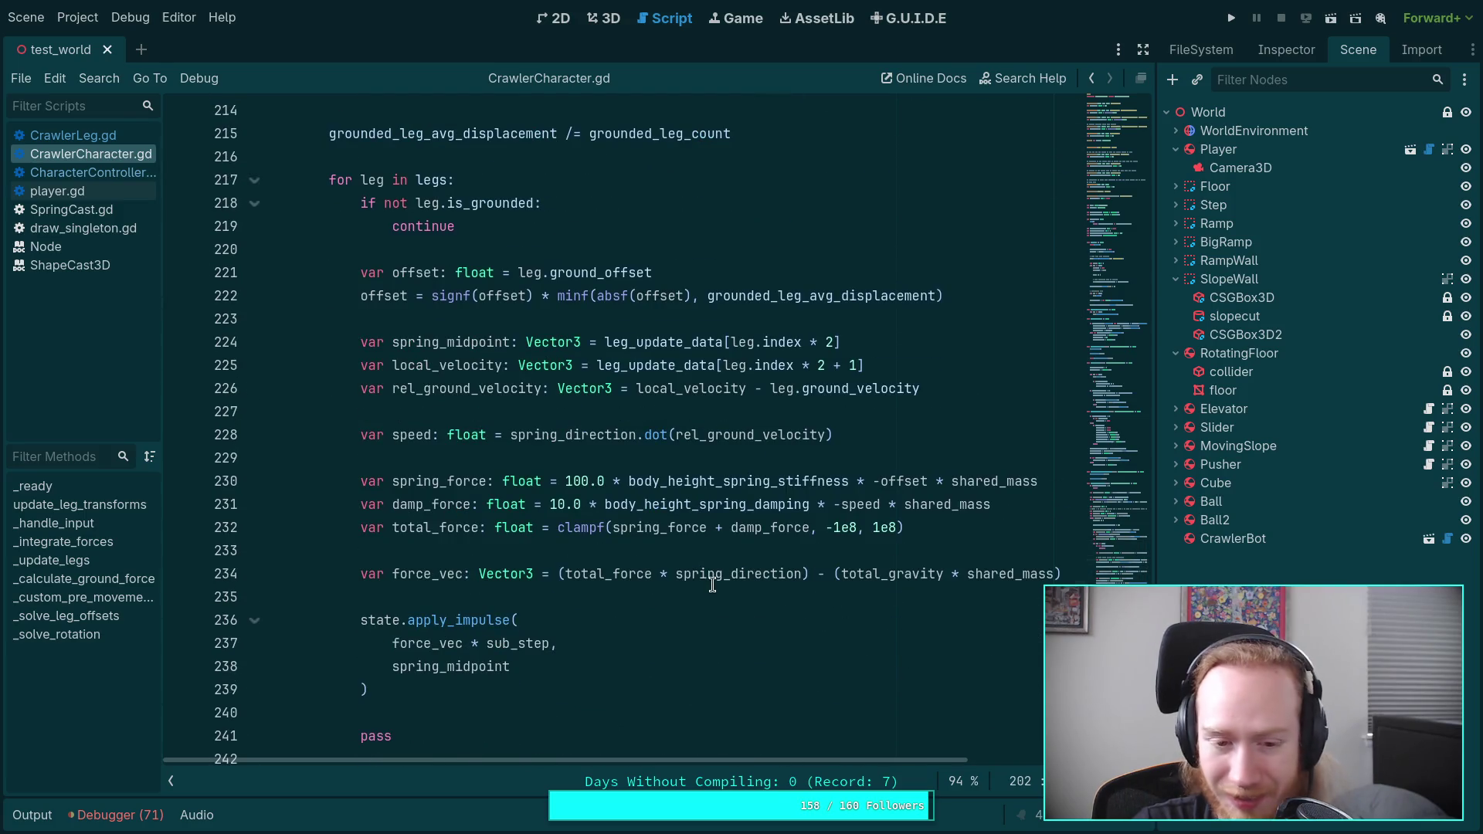
click(699, 599)
scroll(702, 609, up, 2)
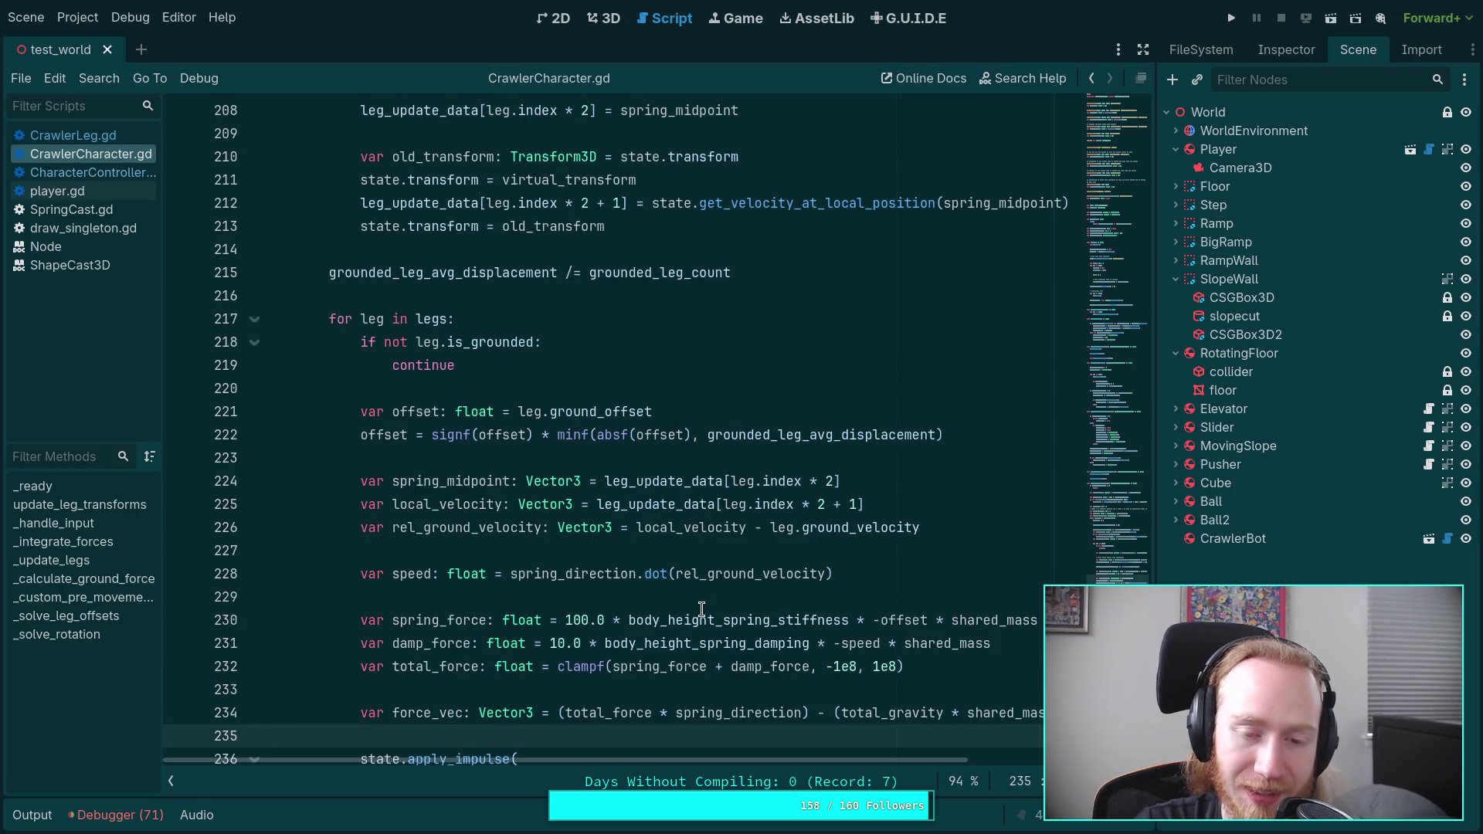
scroll(702, 610, up, 9)
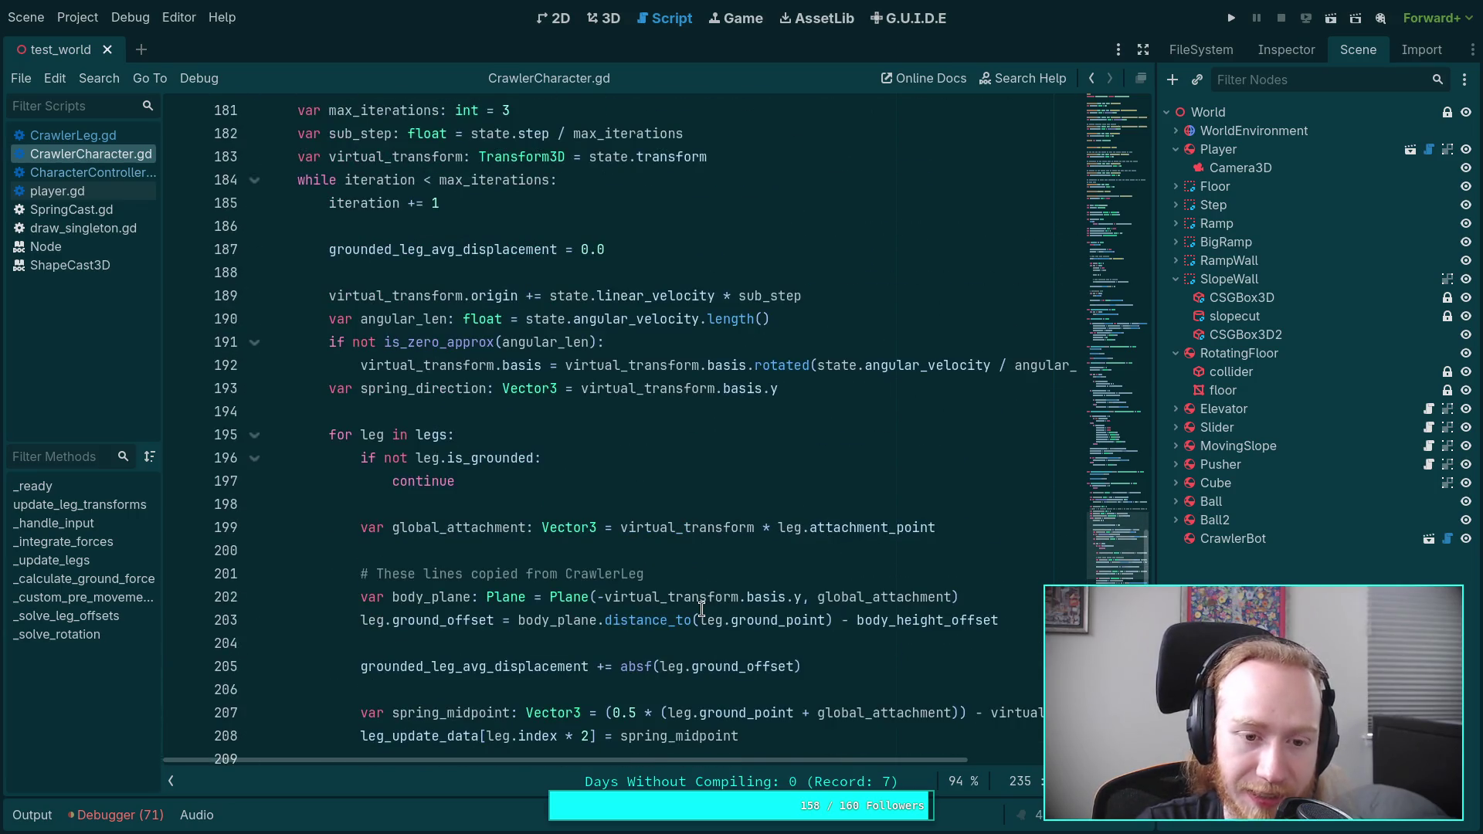
scroll(547, 410, down, 1)
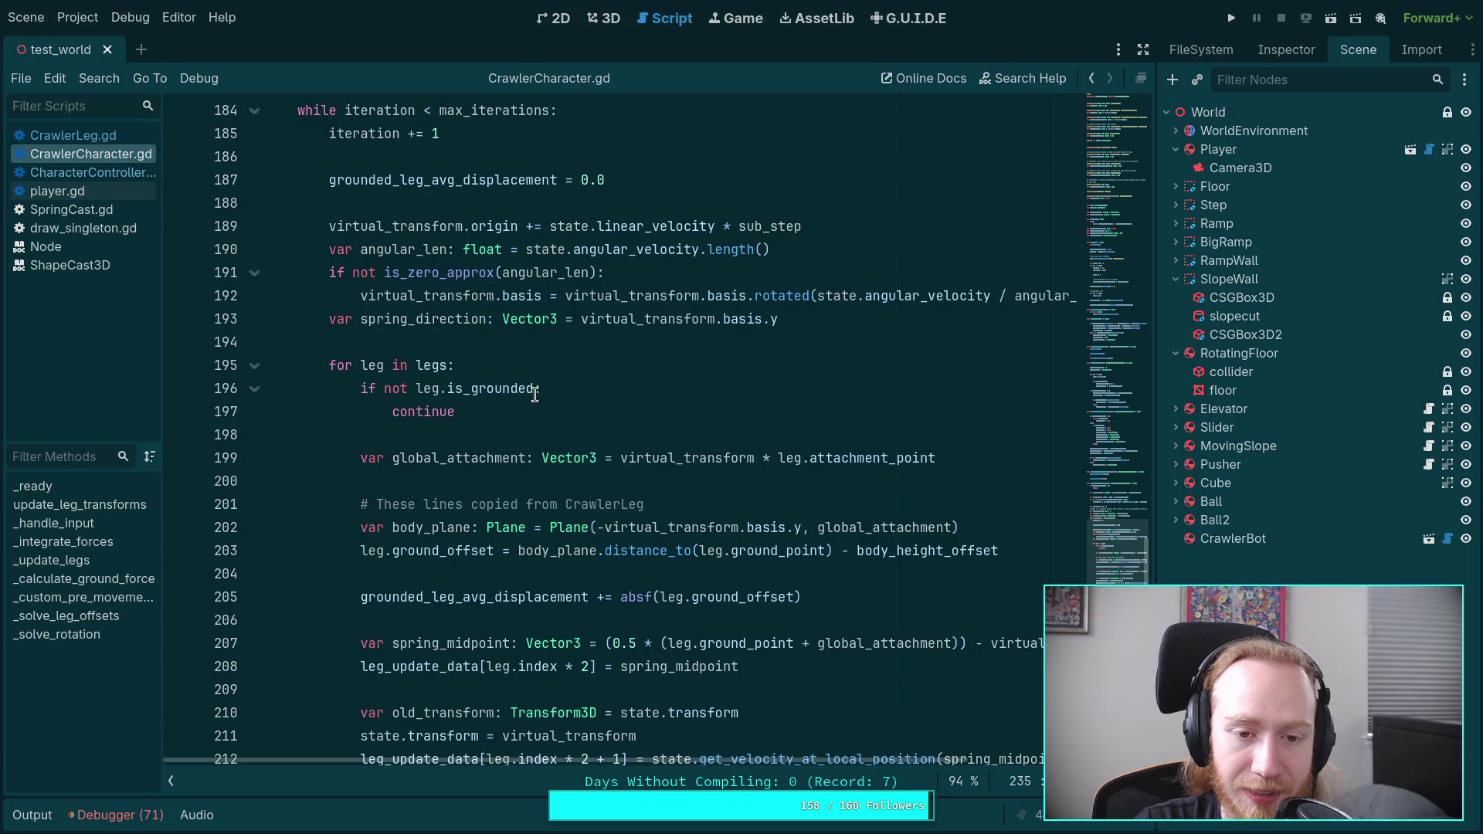
scroll(540, 394, down, 1)
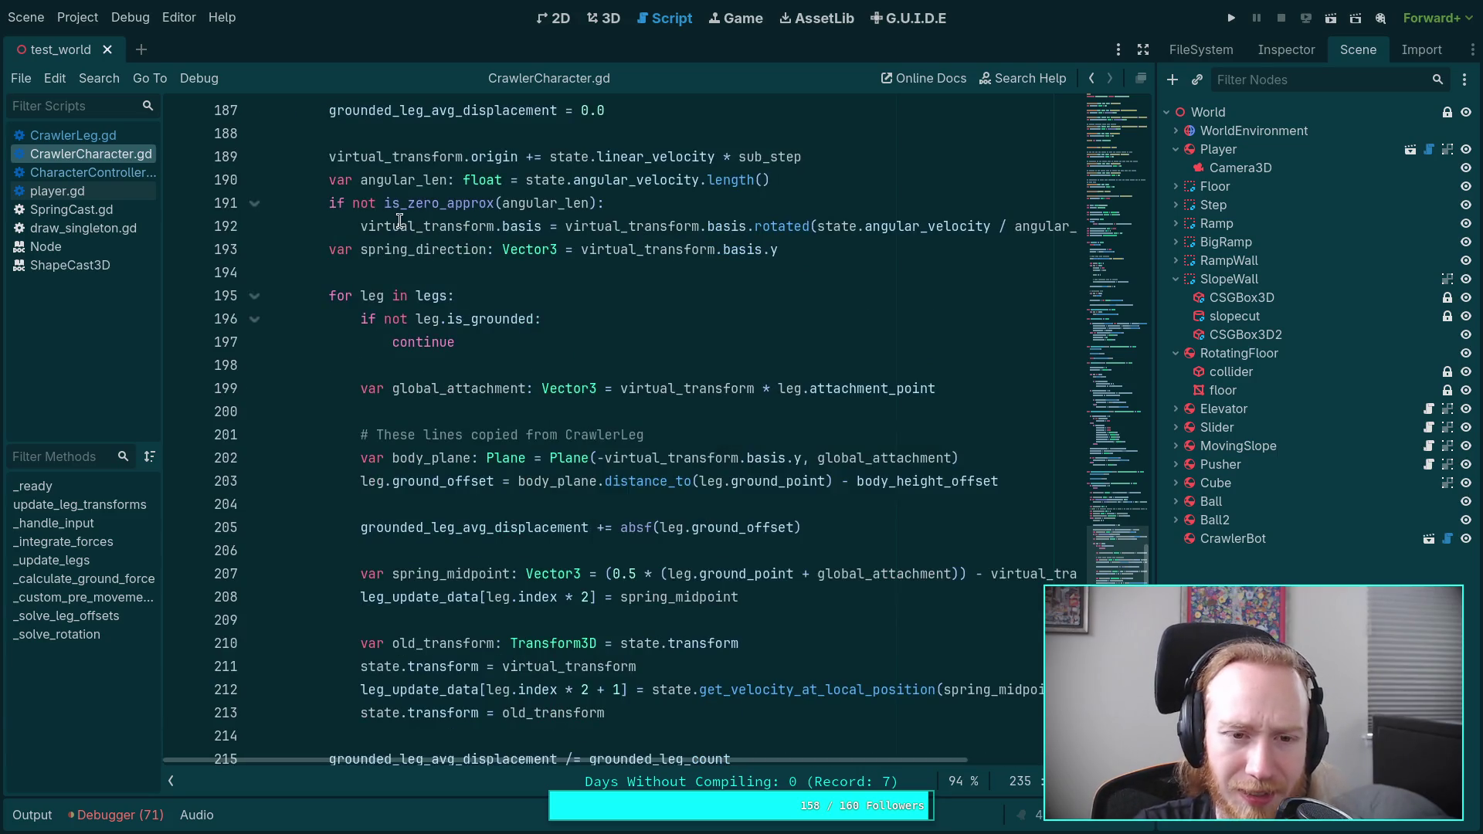
double_click(413, 157)
scroll(583, 459, down, 1)
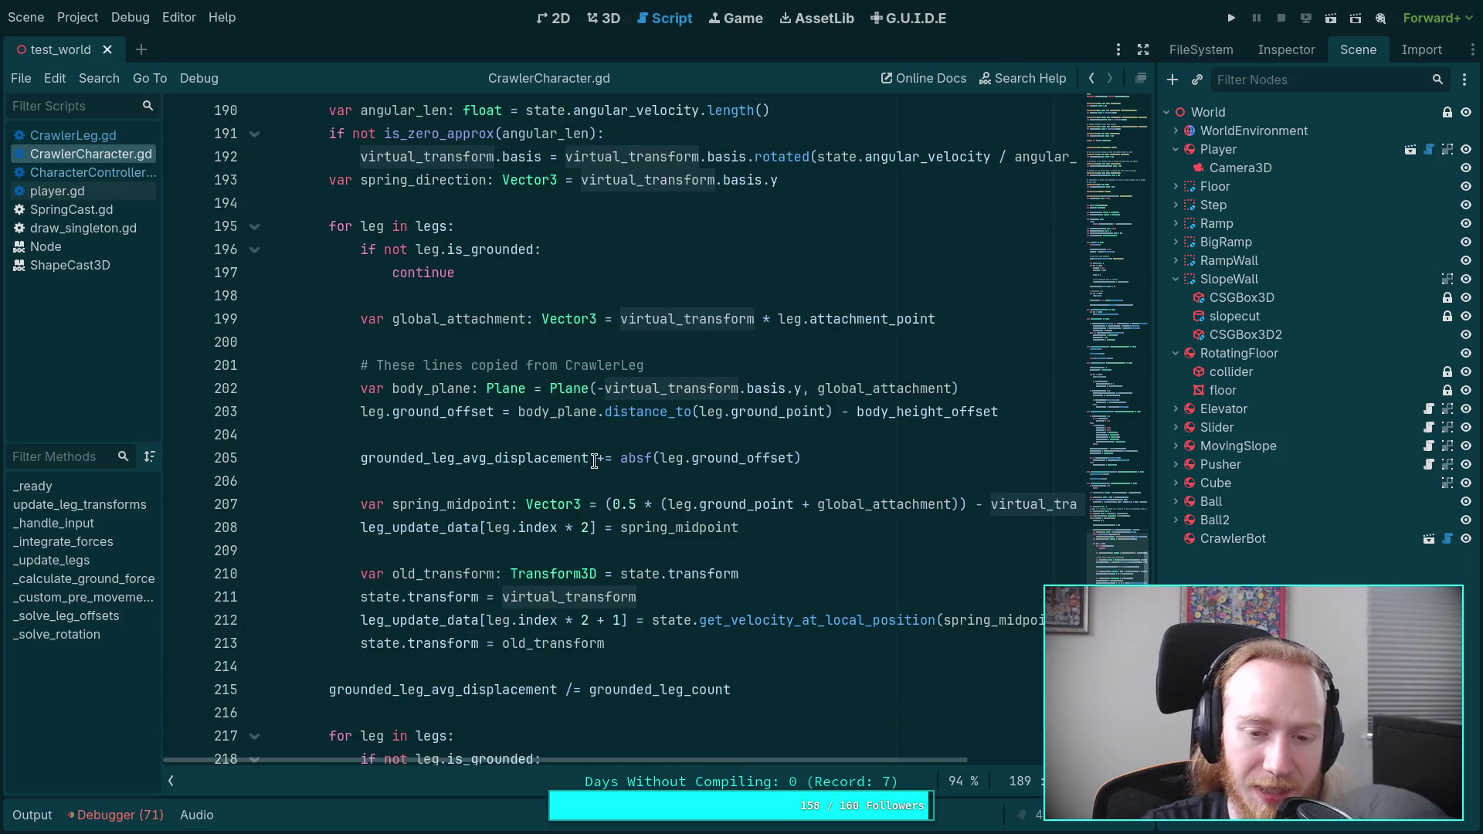
scroll(593, 462, down, 1)
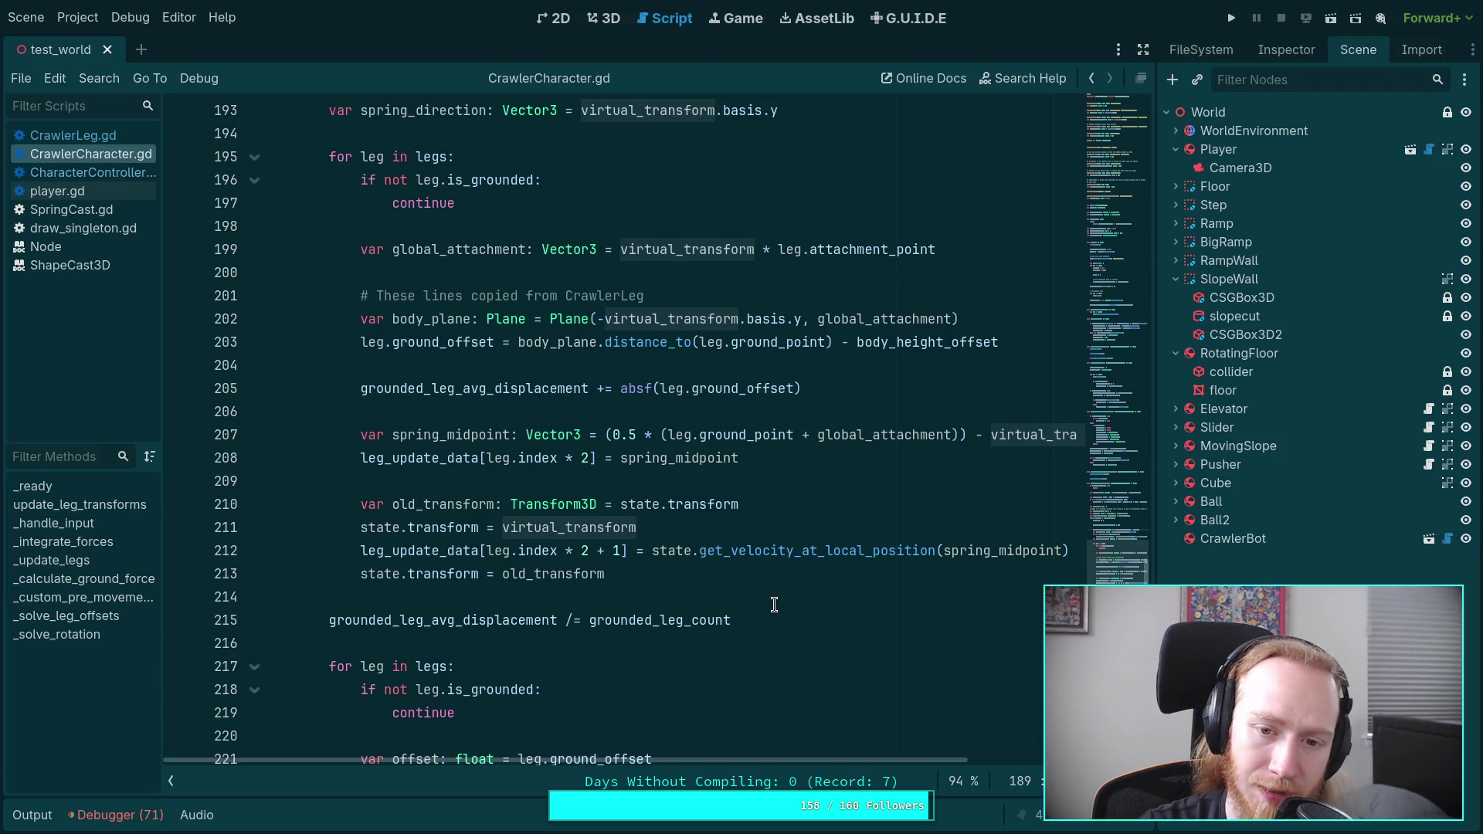
scroll(775, 592, up, 3)
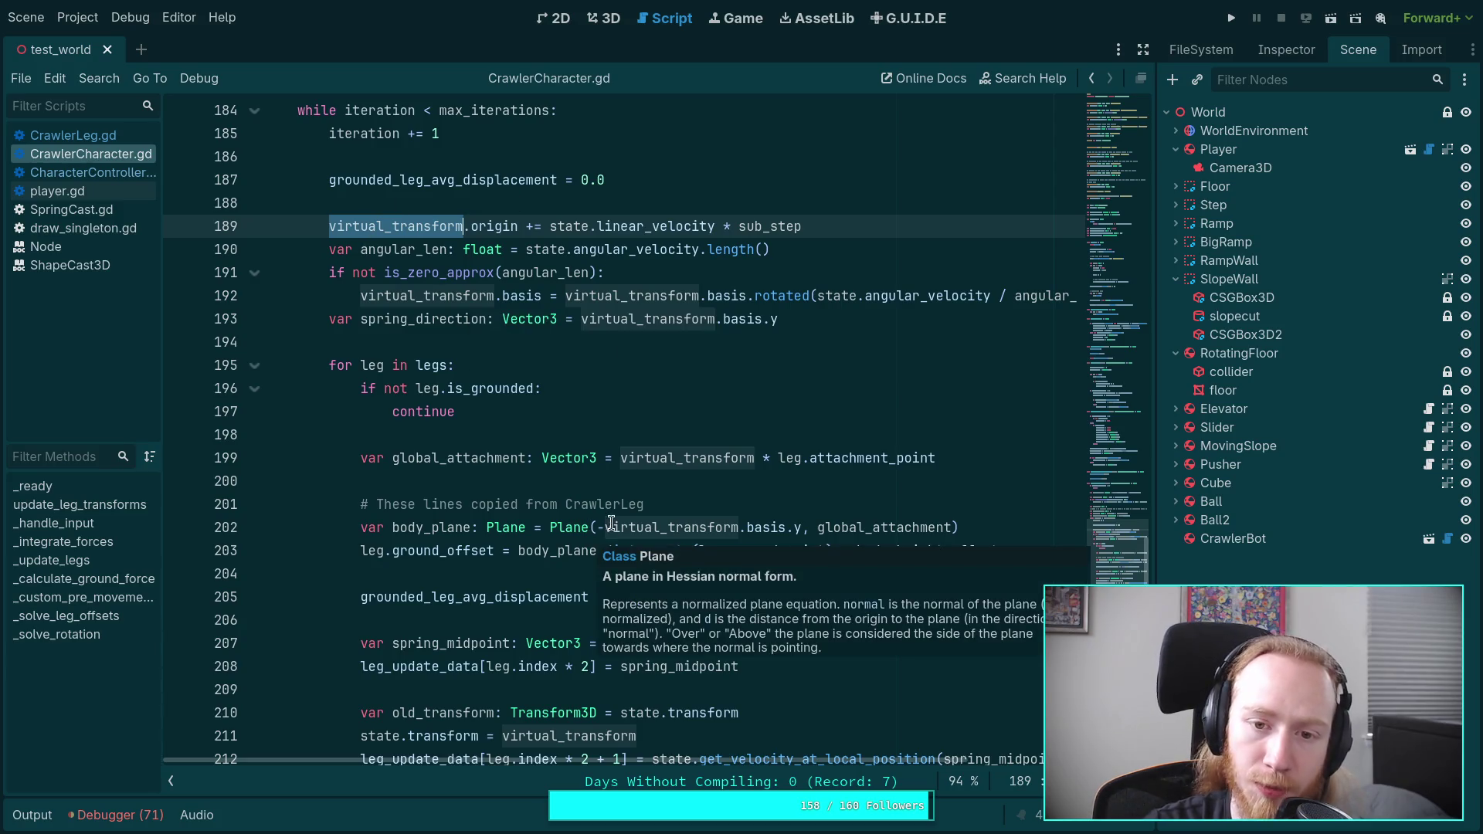
scroll(624, 536, down, 4)
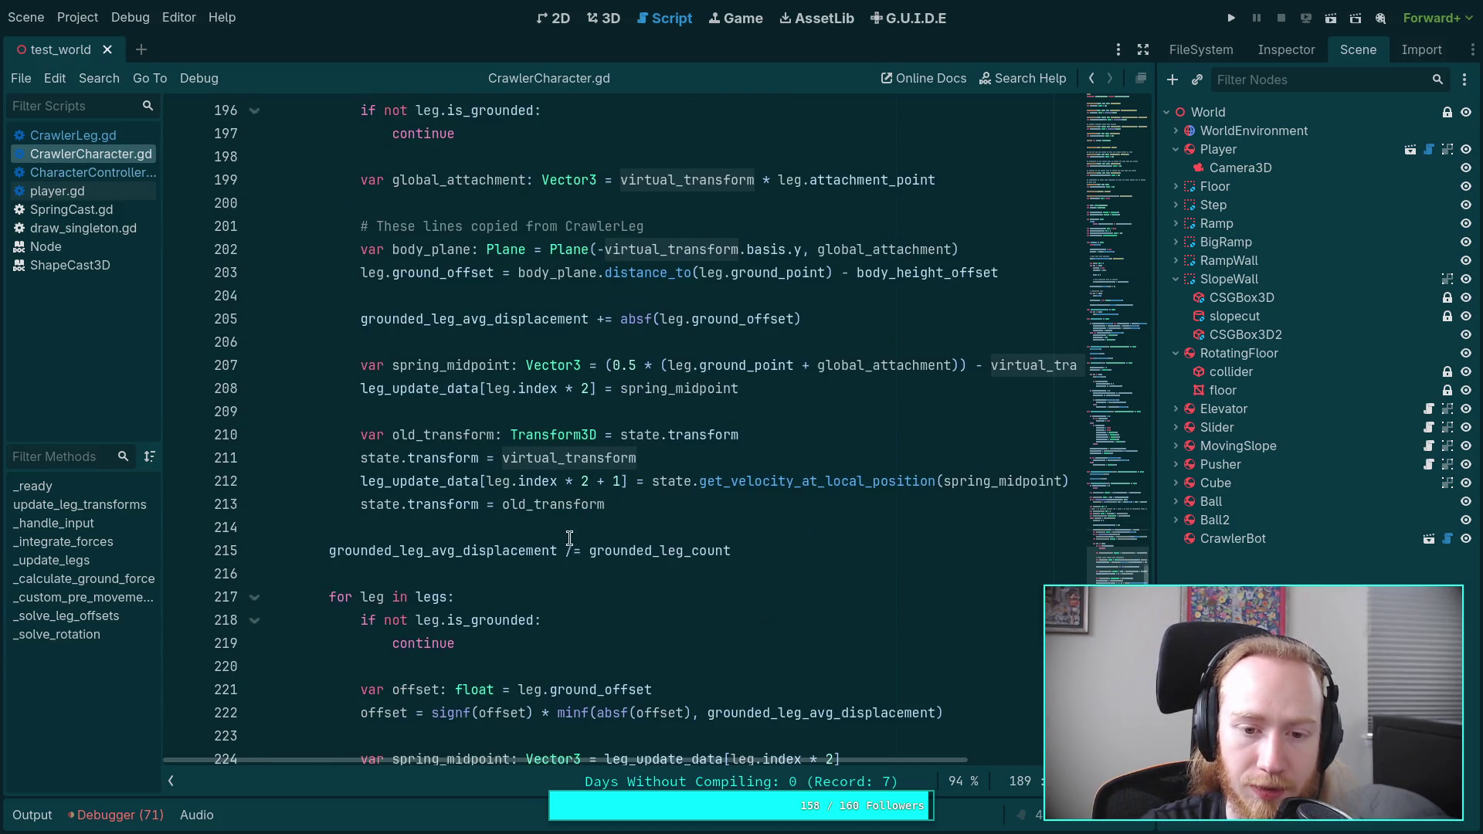
scroll(767, 611, down, 1)
scroll(769, 610, up, 2)
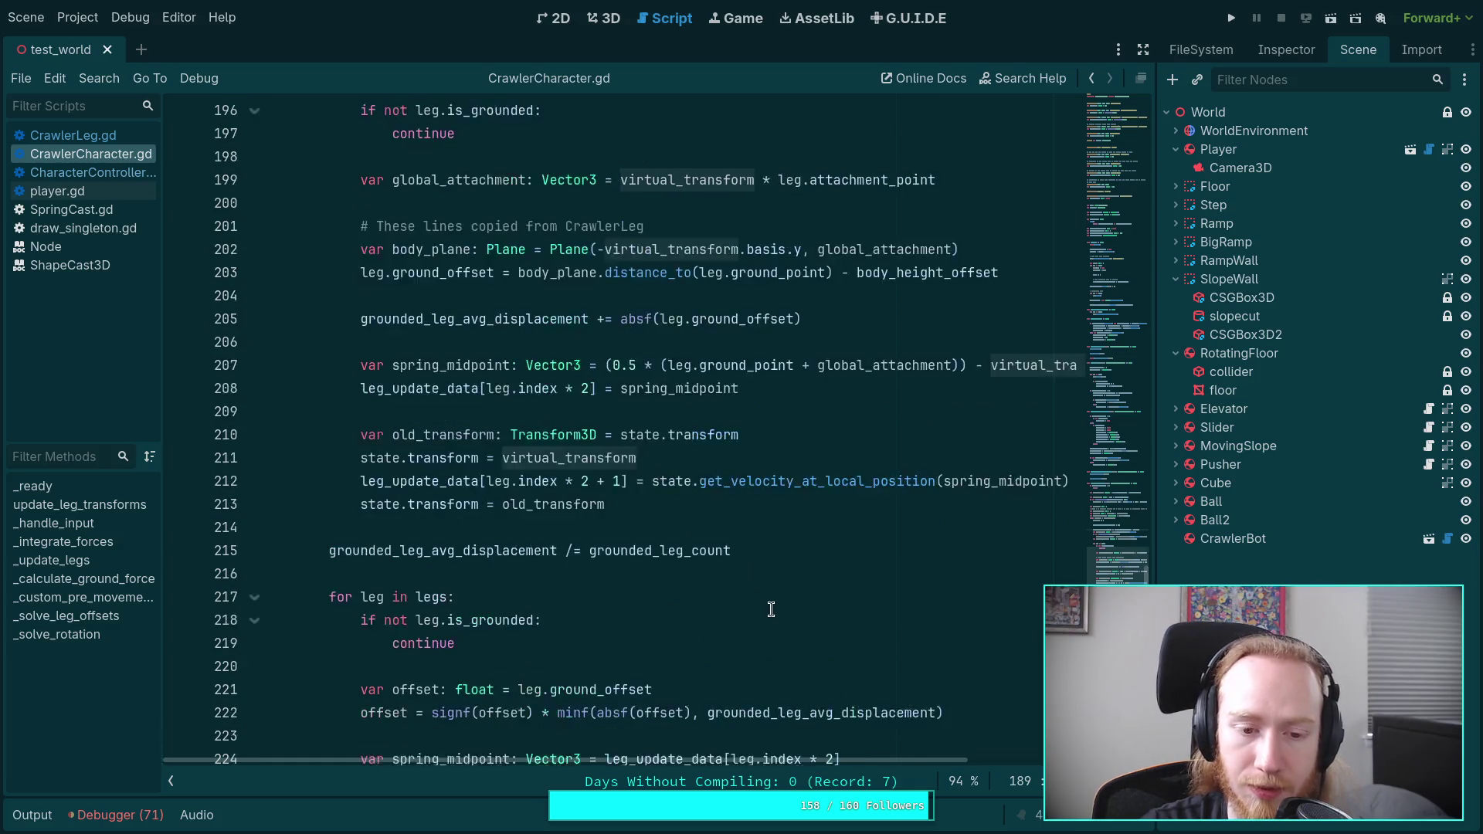
scroll(715, 646, up, 5)
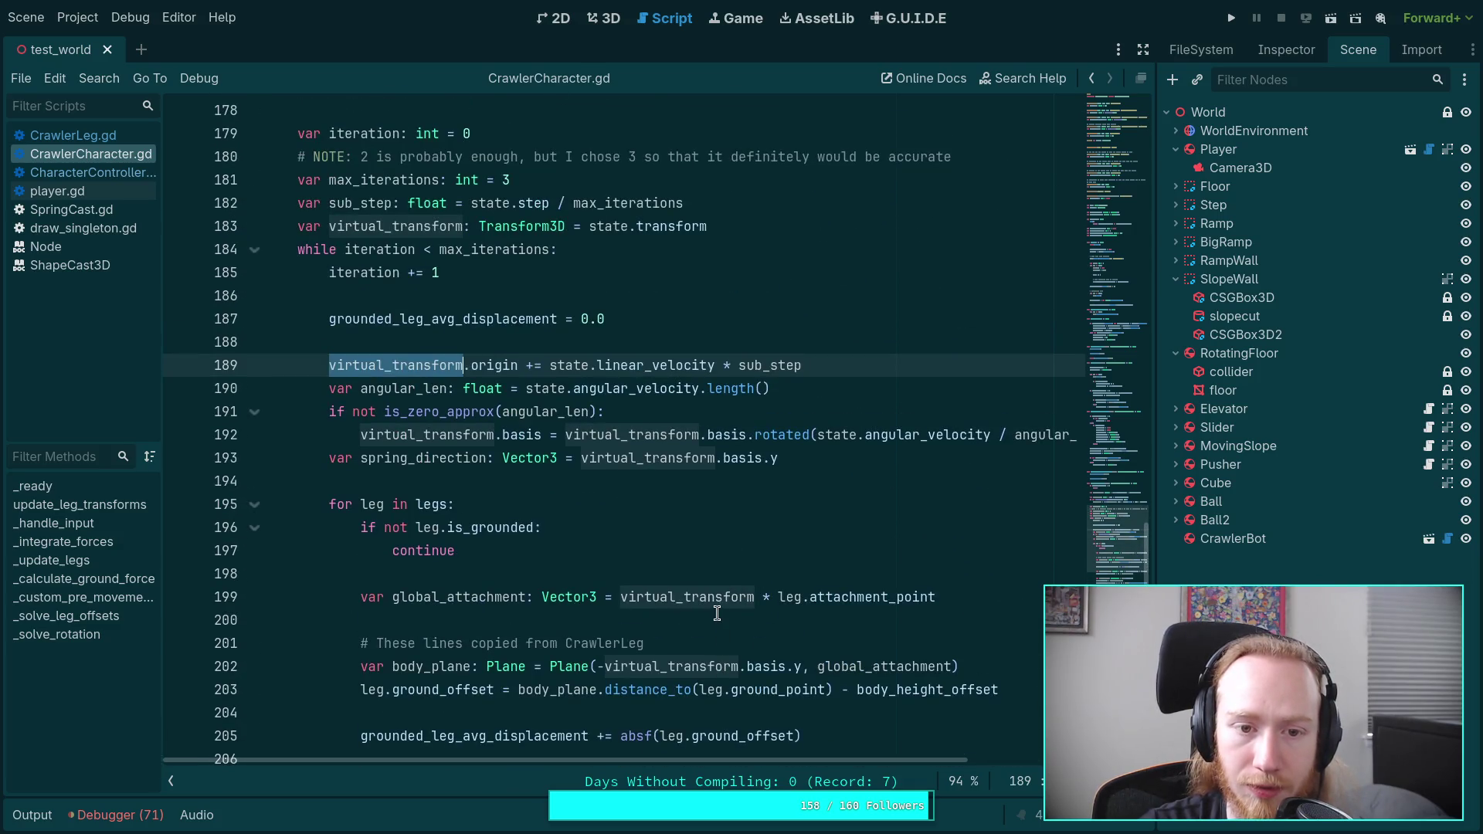
scroll(717, 613, down, 5)
scroll(489, 378, up, 8)
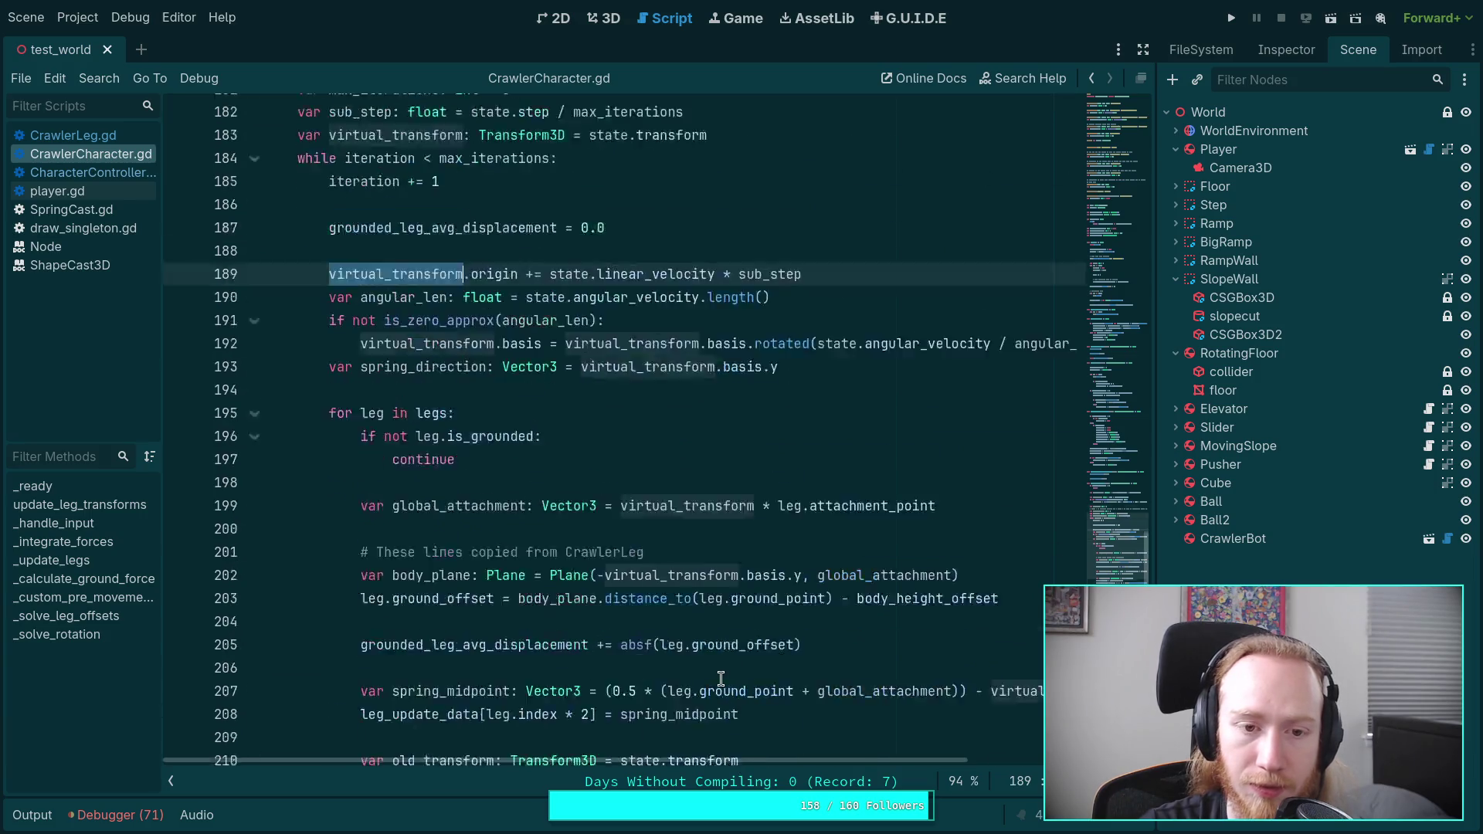
Step: Change max_iterations from 3 to 1, run the game, and stop it
click(517, 387)
key(BackSpace)
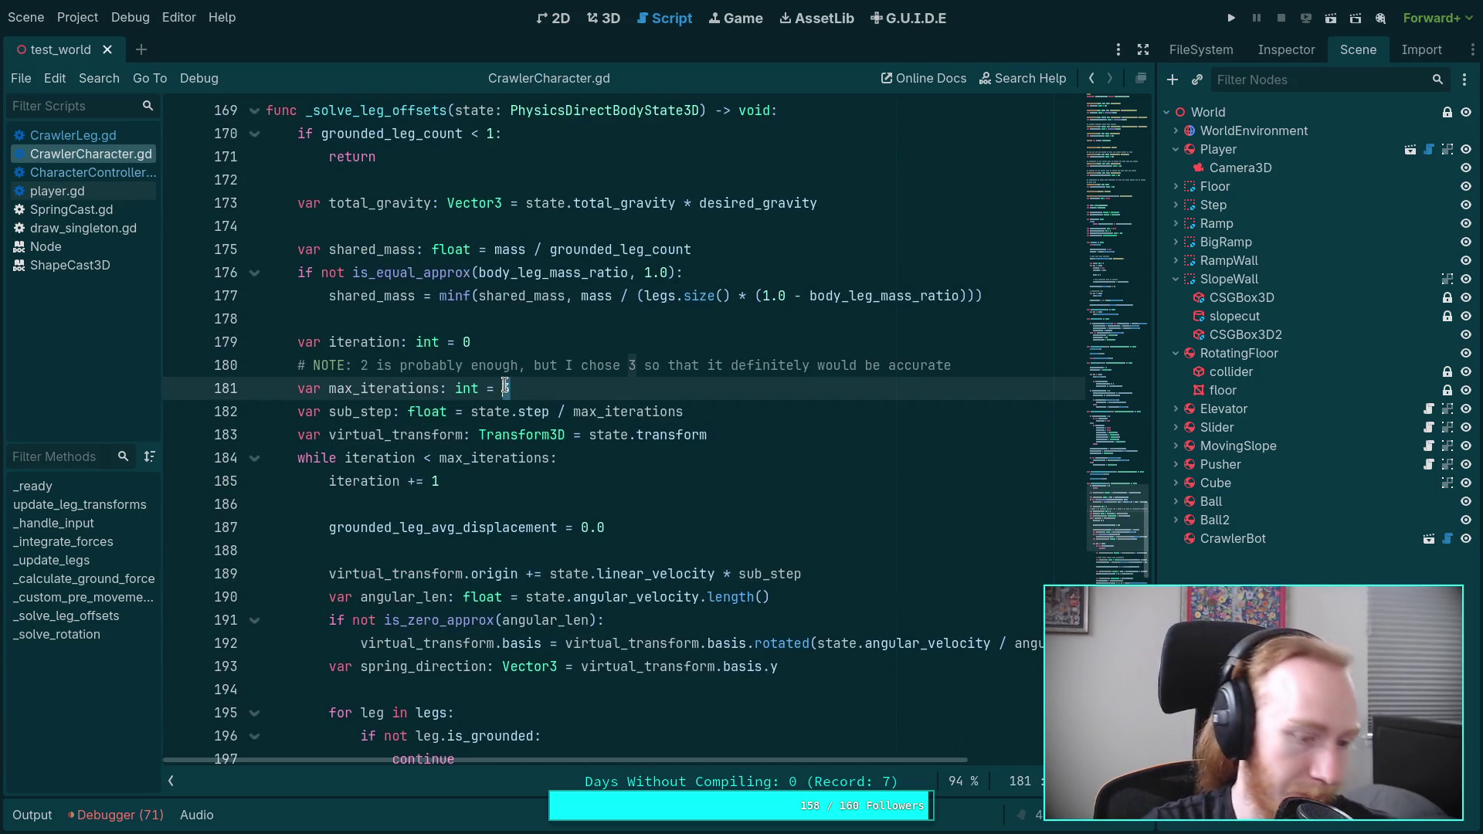
text(1)
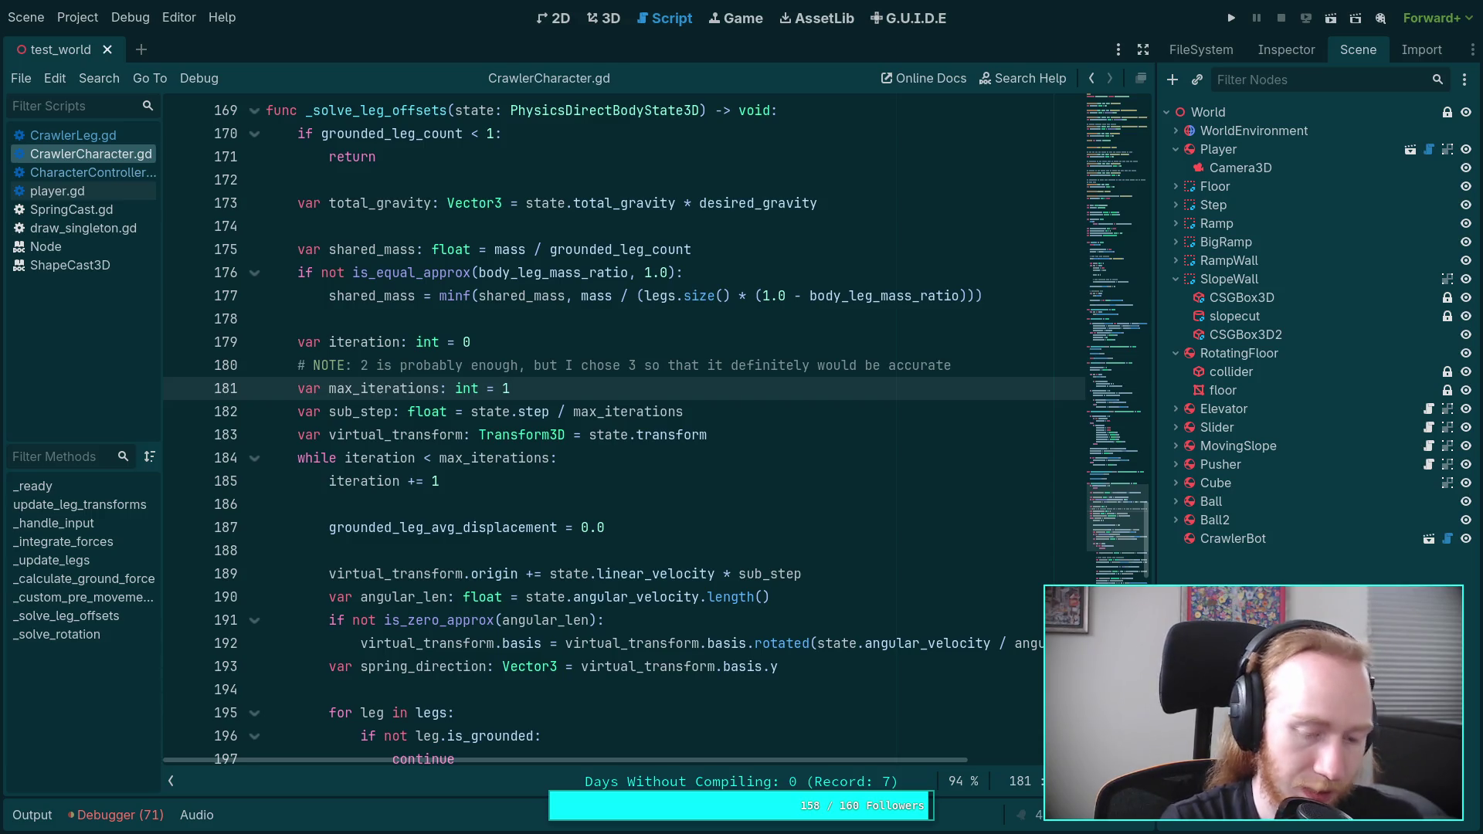
key(F5)
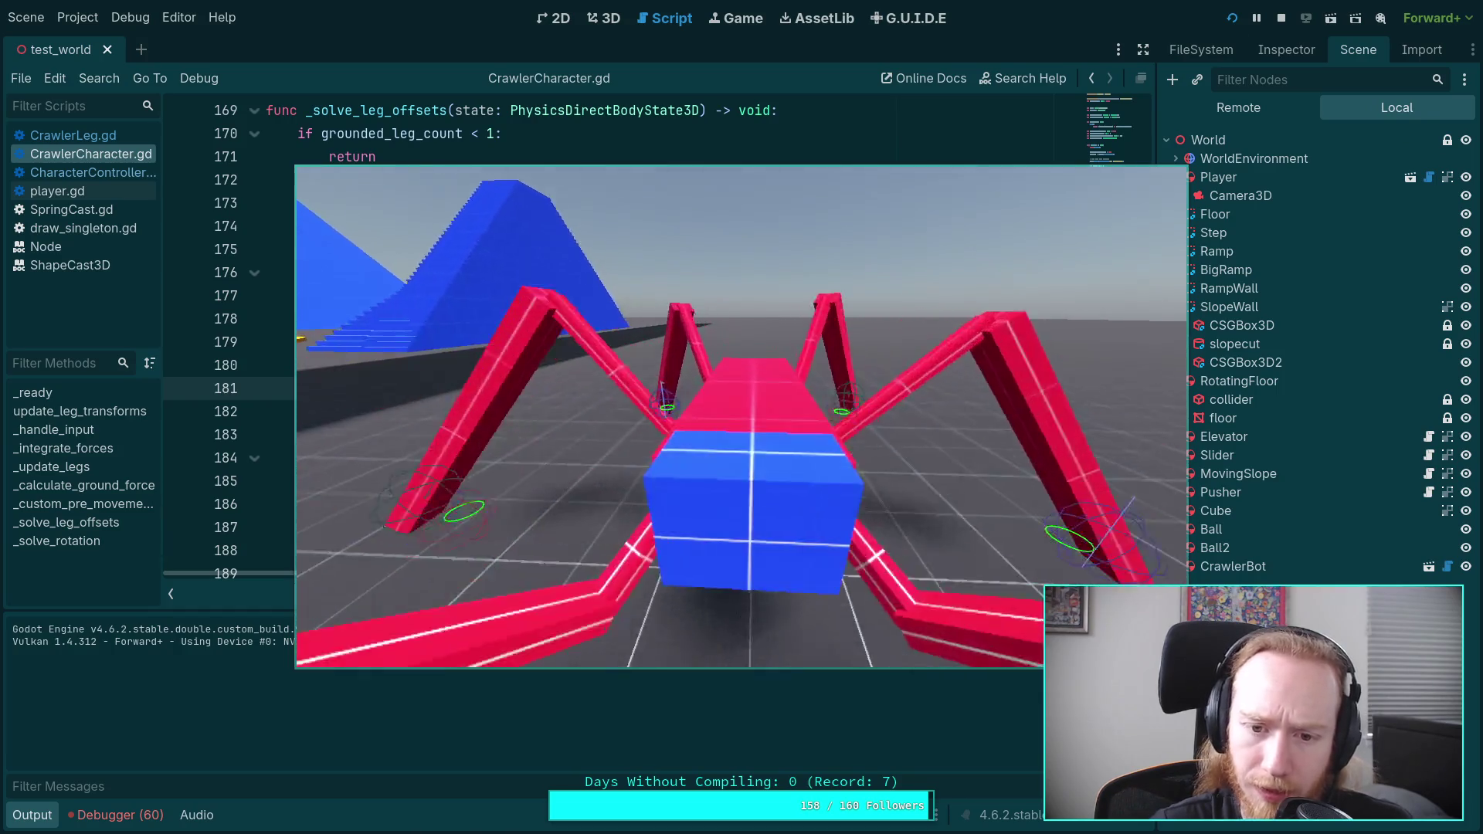
click(1281, 18)
Step: Change max_iterations to 2, run the game again, and stop it
key(BackSpace)
text(2)
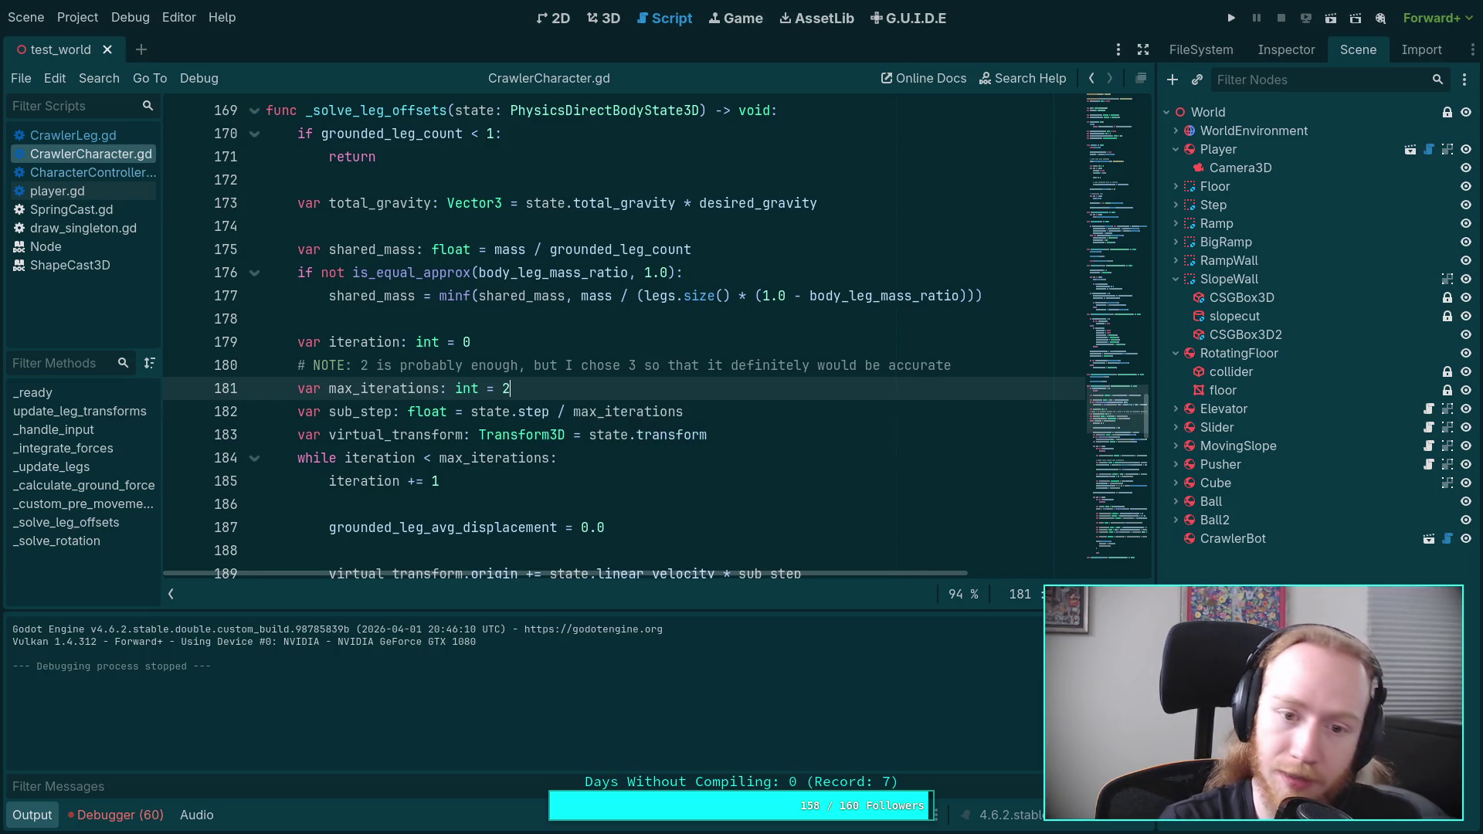
click(1232, 17)
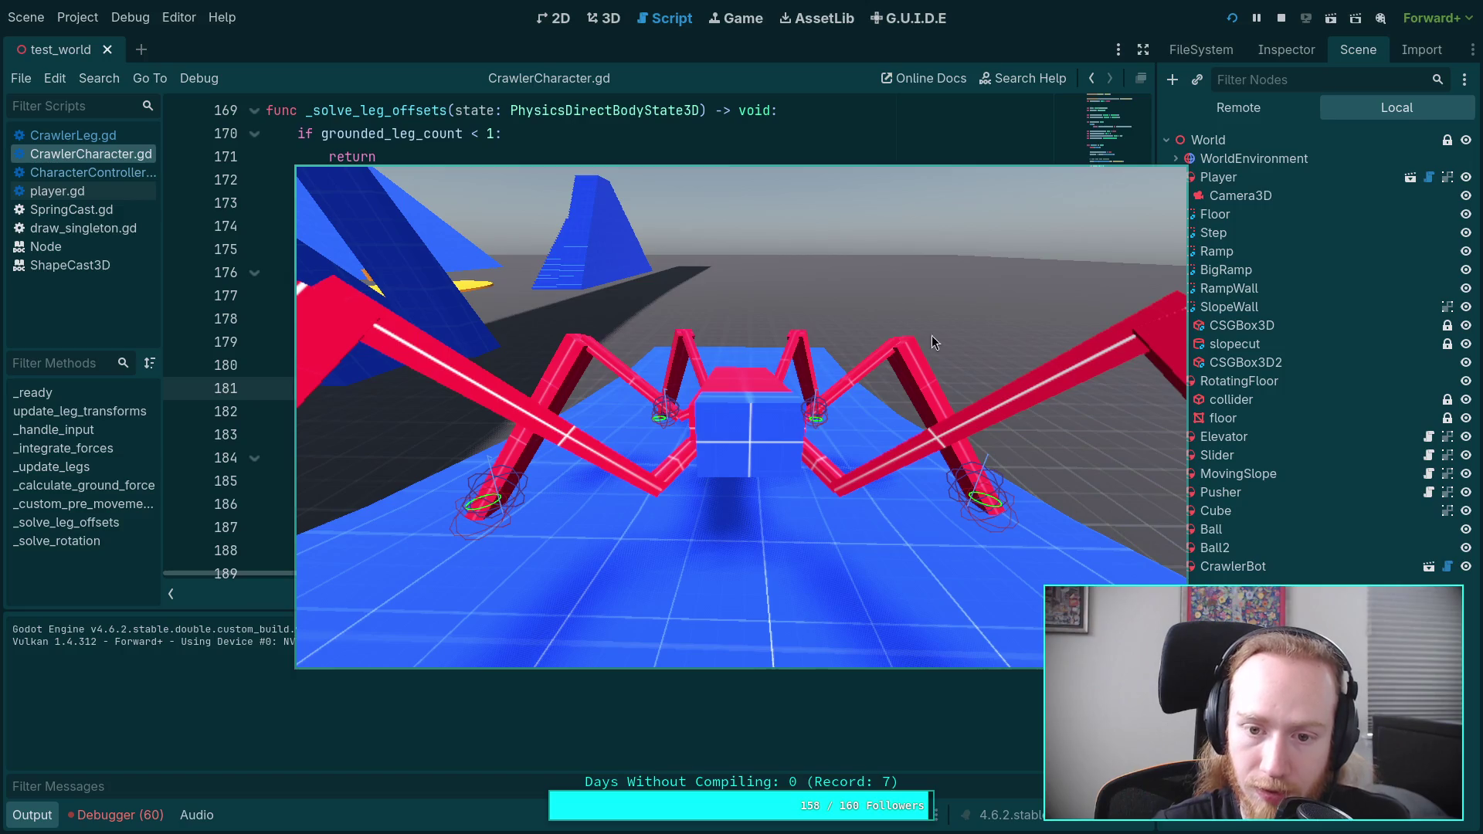
click(1281, 18)
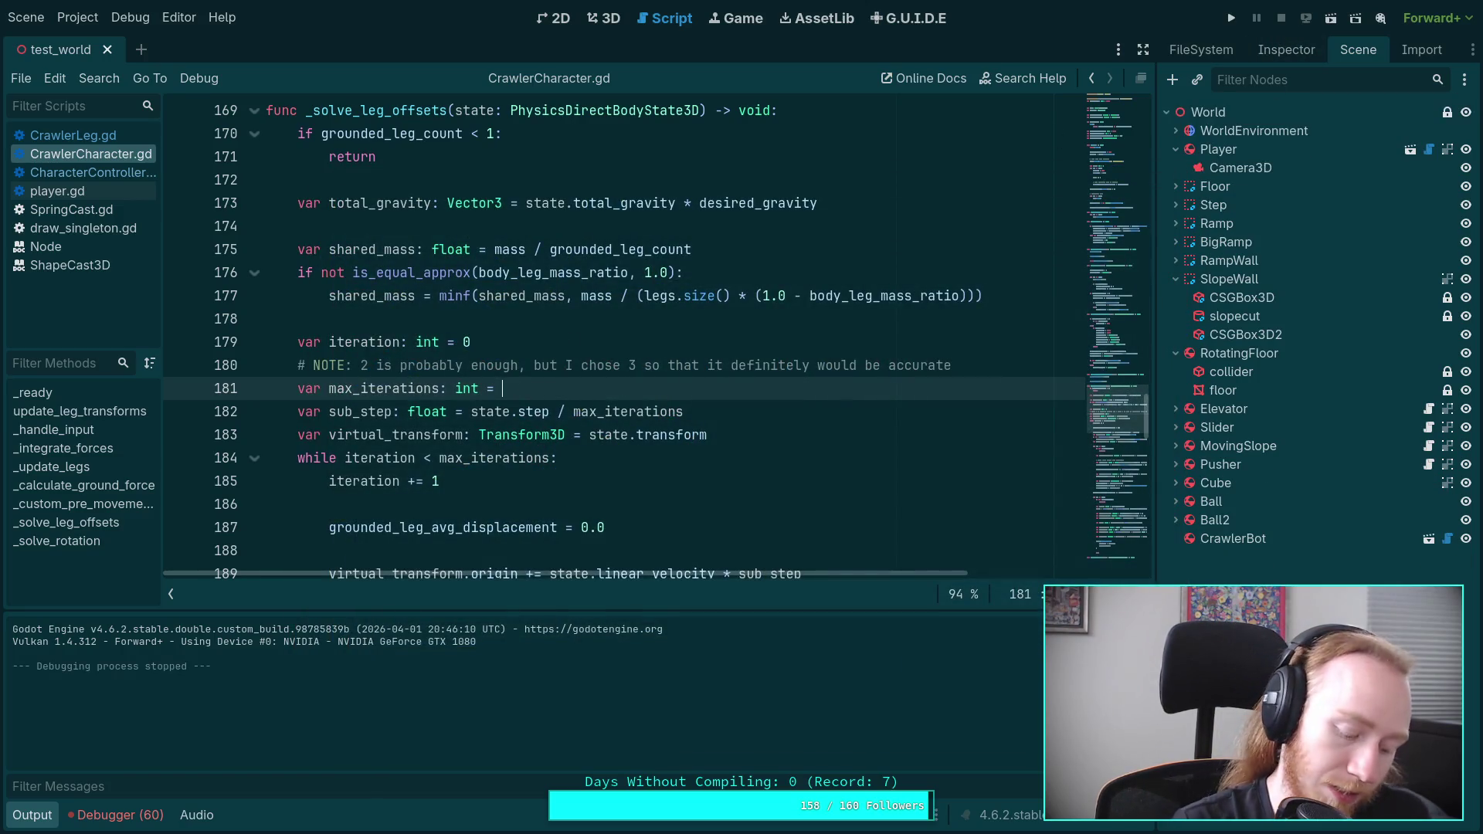
Step: Run the game again with max_iterations back at 3, then stop it with F8
key(F5)
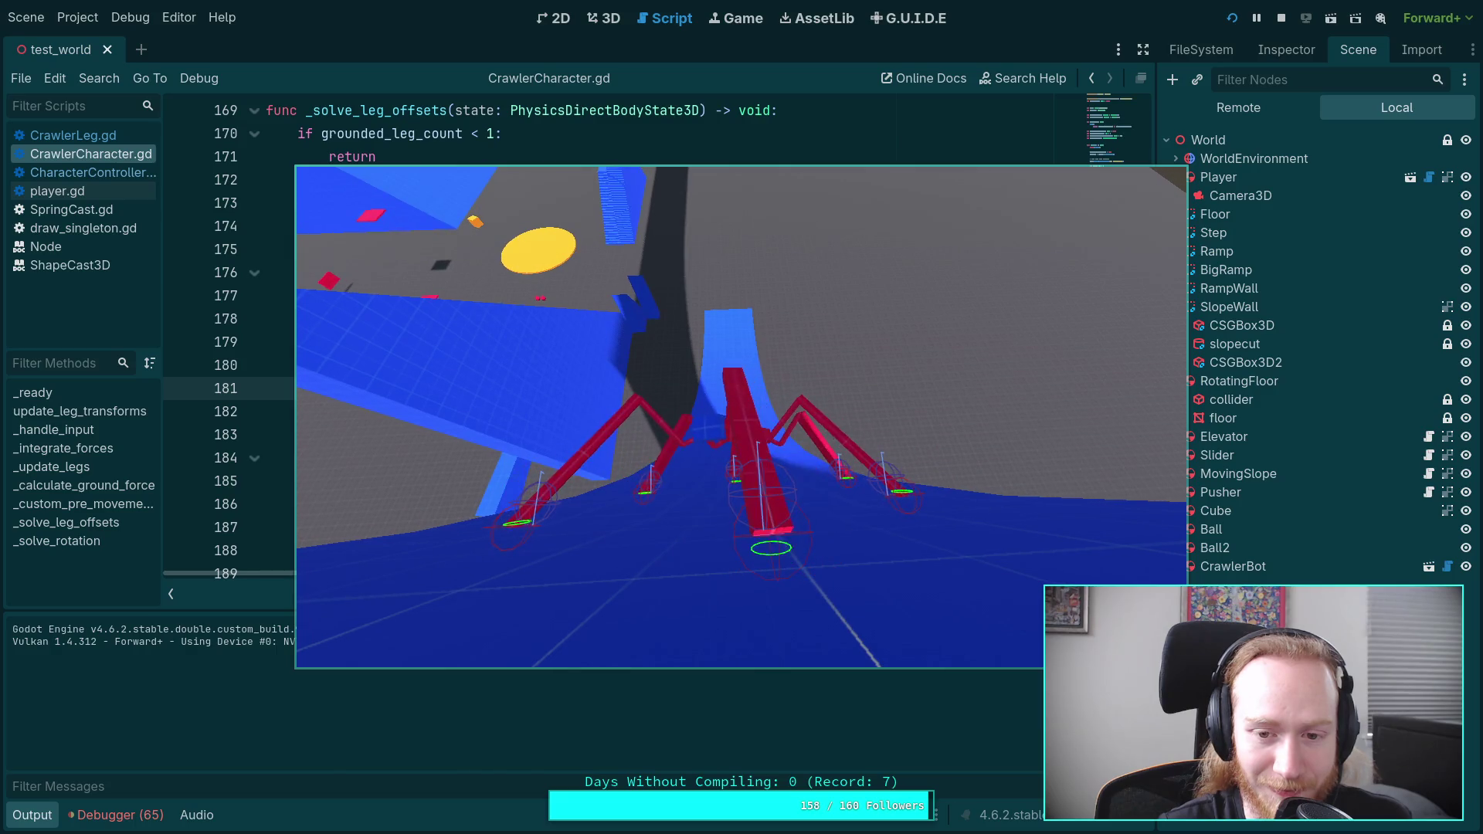
key(F8)
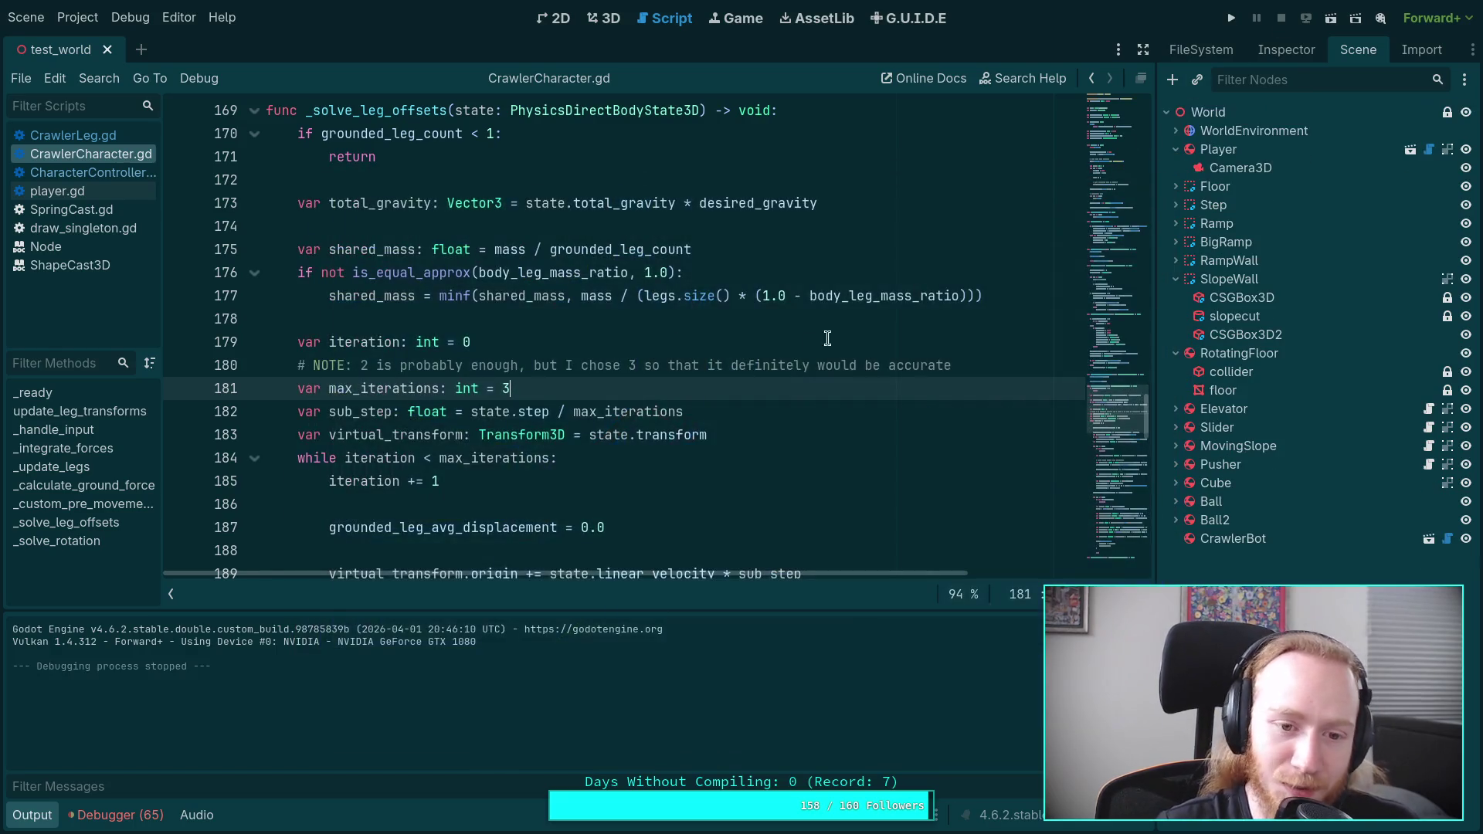
click(98, 821)
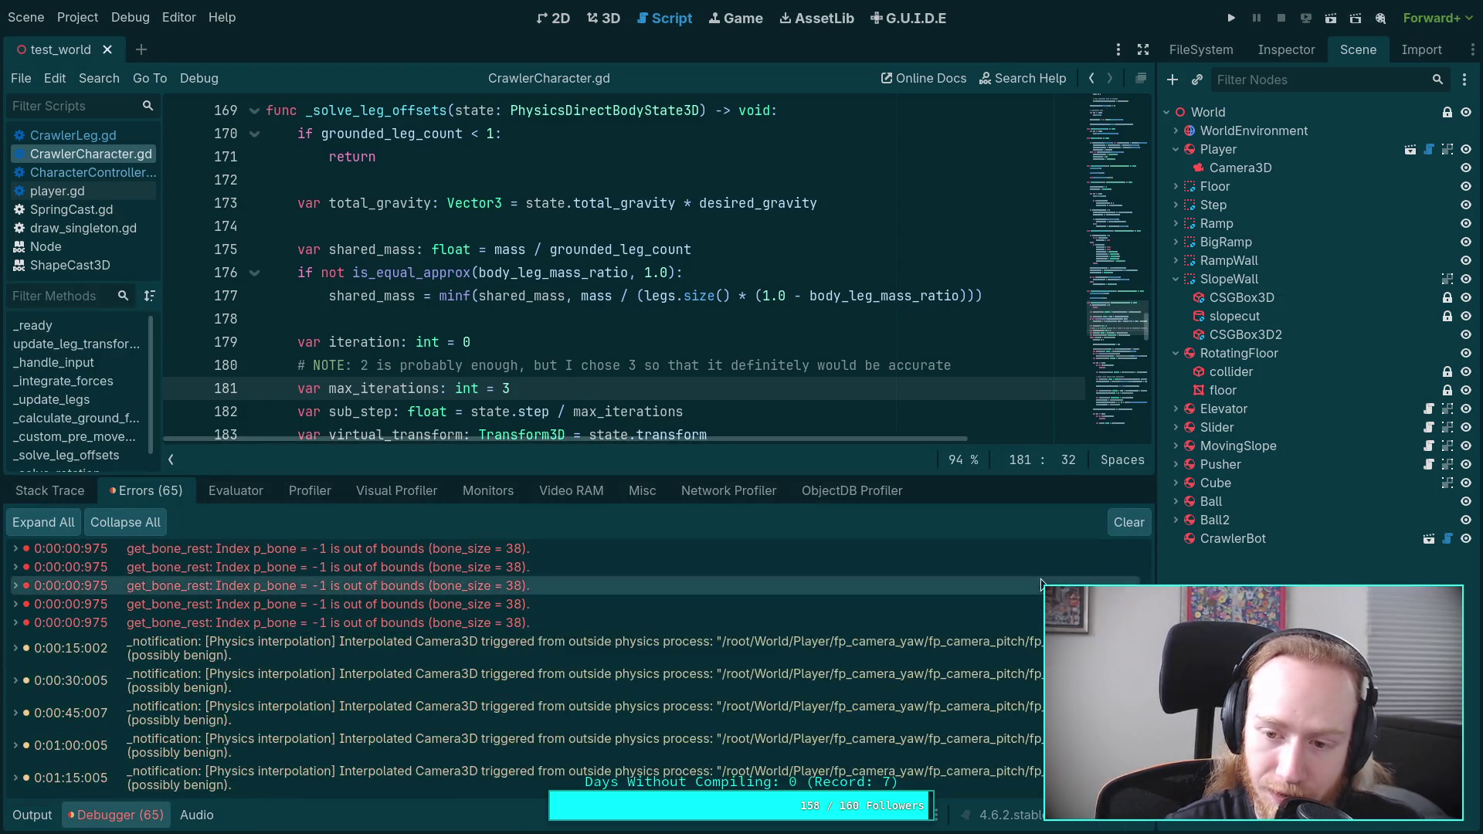
key(F5)
click(96, 817)
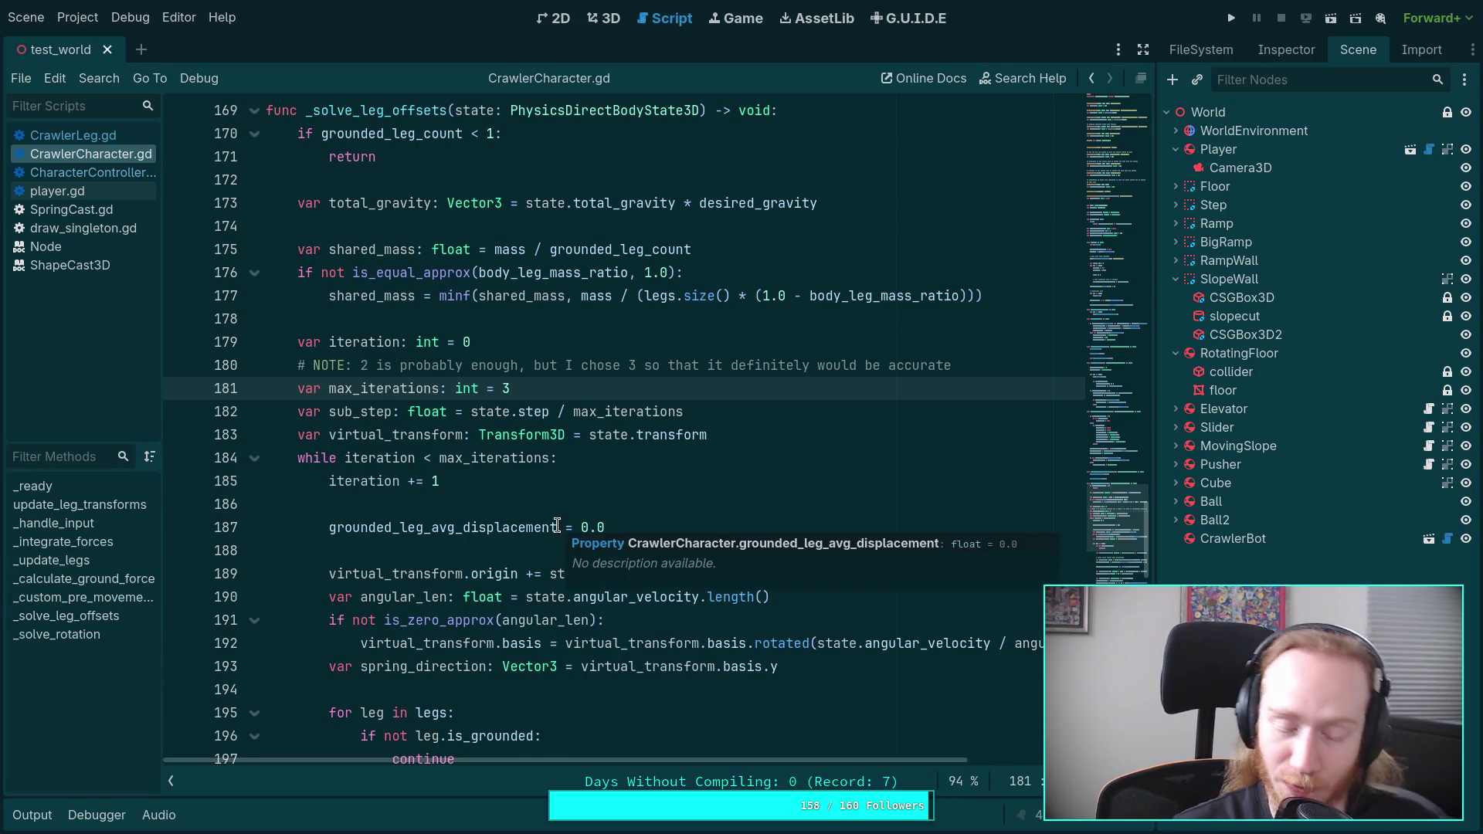
click(430, 503)
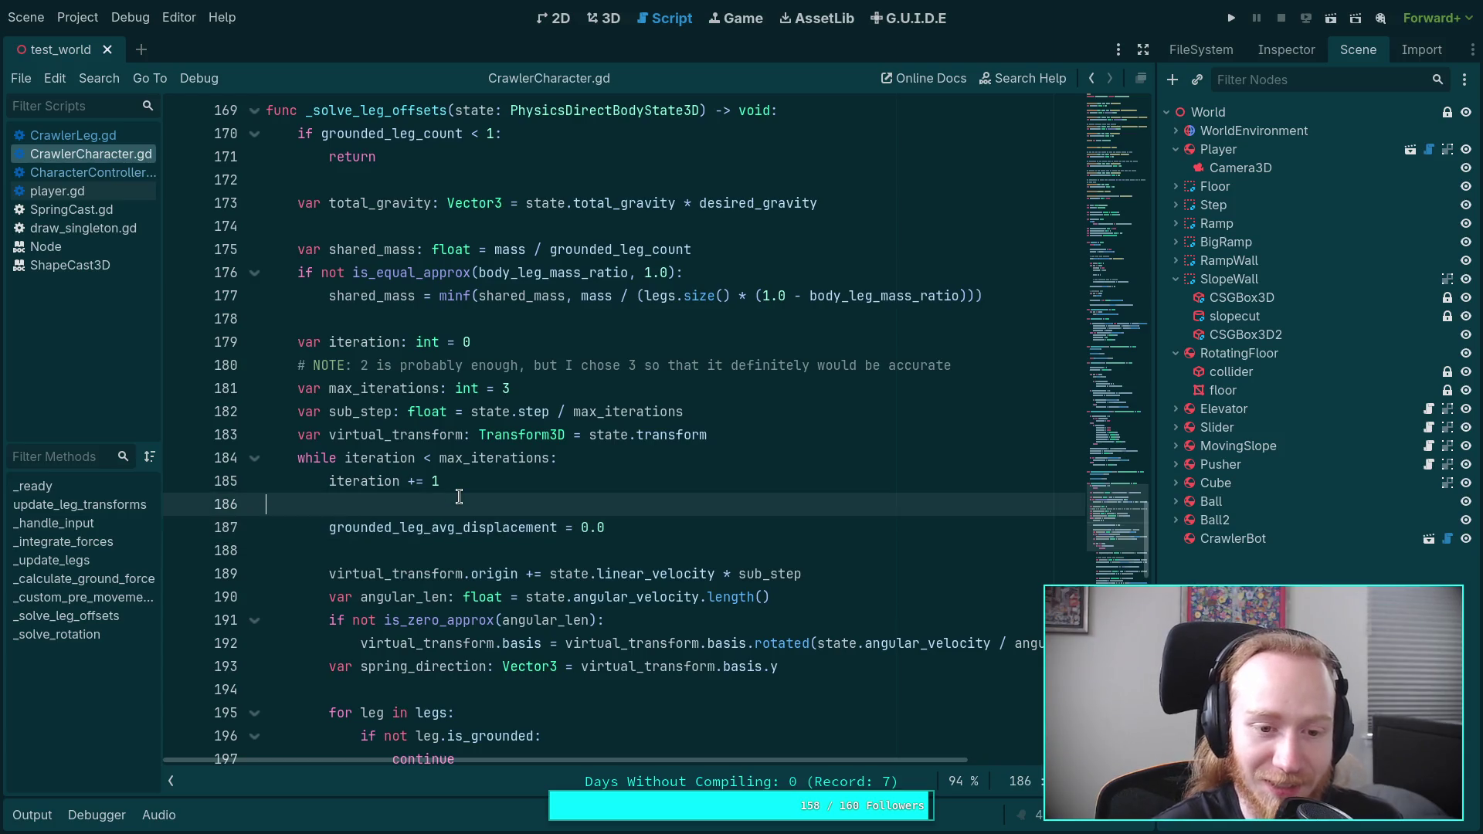
scroll(460, 495, down, 13)
scroll(524, 454, down, 4)
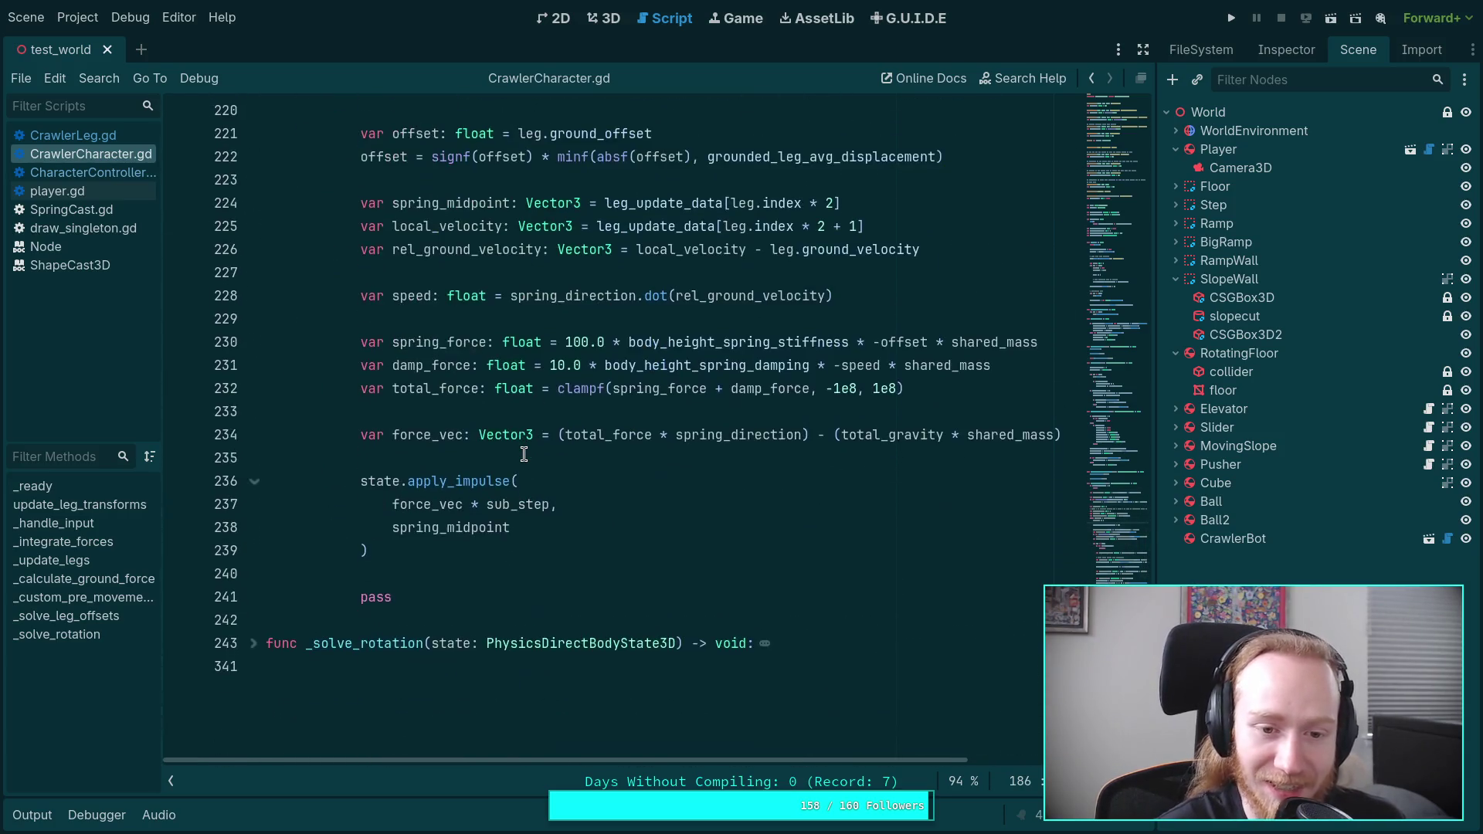
click(524, 454)
scroll(524, 454, up, 5)
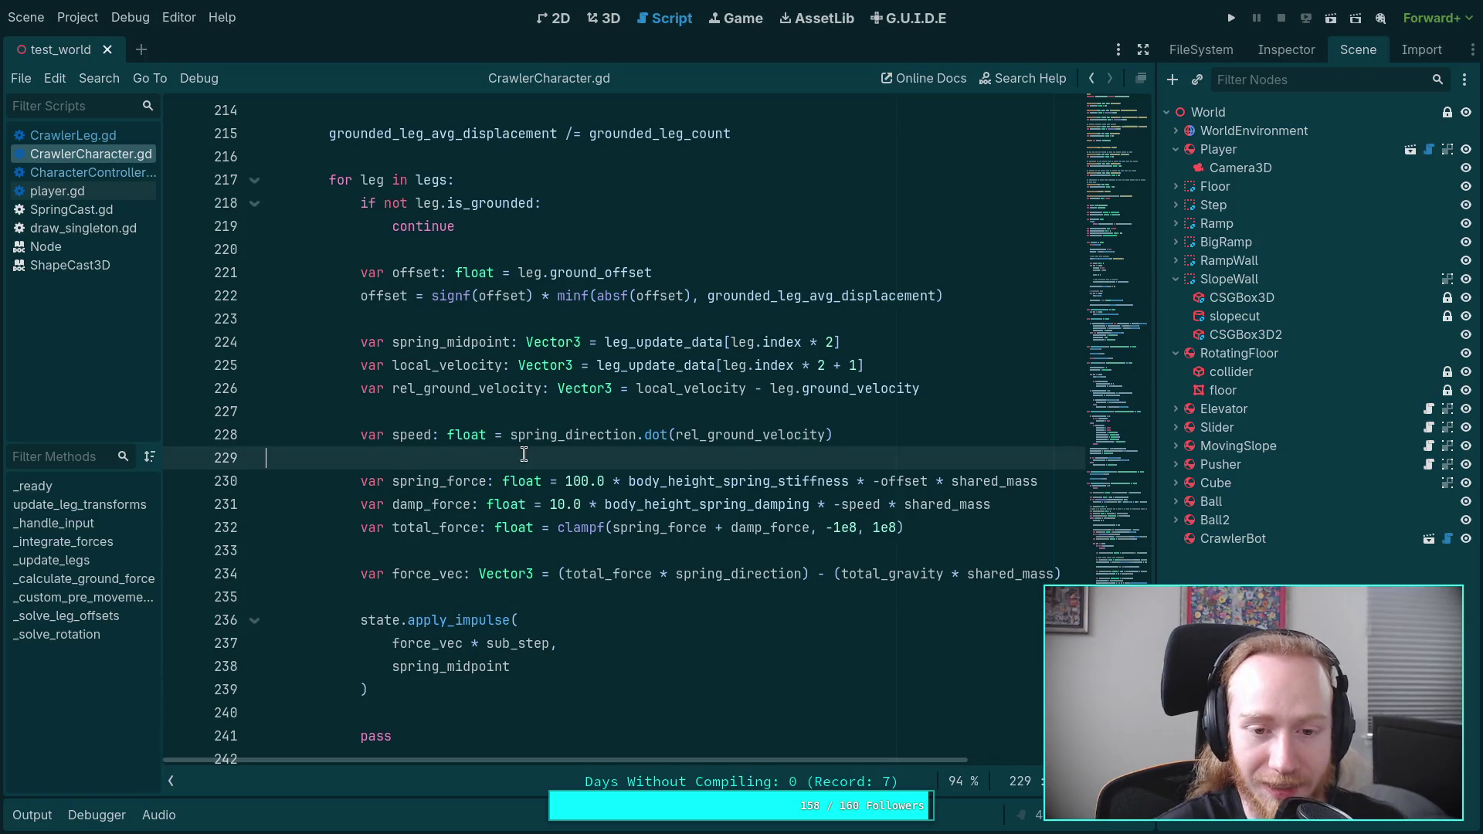
click(524, 454)
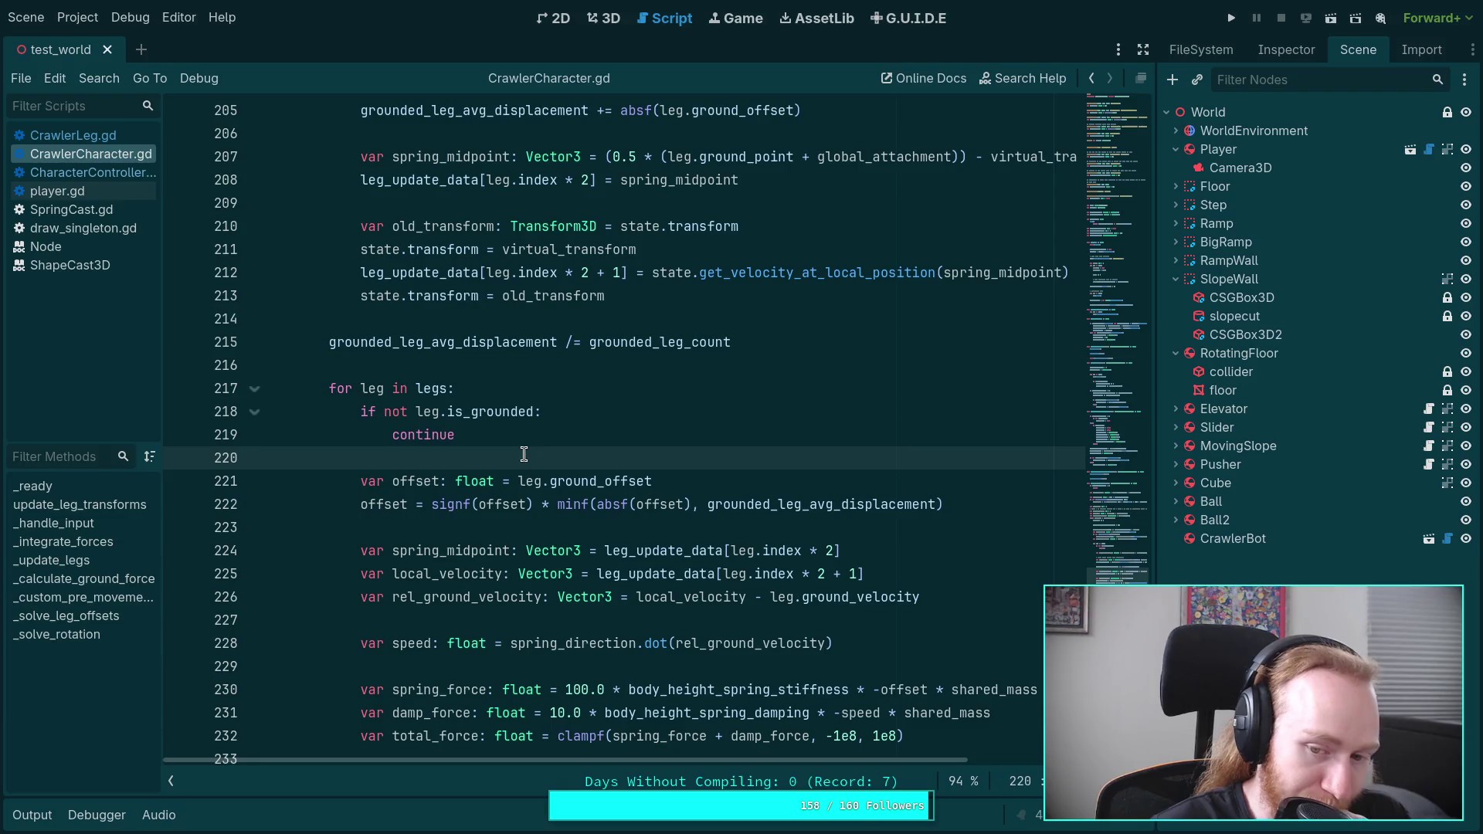
scroll(523, 454, down, 2)
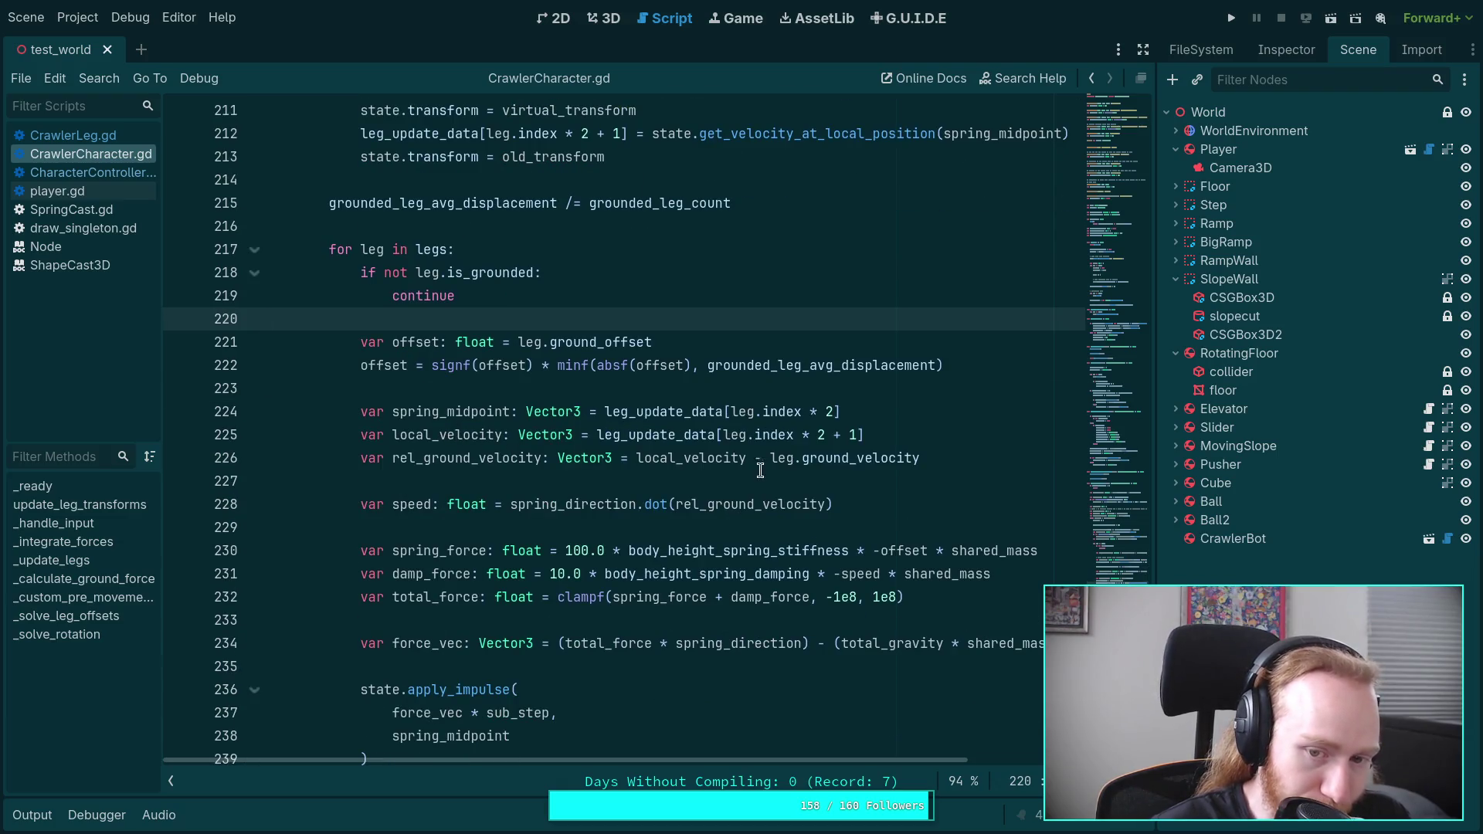
double_click(686, 459)
mouse_move(468, 504)
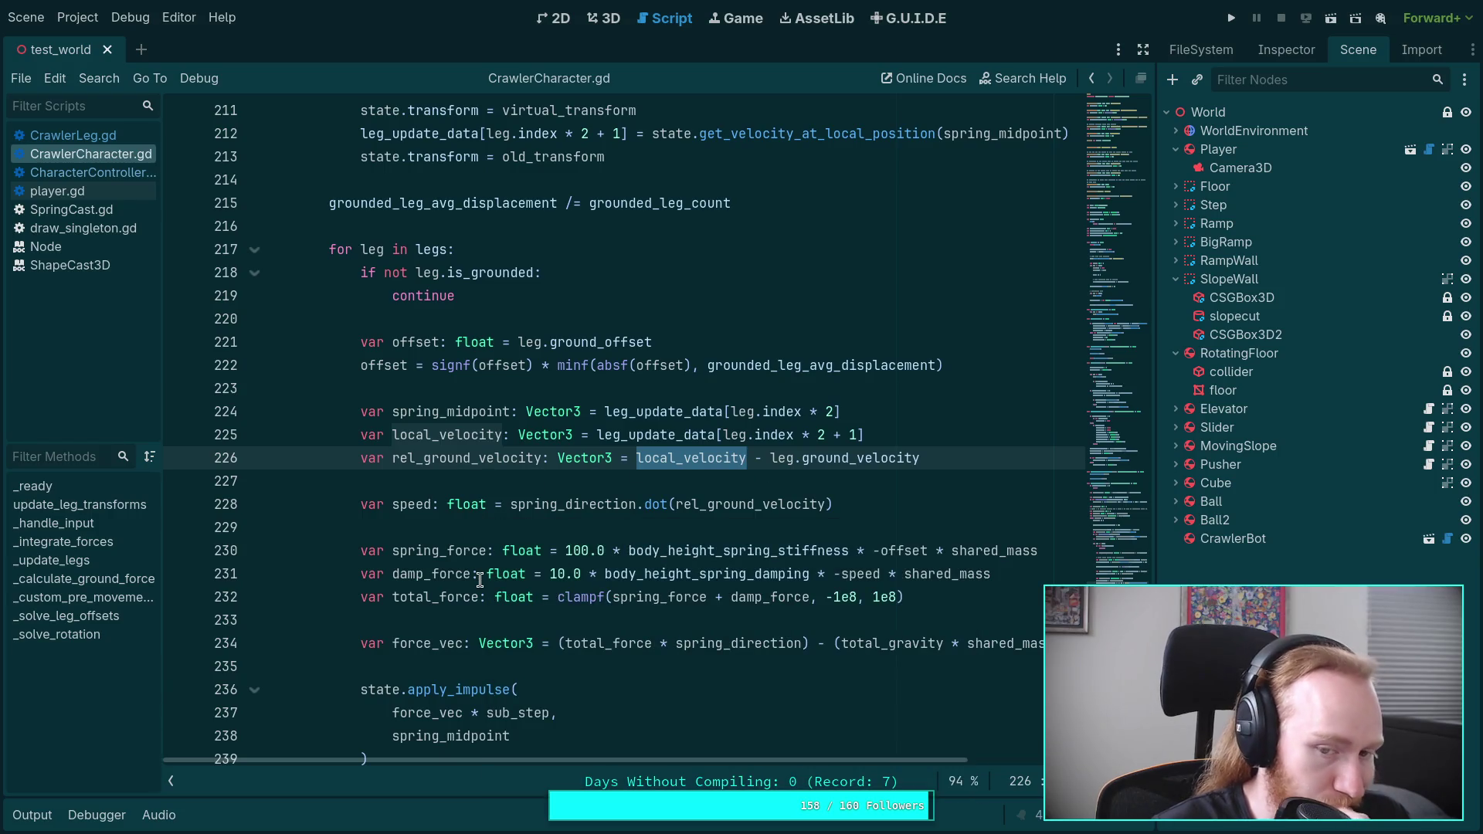
scroll(480, 581, down, 2)
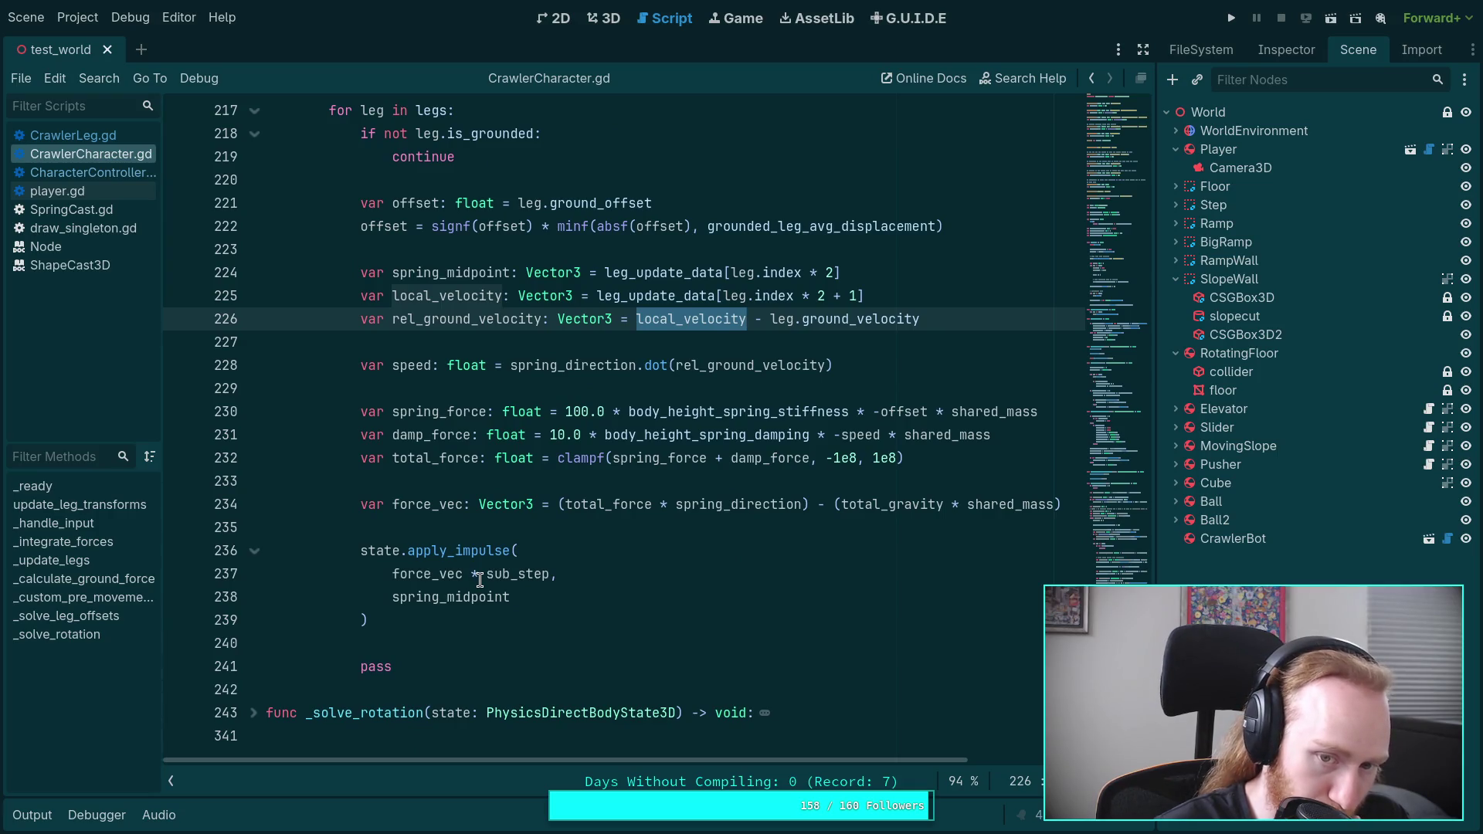
double_click(728, 369)
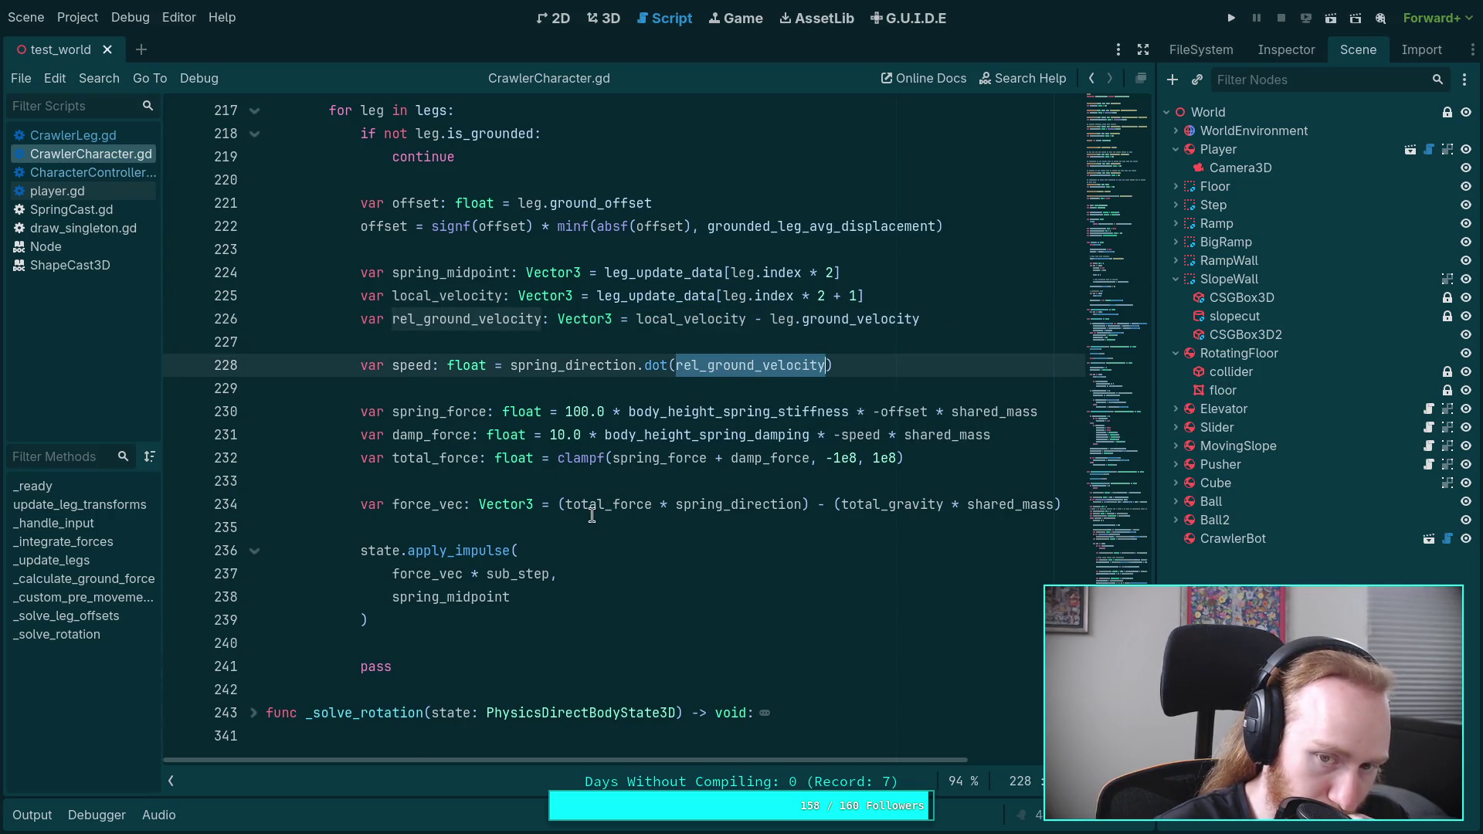
mouse_move(506, 560)
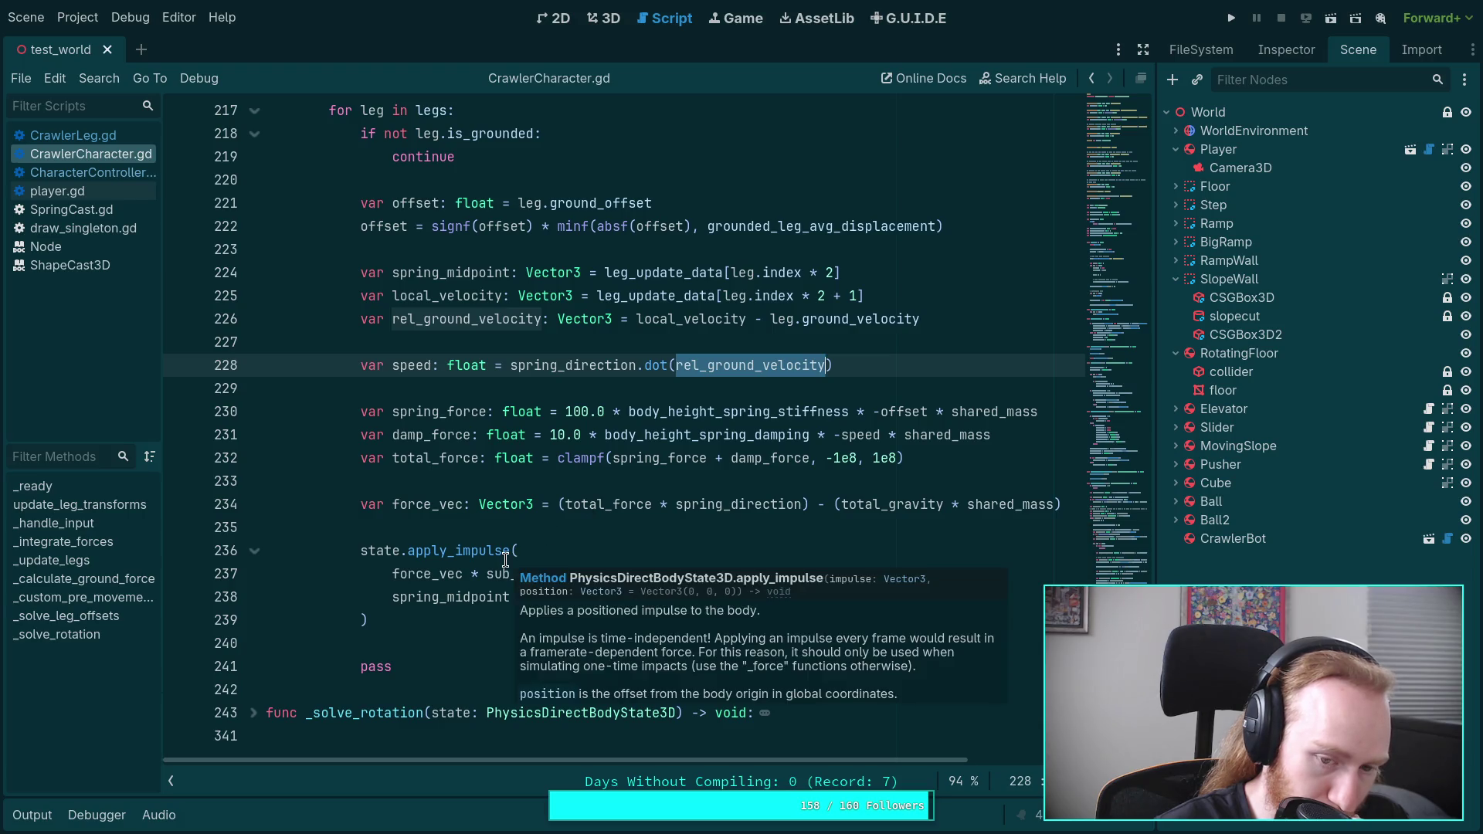
click(454, 522)
scroll(454, 523, up, 3)
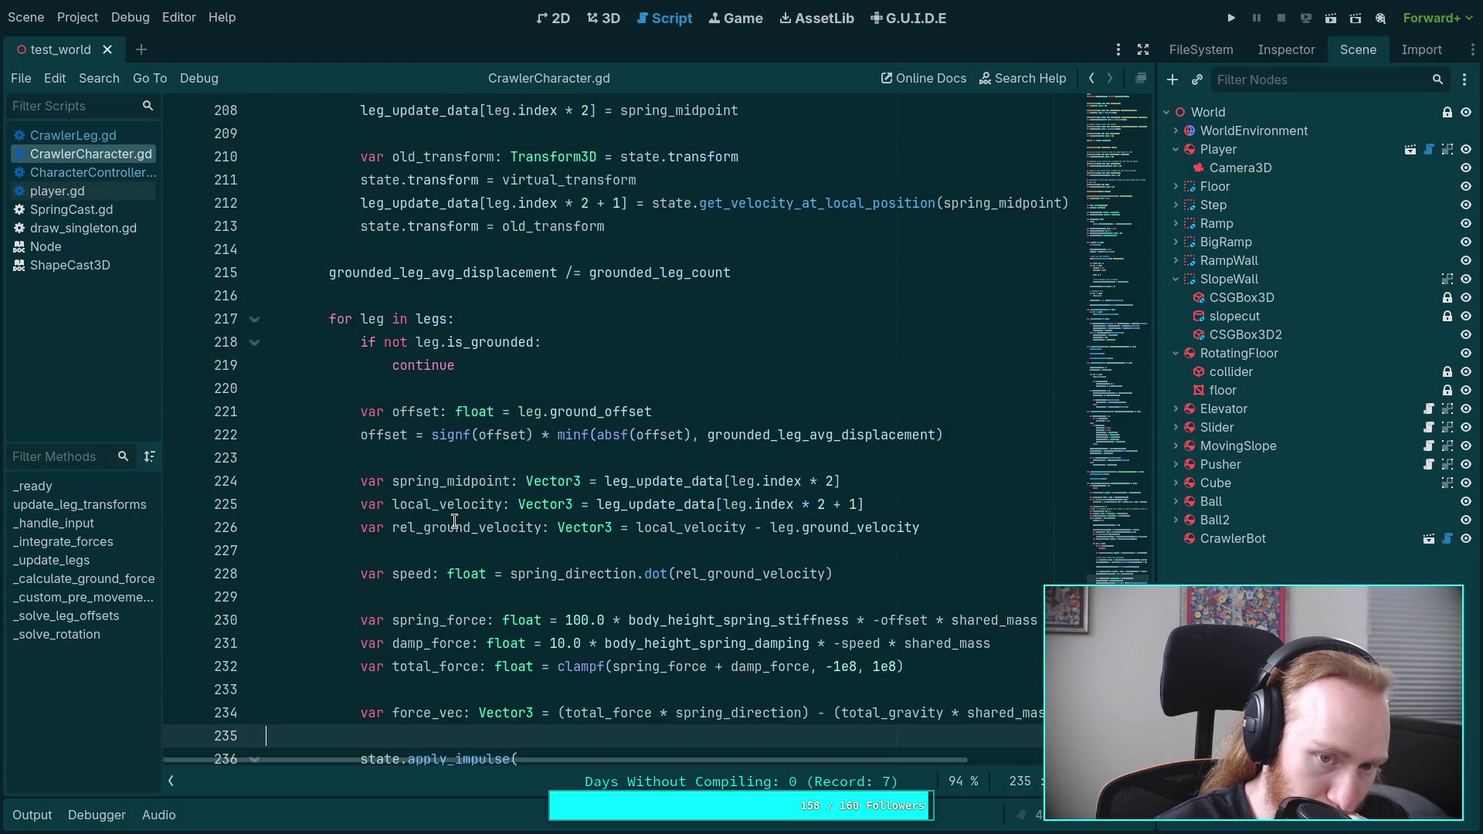
scroll(454, 522, up, 3)
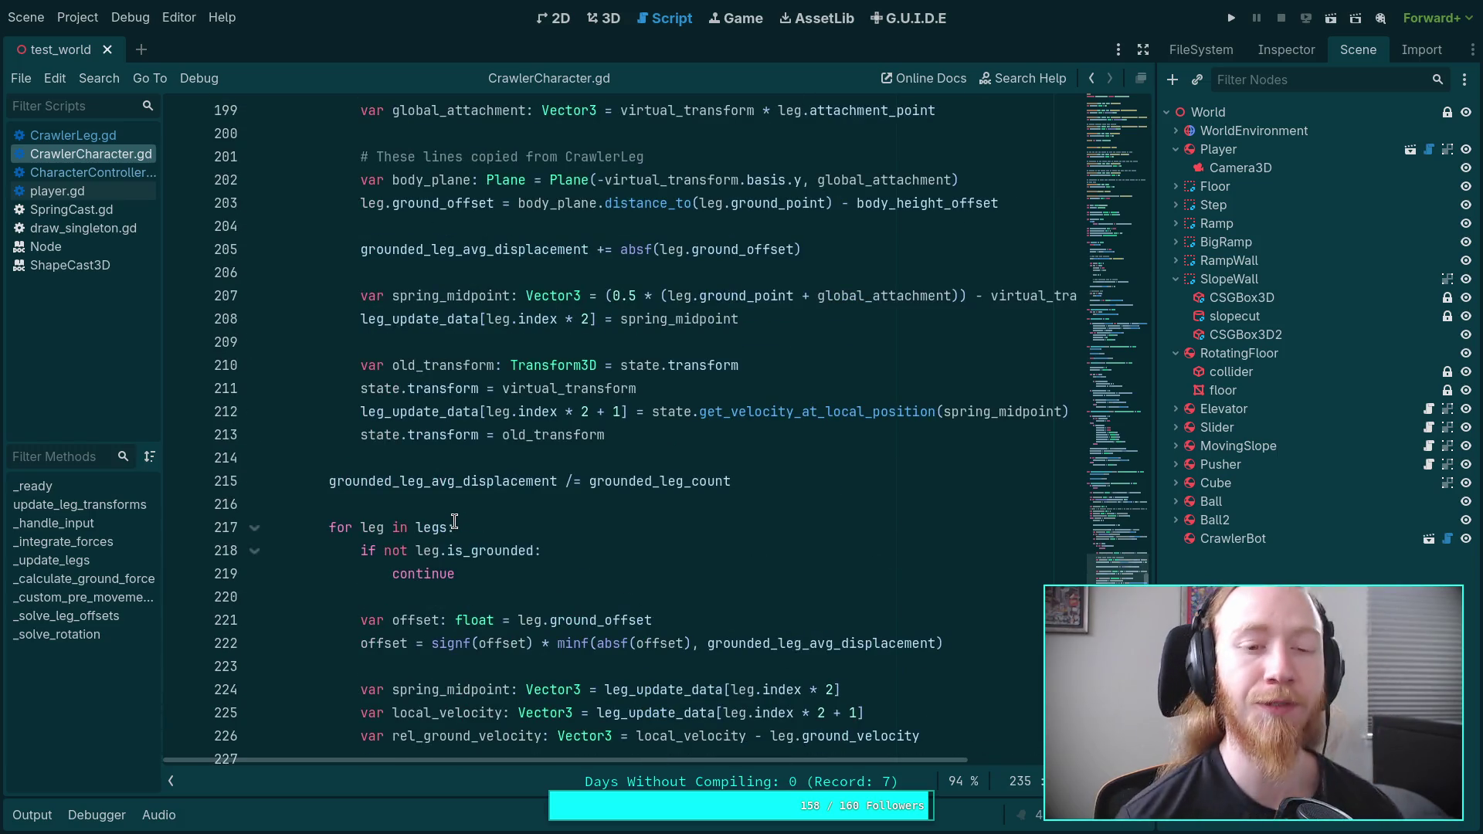
scroll(454, 522, up, 3)
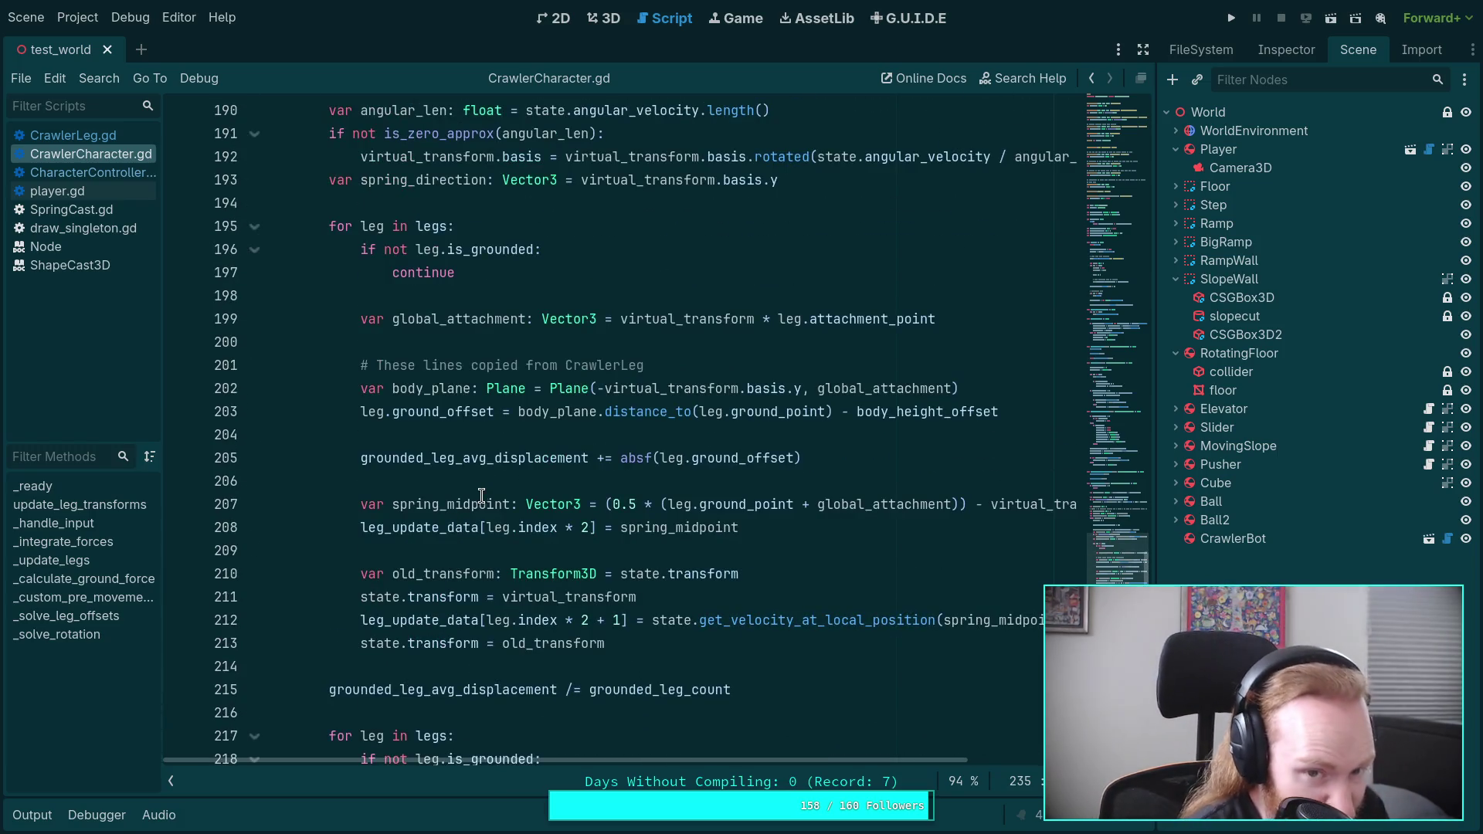
scroll(482, 513, up, 1)
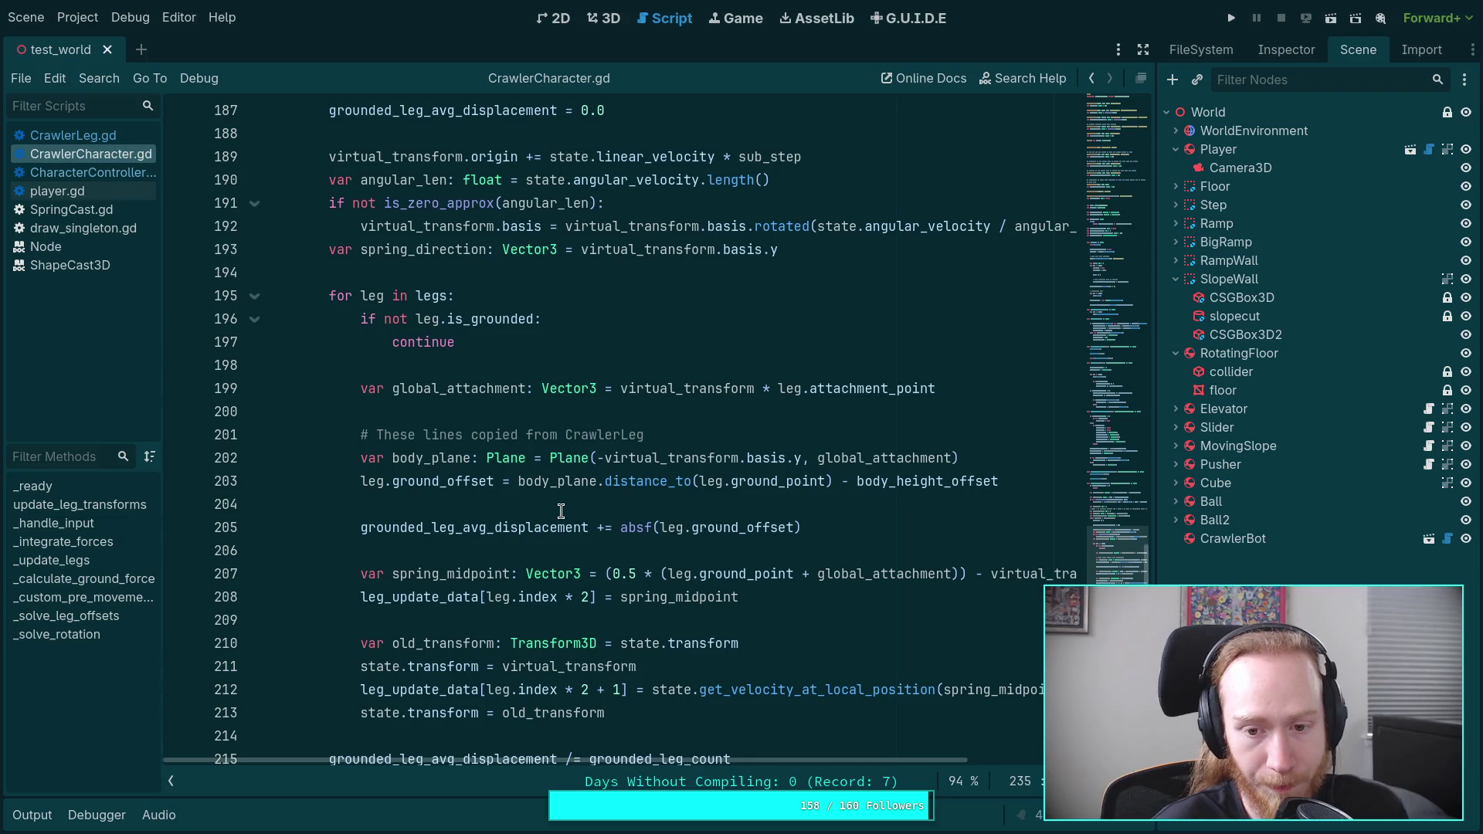
scroll(561, 511, down, 1)
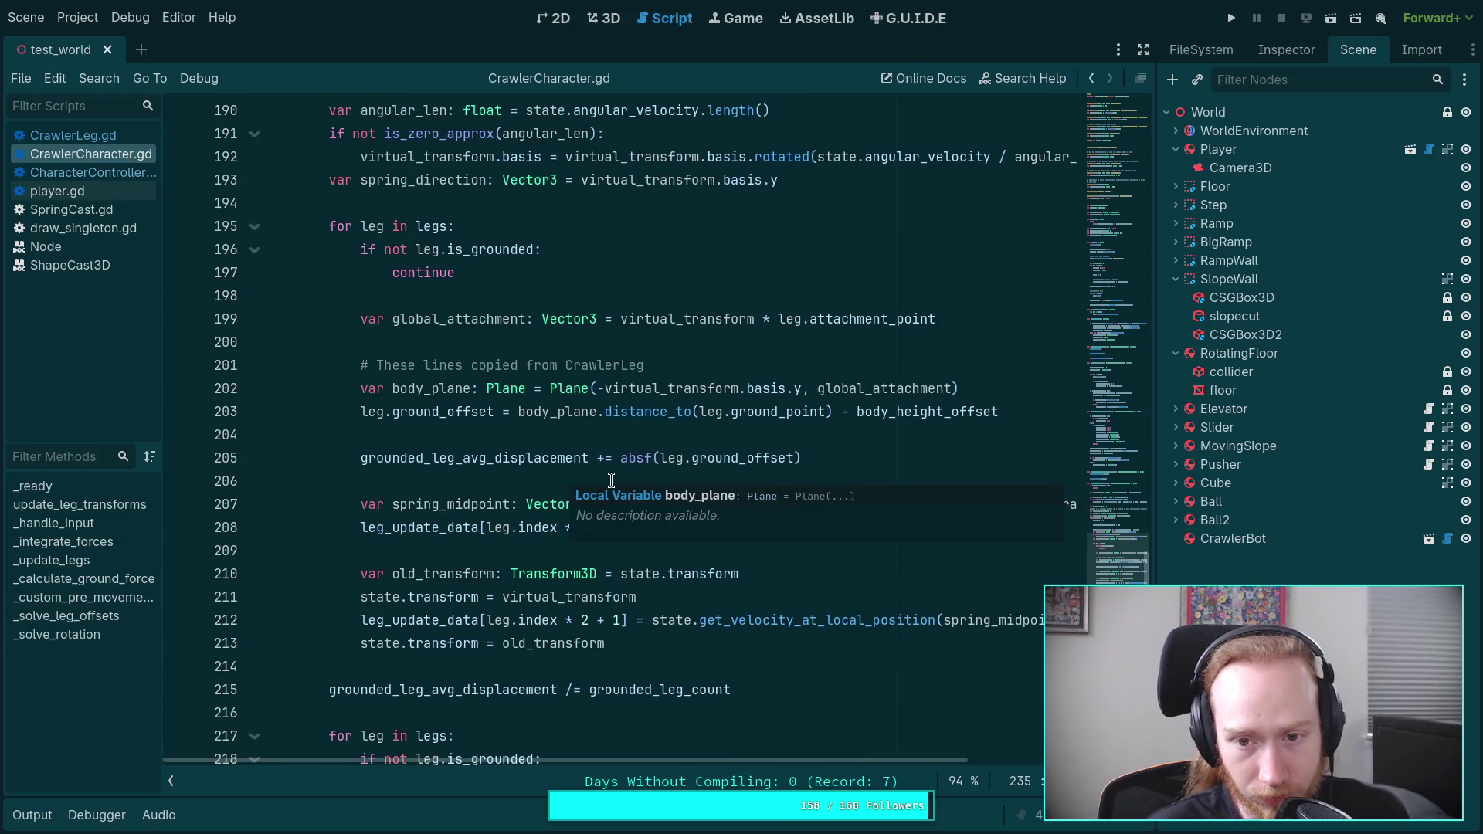
double_click(494, 319)
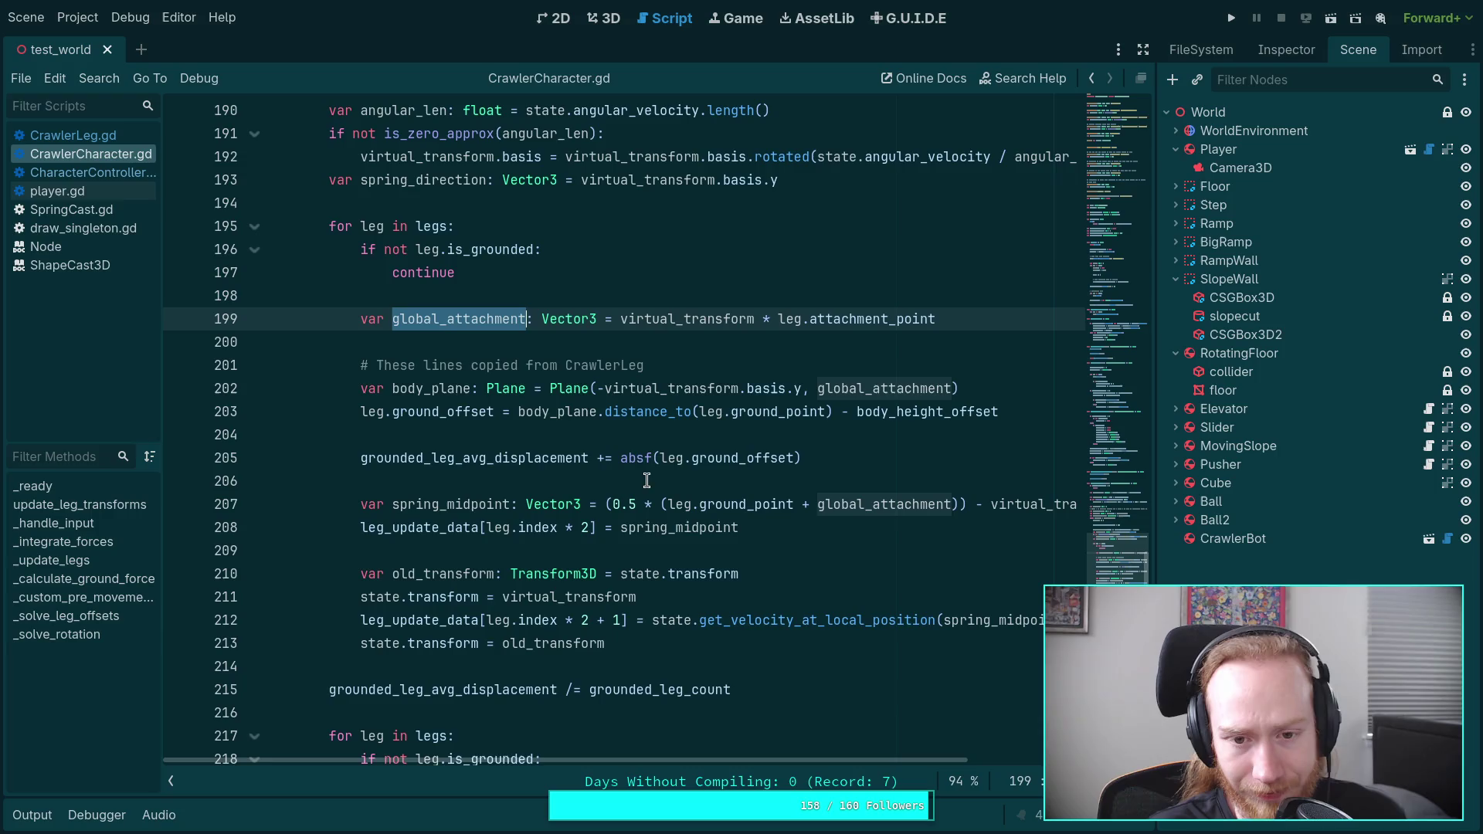
scroll(618, 457, up, 4)
click(559, 349)
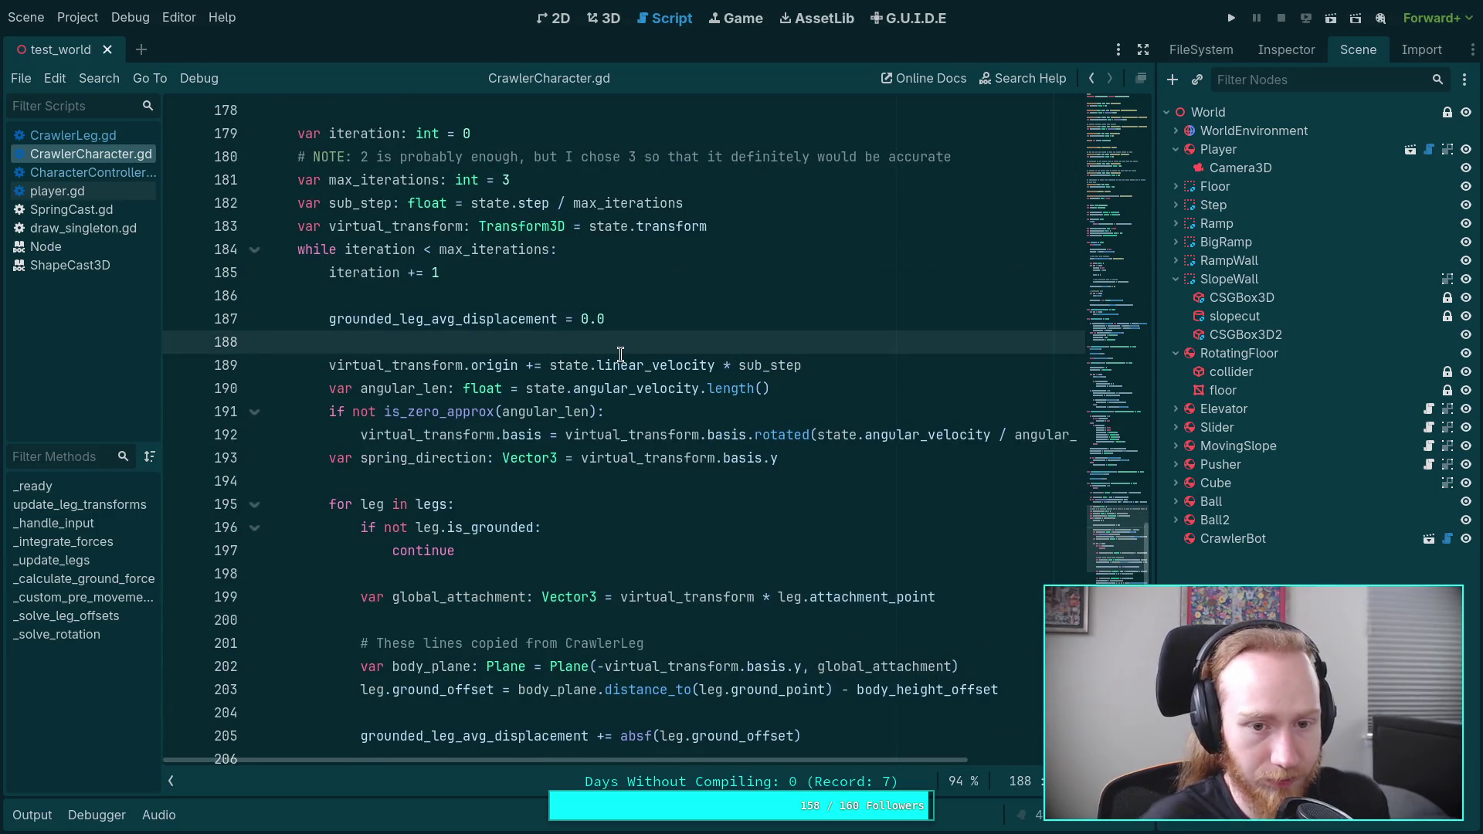
Step: Insert the comment '# Update the body virtually' on a new line above the origin update
key(Return)
text(# U)
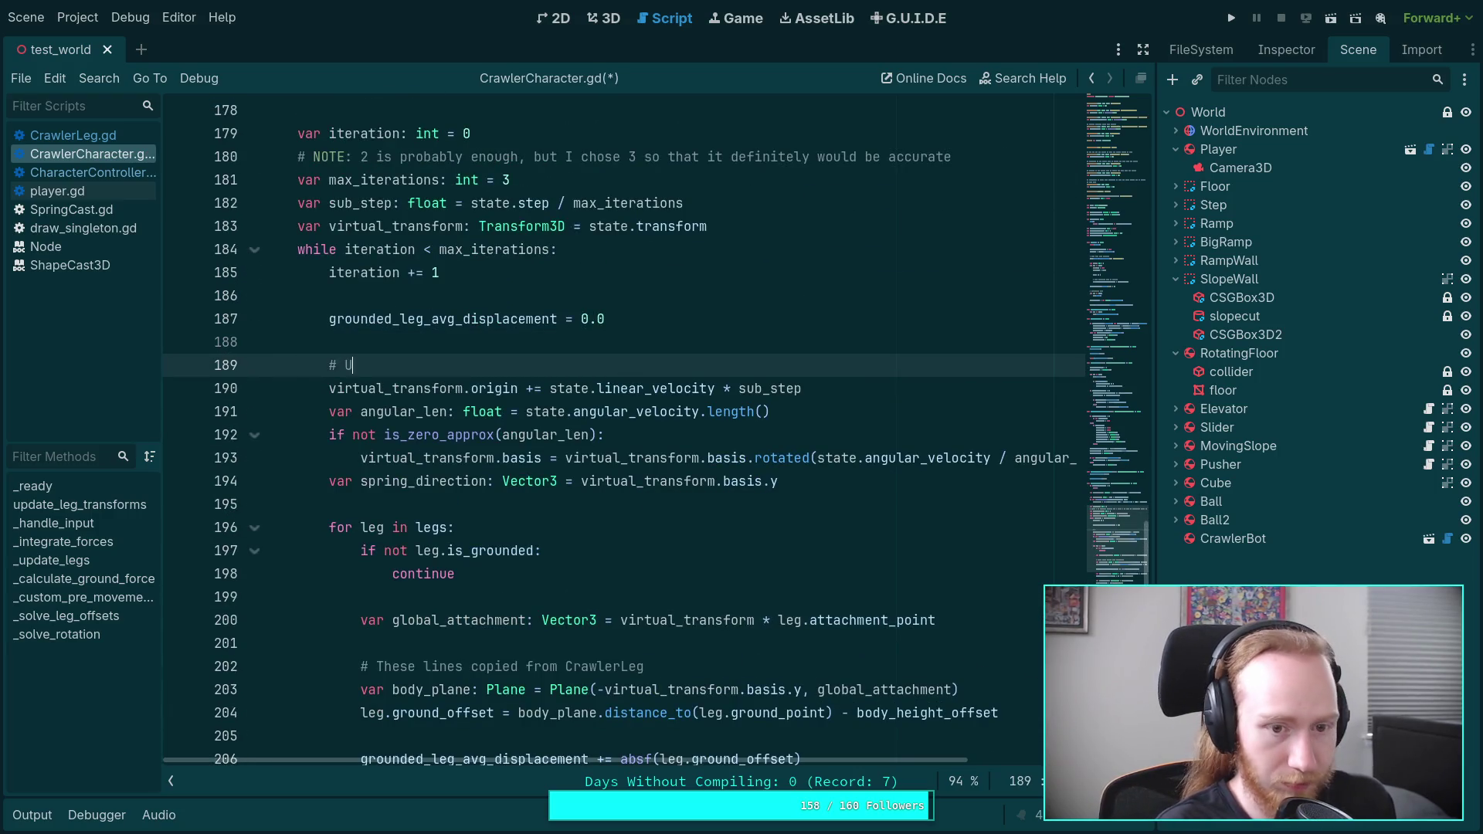
text(pdate the )
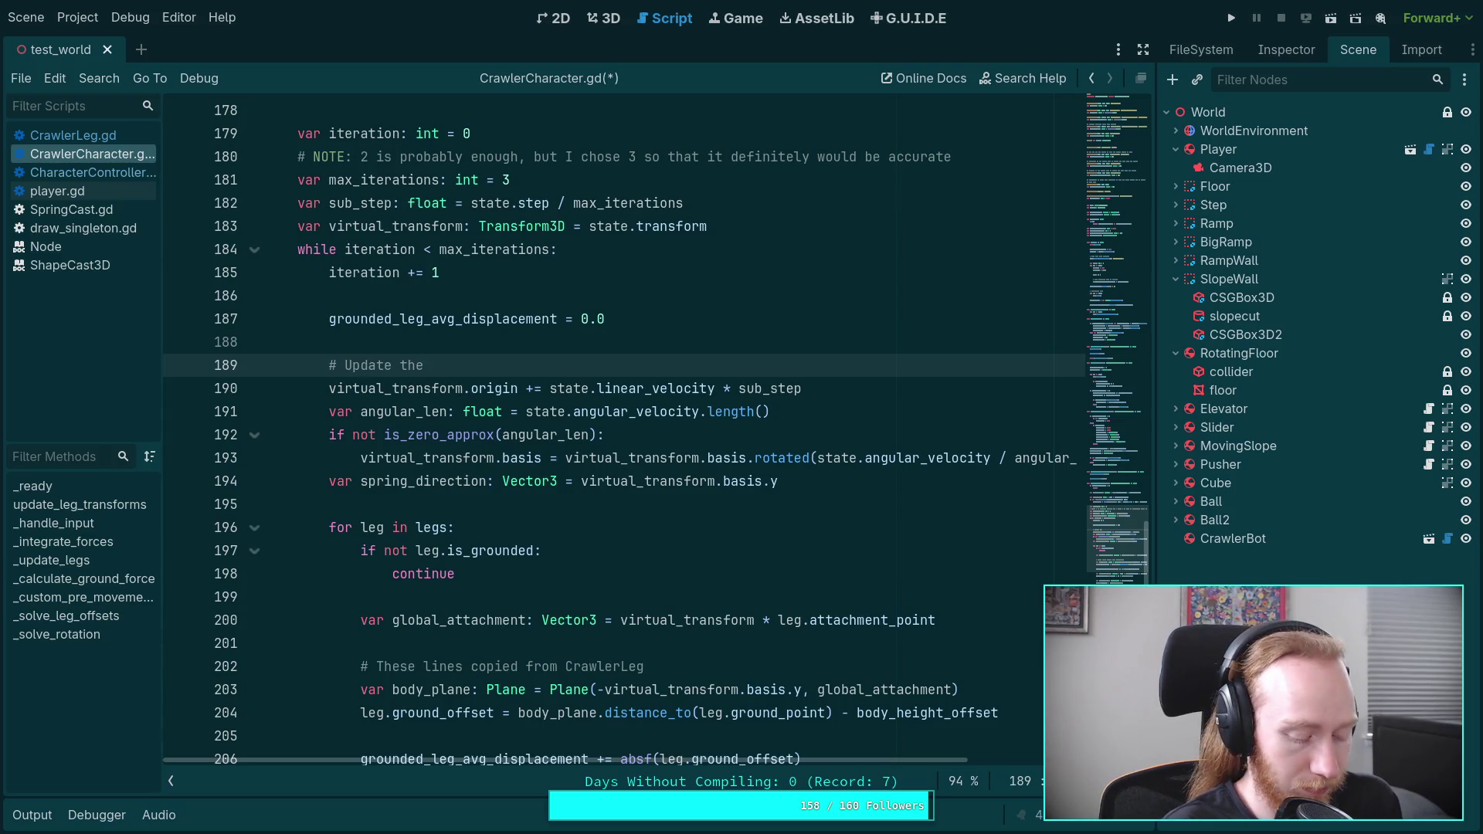
text(body virt)
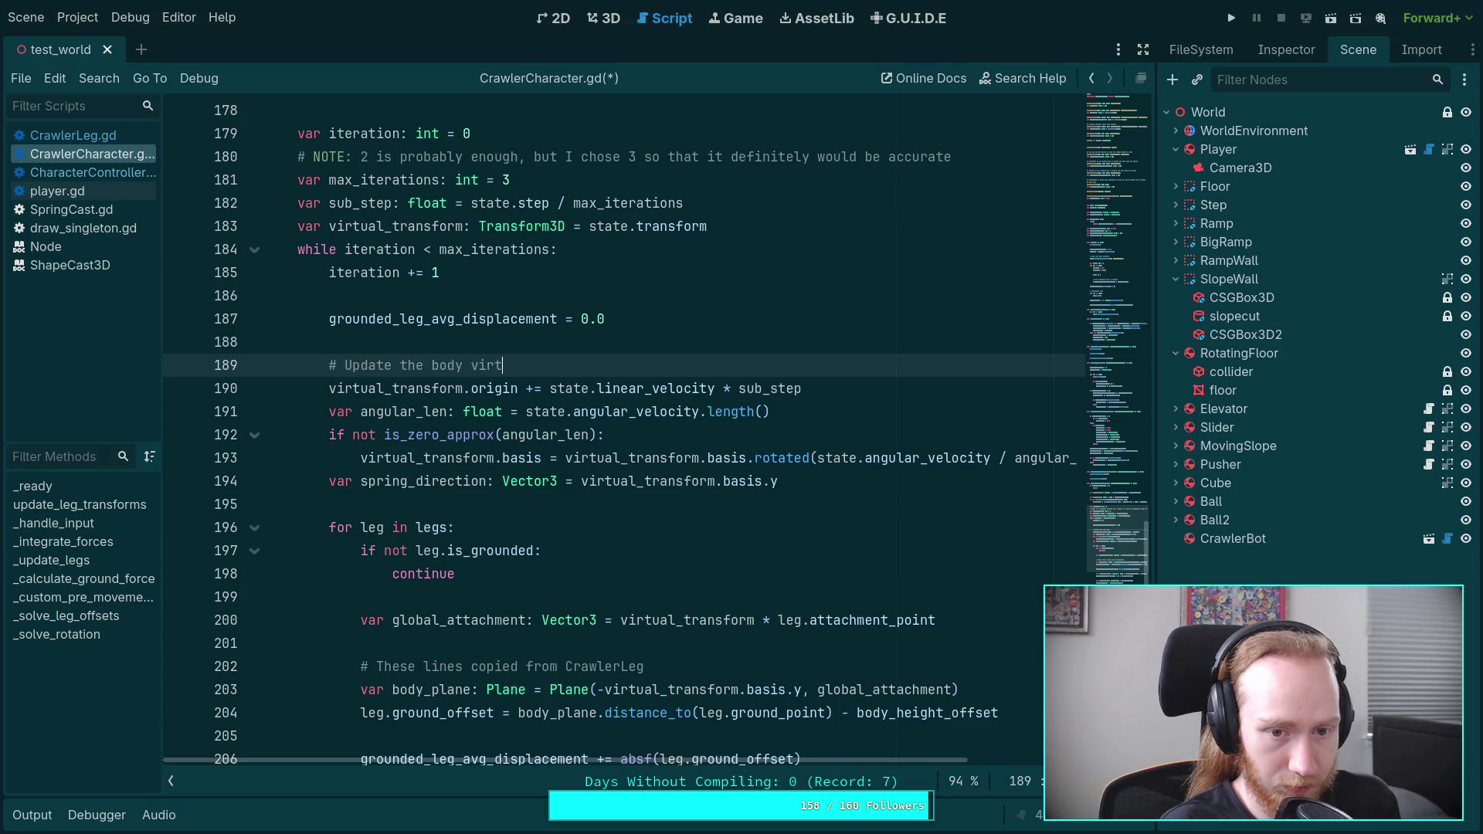
text(ually)
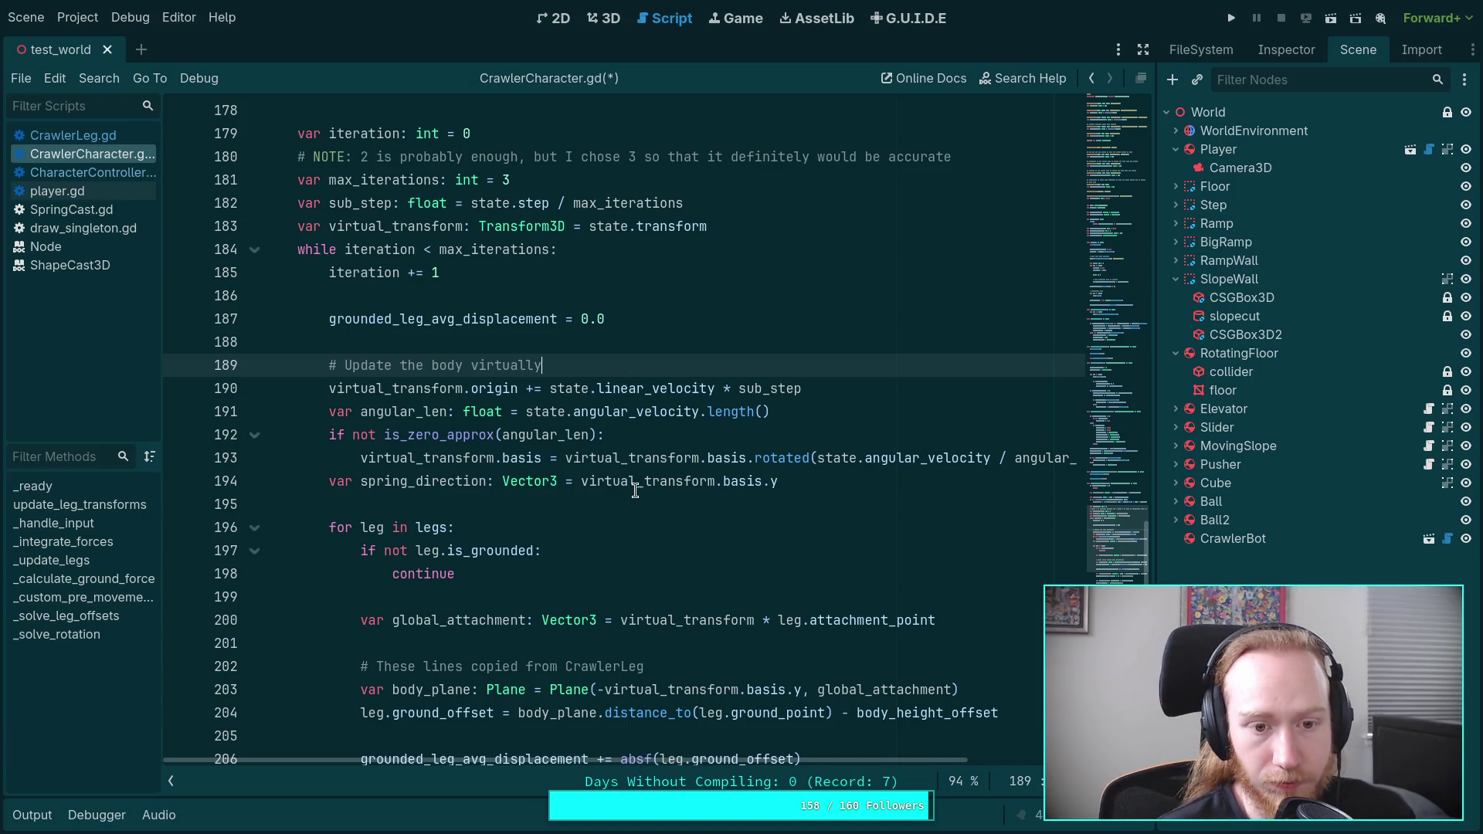
double_click(421, 386)
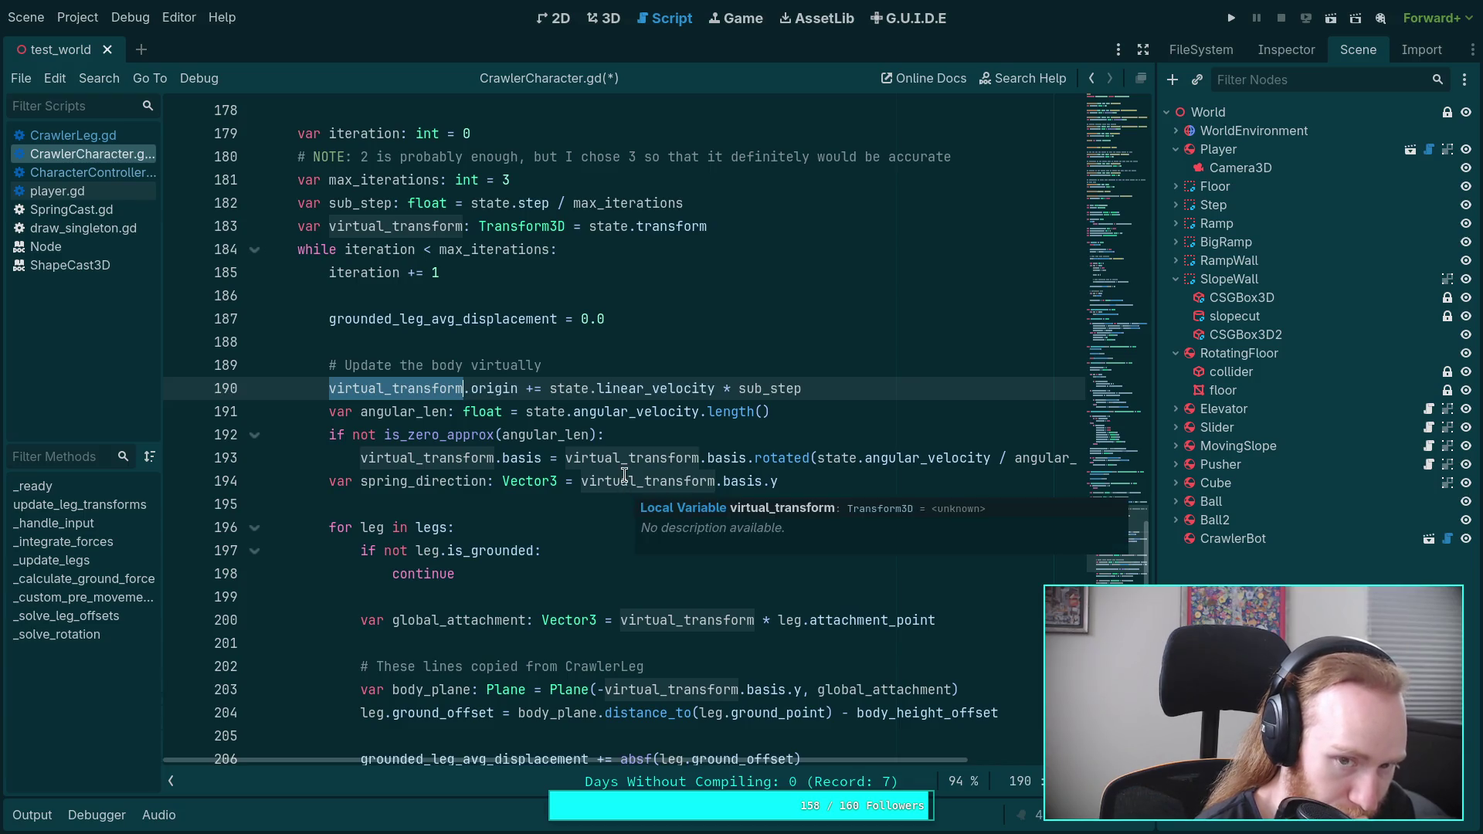
mouse_move(531, 466)
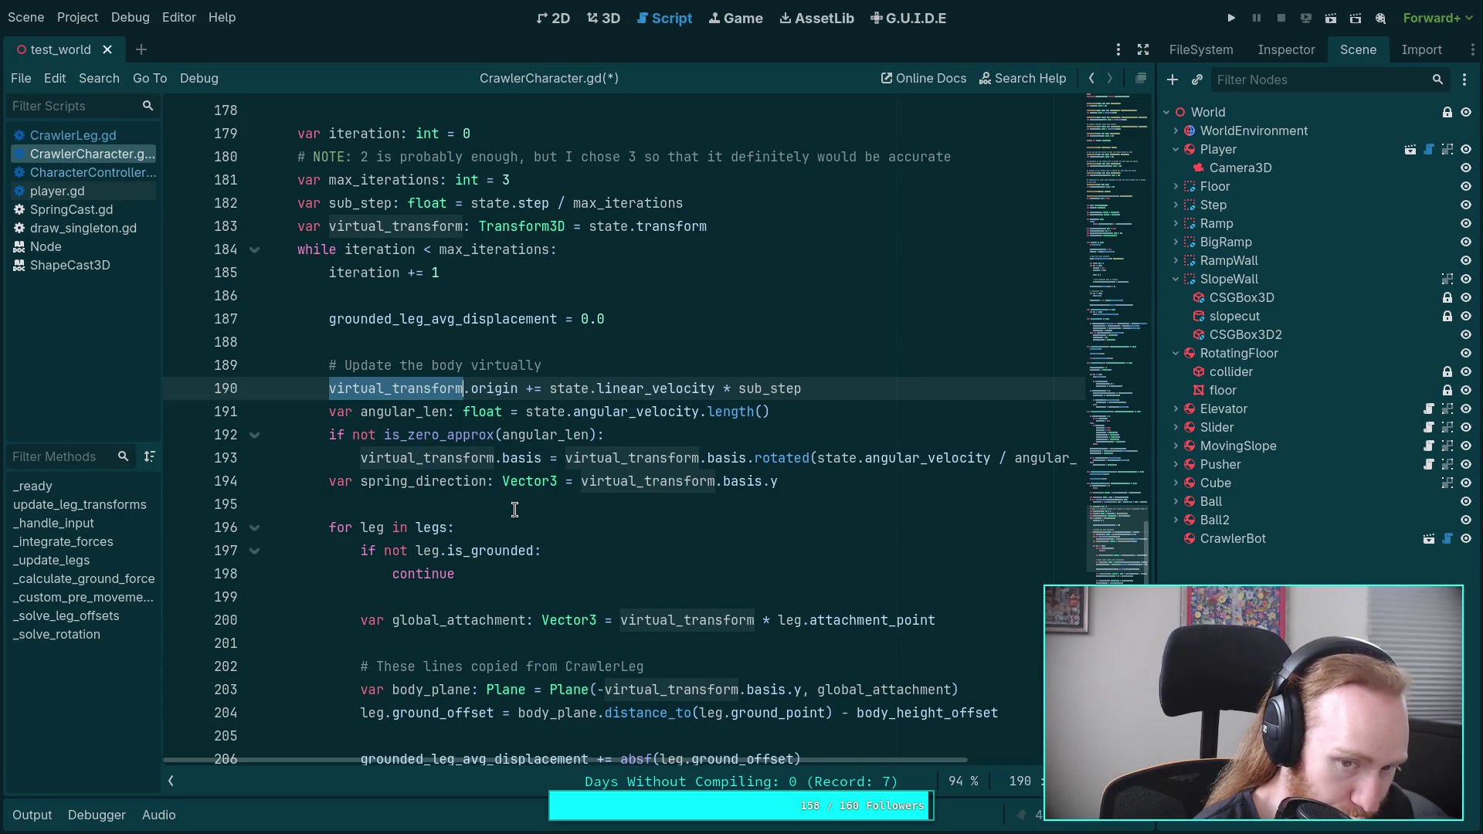
scroll(515, 510, down, 2)
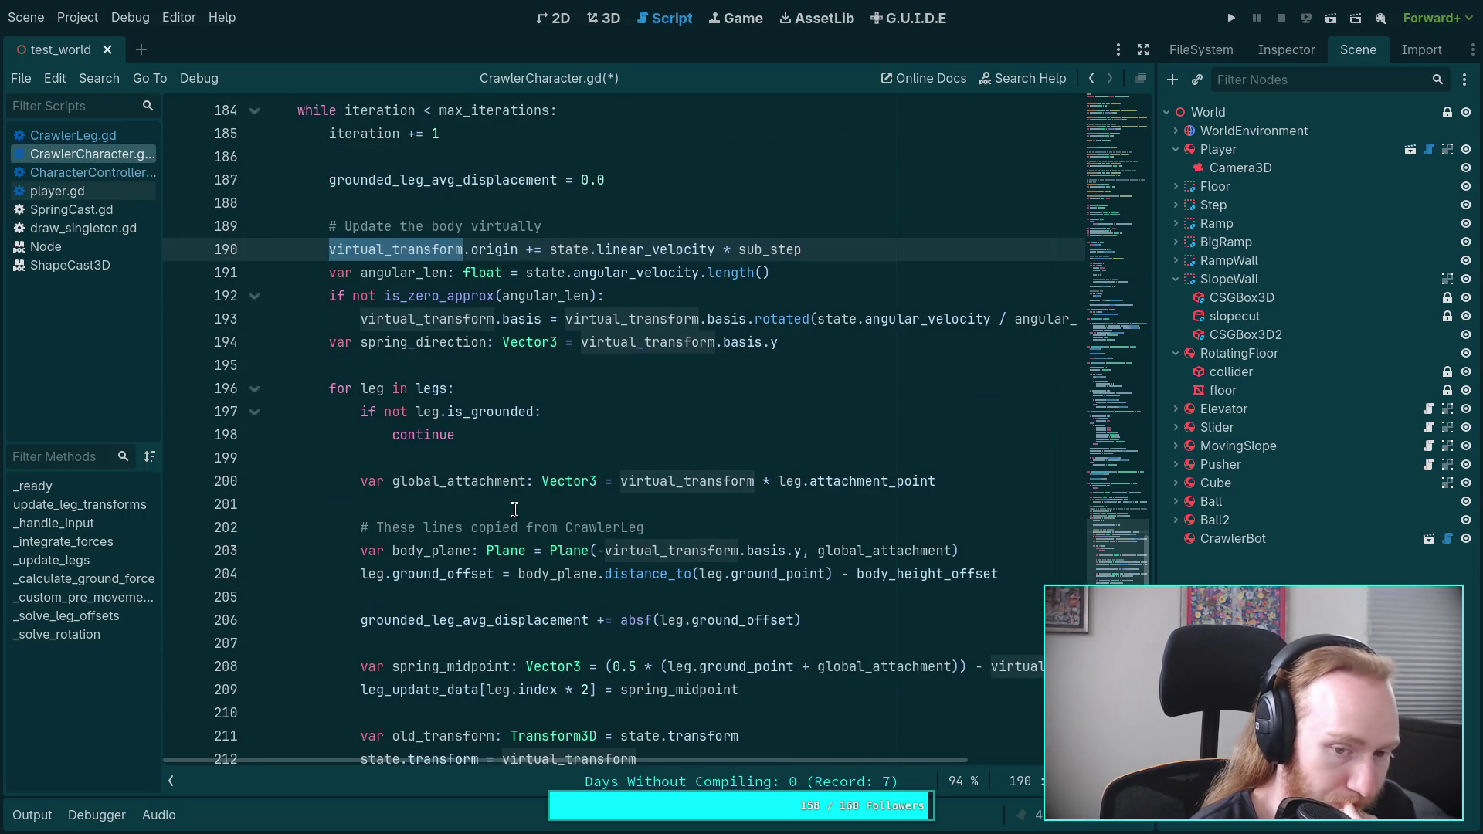
scroll(515, 510, down, 4)
scroll(514, 510, down, 3)
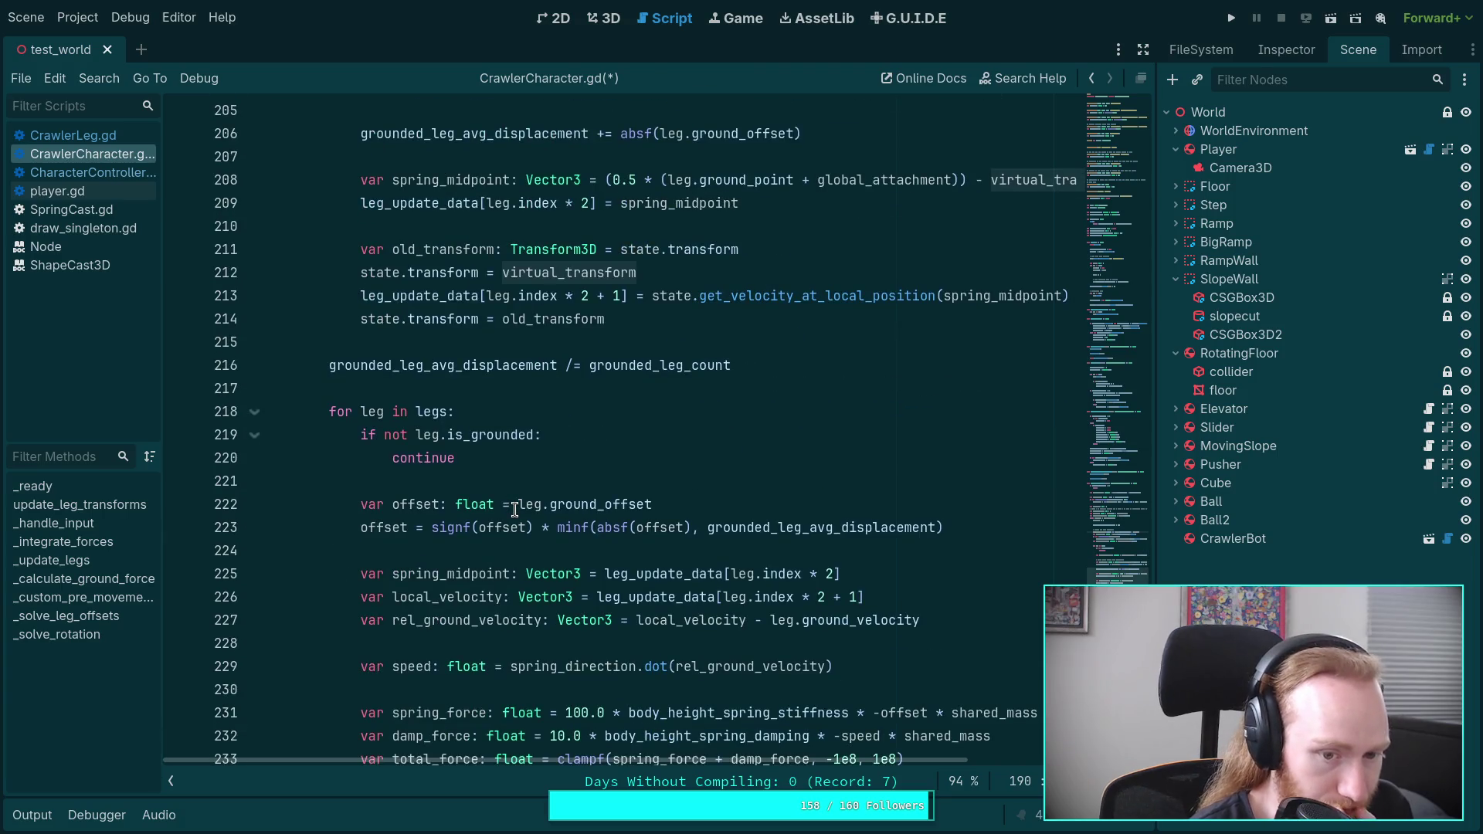
scroll(514, 510, up, 8)
scroll(515, 510, up, 2)
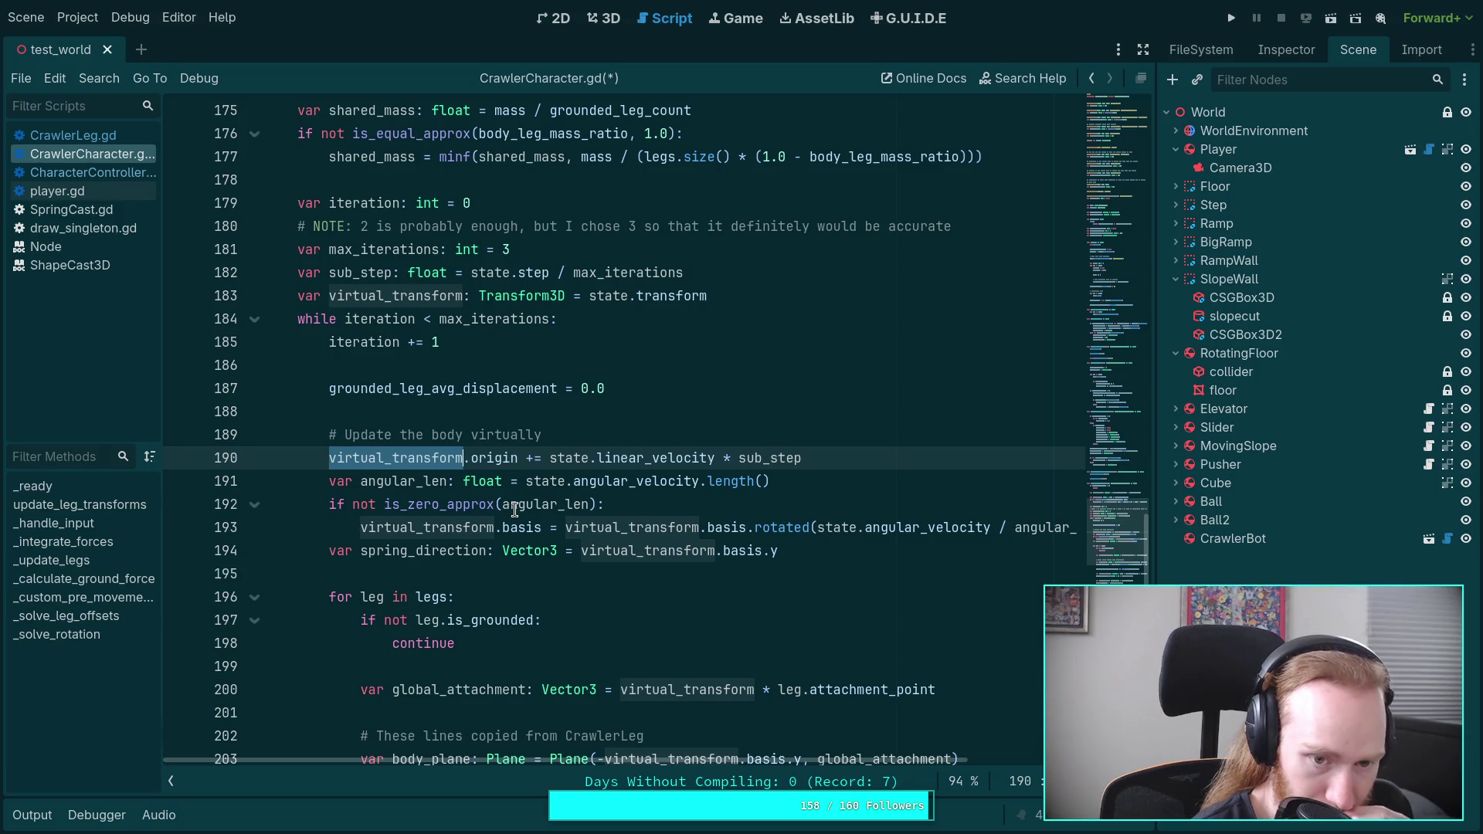
scroll(515, 510, down, 10)
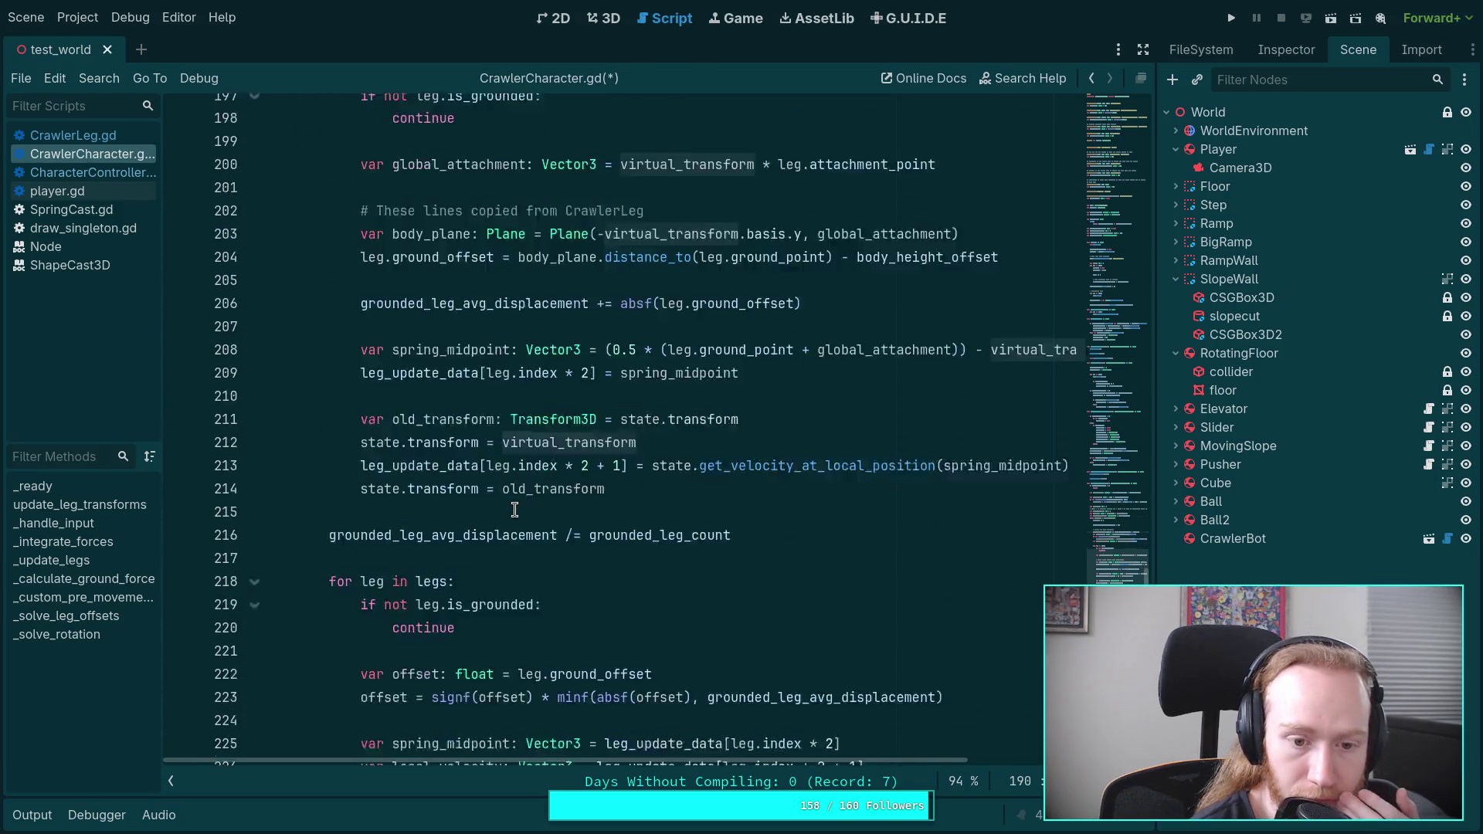
scroll(514, 510, down, 6)
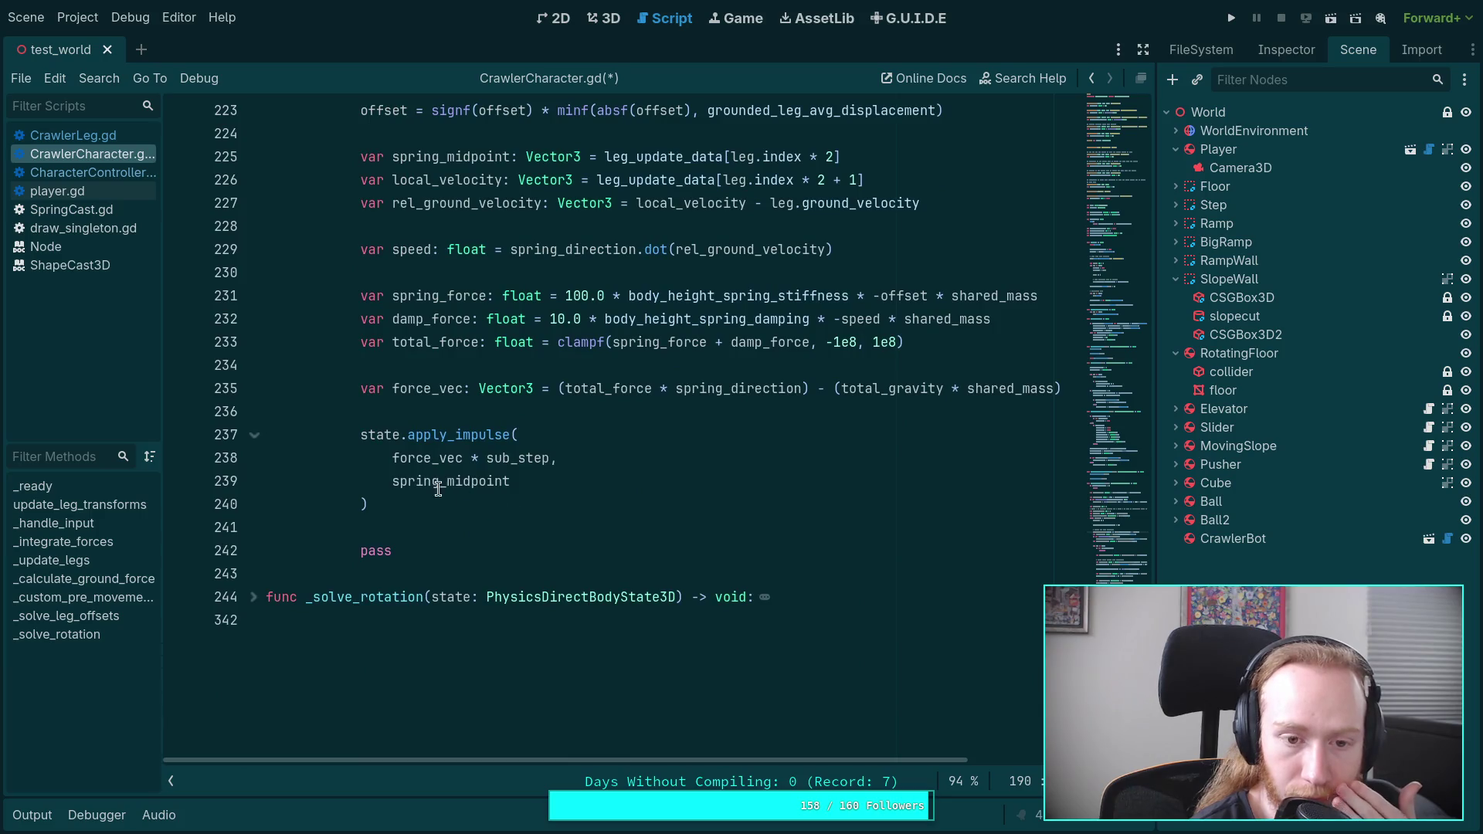
double_click(381, 439)
scroll(623, 457, up, 7)
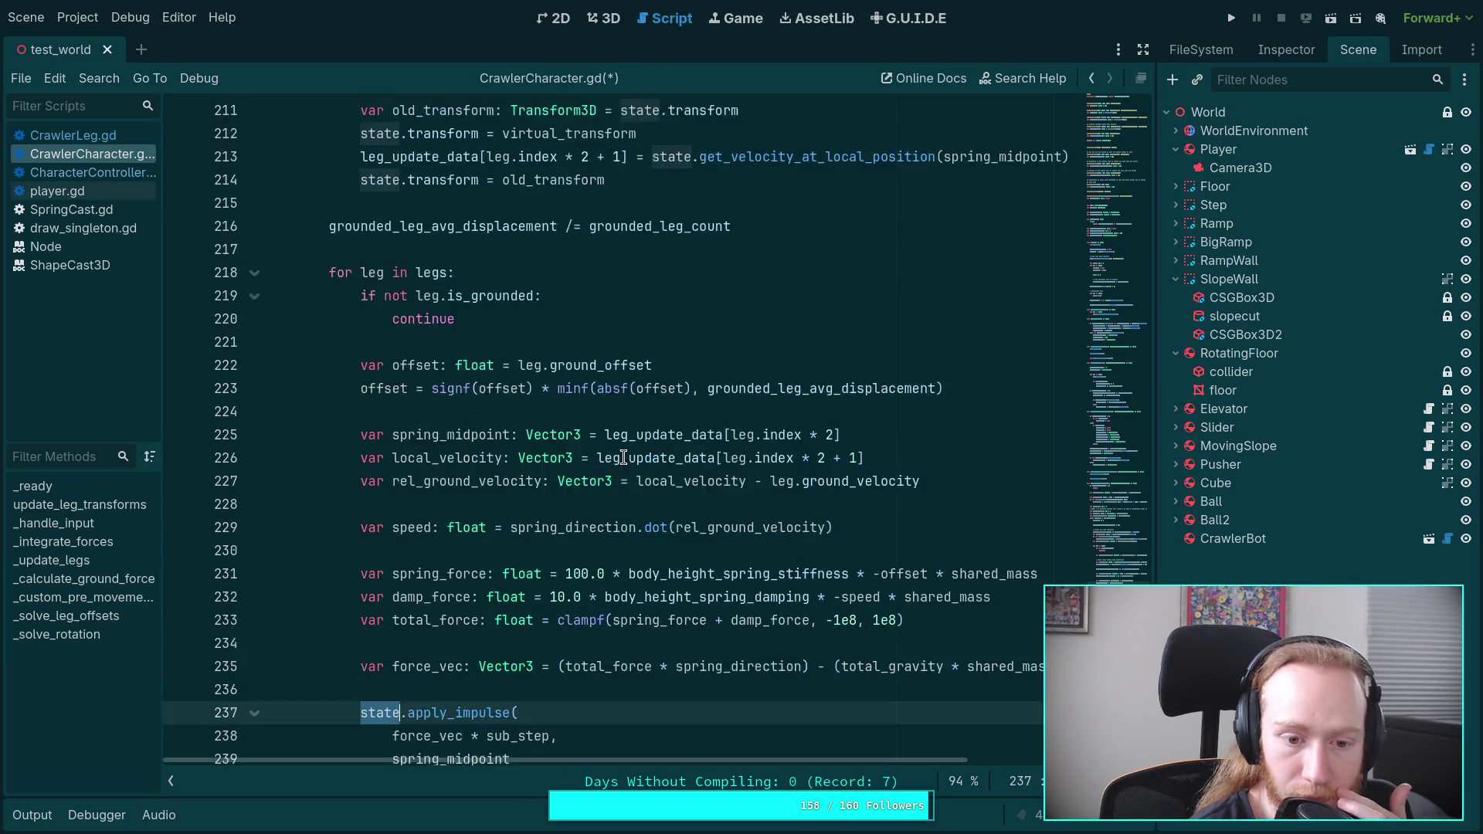
scroll(624, 456, up, 3)
scroll(623, 457, down, 3)
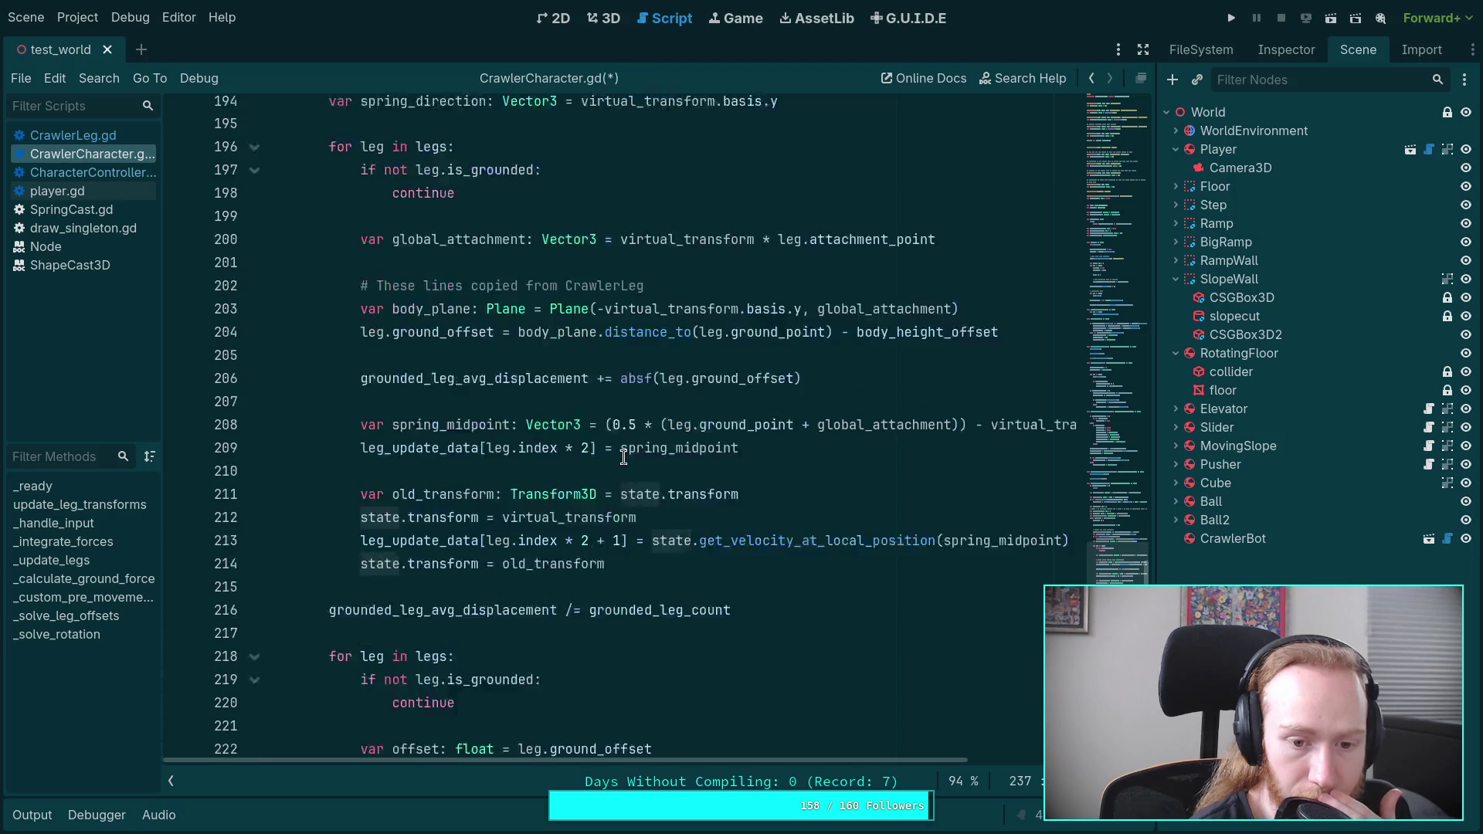
scroll(624, 457, down, 2)
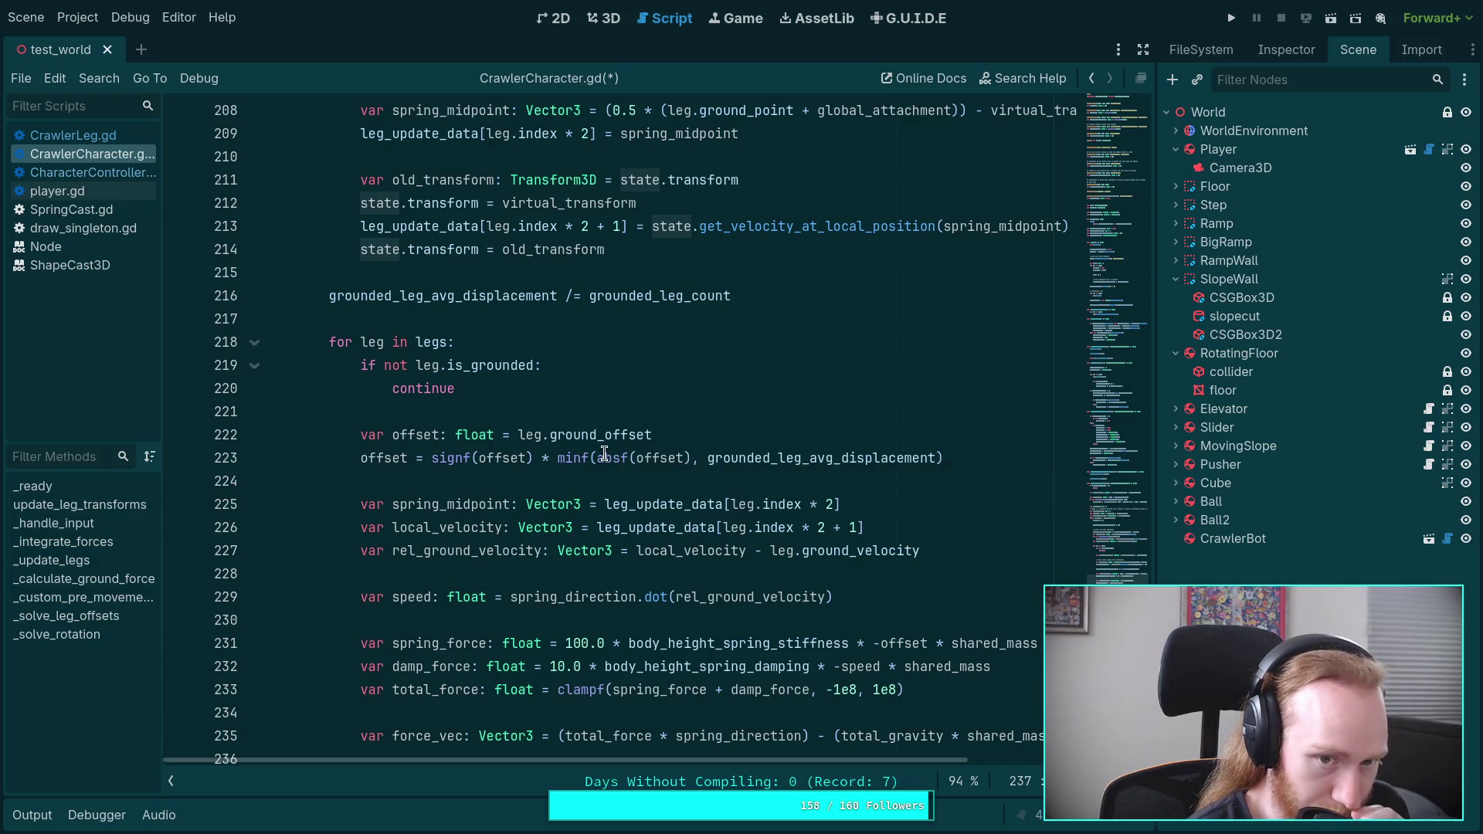
mouse_move(605, 453)
scroll(605, 454, down, 3)
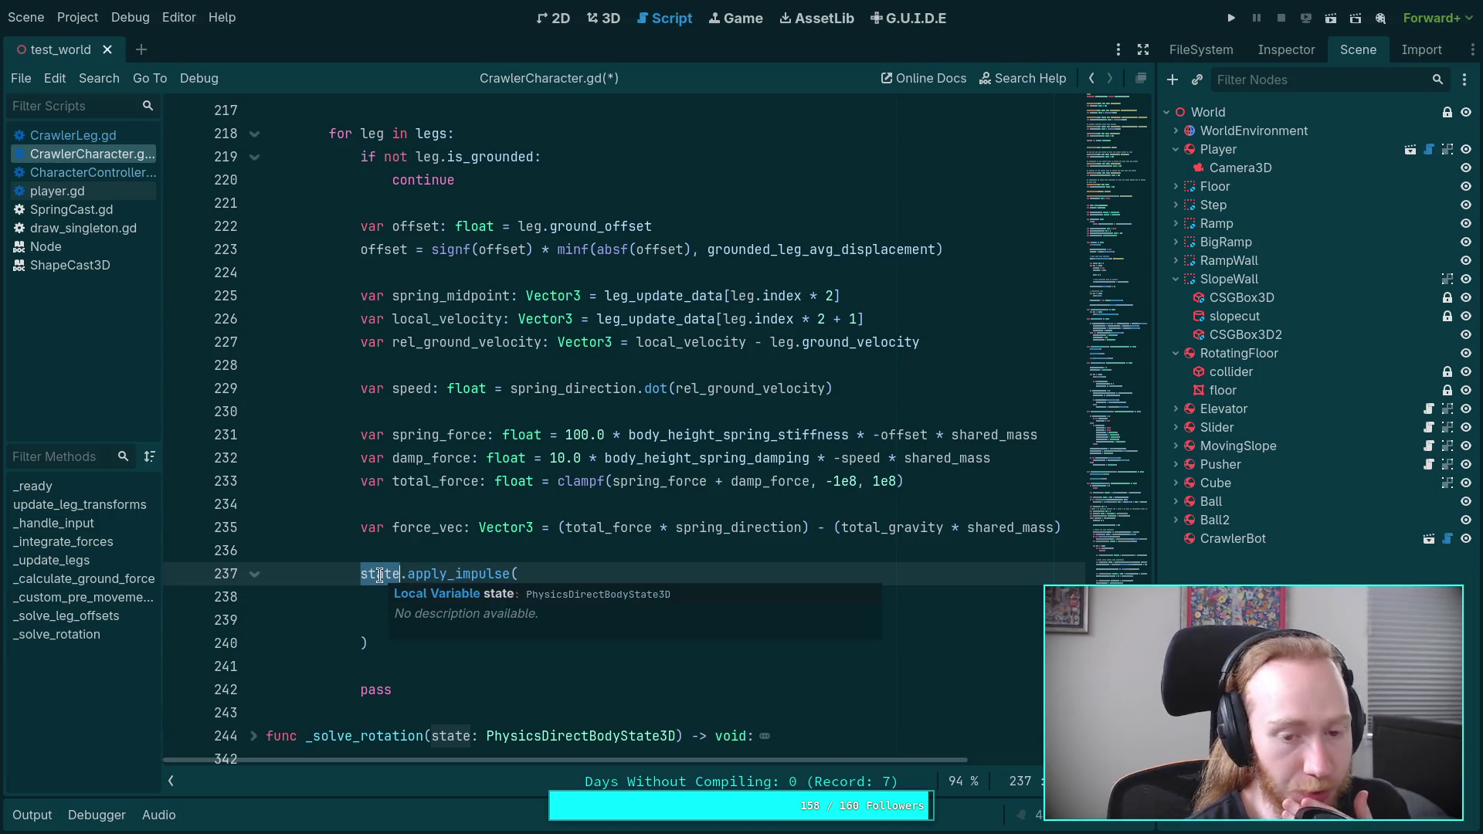
click(462, 552)
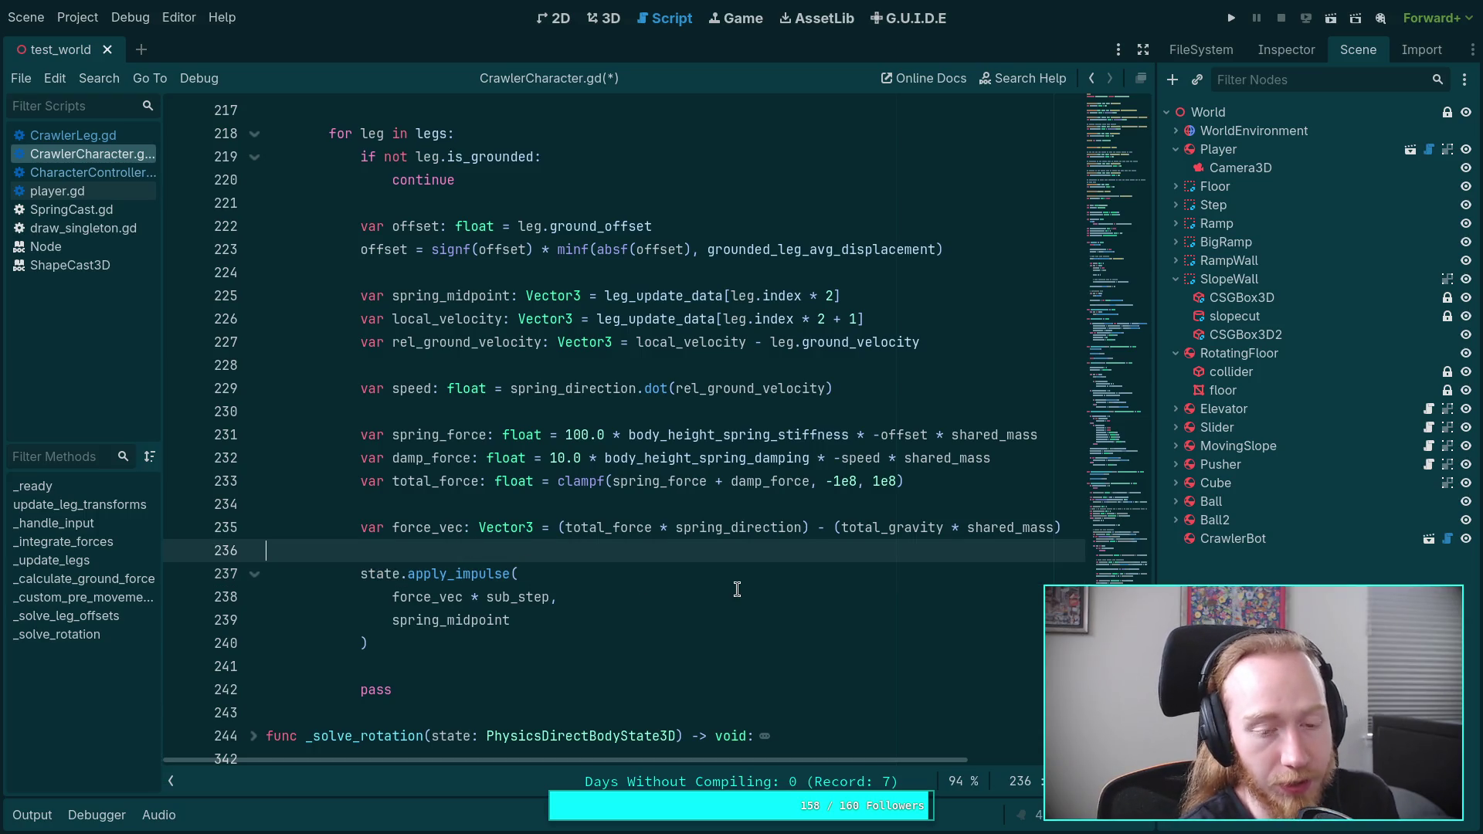
Step: Cut the old_transform declaration on line 211 out of the leg loop
key(Return)
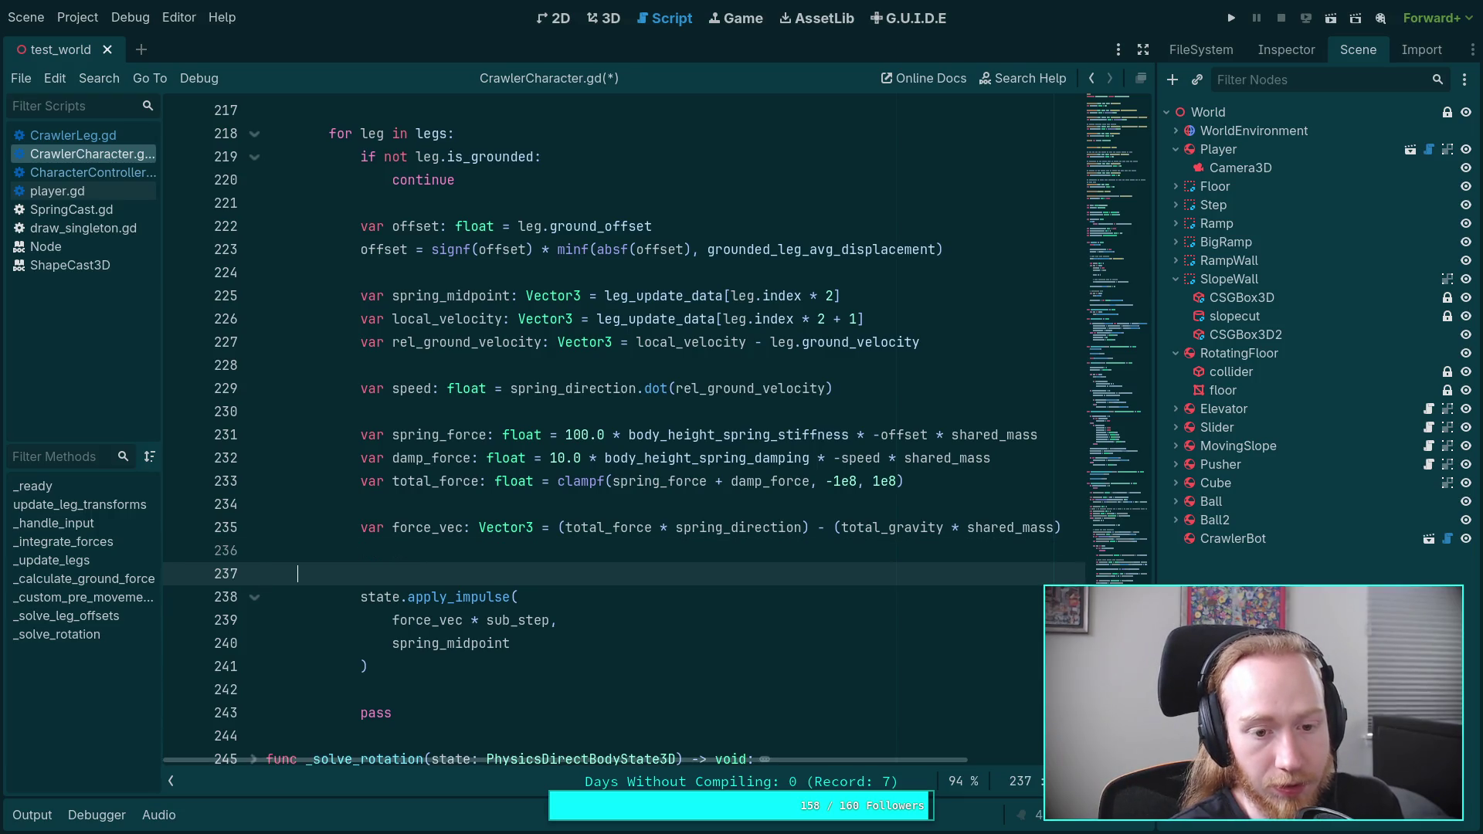
scroll(463, 564, up, 8)
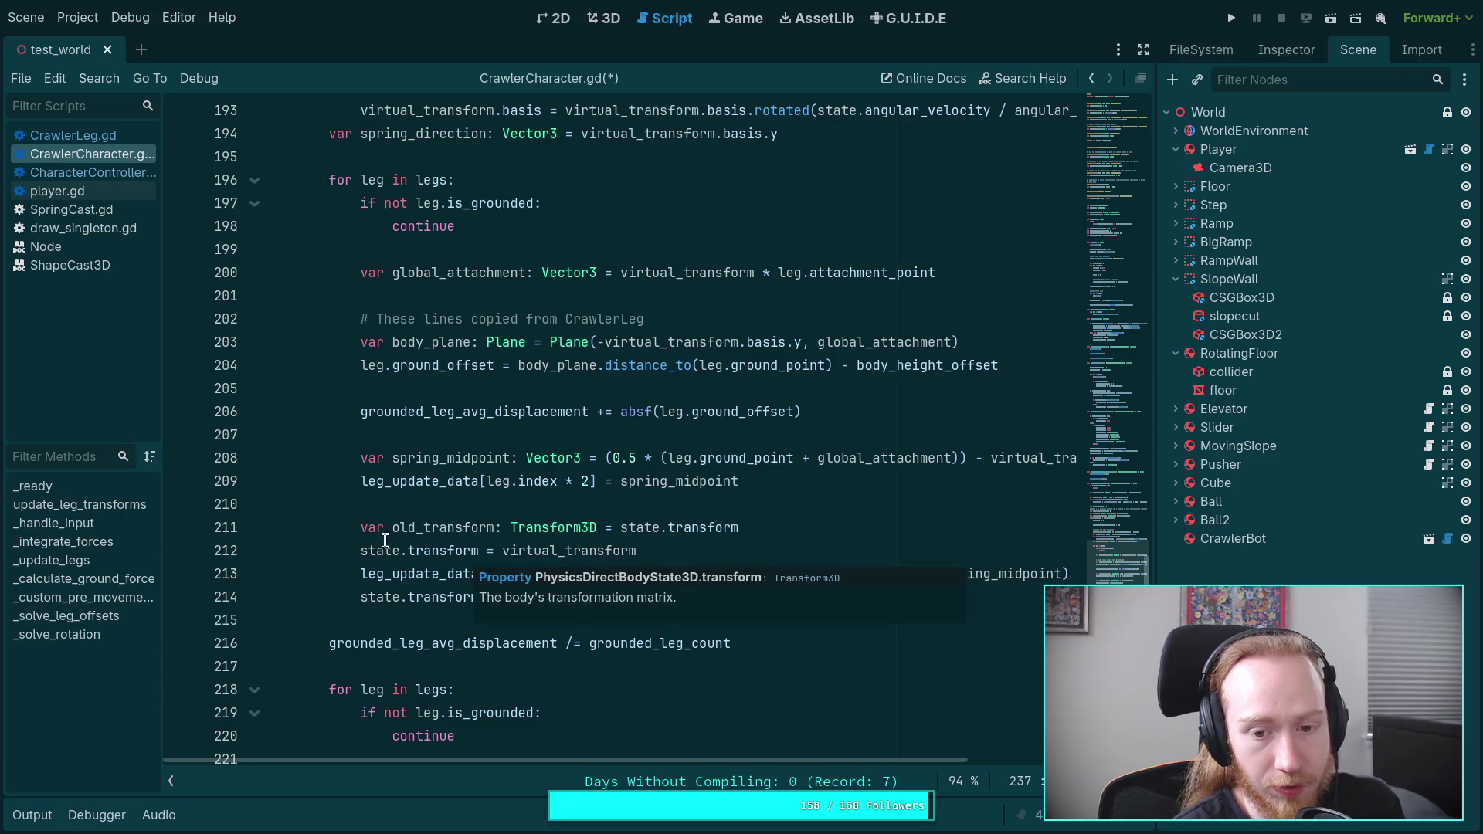
double_click(455, 528)
scroll(605, 528, up, 6)
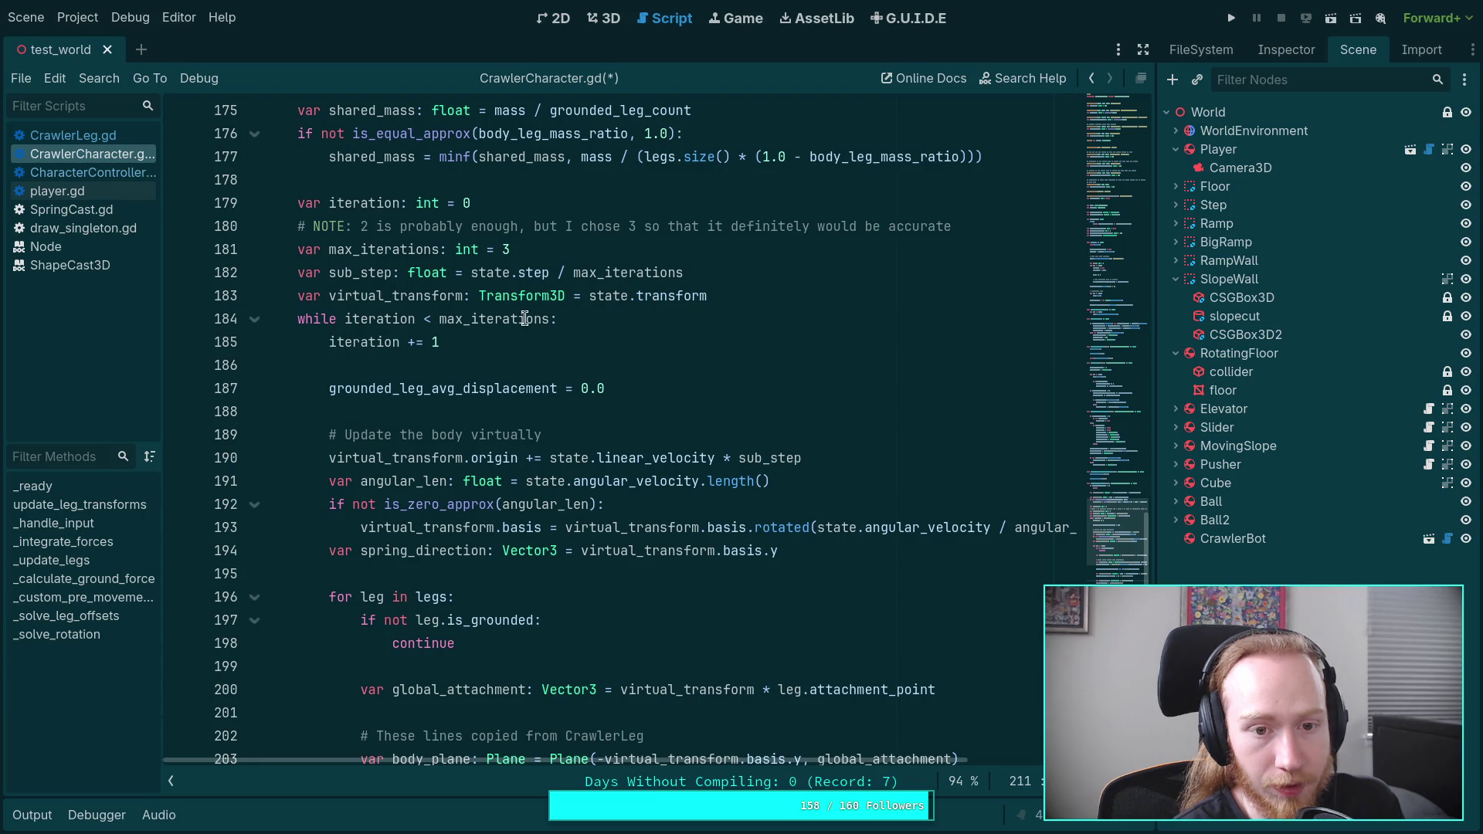
scroll(526, 318, down, 4)
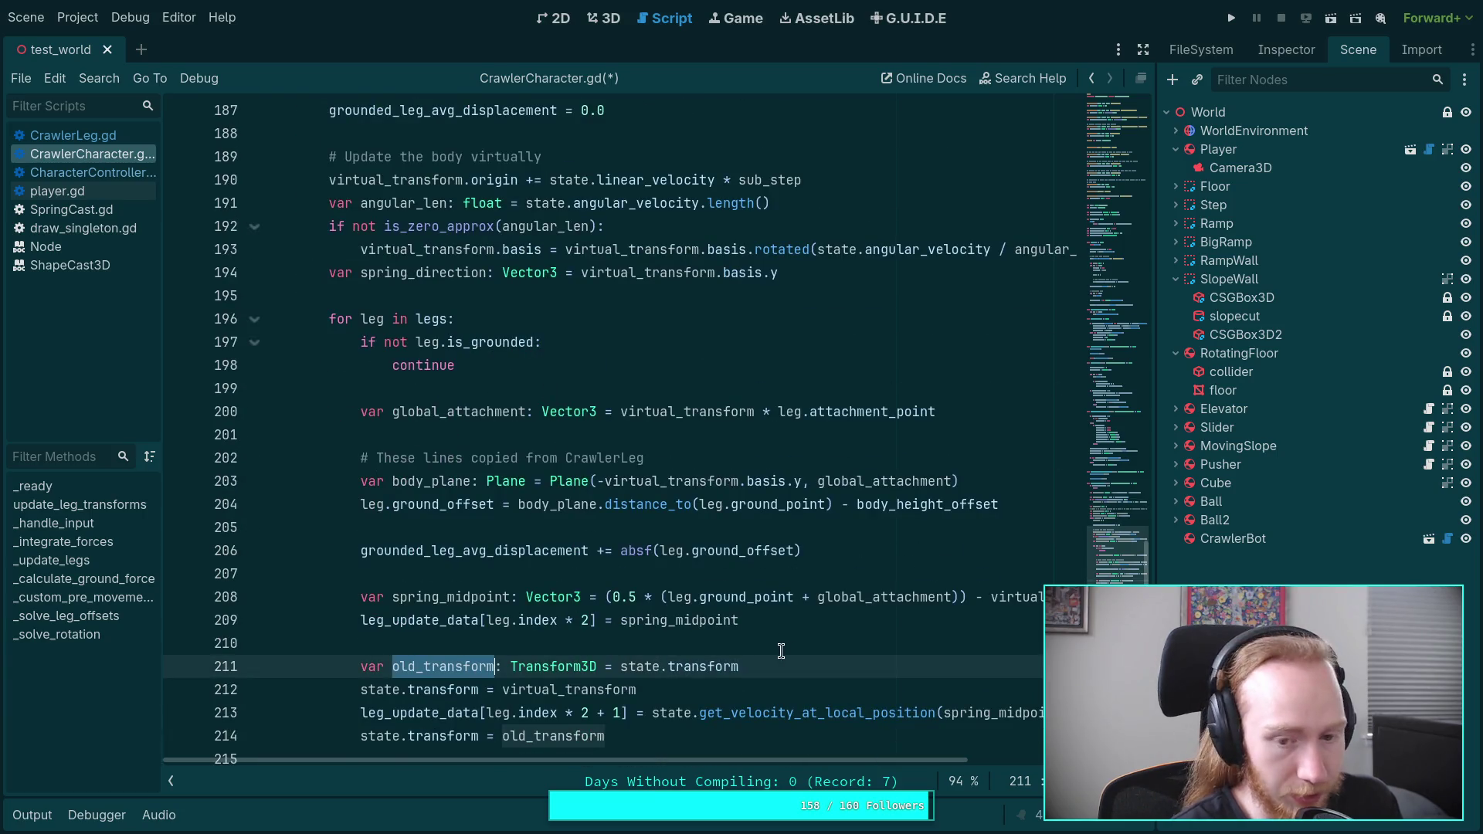
click(843, 657)
key(ctrl+x)
Step: Paste the old_transform declaration as line 184, below virtual_transform, and remove its extra indentation
scroll(801, 278, up, 4)
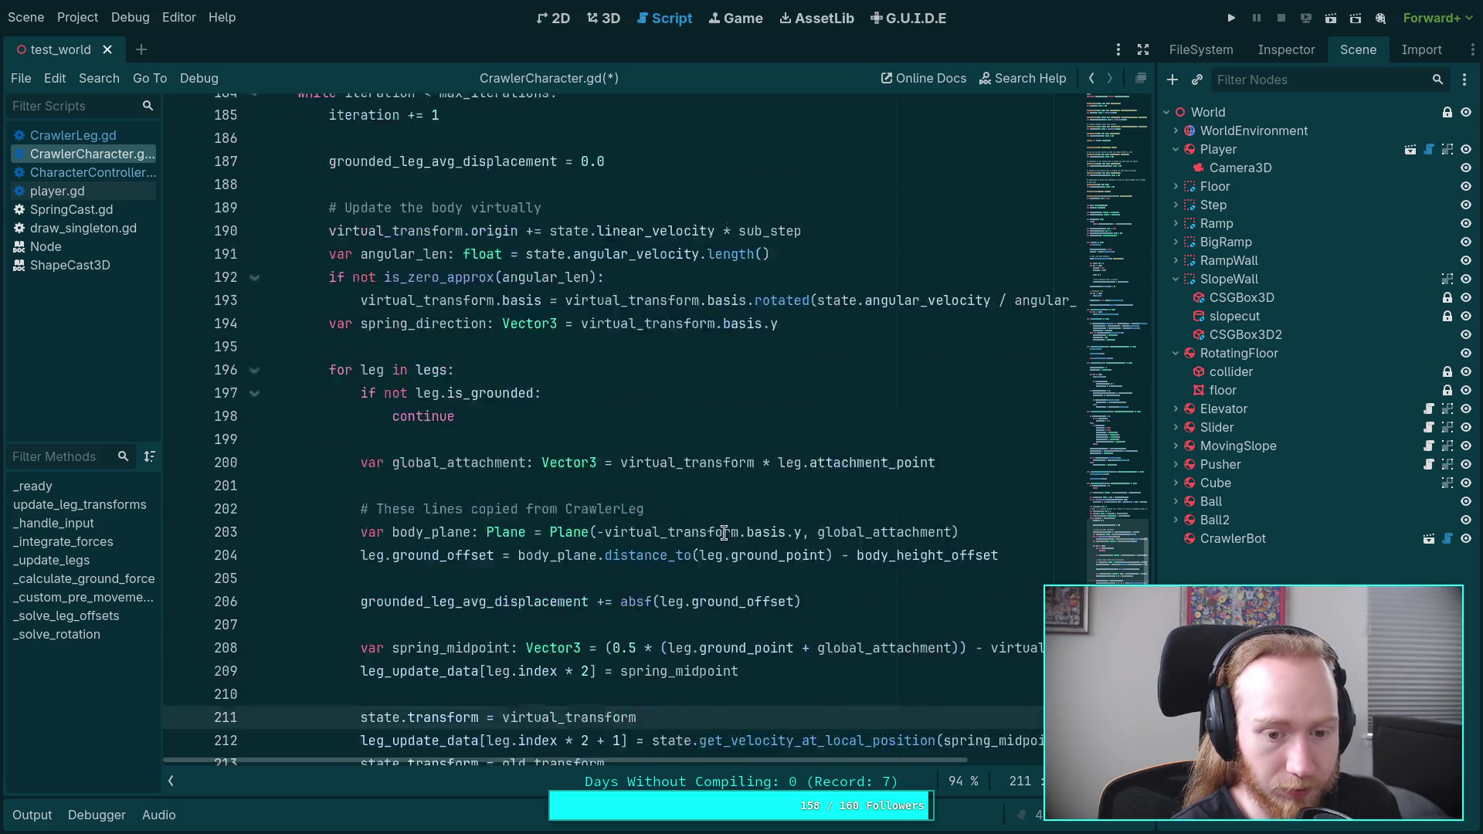
click(801, 278)
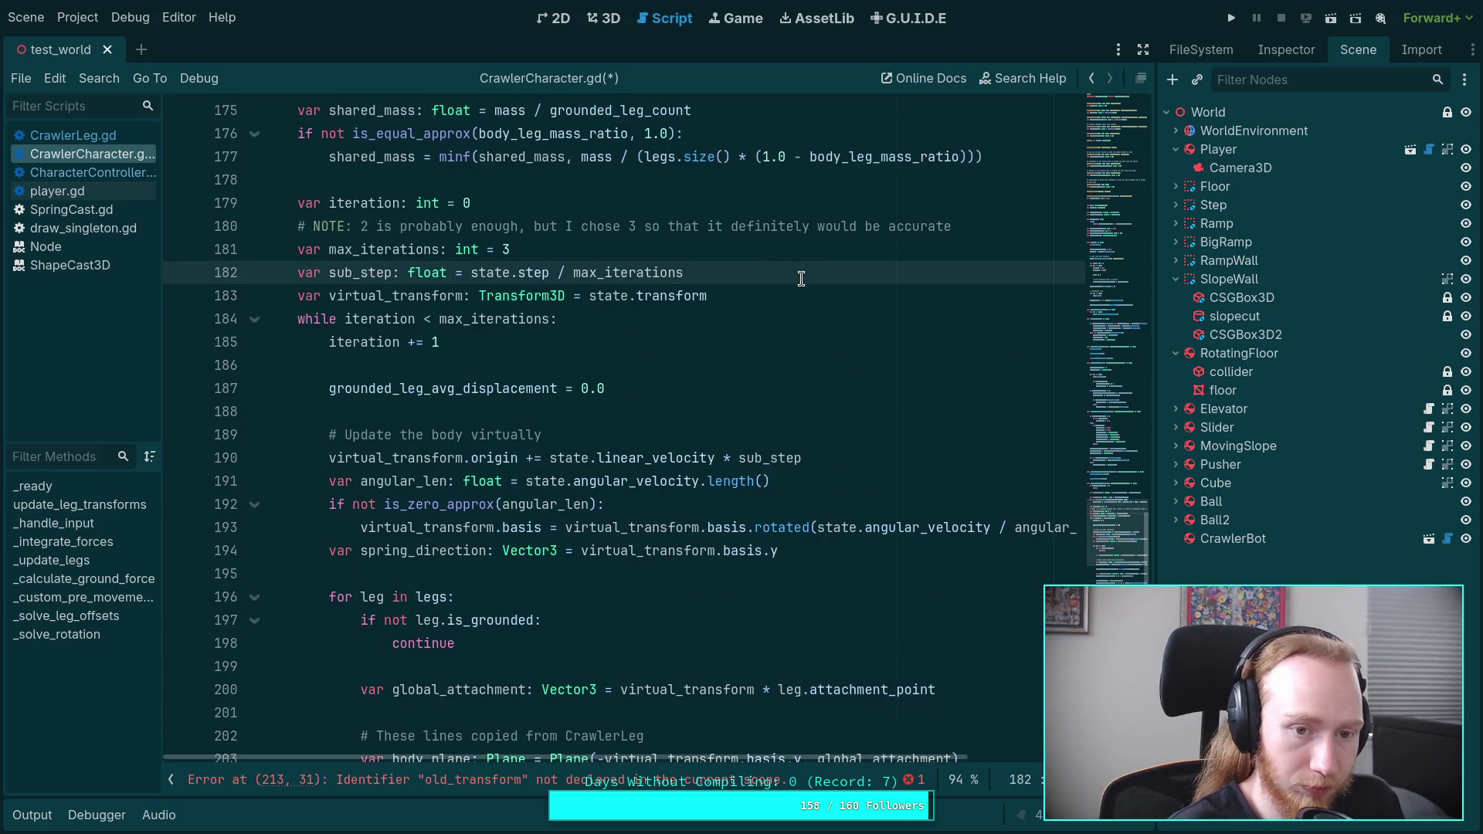
key(Down)
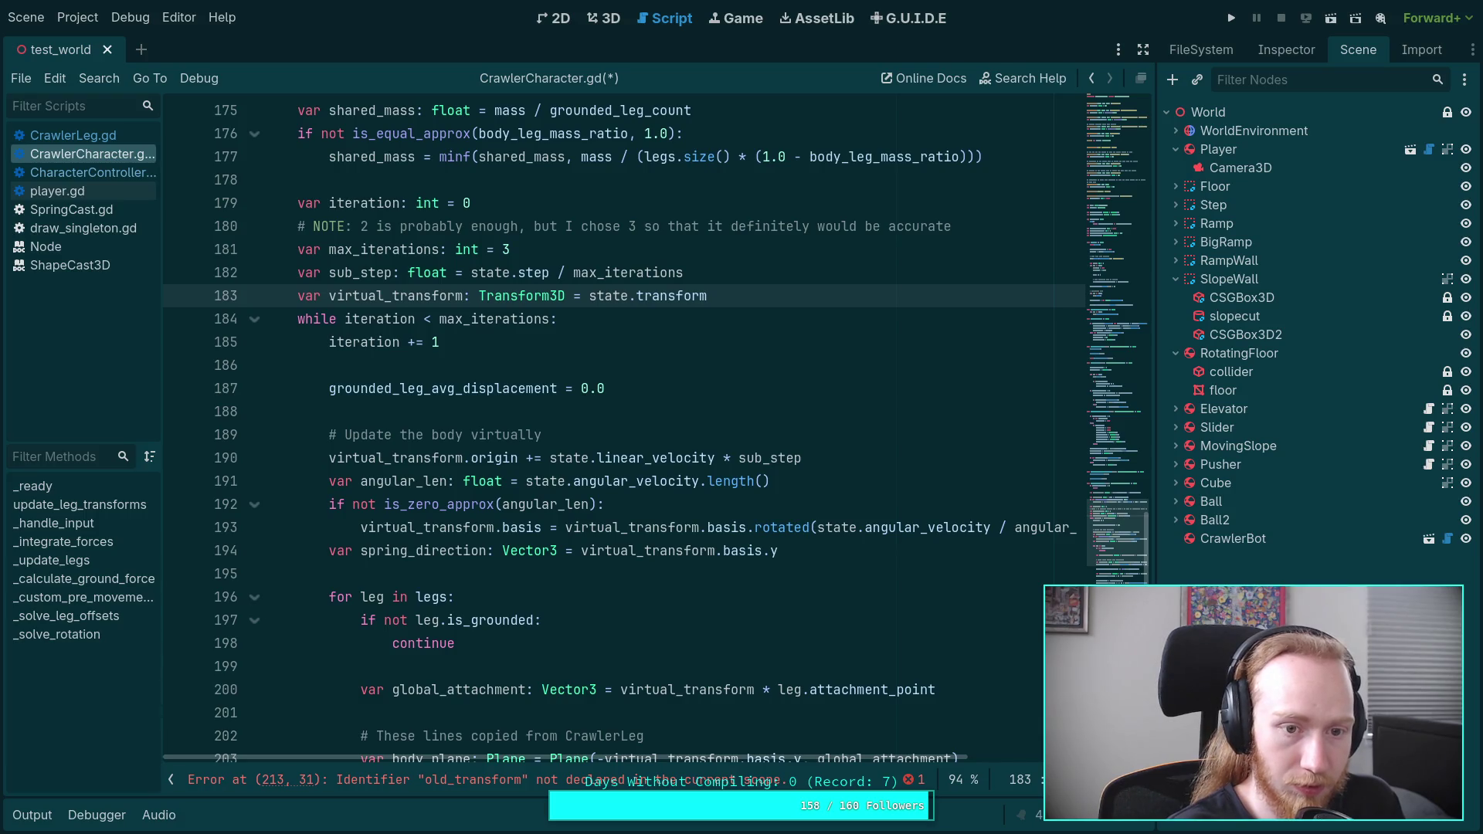
key(Return)
key(ctrl+v)
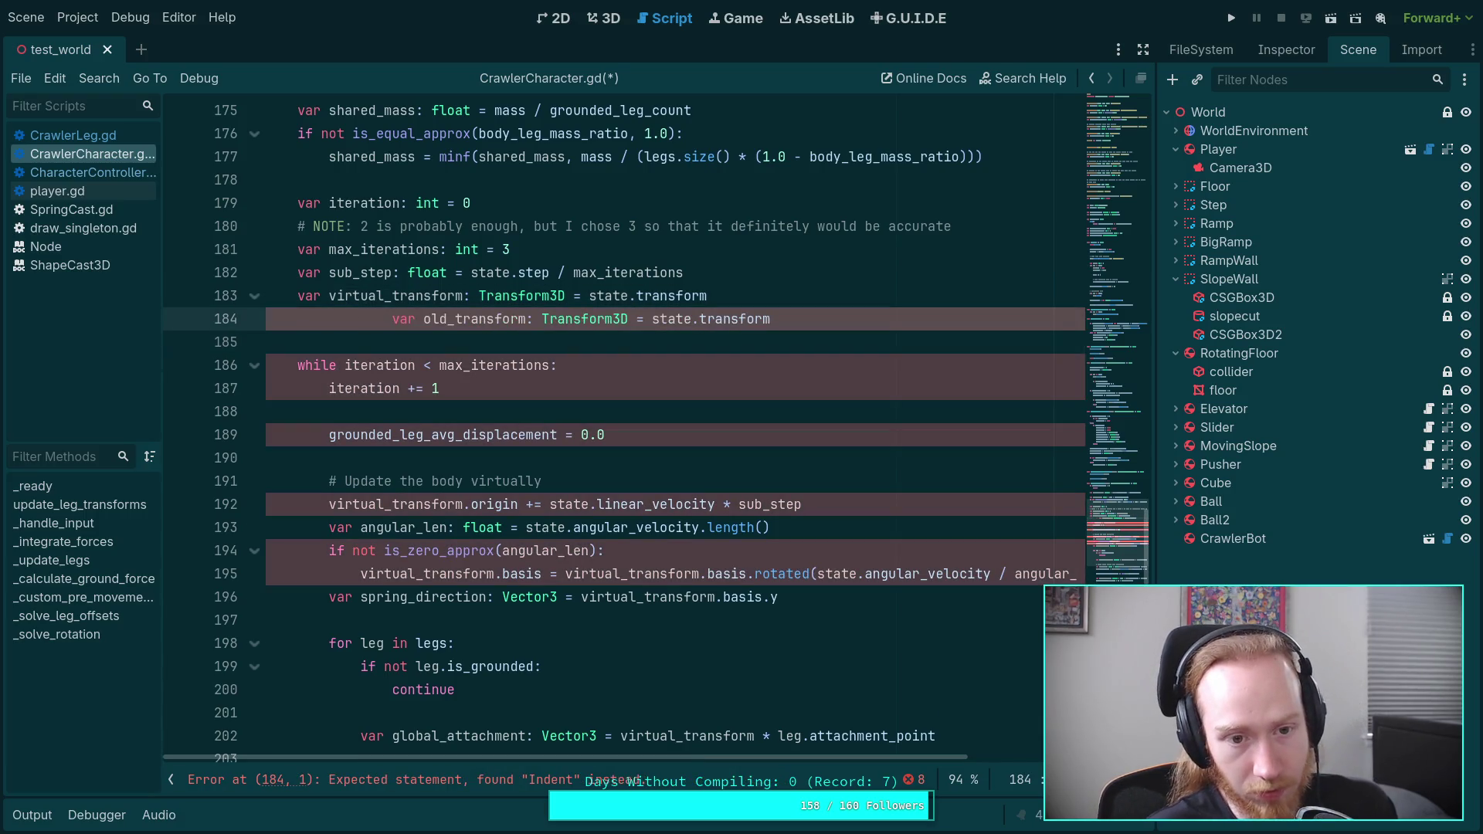
key(shift+Tab)
key(shift+Tab)
key(shift+Tab)
click(685, 347)
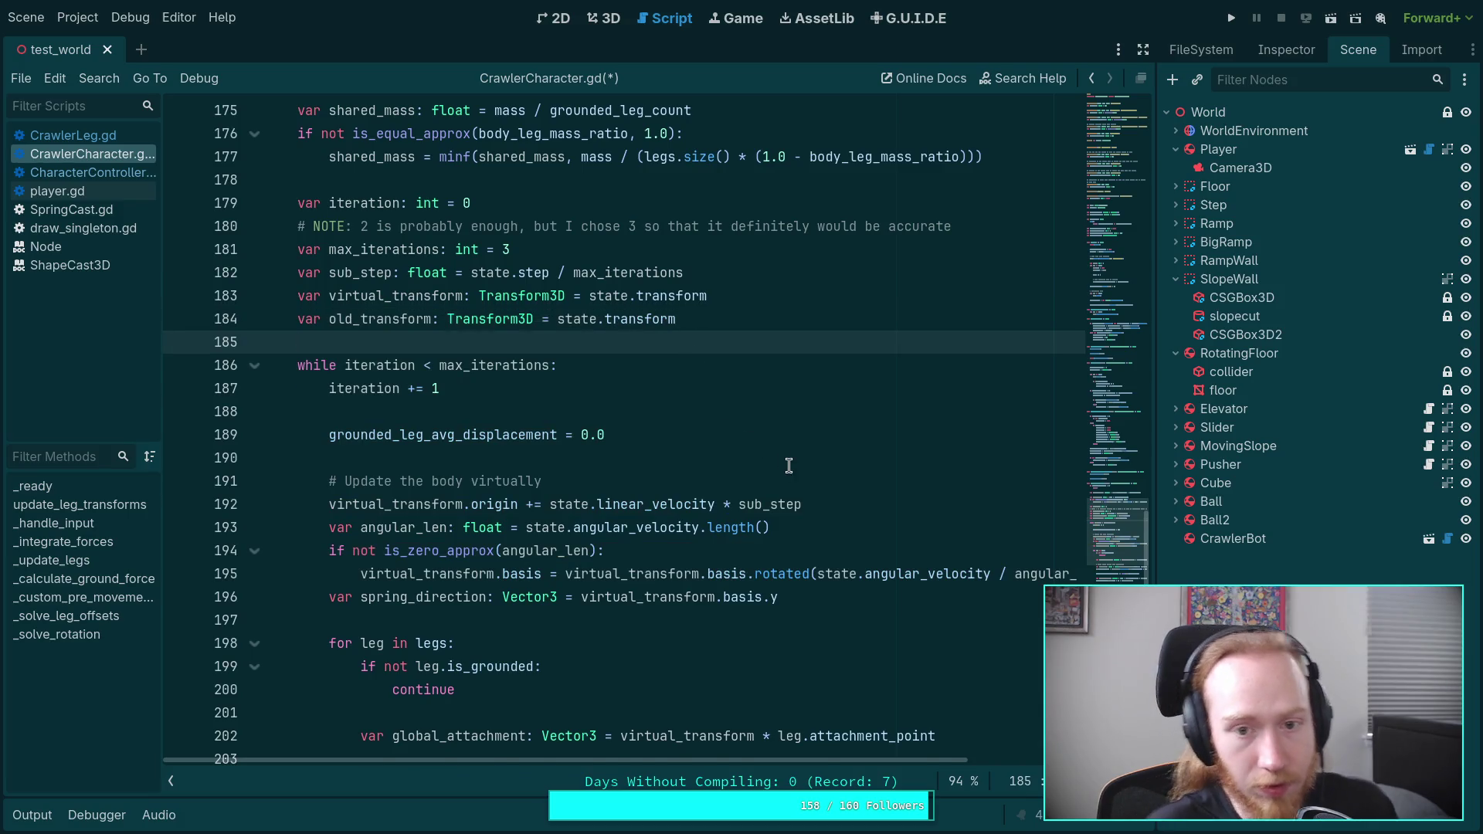
scroll(784, 459, down, 8)
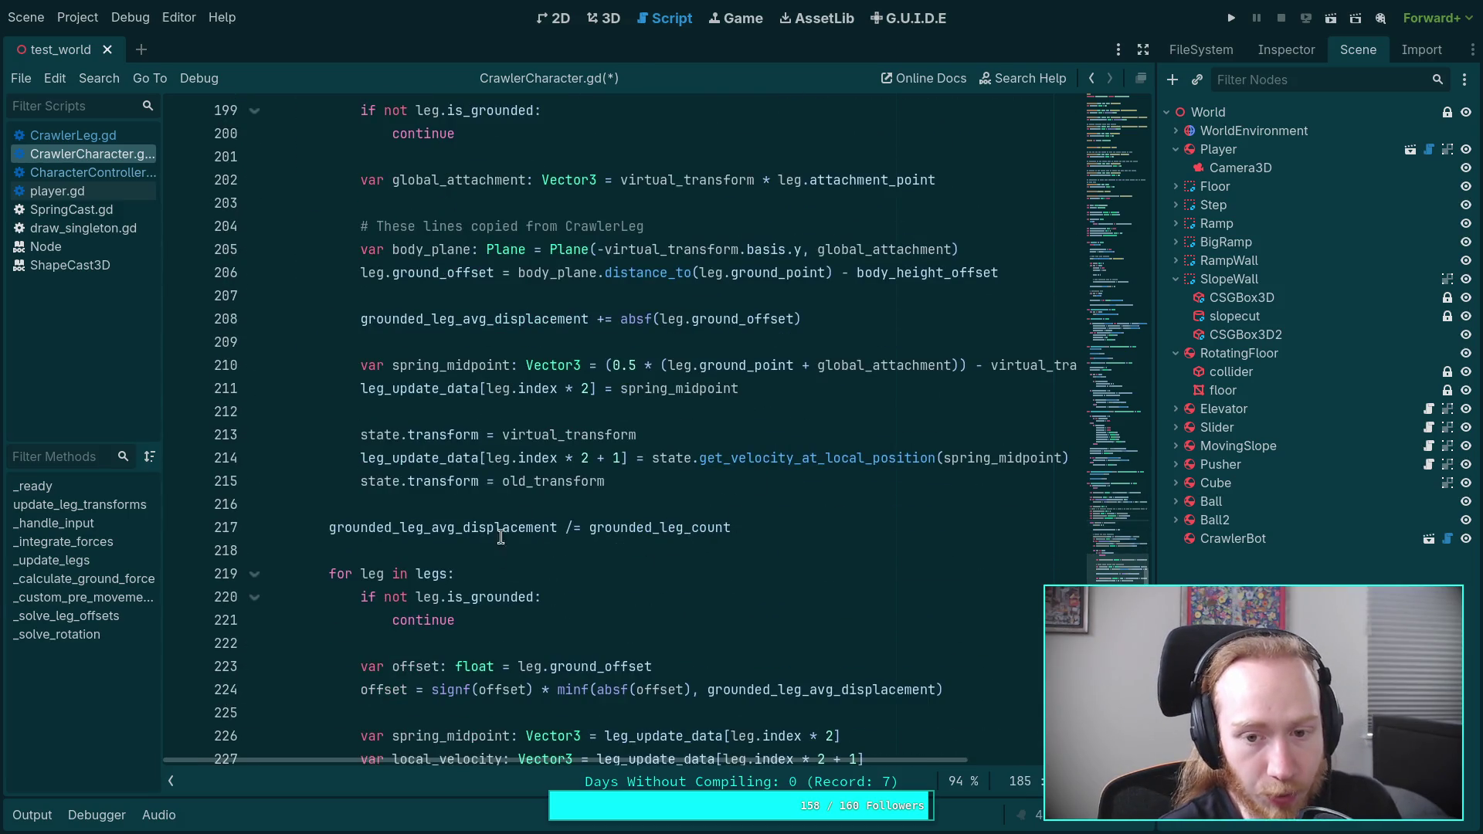
Step: Paste 'state.transform = virtual_transform' directly above the state.apply_impulse call
scroll(500, 544, down, 1)
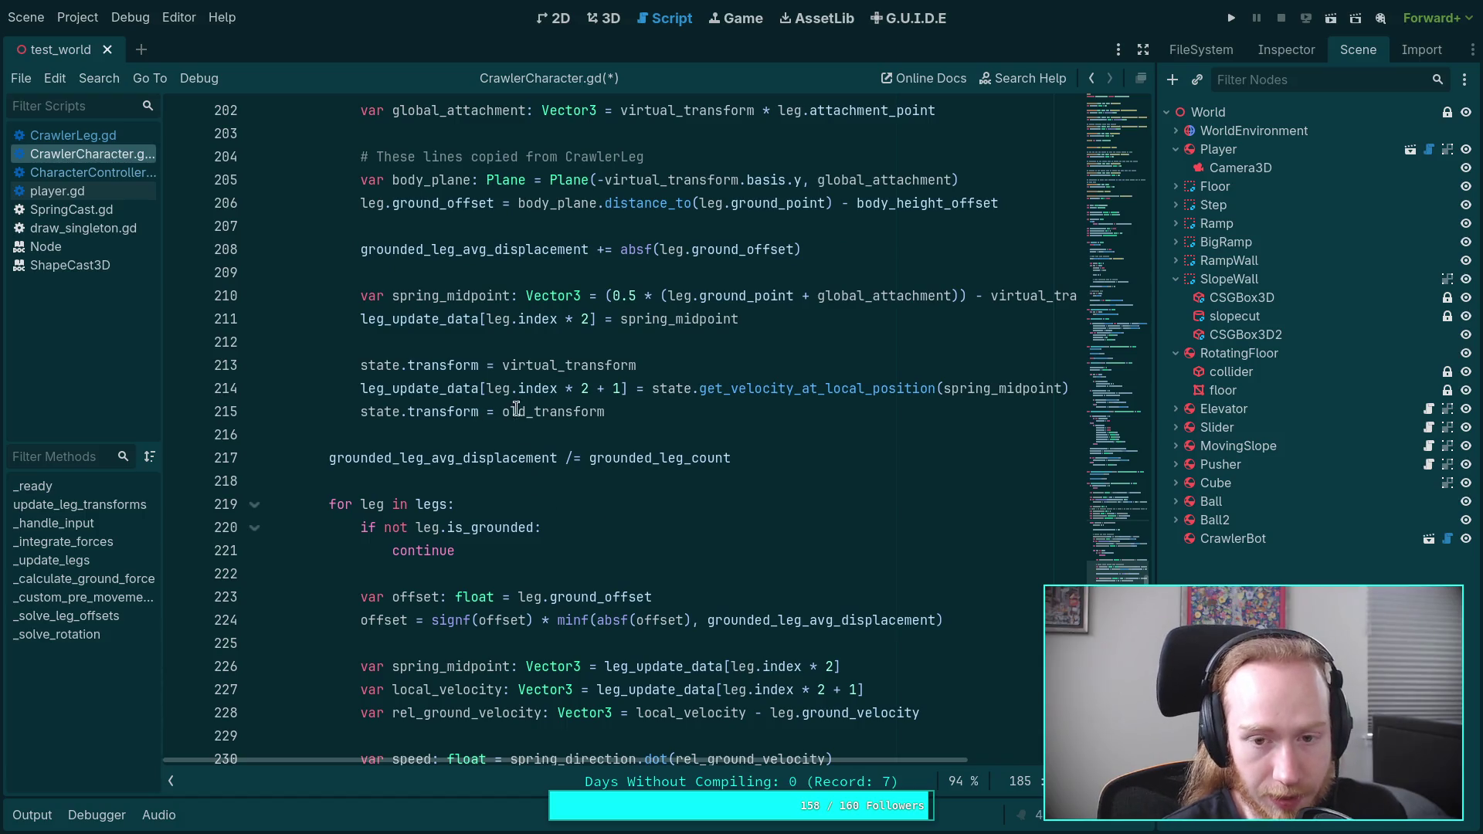
double_click(411, 367)
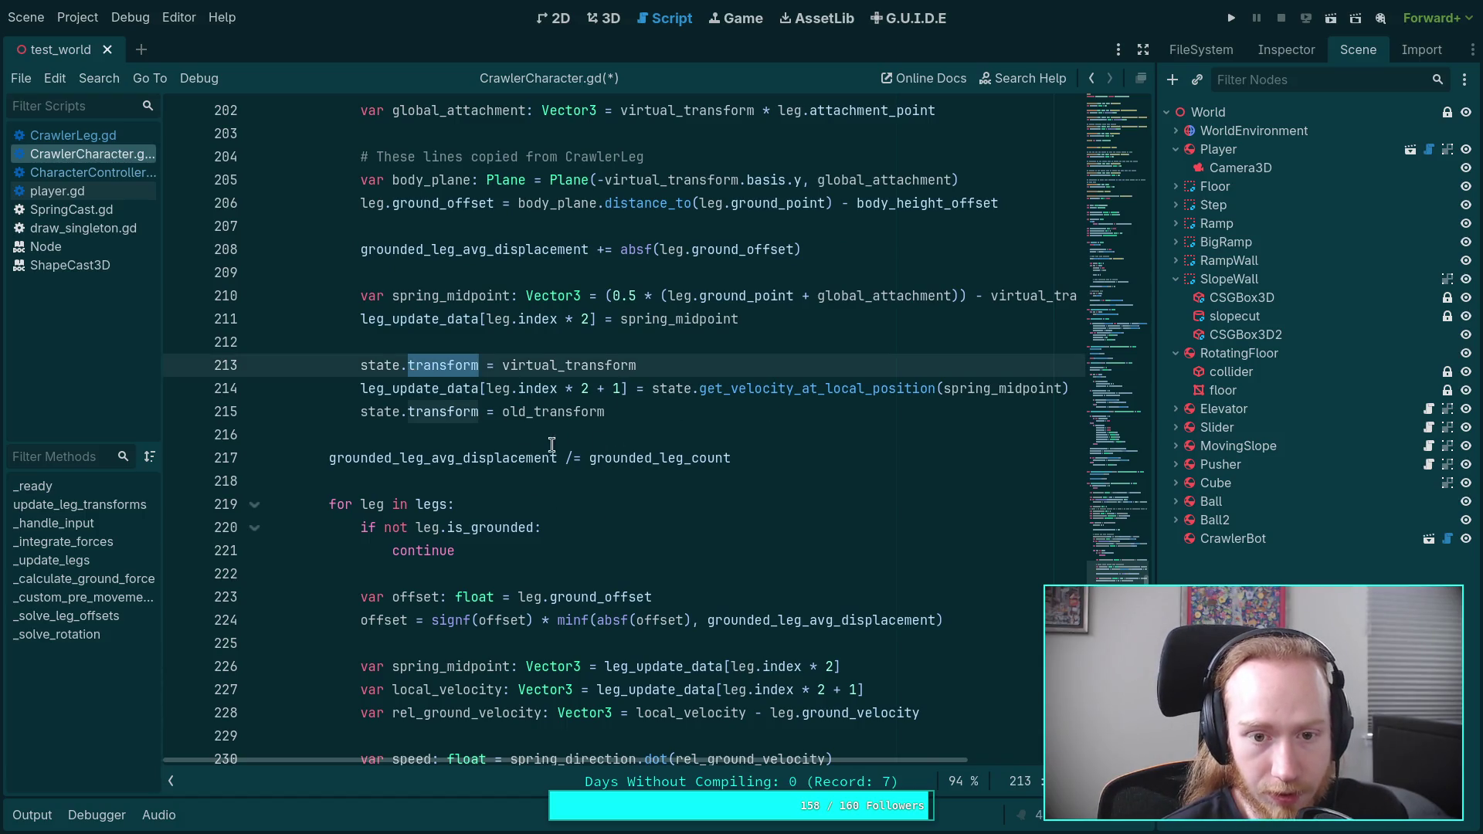
scroll(552, 445, down, 2)
click(686, 216)
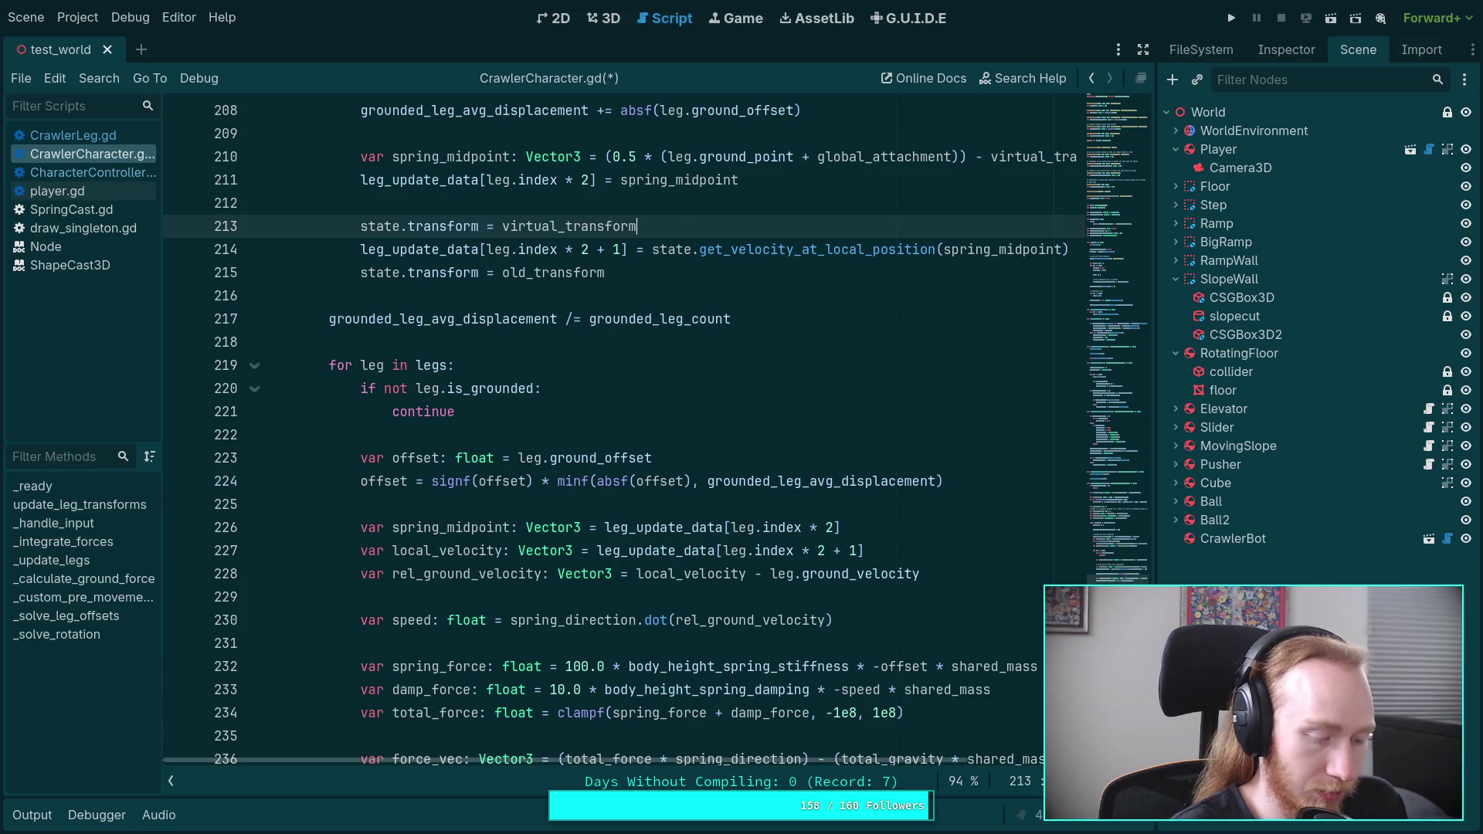
scroll(526, 539, down, 4)
click(525, 539)
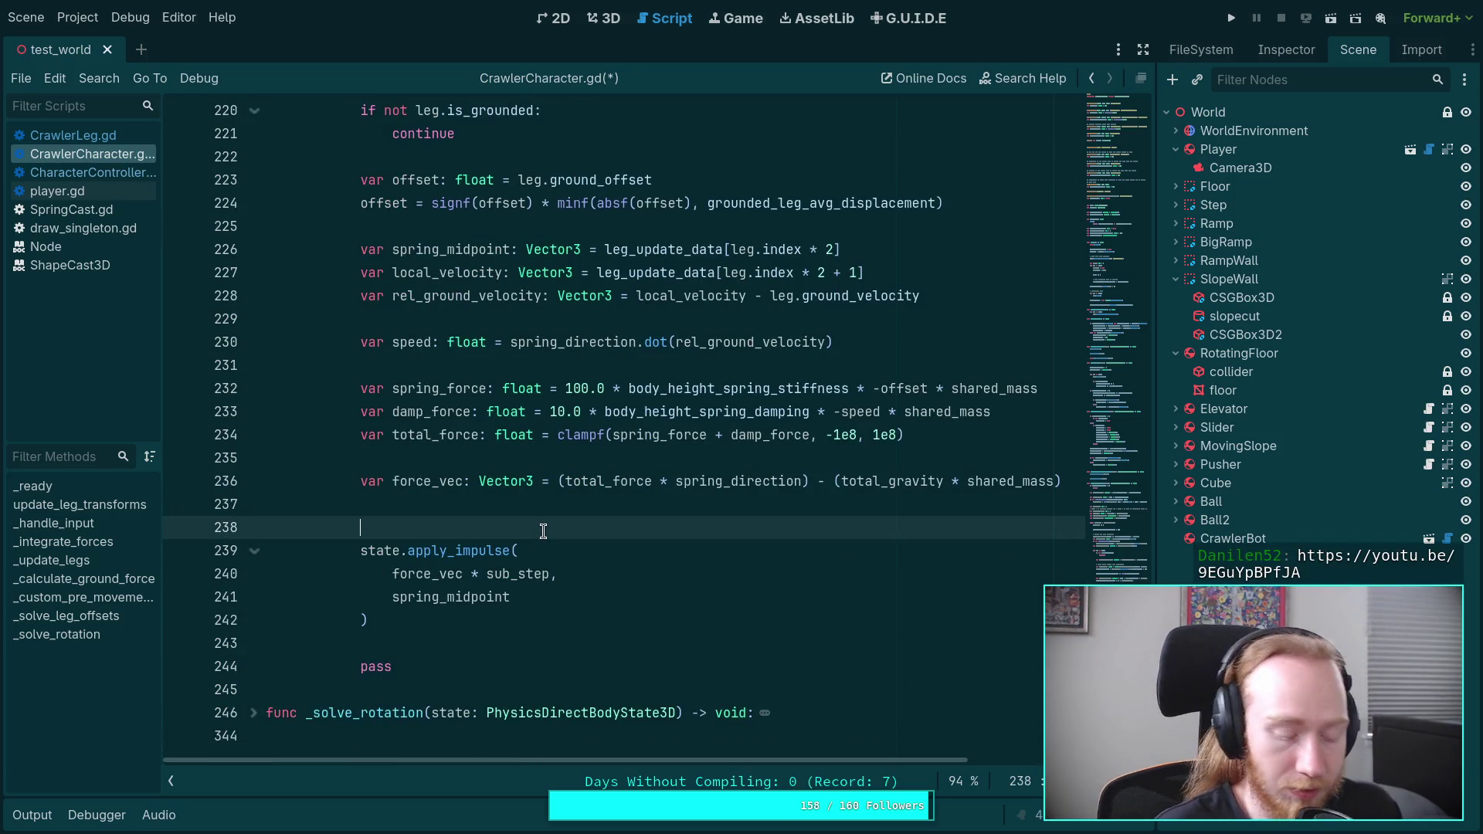
text(state.transform = virtual_transform)
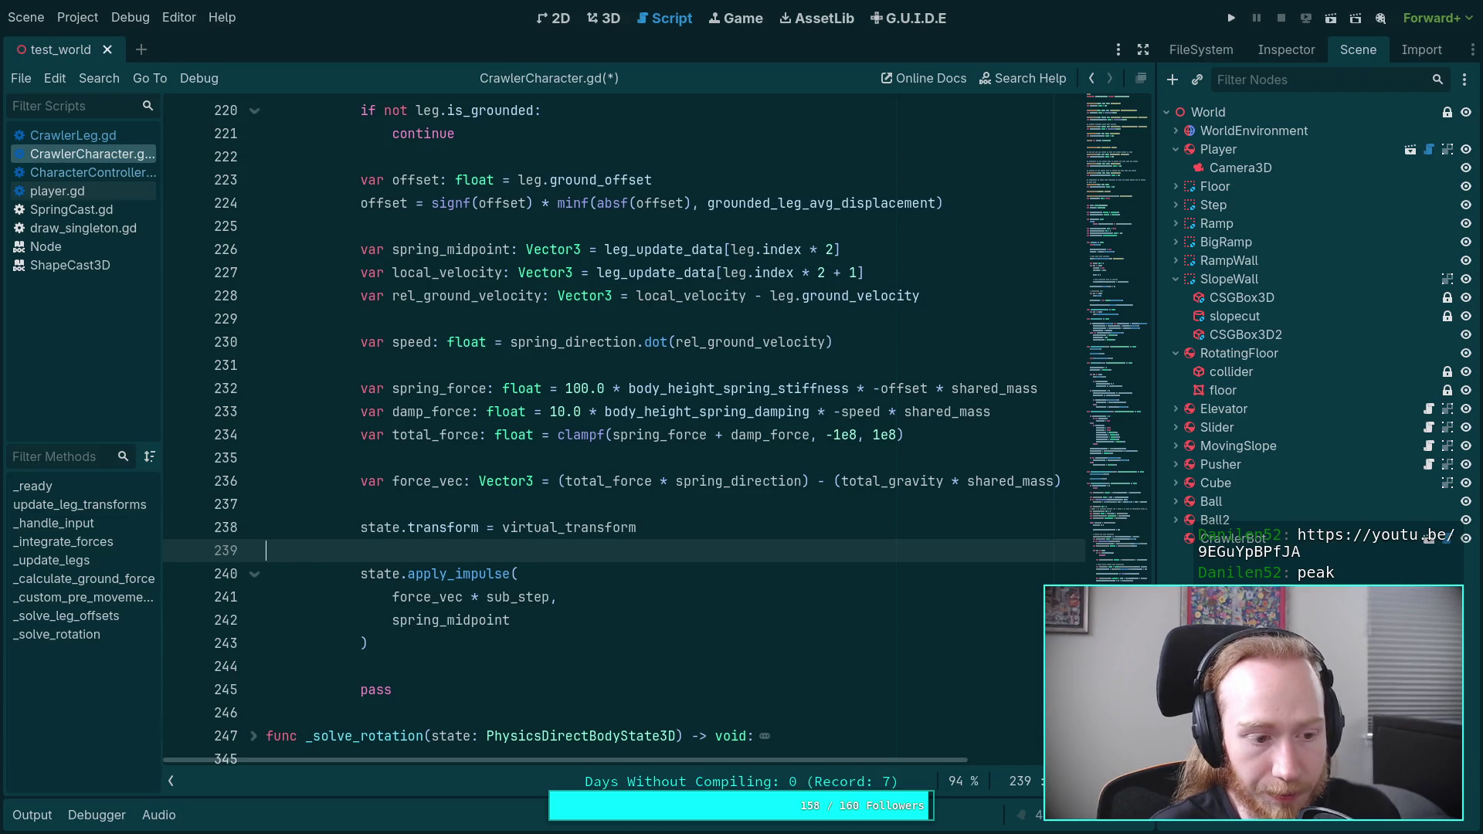
key(BackSpace)
Step: Add 'state.transform = old_transform' after the apply_impulse call and save the script
click(475, 620)
key(Return)
text(state.transform = )
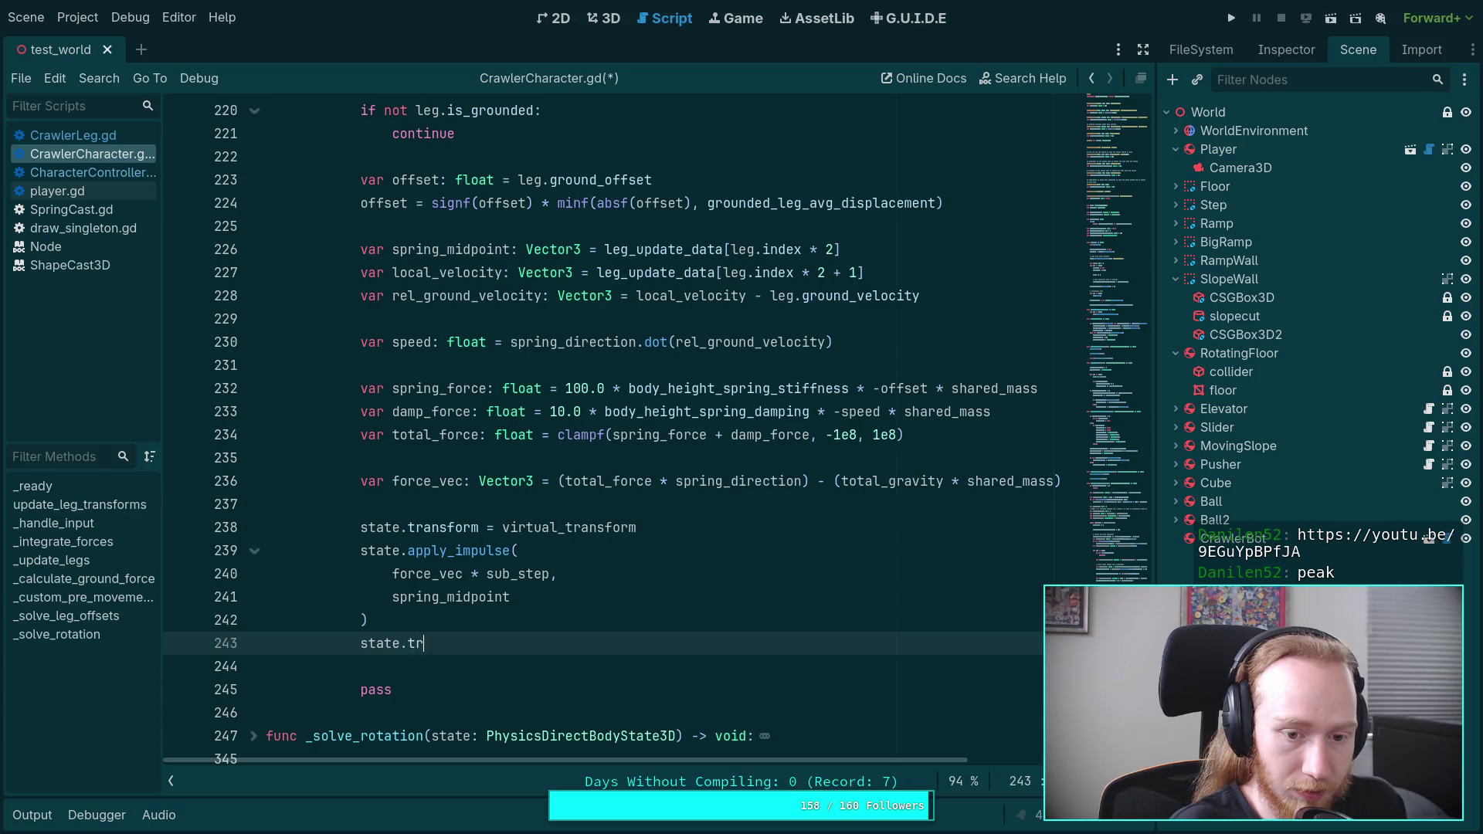
text(old)
key(Return)
key(ctrl+s)
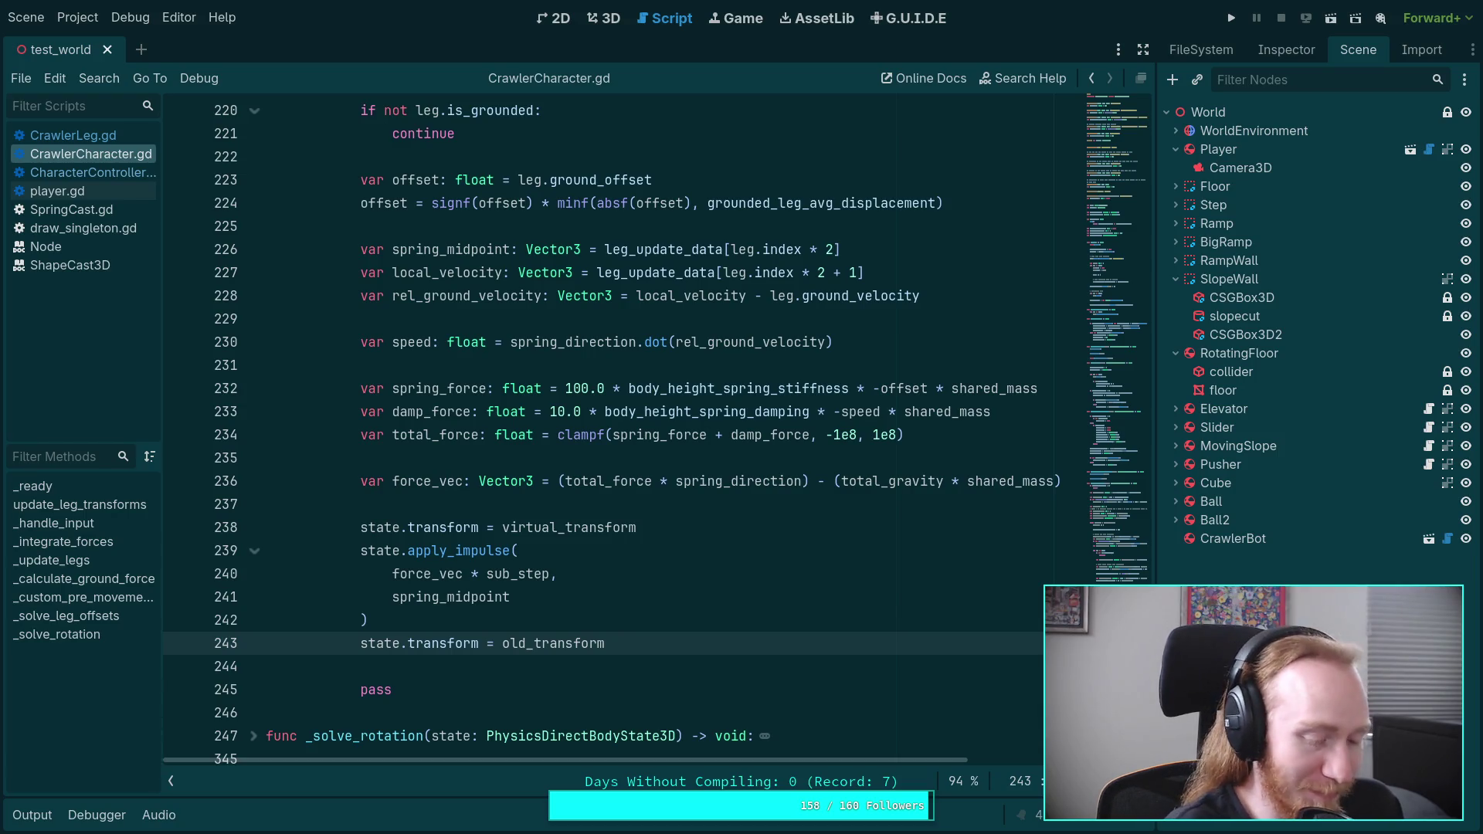
Step: Open the shared YouTube video link in a new Zen Browser tab
key(super+4)
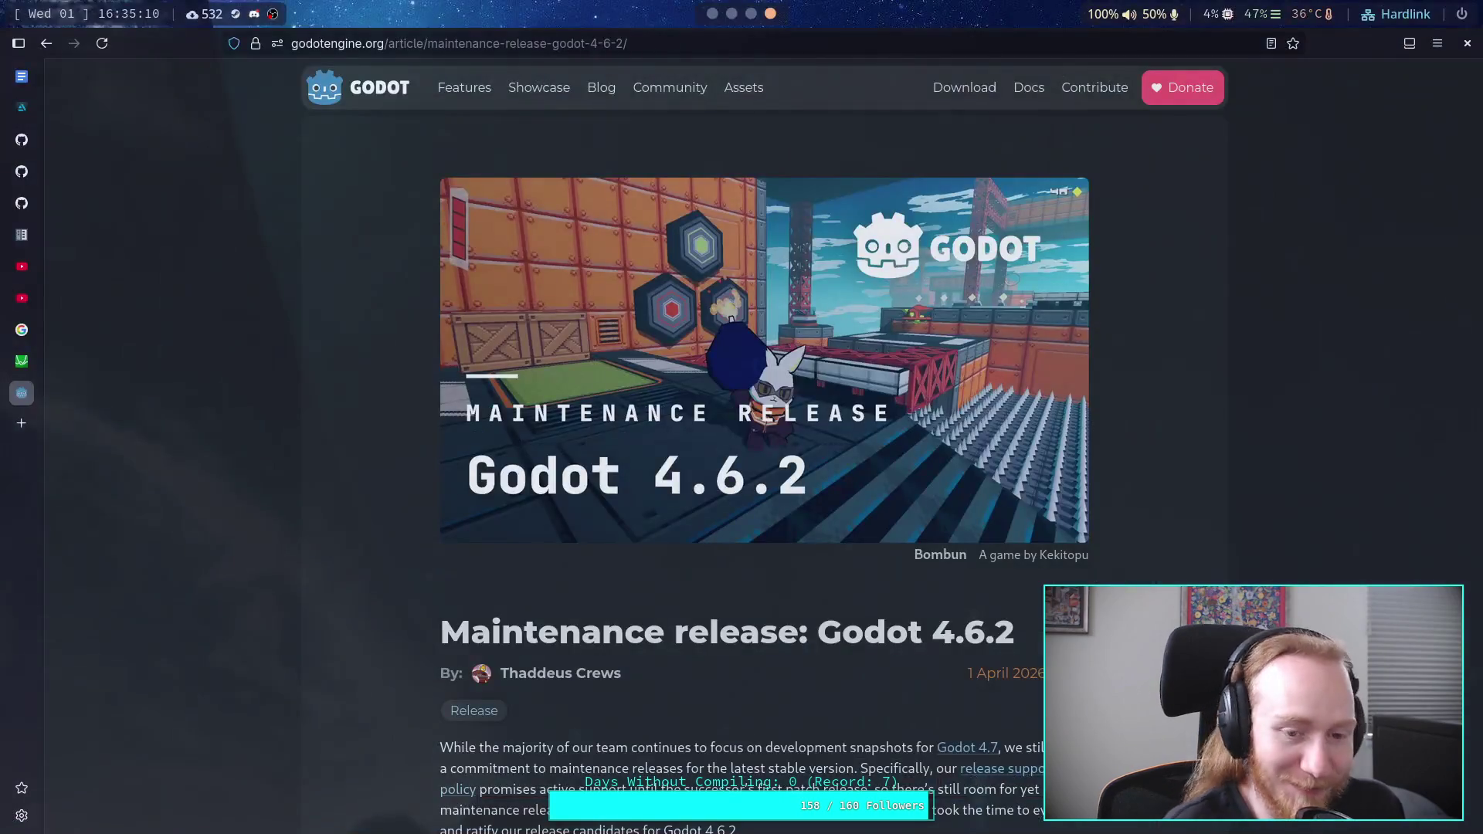
click(29, 425)
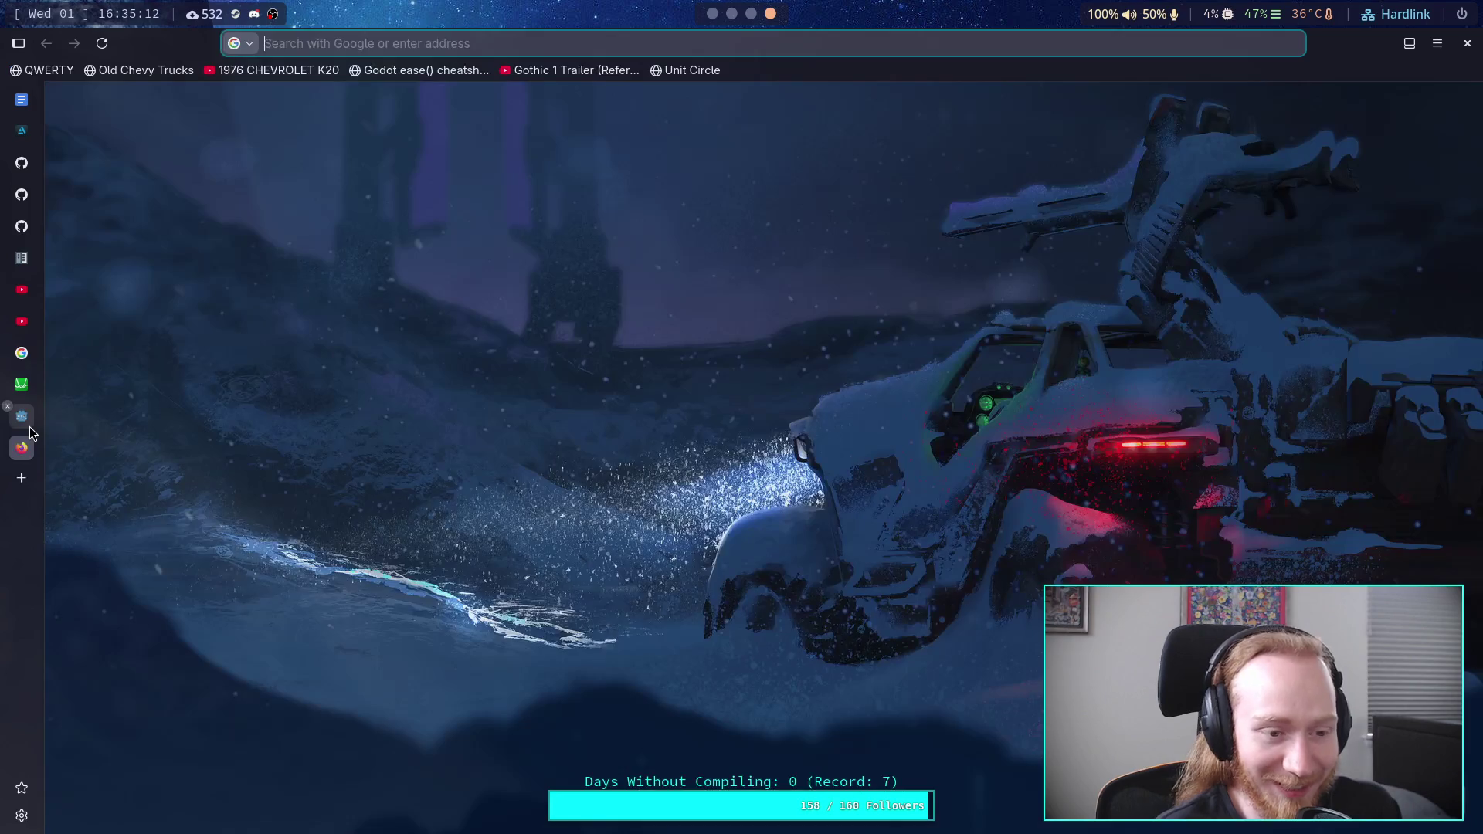
text(https://youtu.be/9EGuYpBPfJA)
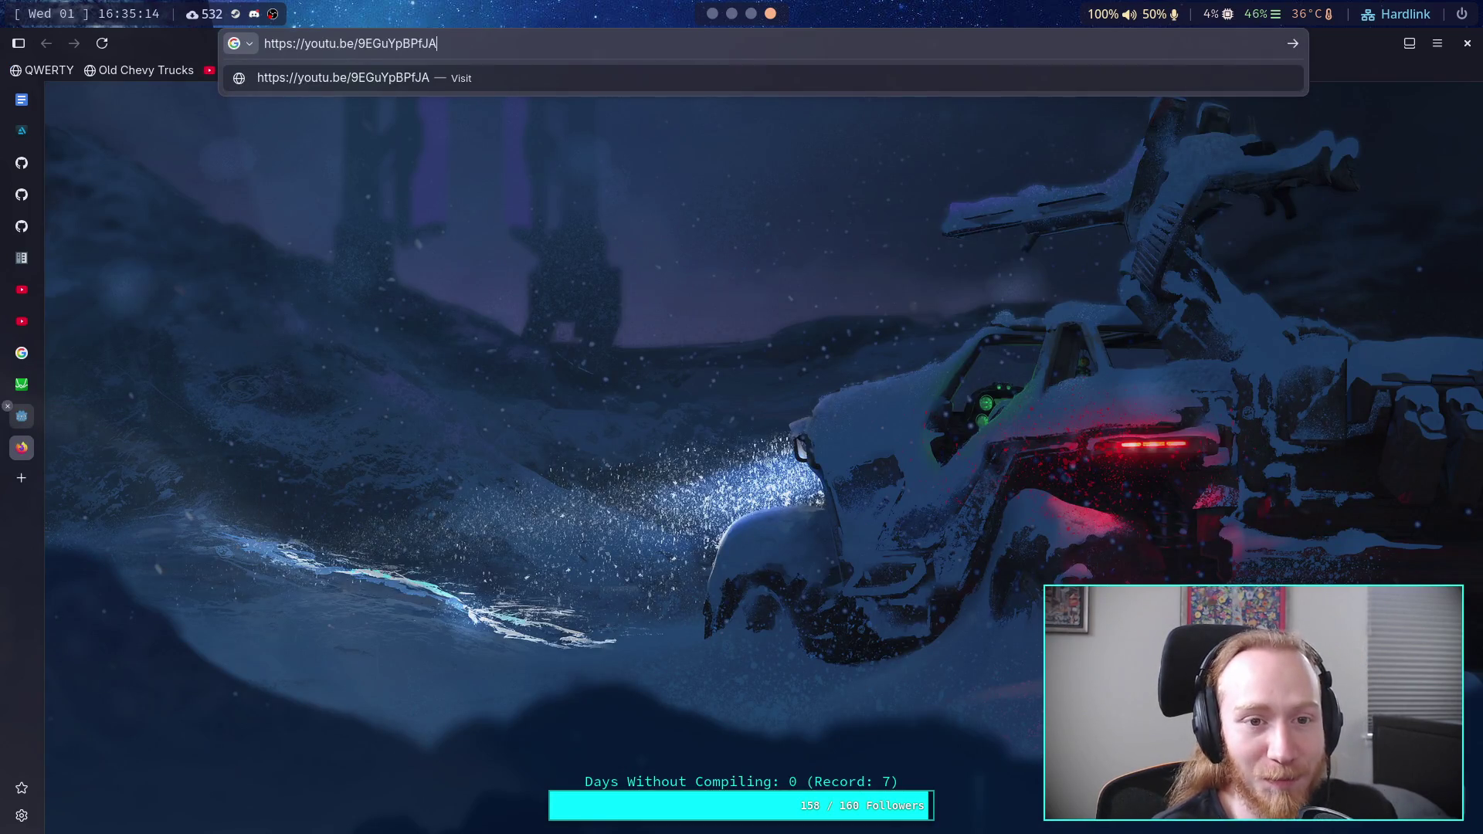
key(Return)
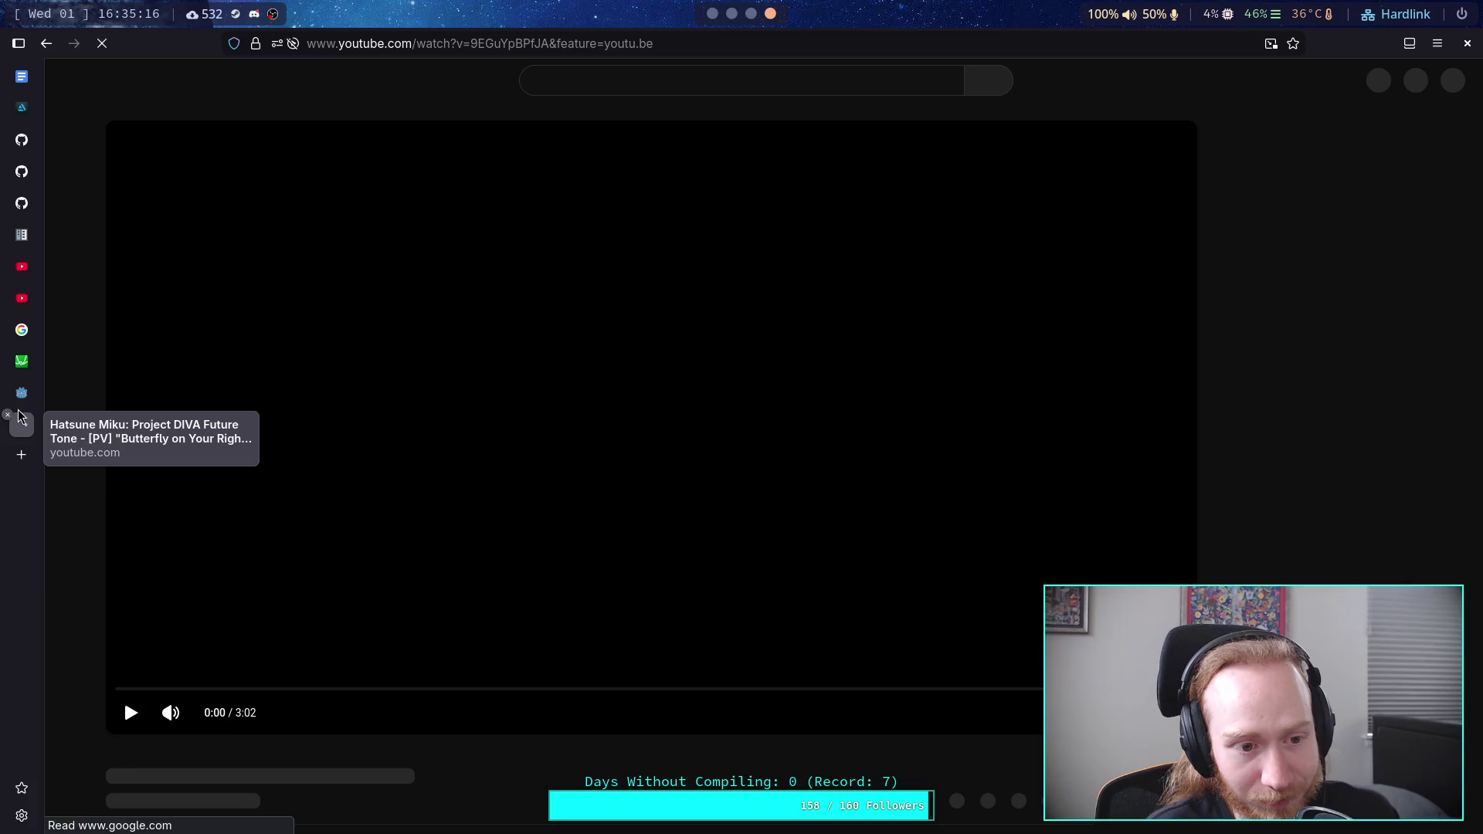
Step: Return to the Godot article tab, then move to the terminal workspace
click(21, 392)
click(733, 14)
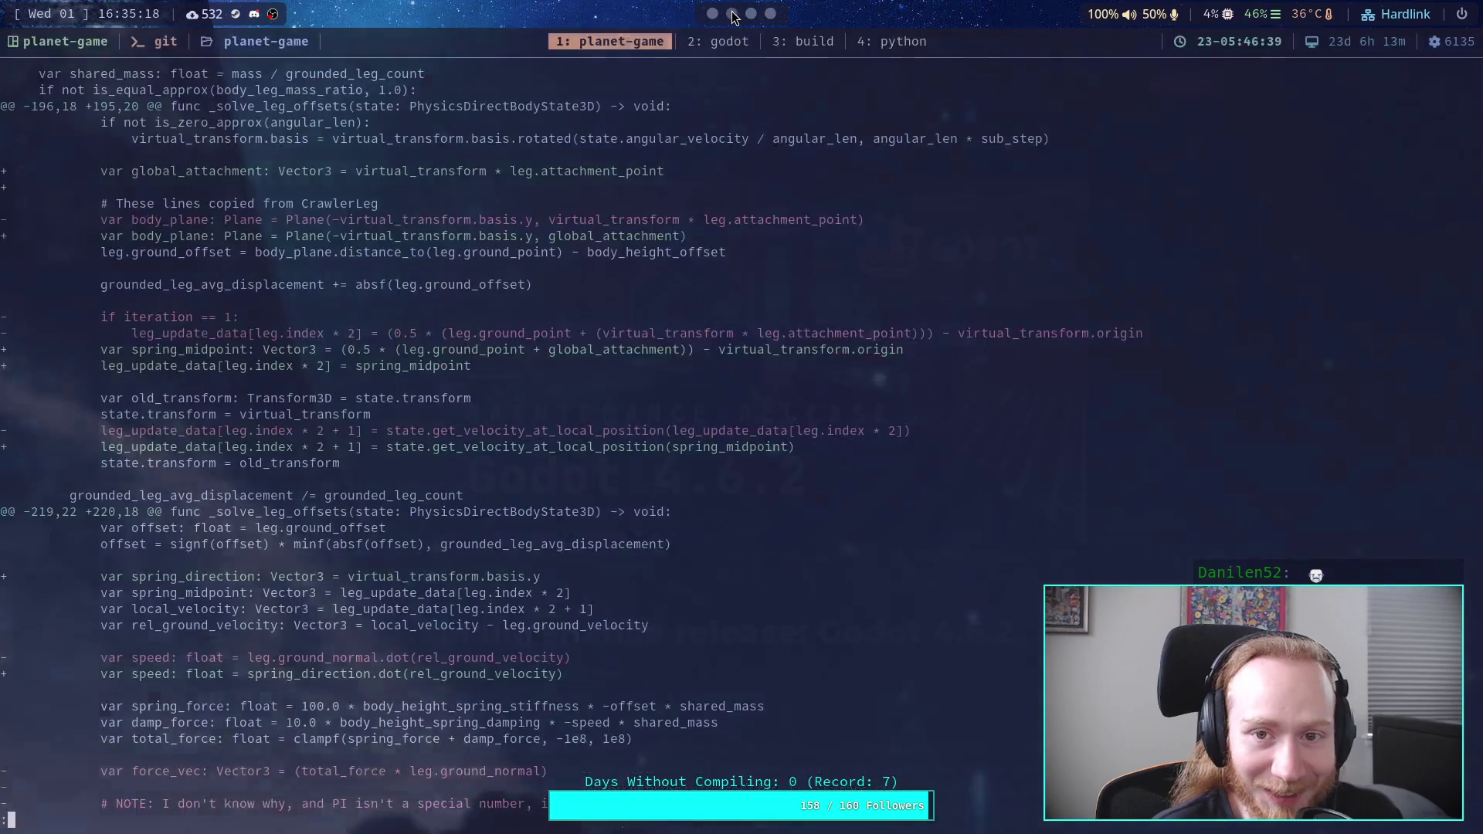
click(751, 14)
Step: Run the game with the leg-offset changes, walk the crawler forward and back with W and S, then stop it
click(712, 14)
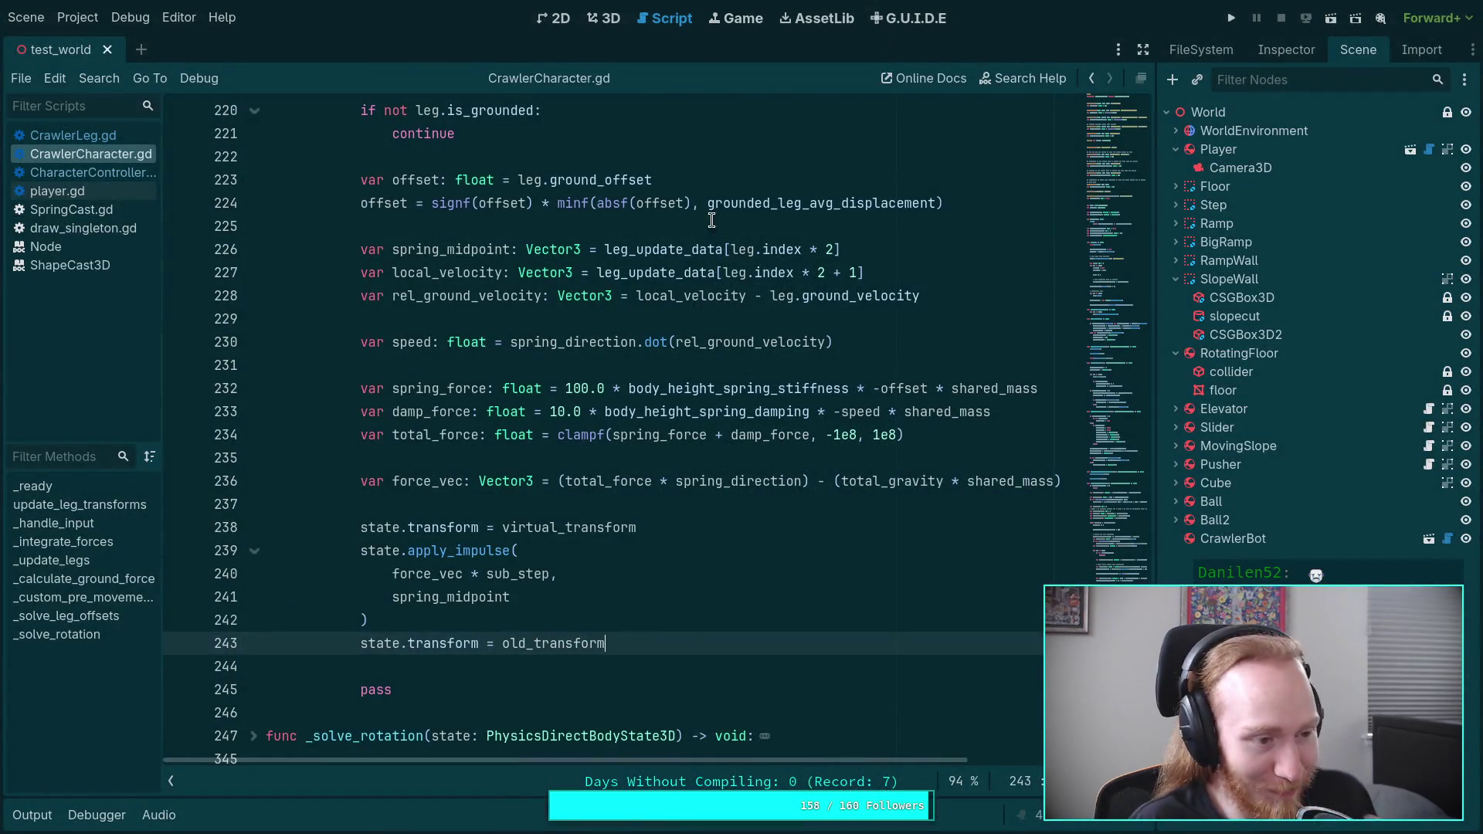
click(612, 663)
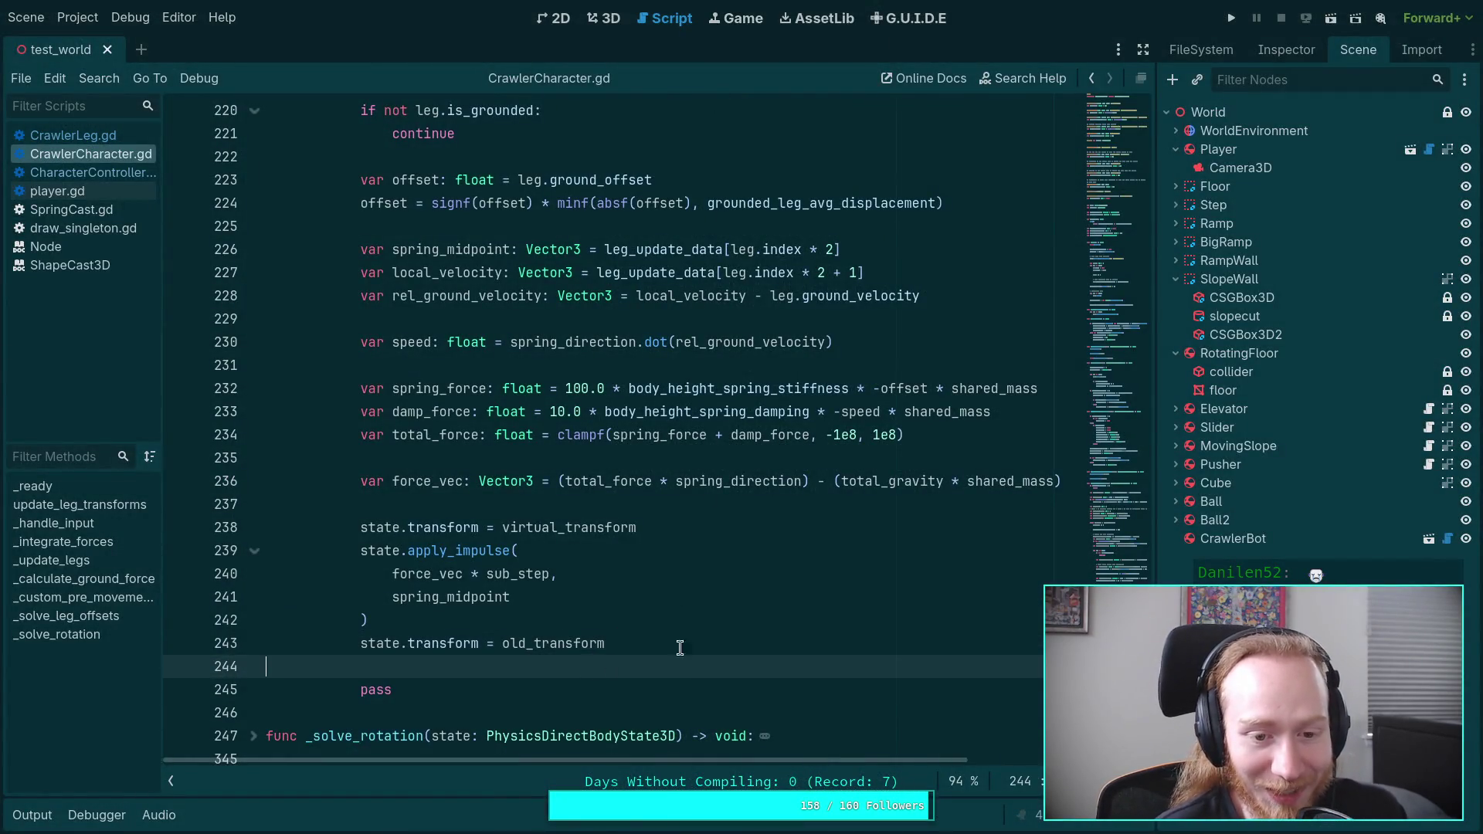
key(ctrl+s)
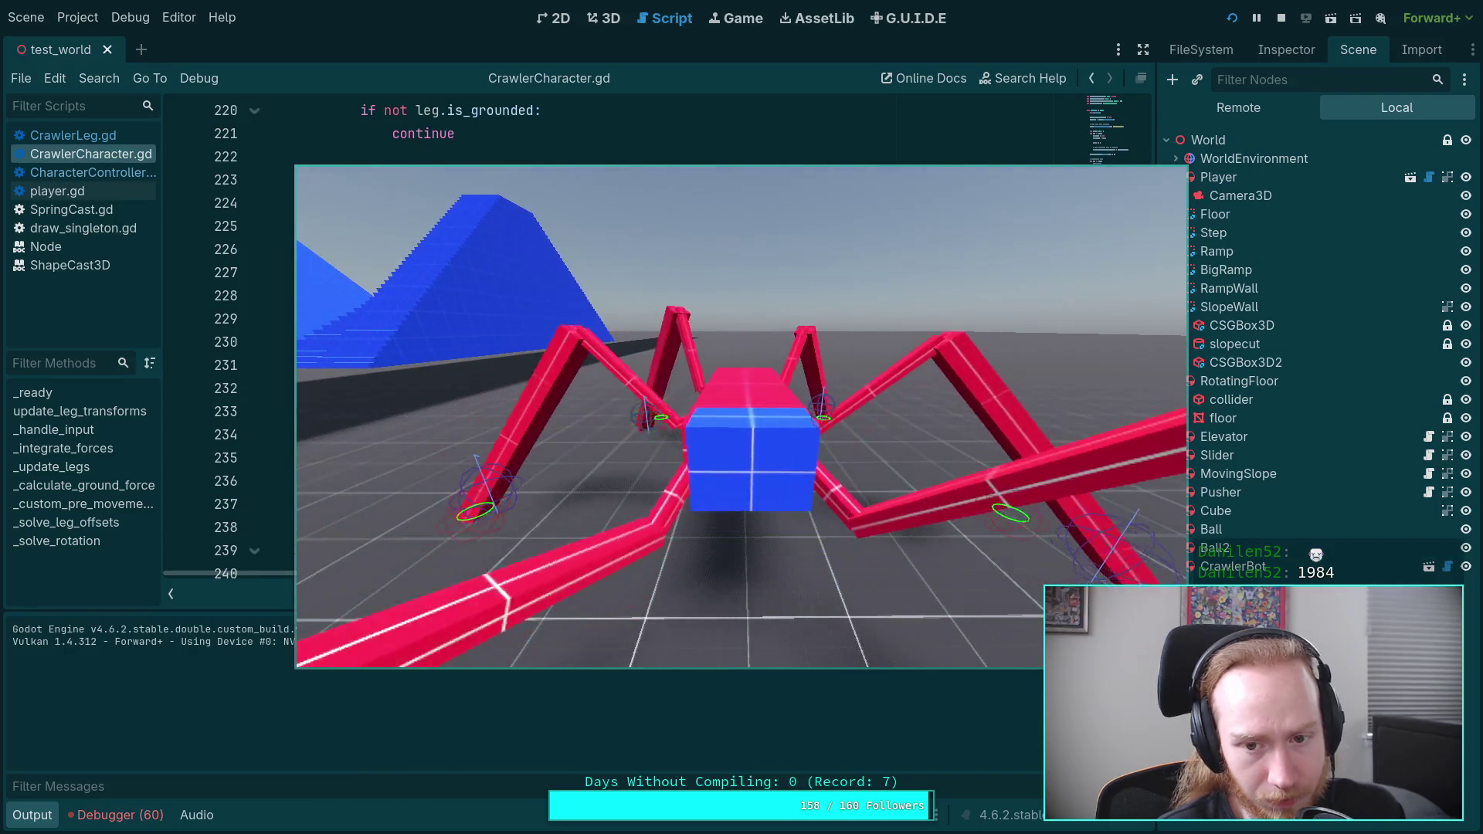
key(w)
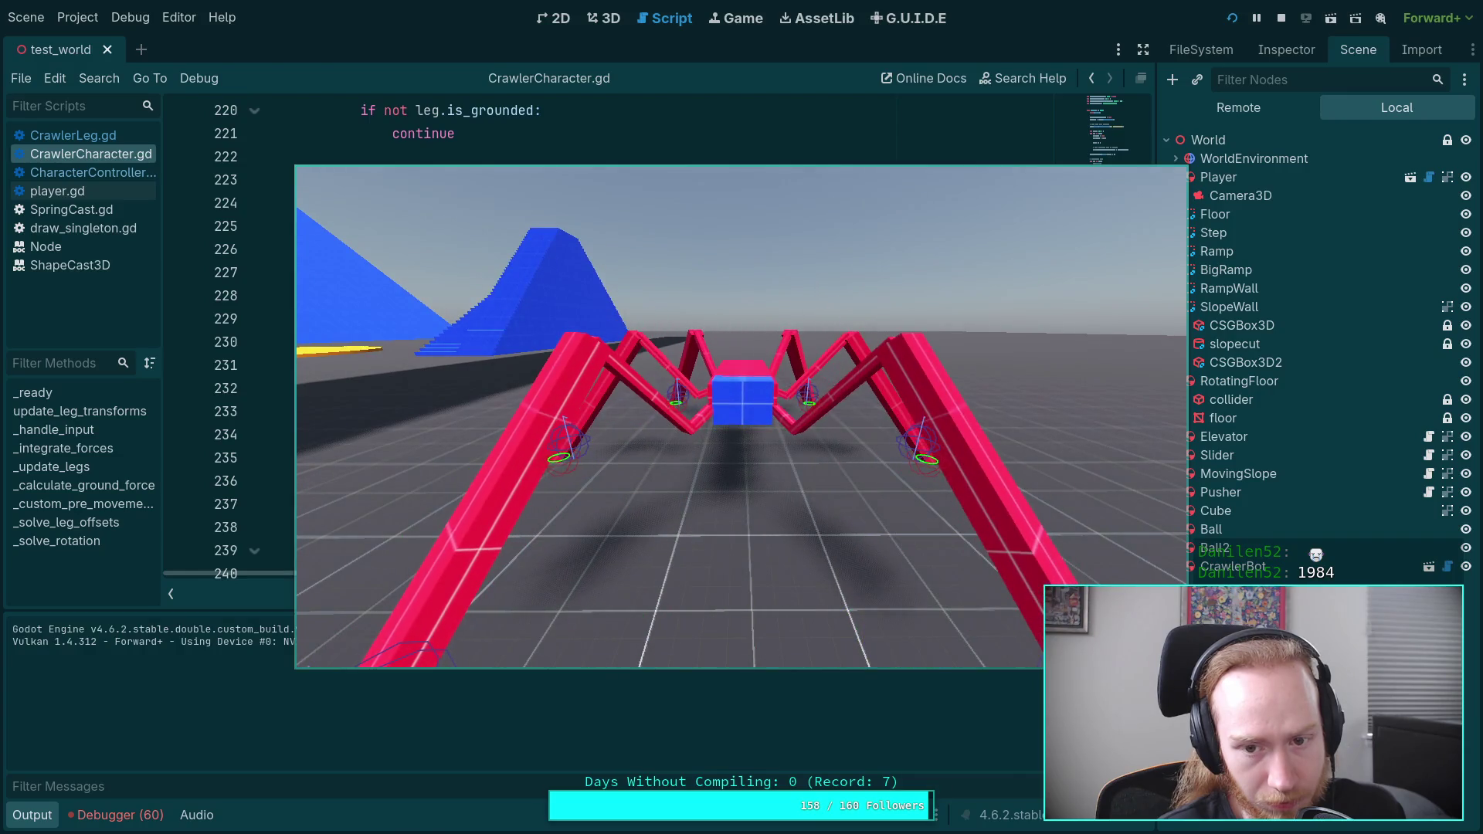
key(s)
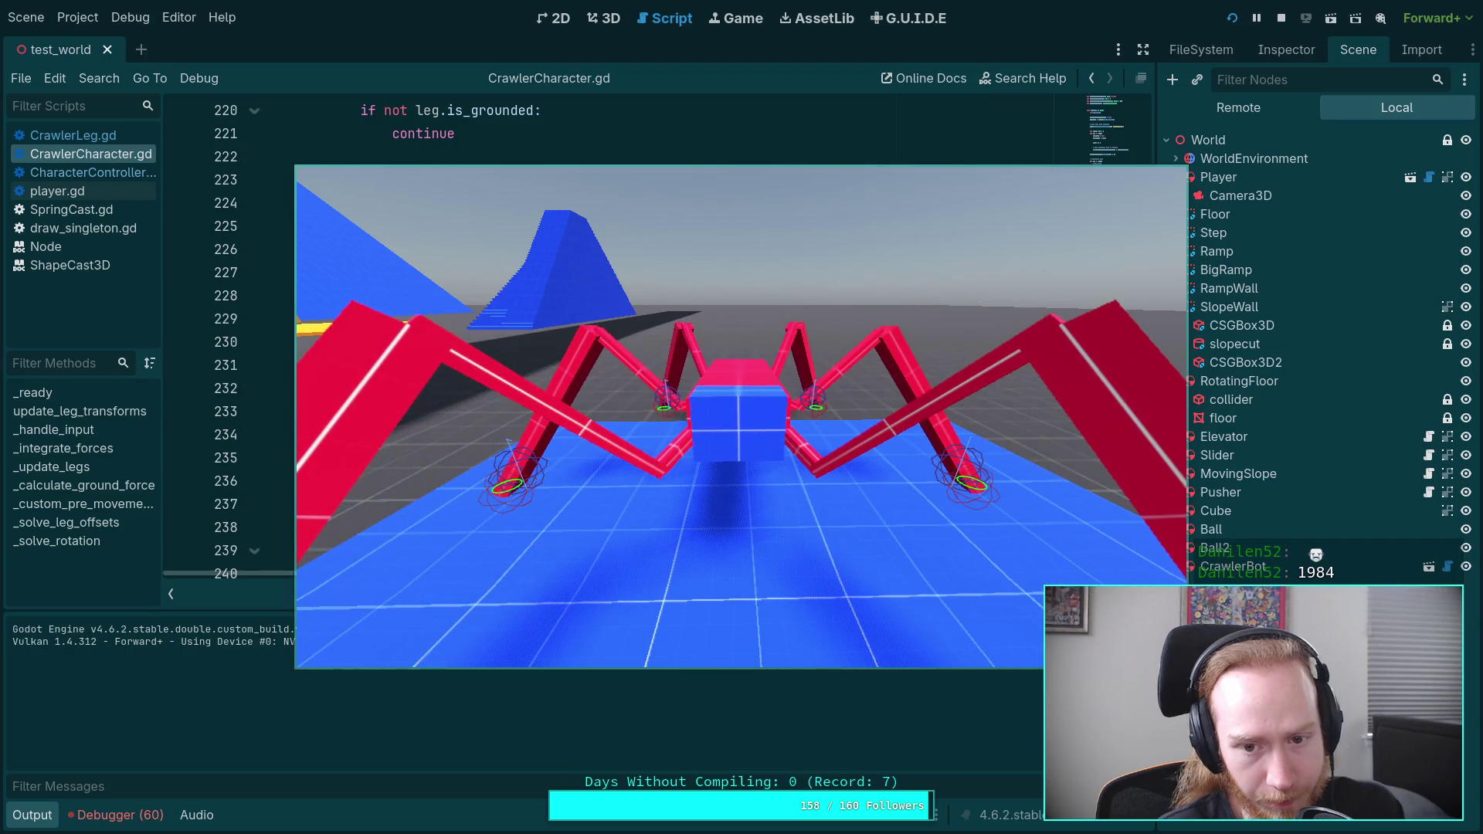
click(1280, 18)
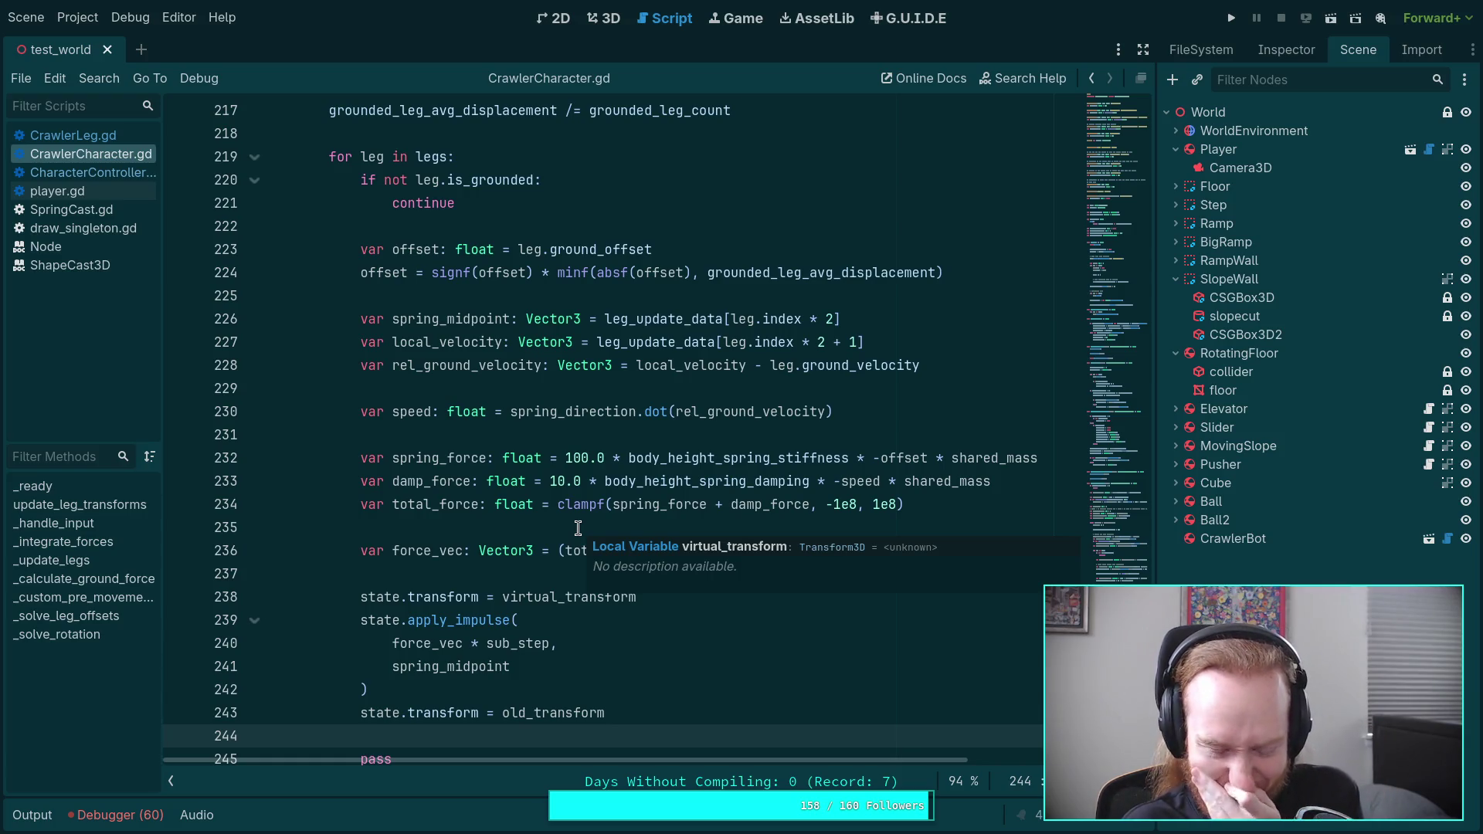
Step: Highlight every use of virtual_transform in the physics loop of CrawlerCharacter.gd
click(484, 528)
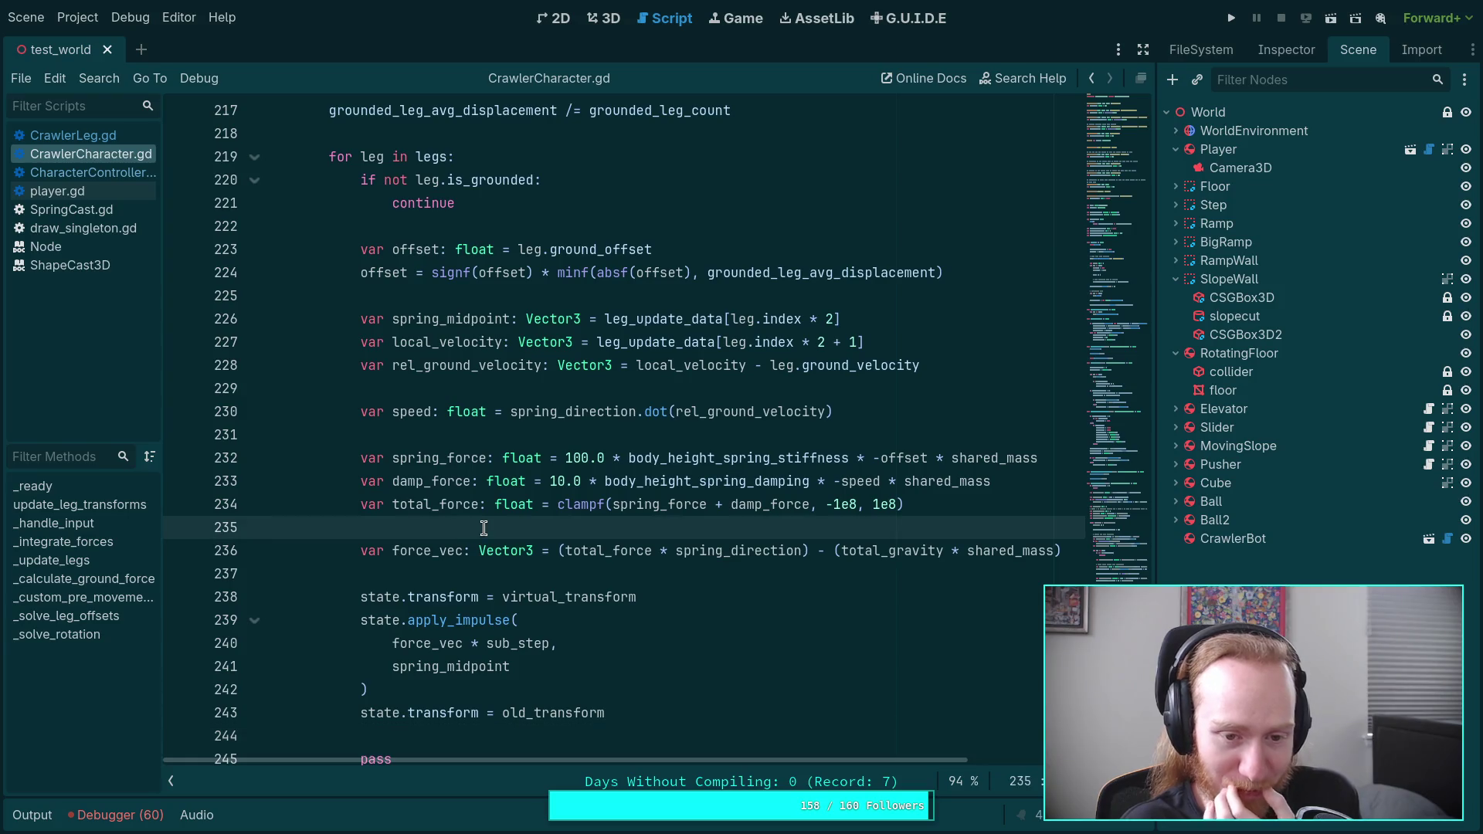
scroll(484, 528, up, 8)
scroll(483, 528, up, 8)
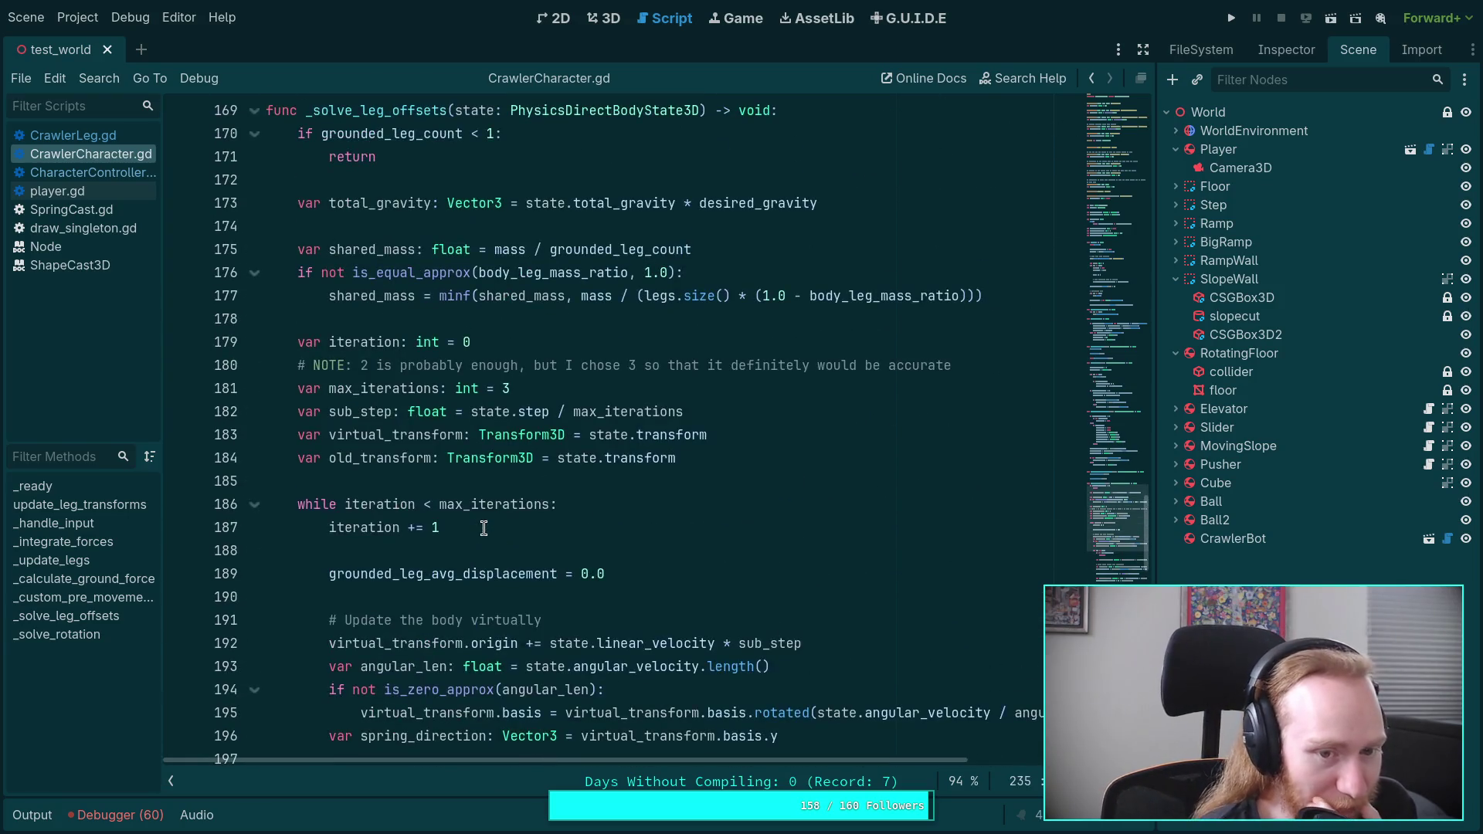
scroll(432, 432, down, 2)
double_click(399, 364)
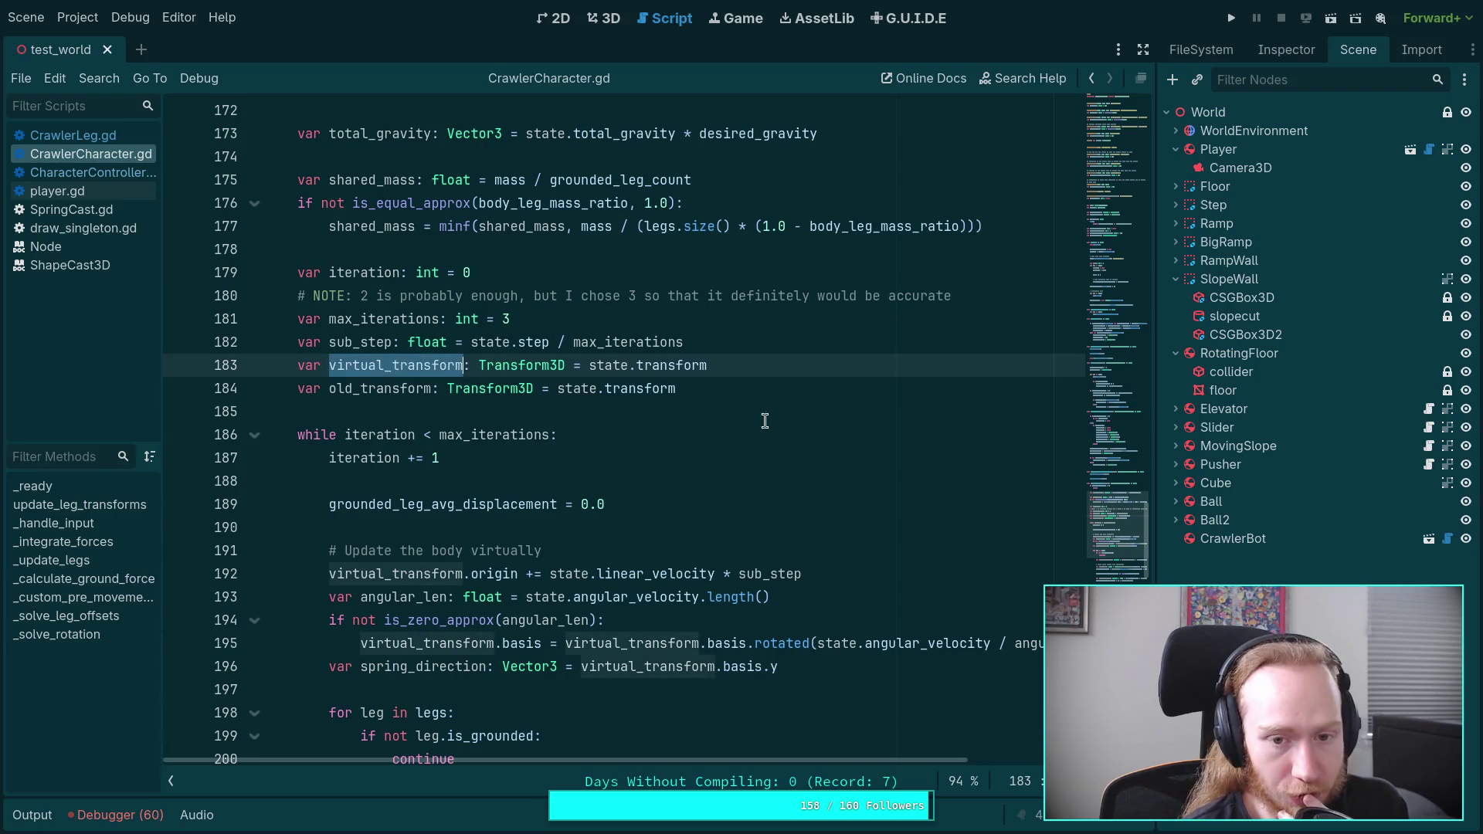
scroll(710, 451, down, 2)
mouse_move(642, 424)
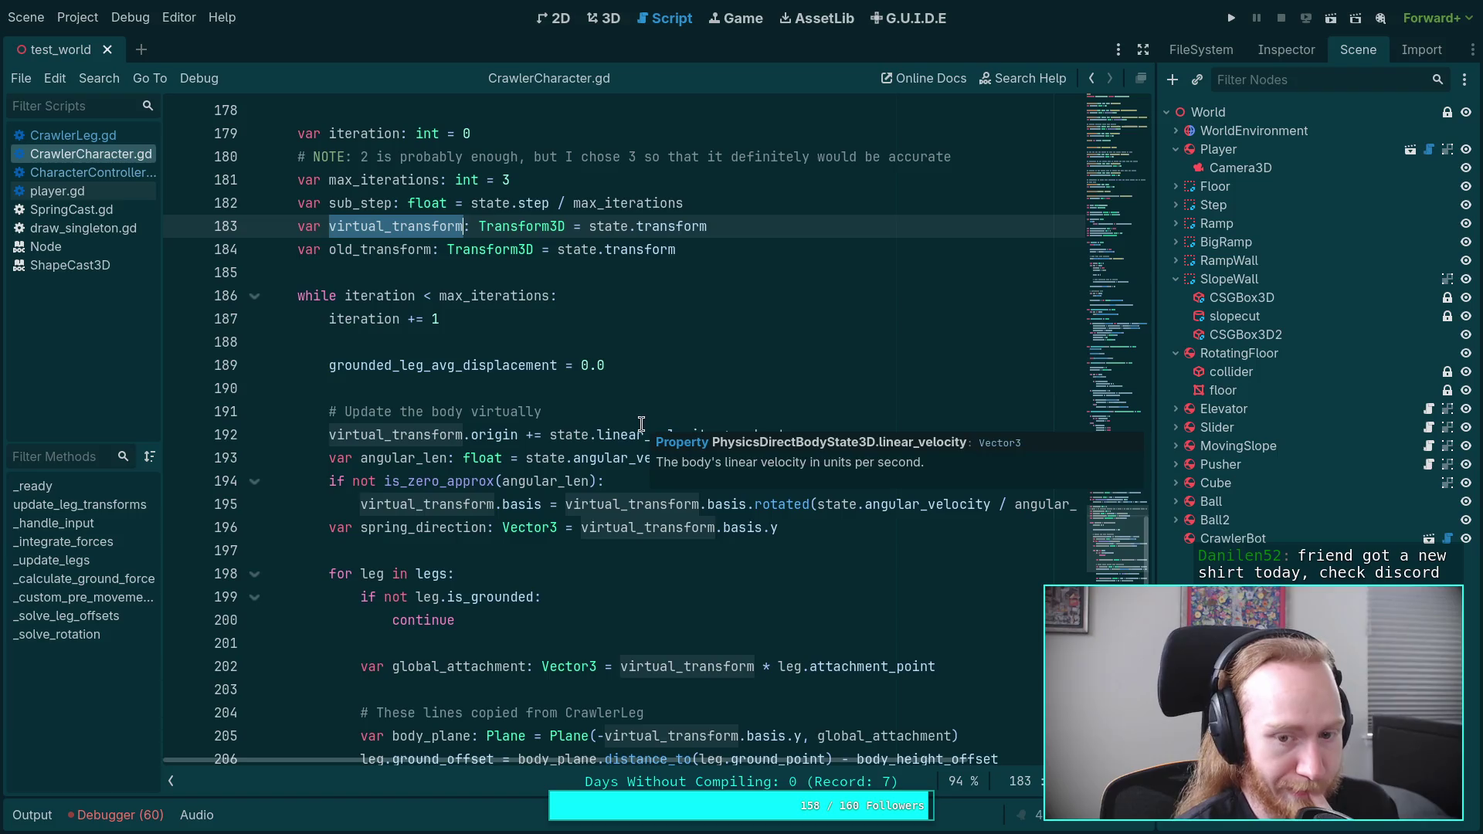
Step: Delete the 'var virtual_transform' declaration on line 183
click(749, 256)
click(777, 231)
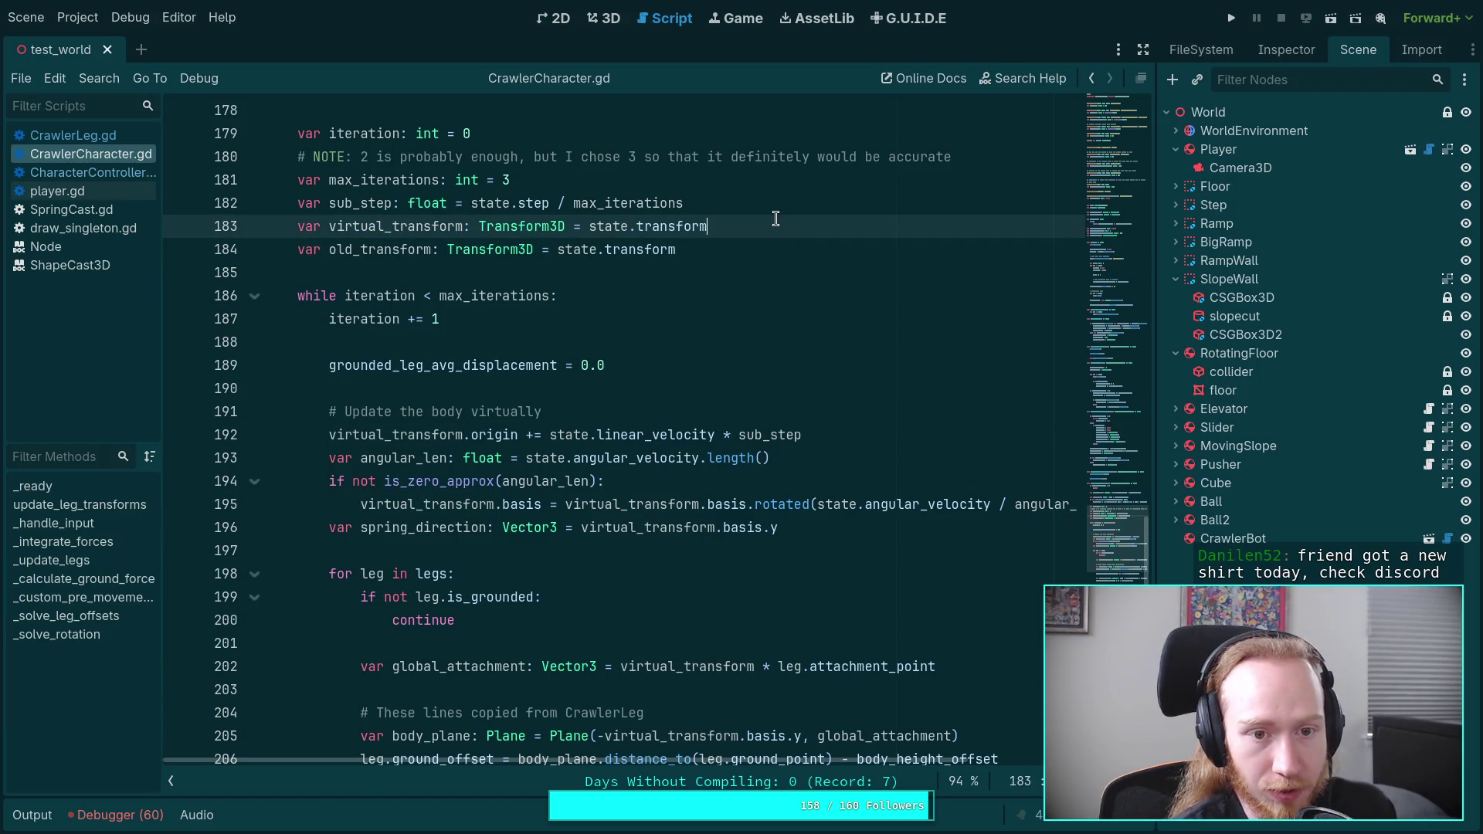
drag(781, 223, 795, 209)
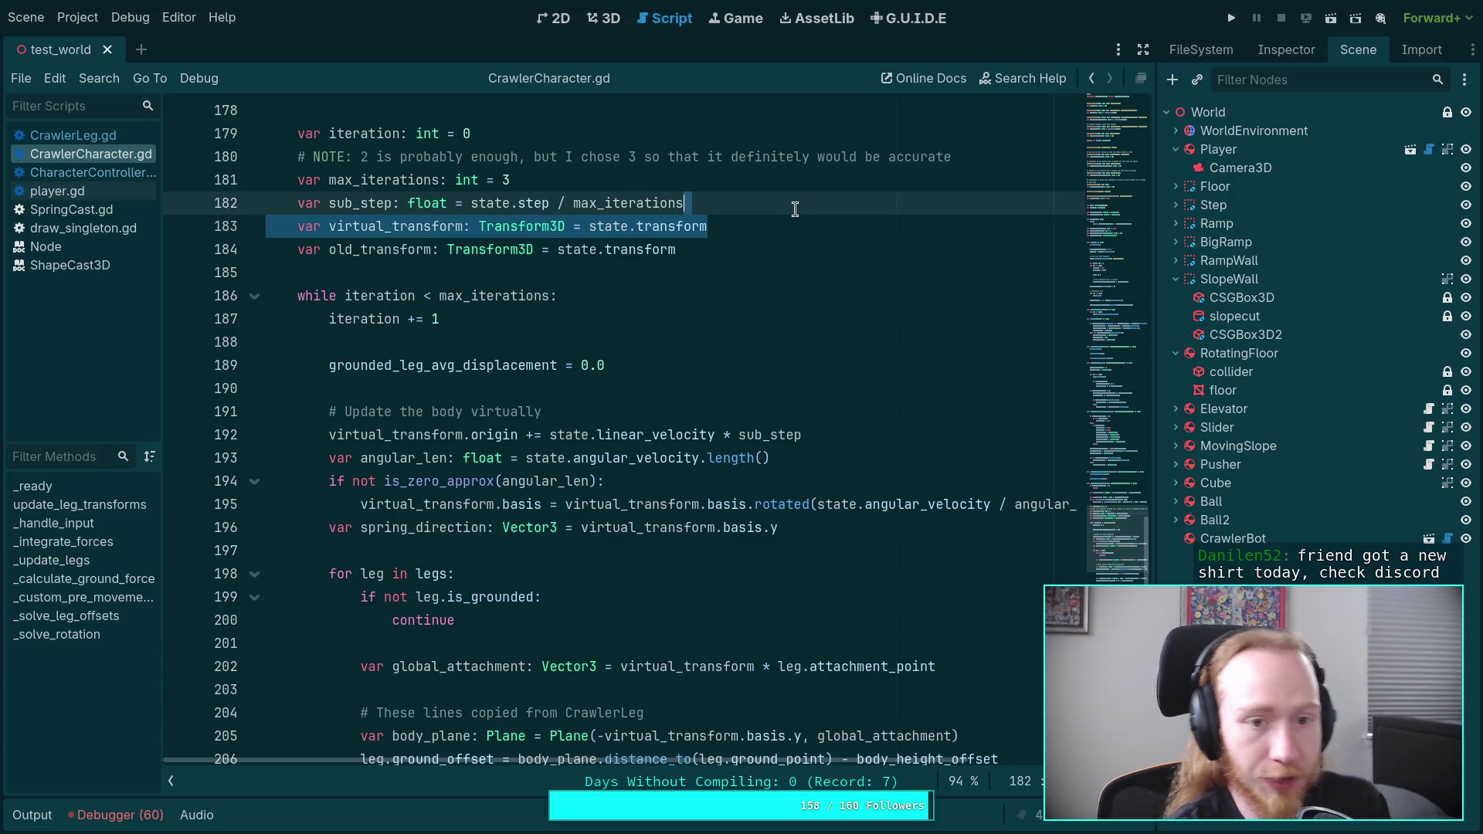
key(Delete)
Step: Replace virtual_transform with state on lines 191 and 194
drag(330, 411, 465, 410)
text(state)
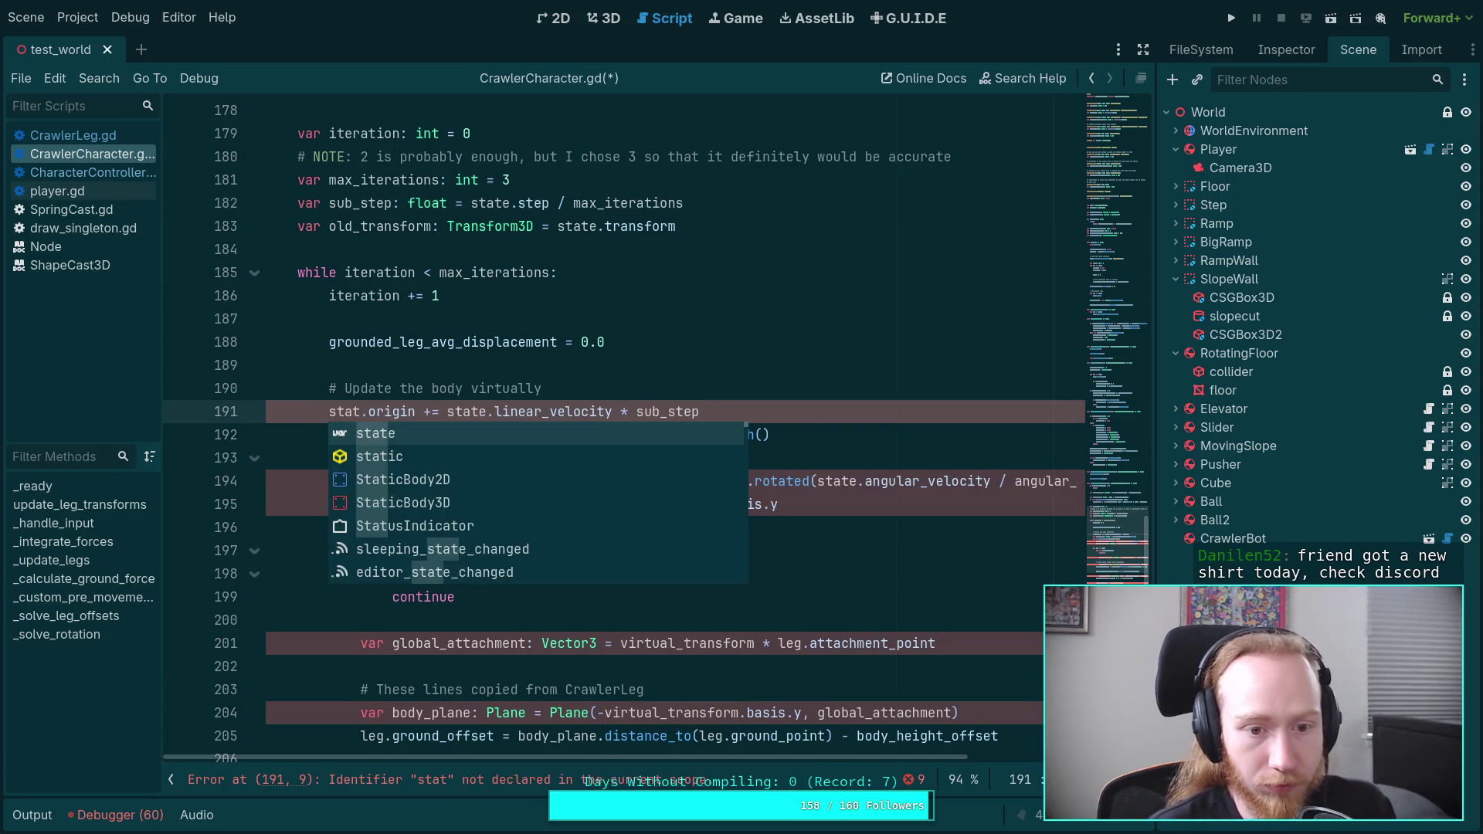
click(415, 481)
double_click(415, 481)
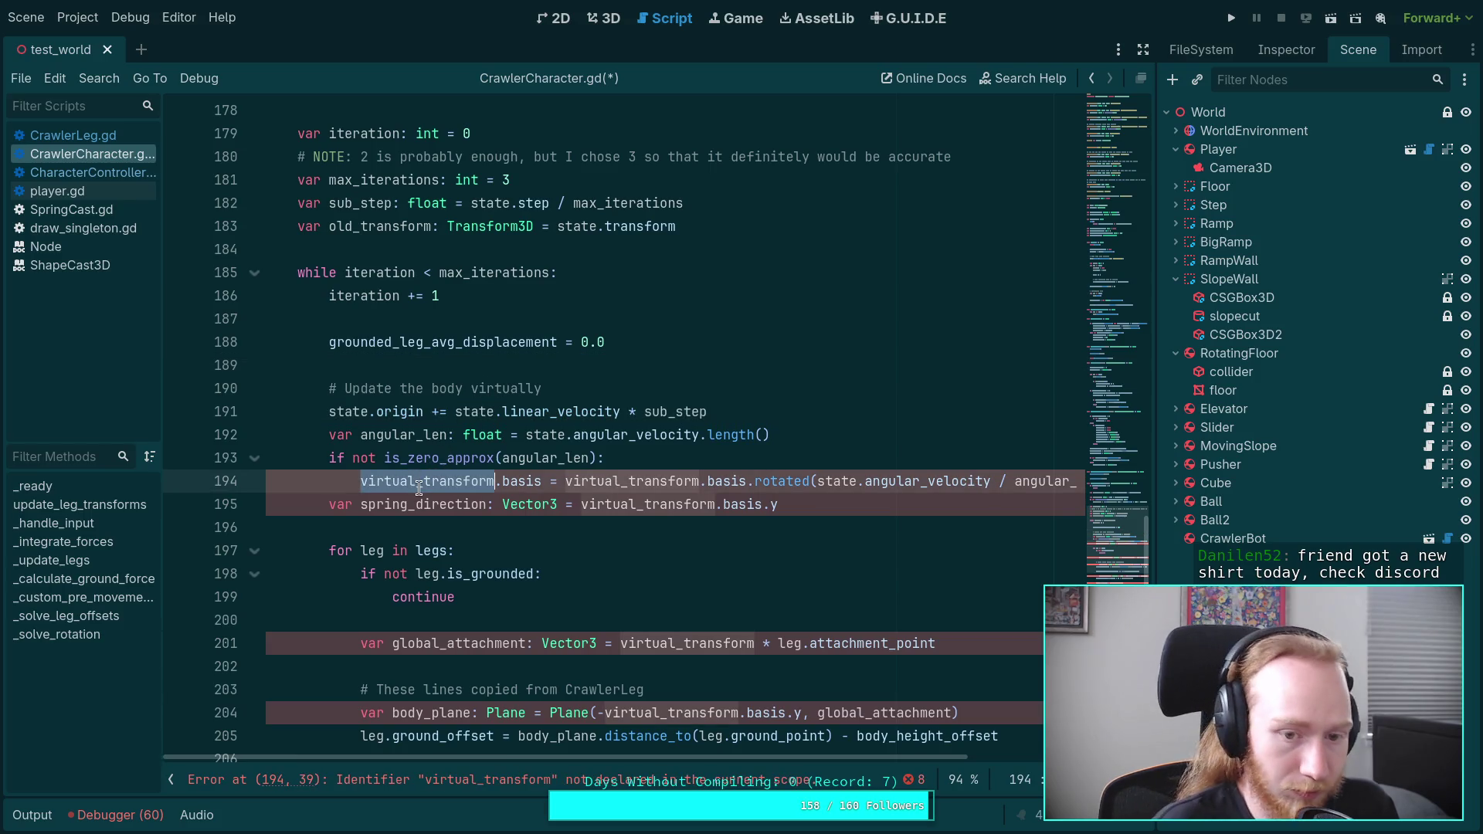
text(state)
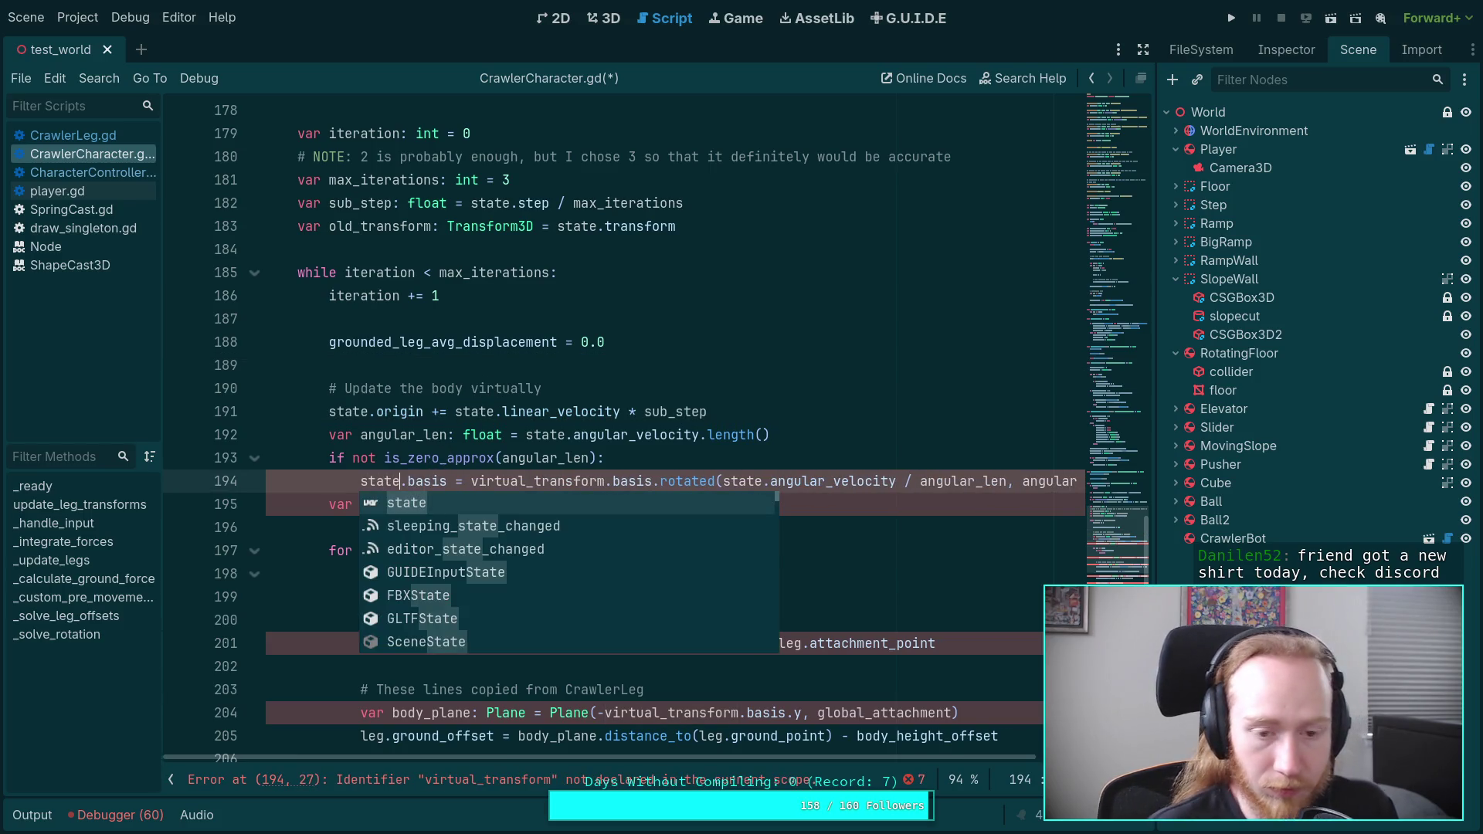
click(531, 390)
click(402, 482)
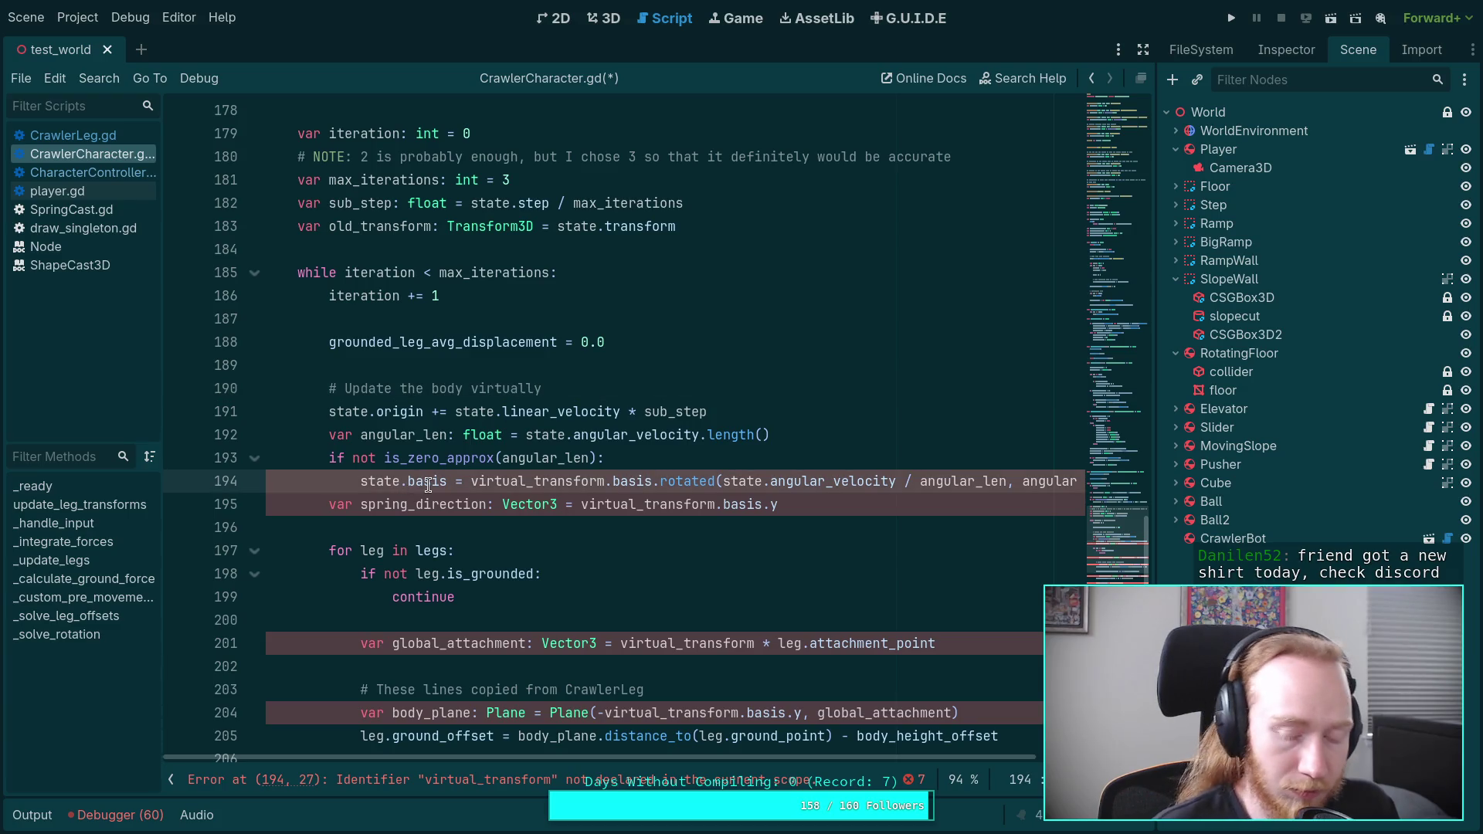
text(.)
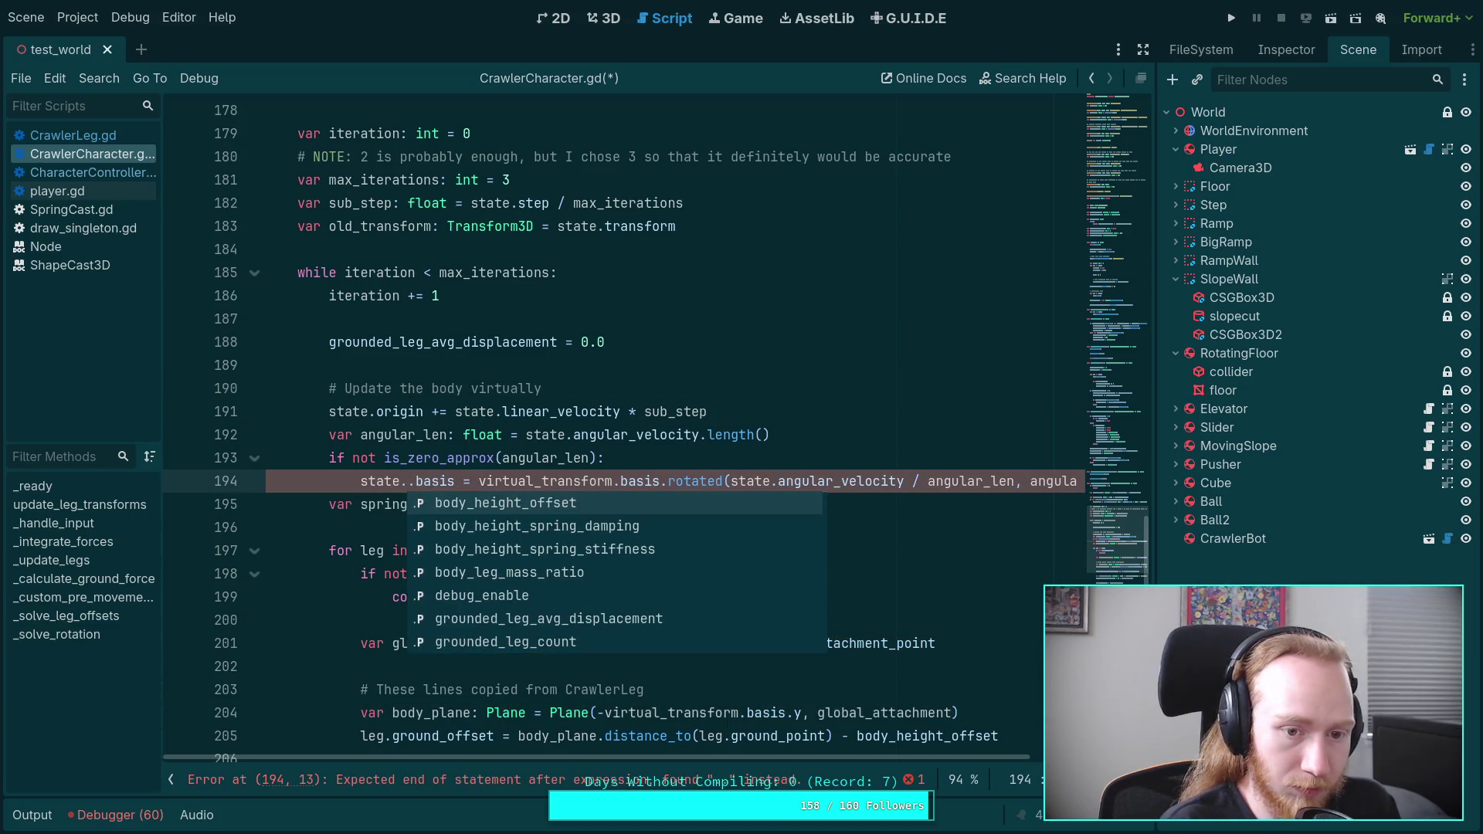
key(BackSpace)
click(430, 448)
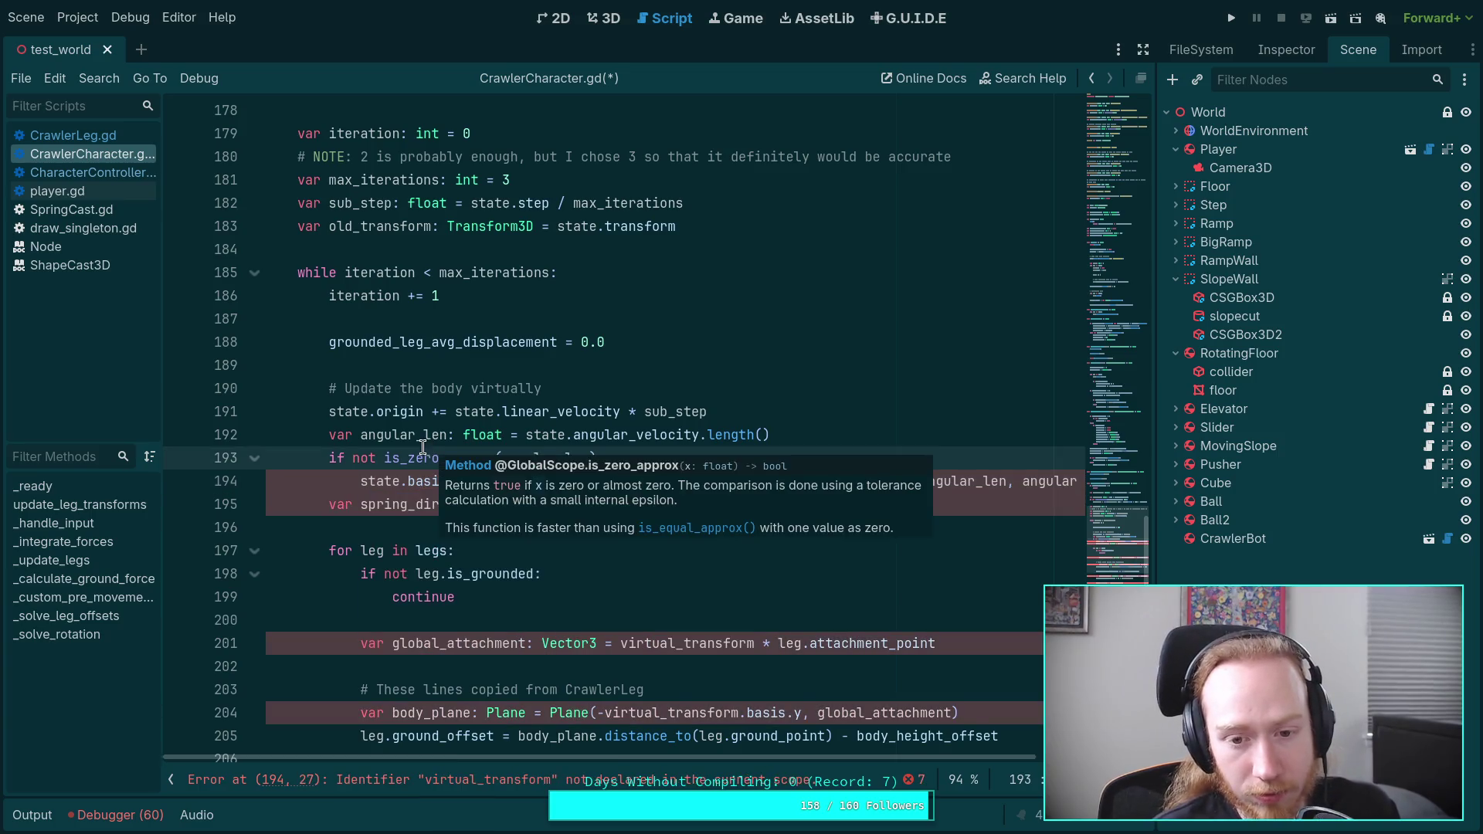
click(367, 386)
click(429, 445)
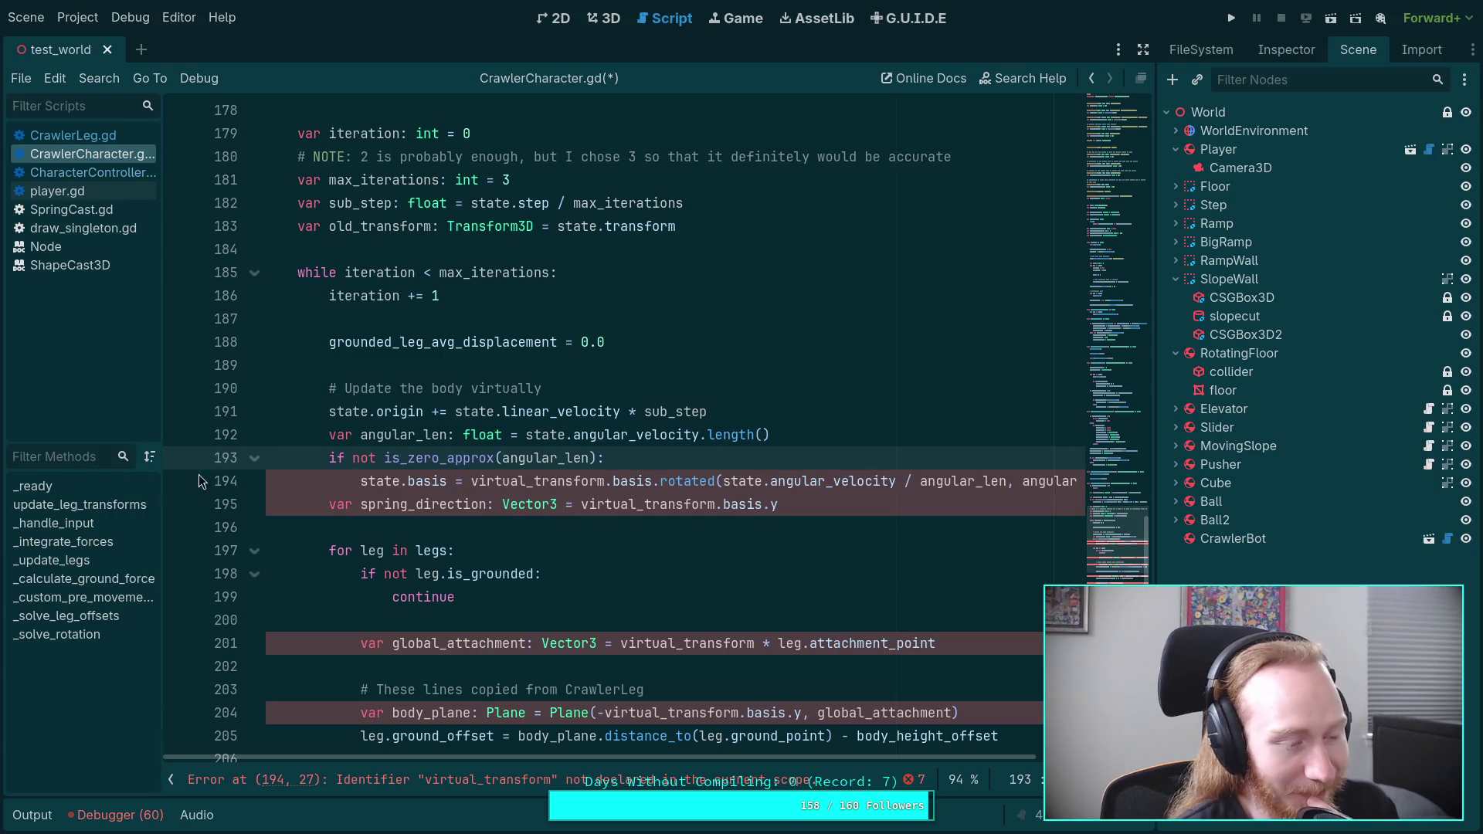
Step: Scroll up to check the sub_step declaration on line 182
click(586, 541)
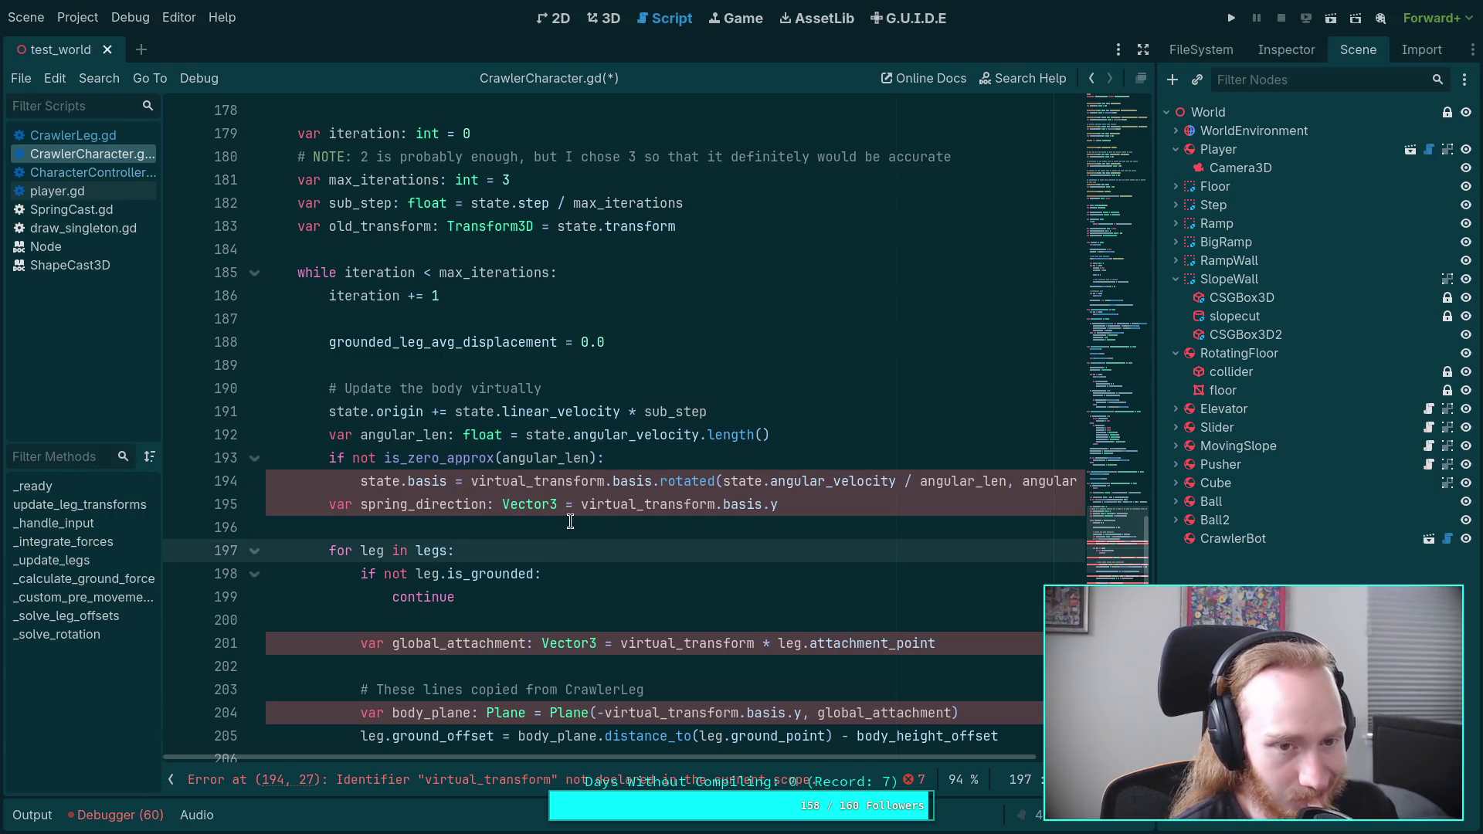
scroll(570, 522, up, 2)
click(728, 367)
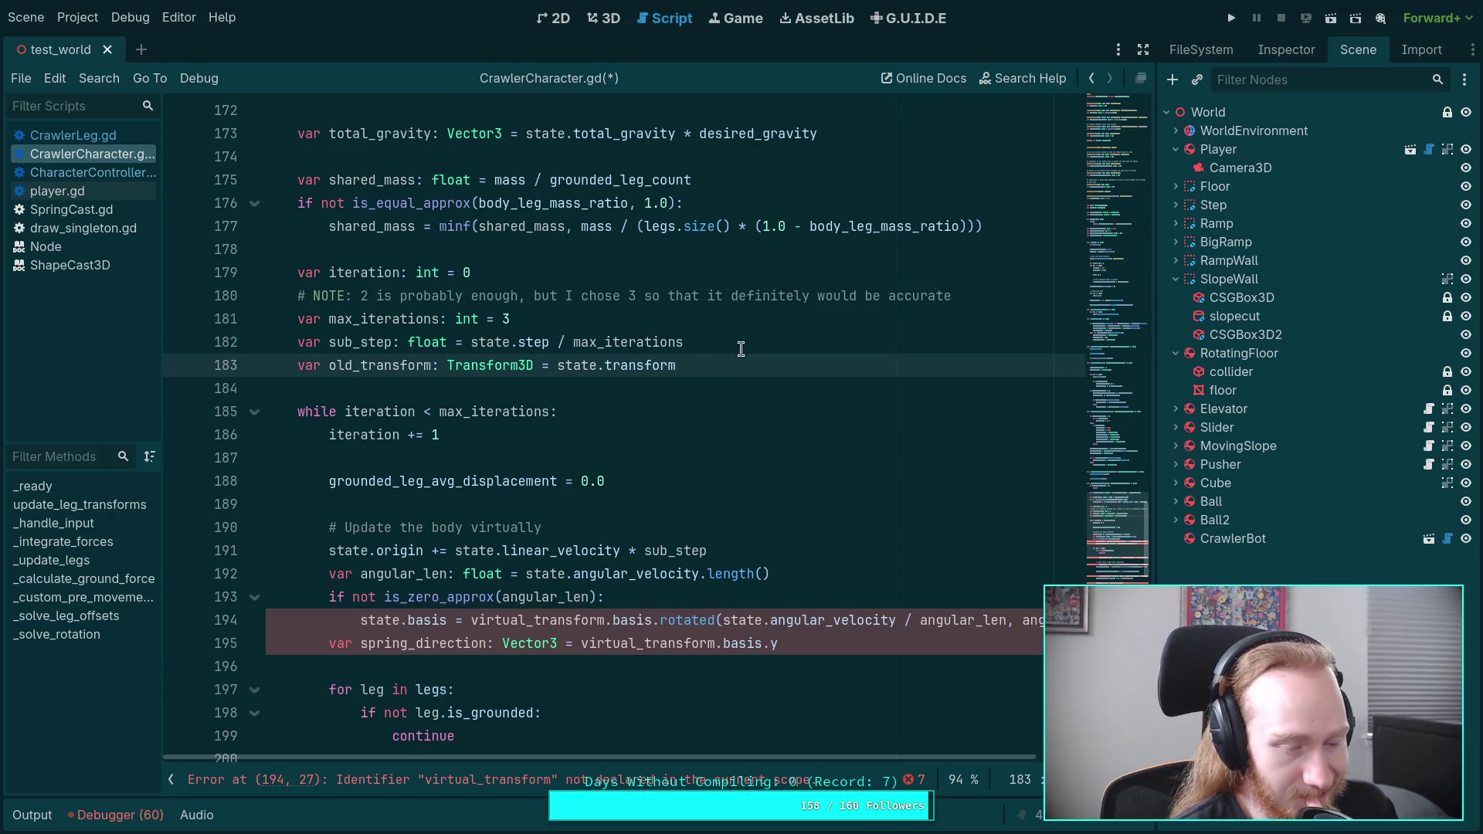
click(742, 348)
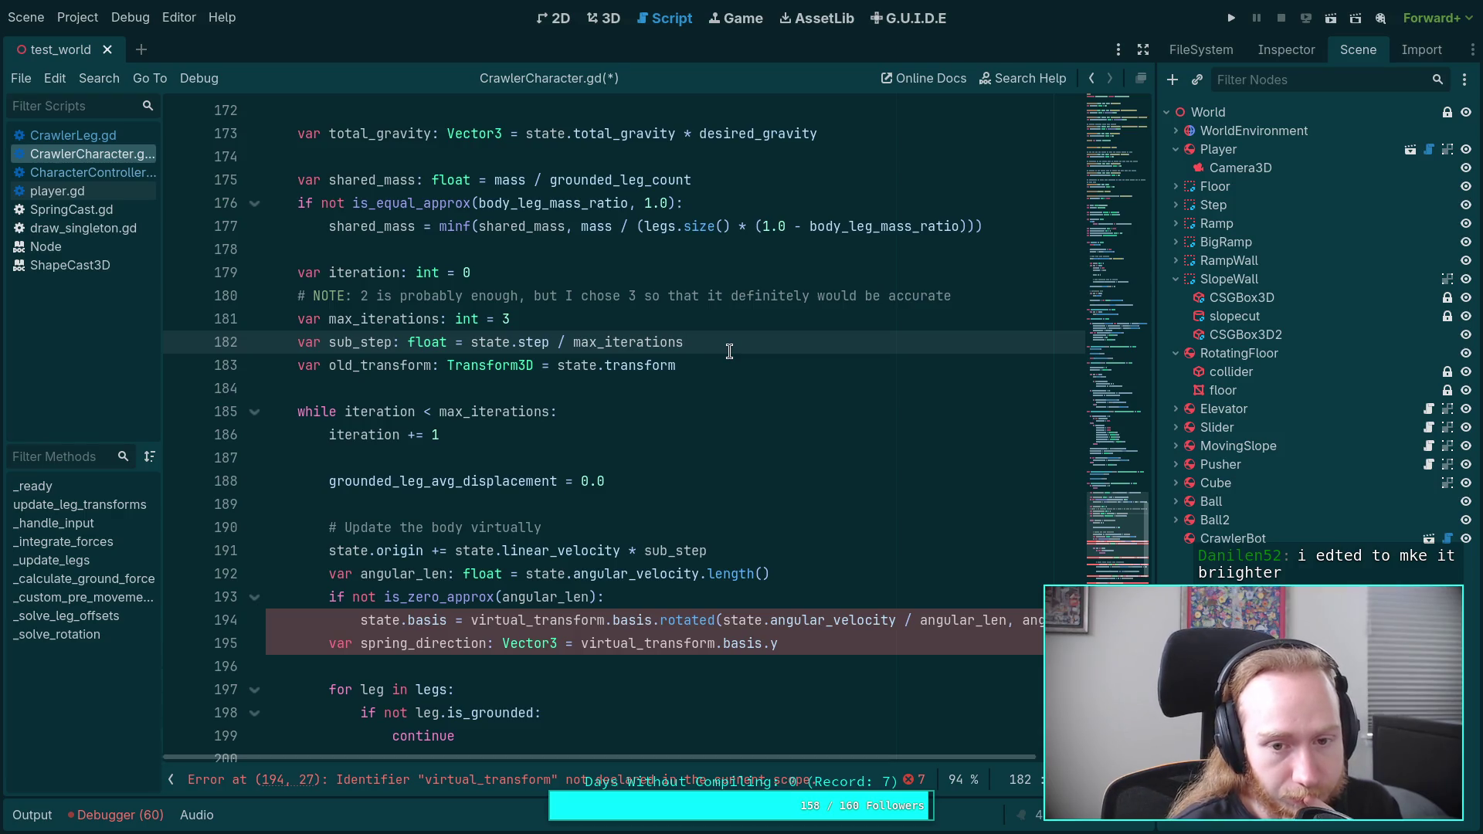
Step: Extend state to state.transform on lines 191 and 194
click(372, 551)
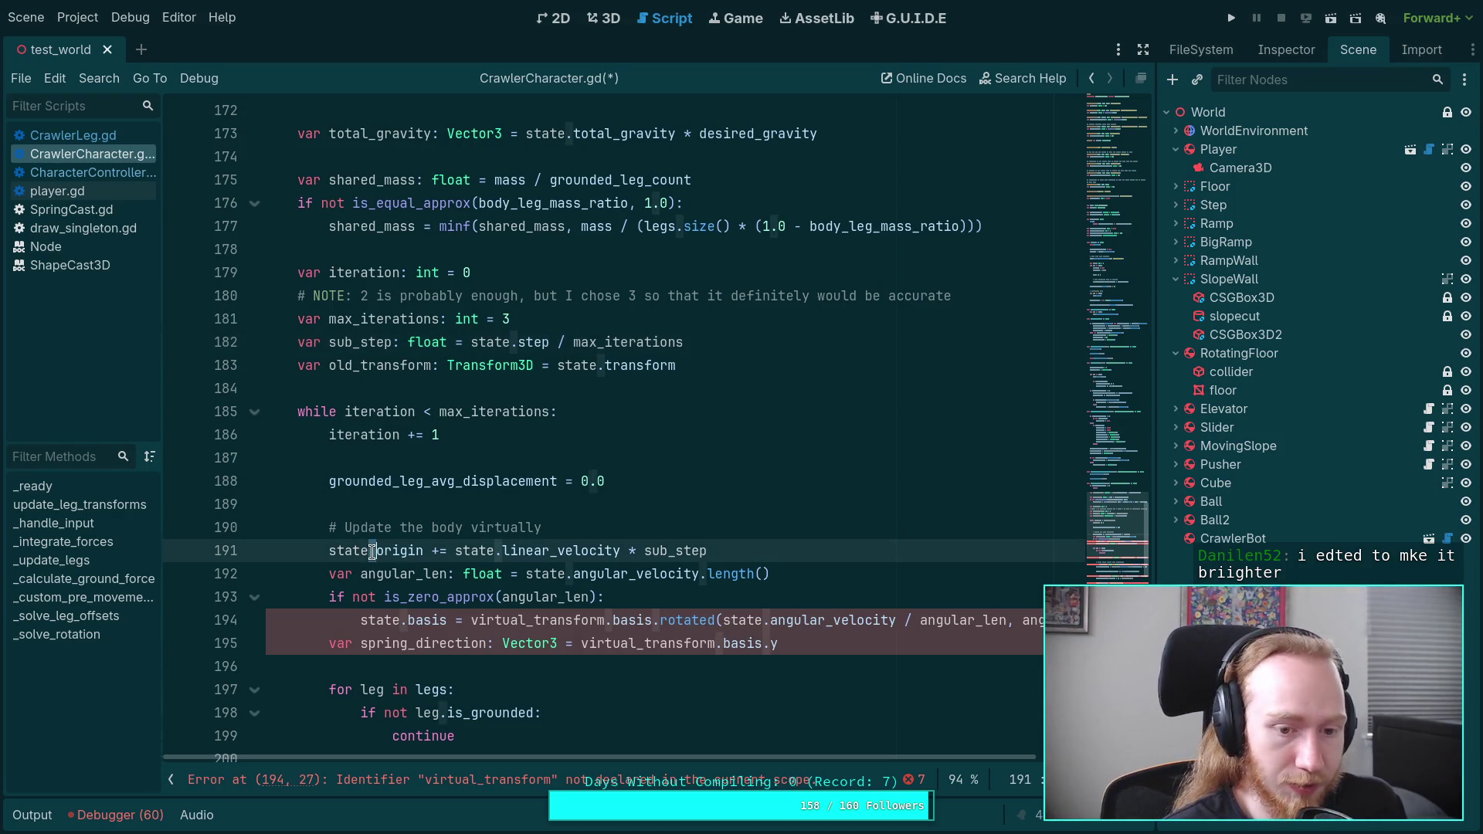
text(transform.)
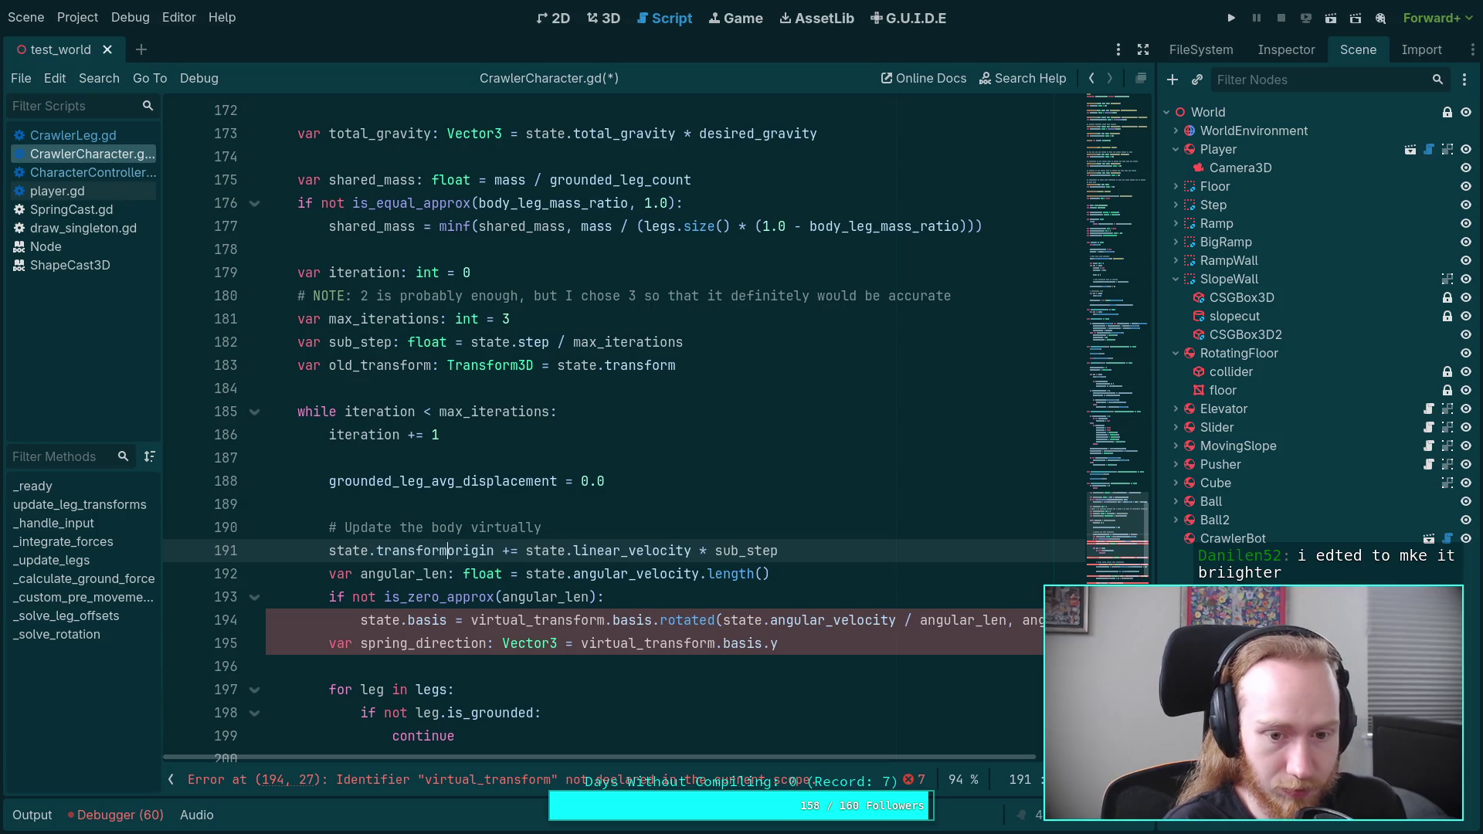
double_click(376, 550)
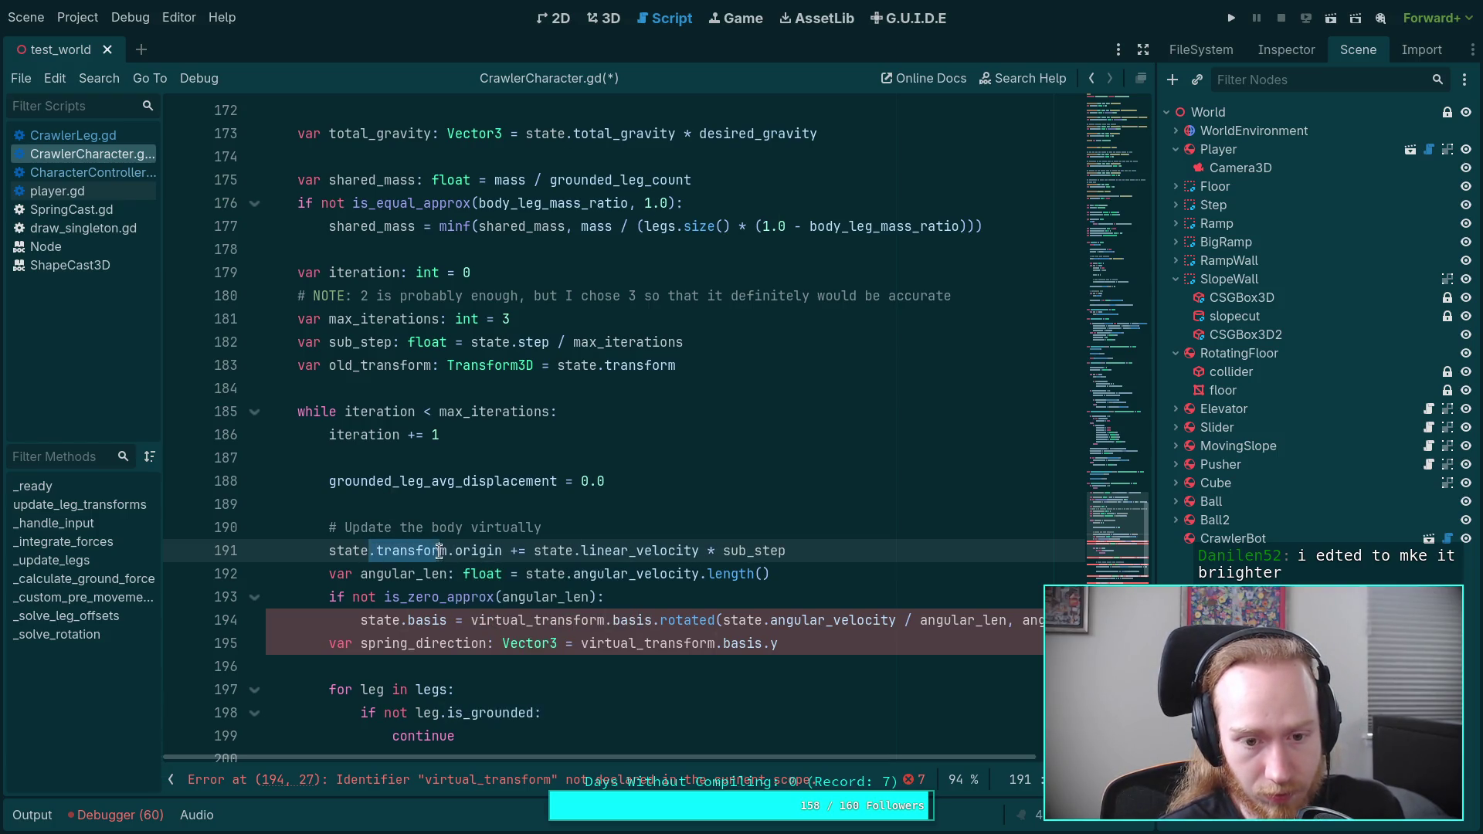
right_click(444, 551)
click(456, 578)
click(405, 630)
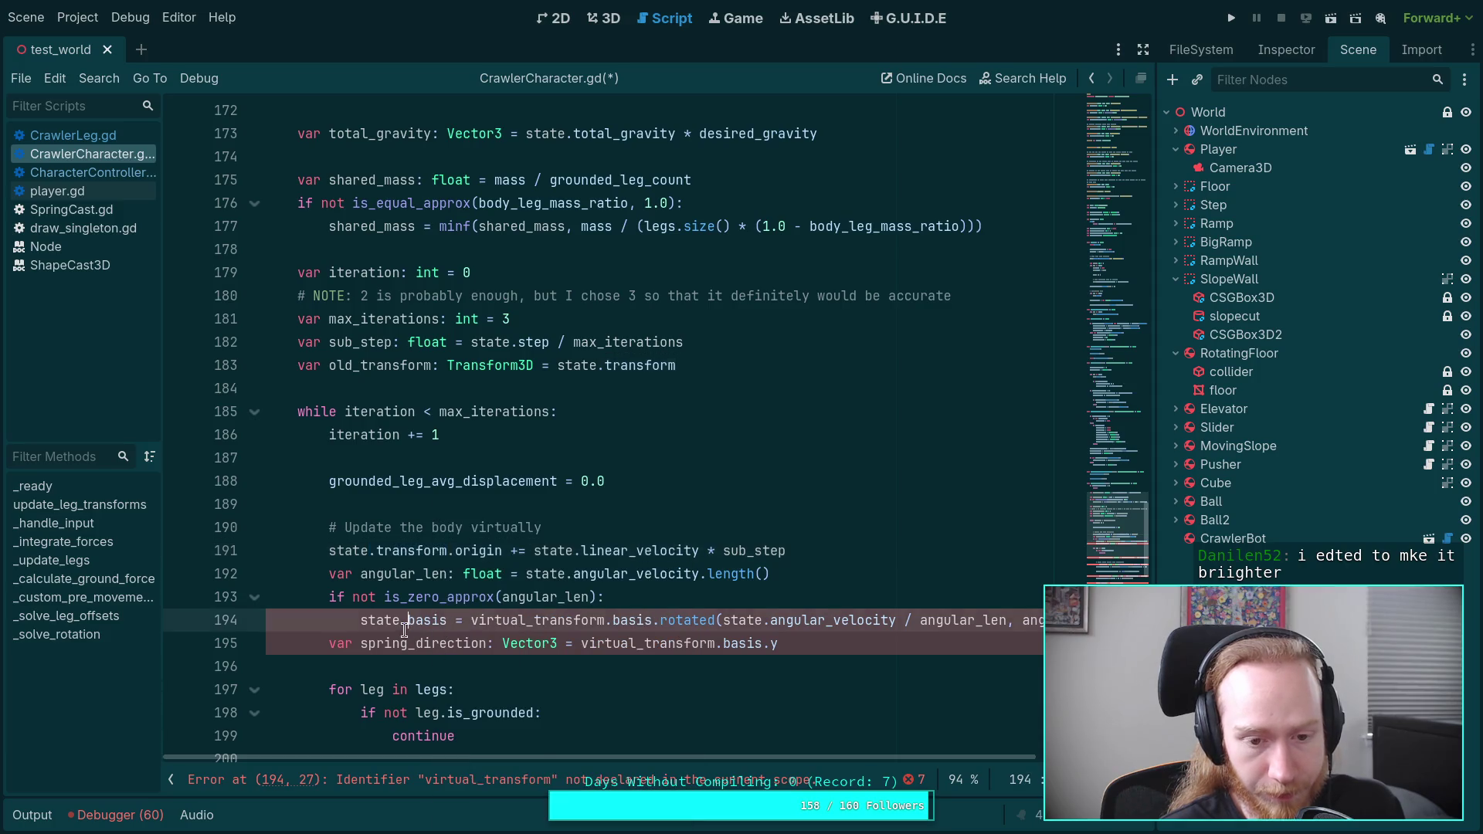
key(ctrl+v)
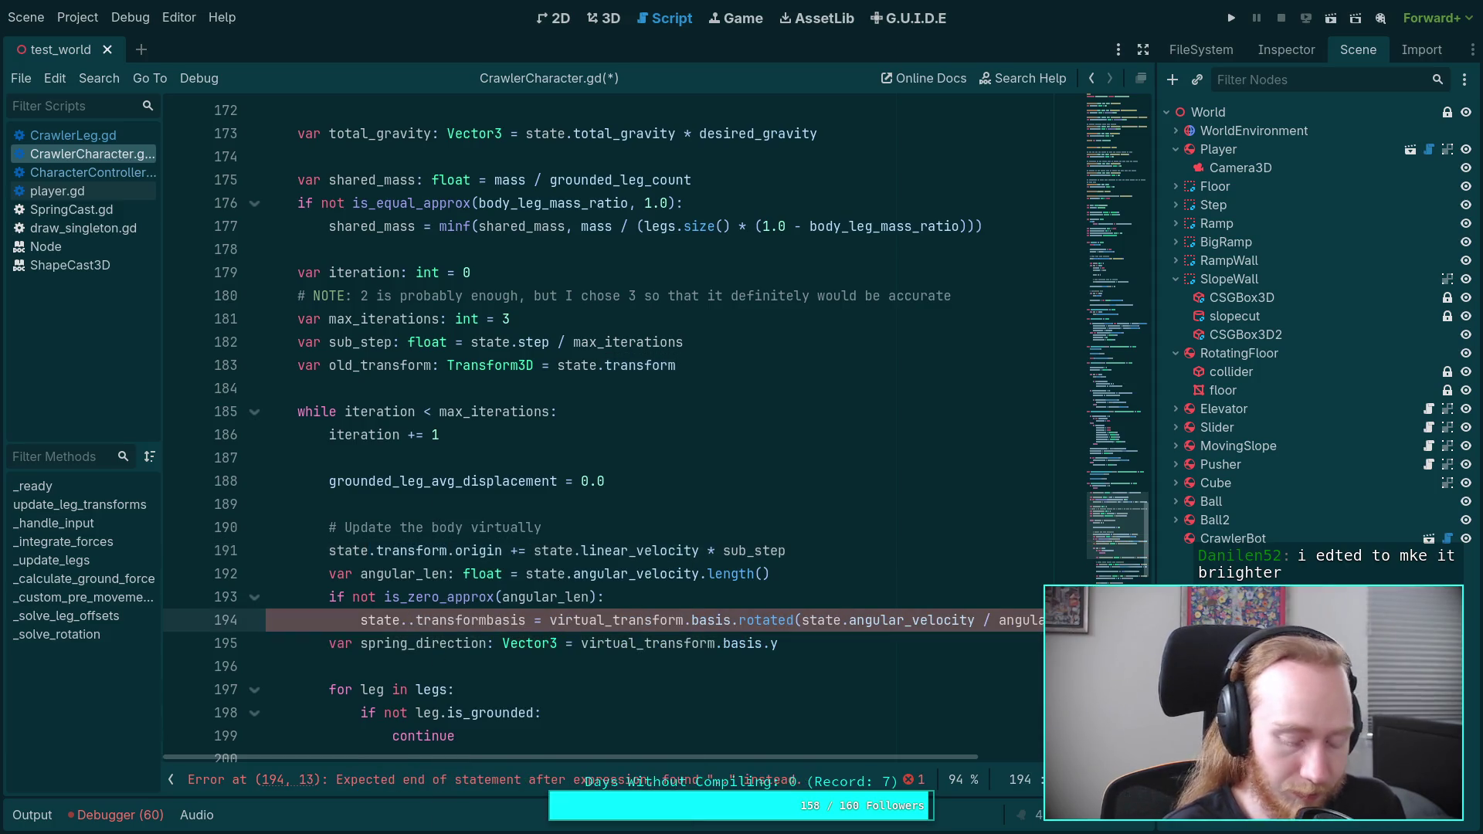
key(ctrl+z)
text(.)
key(ctrl+v)
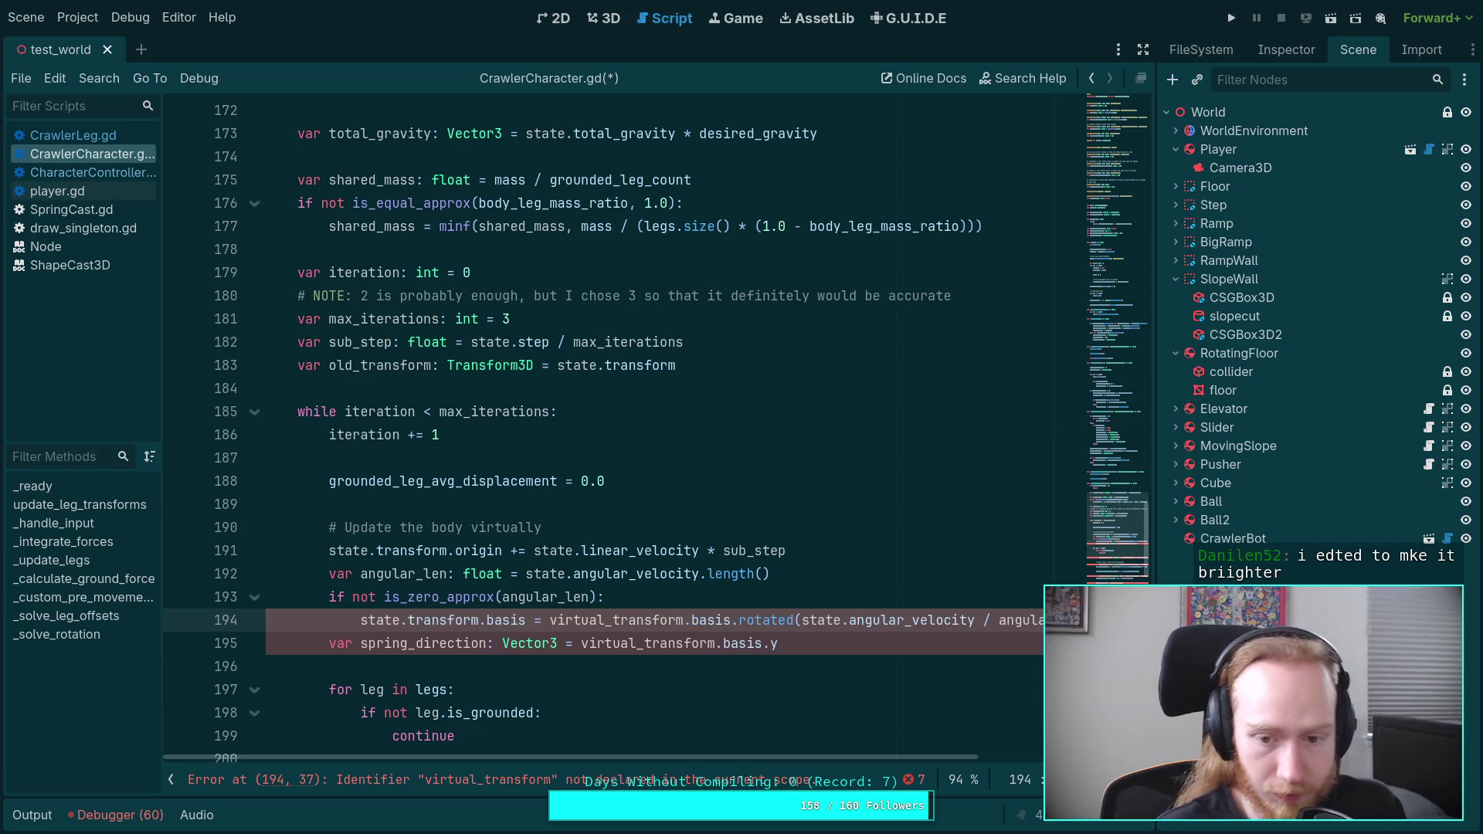
Step: Change the remaining virtual_transform on line 194 to state.transform
drag(550, 622, 615, 622)
text(state.)
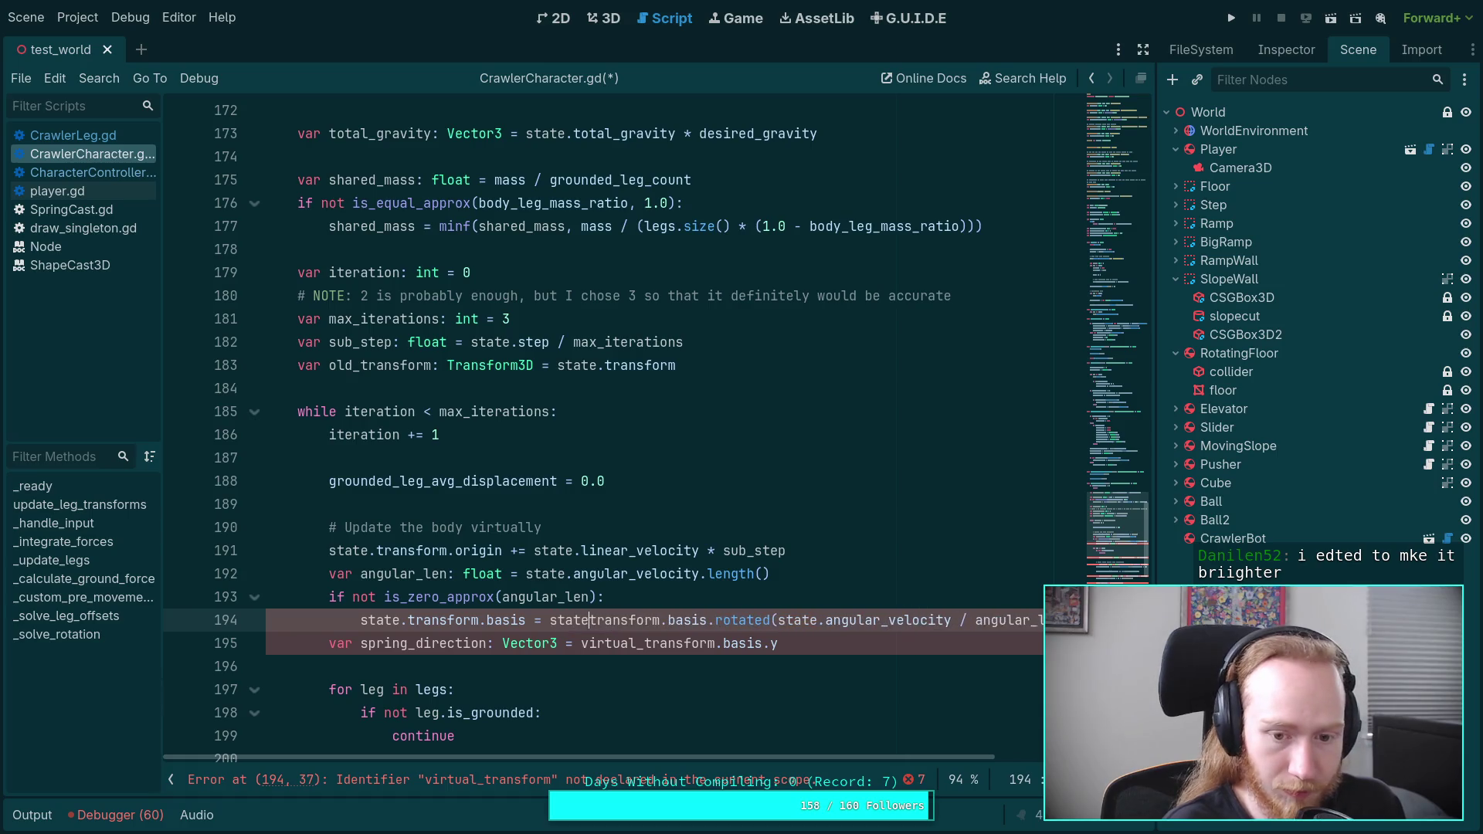
mouse_move(845, 762)
mouse_down()
mouse_move(924, 765)
mouse_move(850, 764)
mouse_up()
click(607, 661)
scroll(566, 656, down, 2)
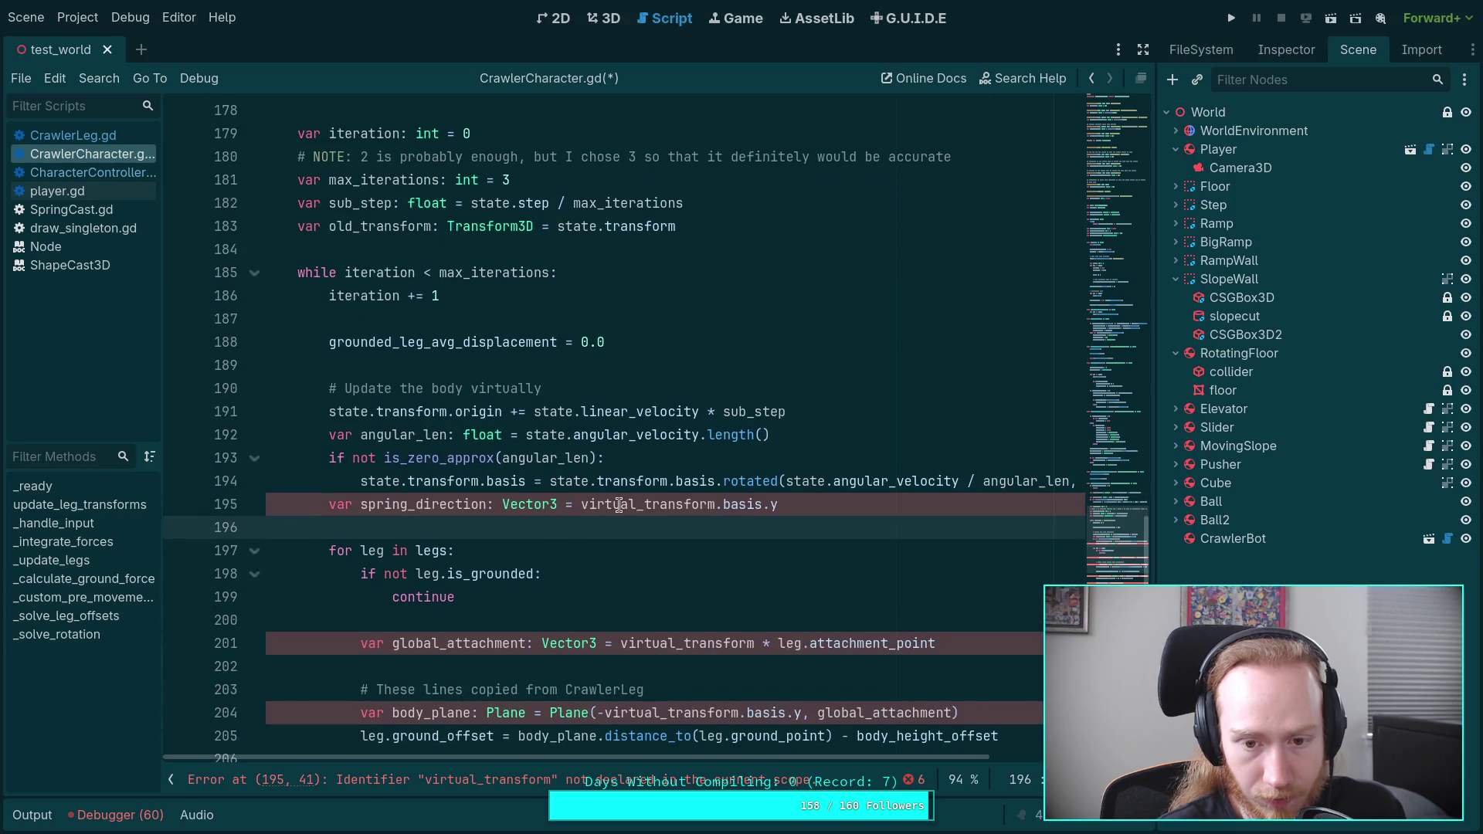
Step: Change virtual_transform to state.transform on lines 195 and 201
double_click(622, 504)
click(583, 504)
drag(583, 504, 643, 506)
text(state.)
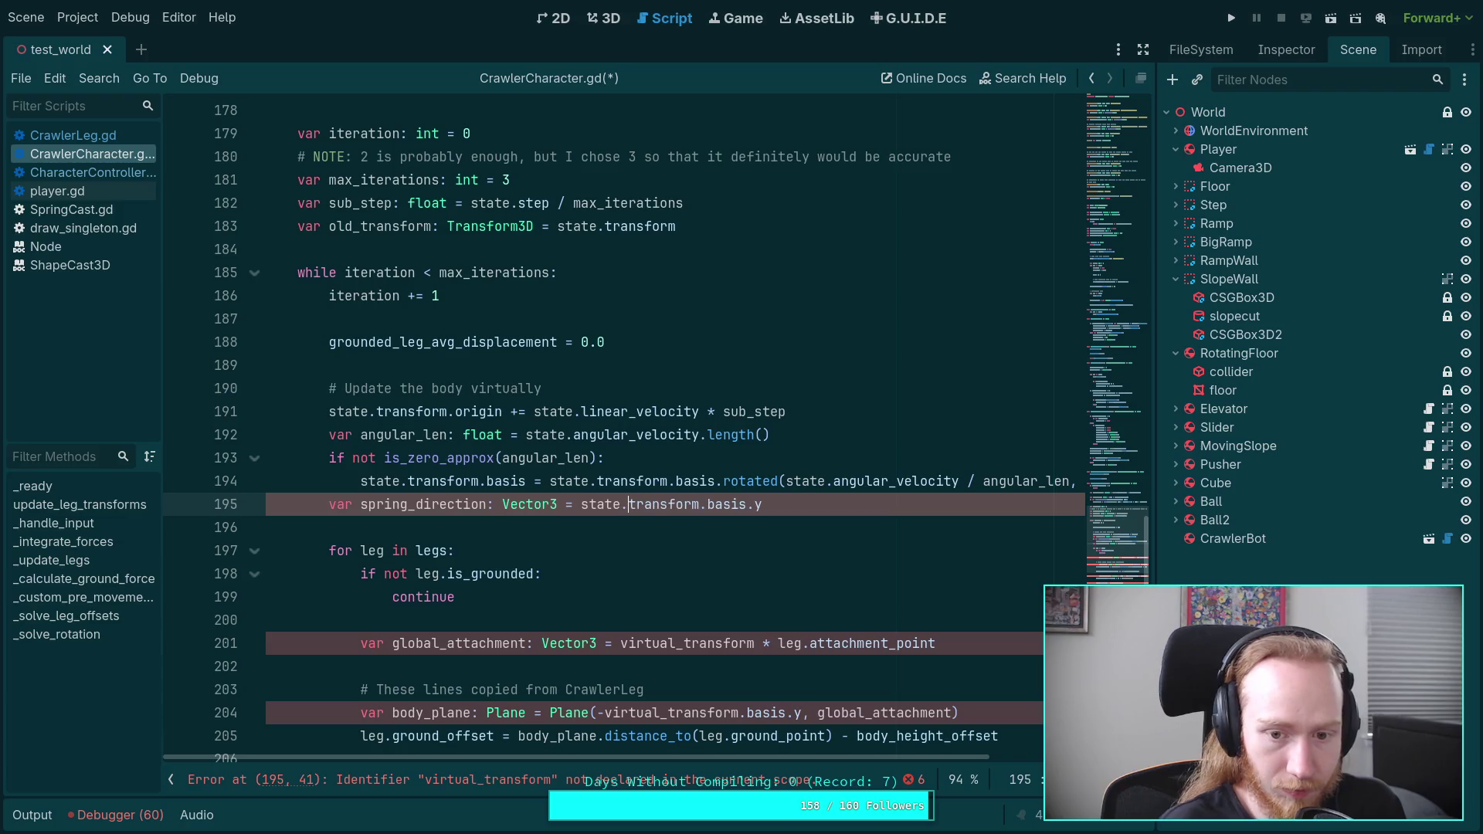
click(541, 527)
scroll(542, 526, down, 3)
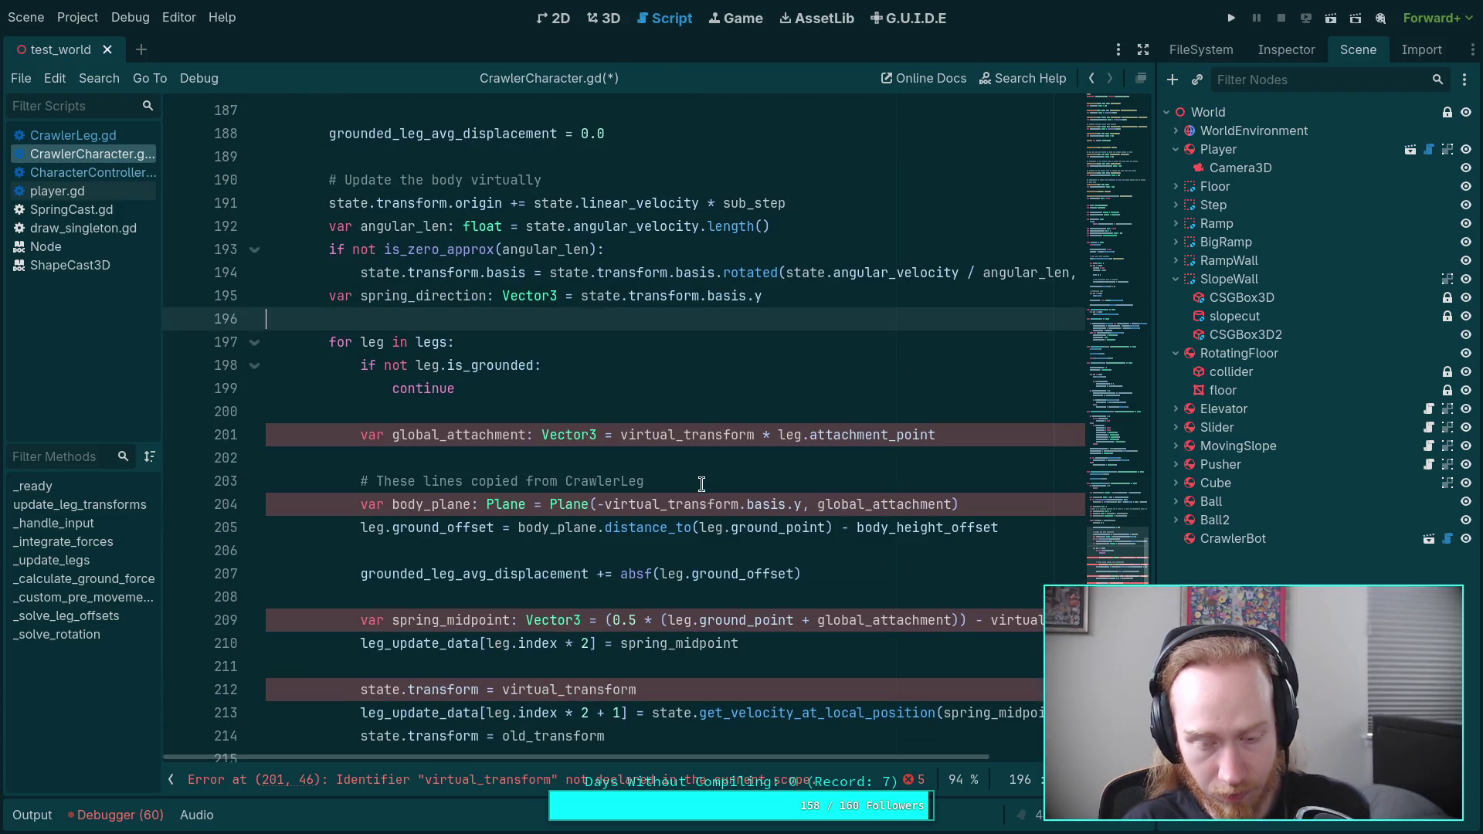
click(612, 435)
drag(628, 435, 686, 438)
text(state.)
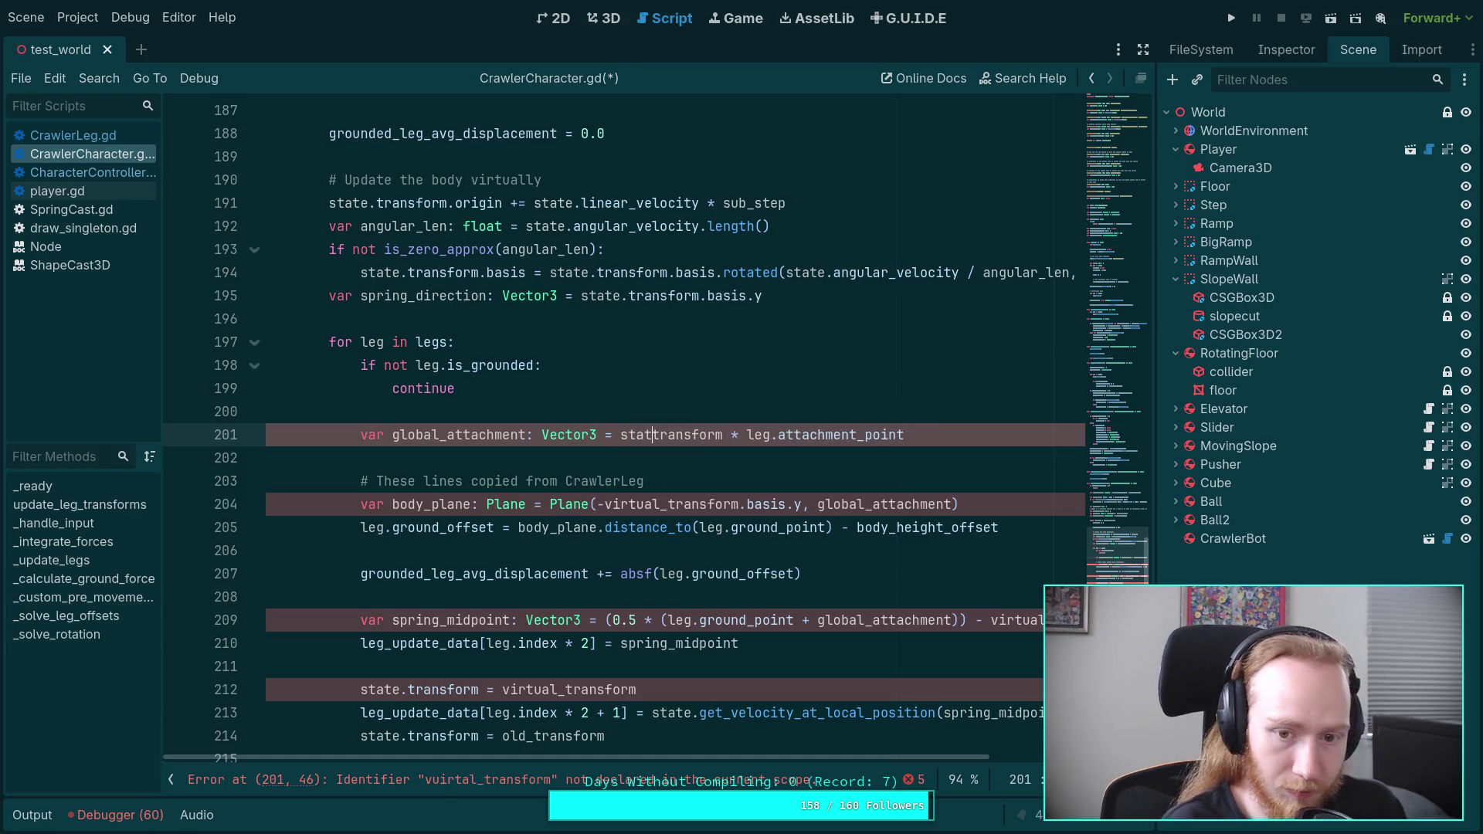
click(693, 389)
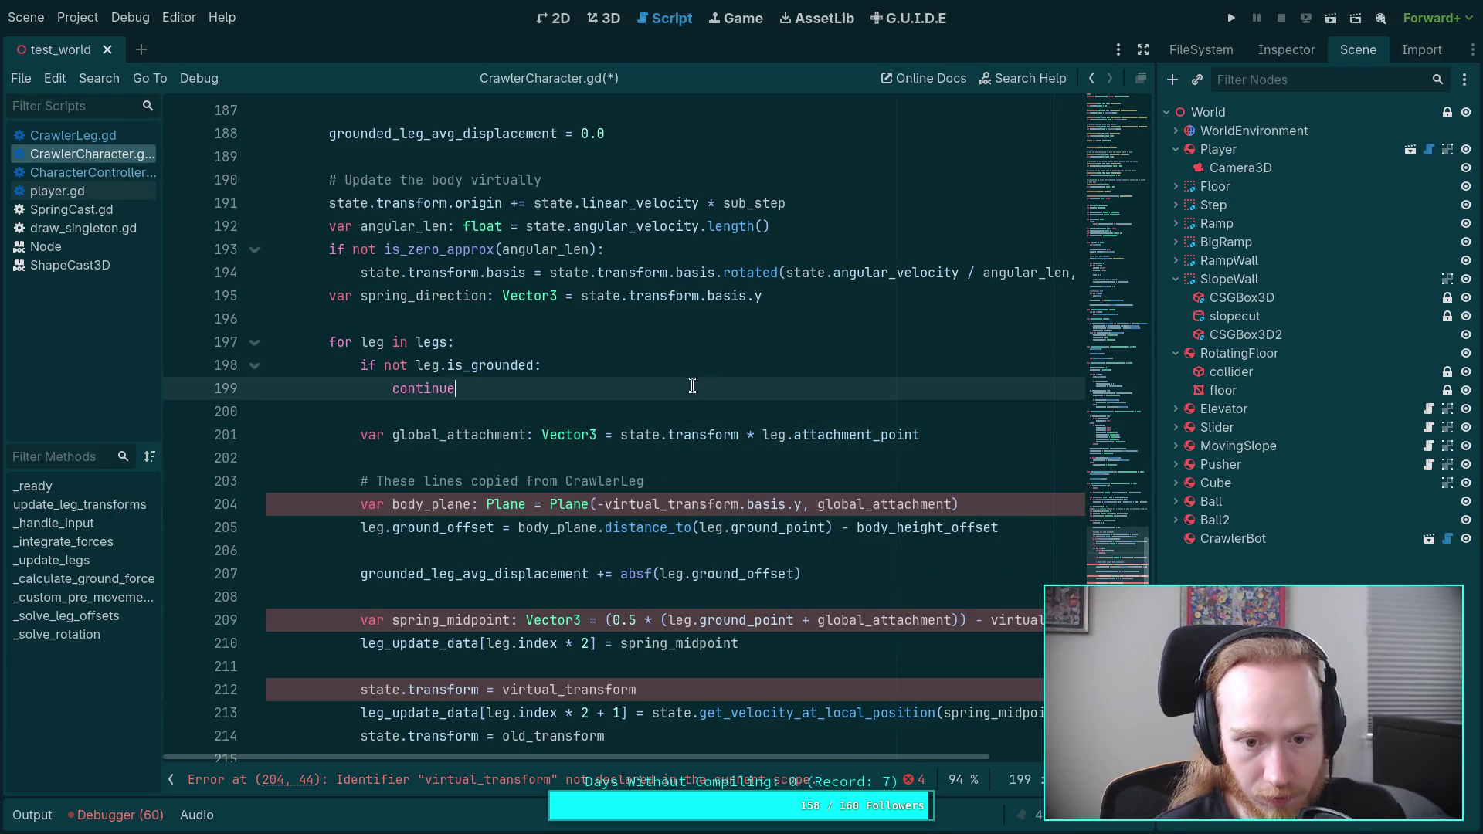
Step: Change virtual_transform to state.transform on lines 204 and 209
drag(605, 505, 653, 509)
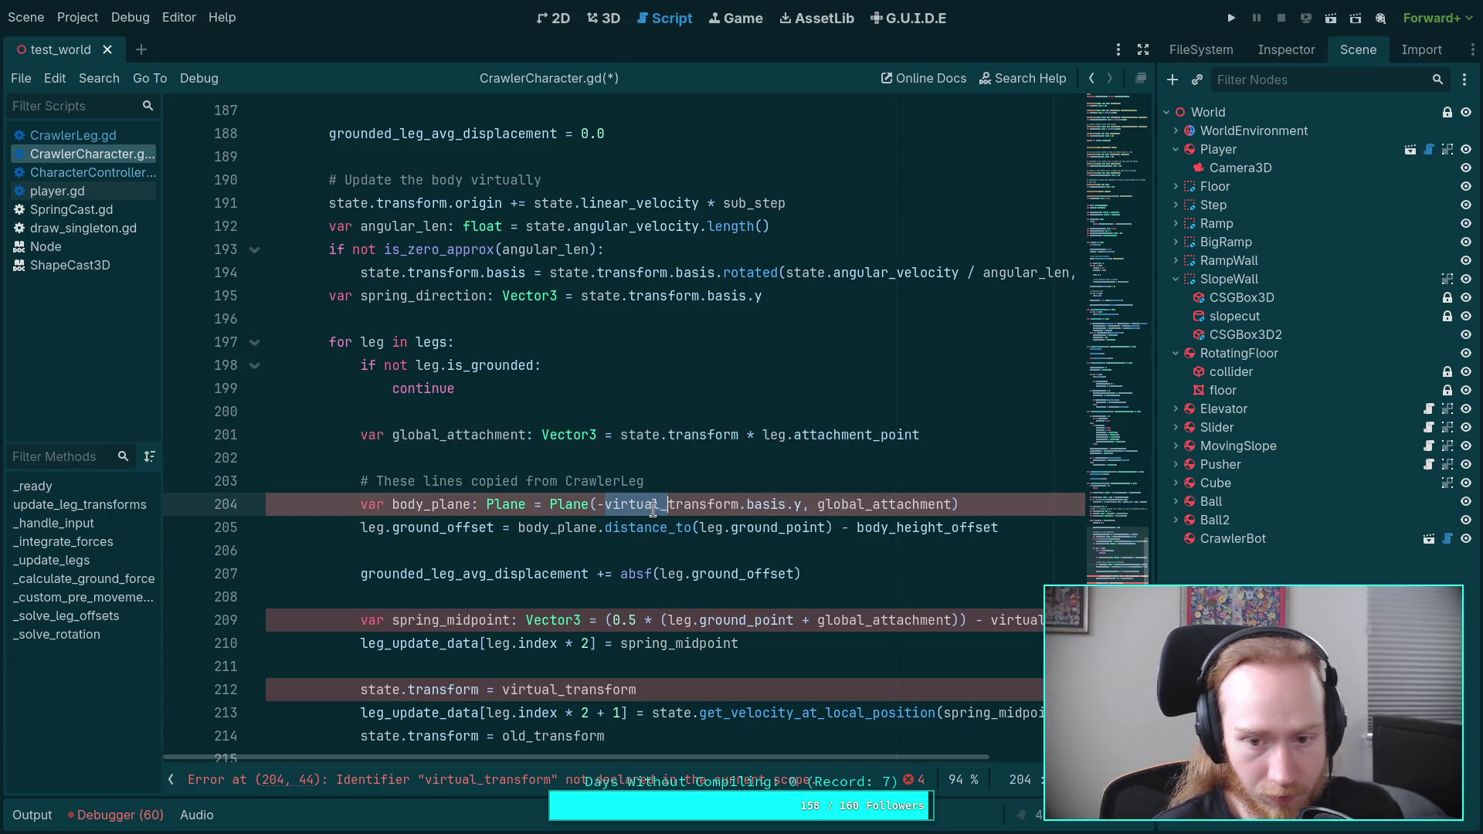
text(state.)
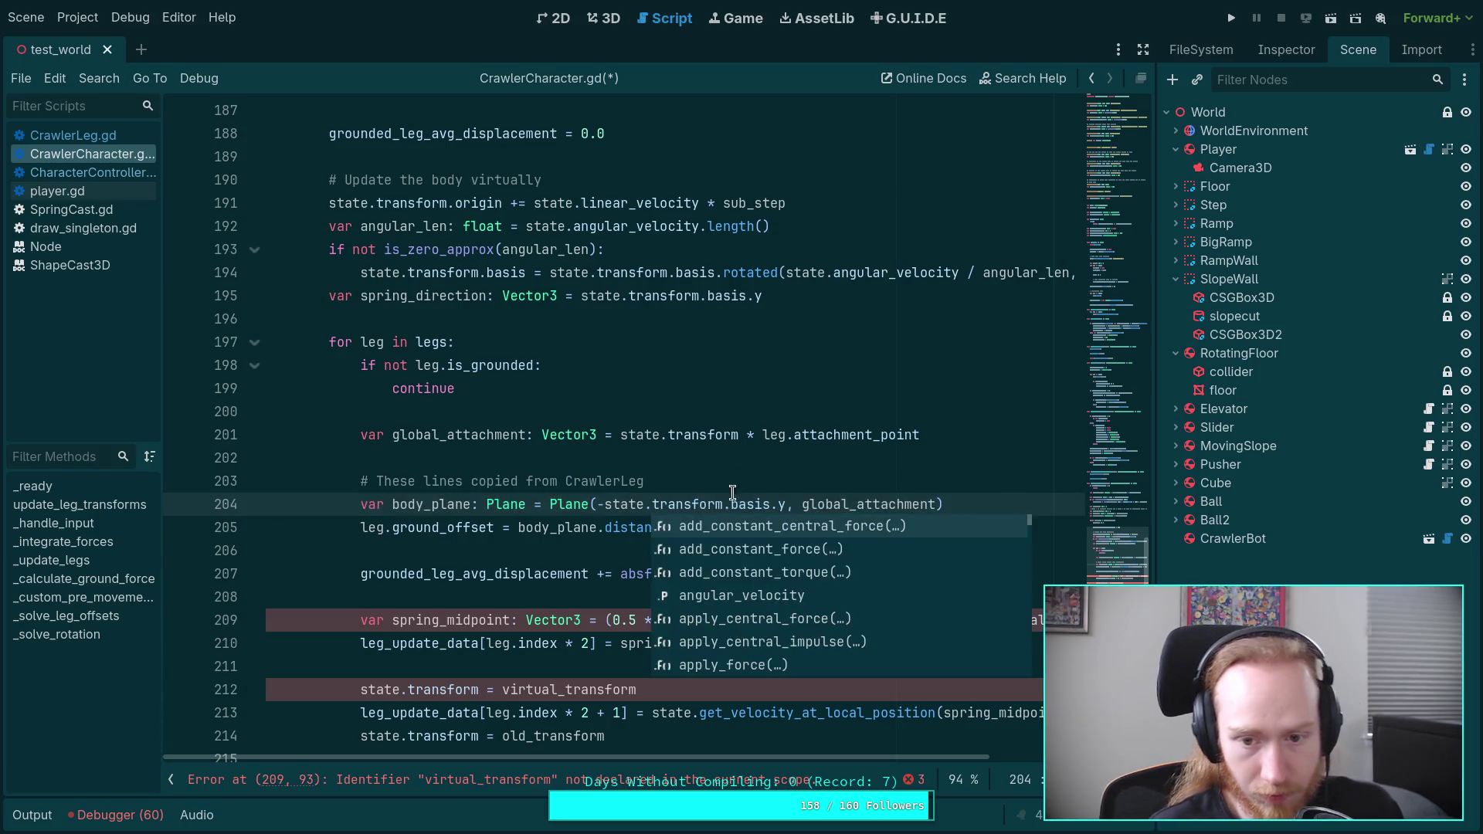
click(720, 472)
scroll(721, 472, down, 2)
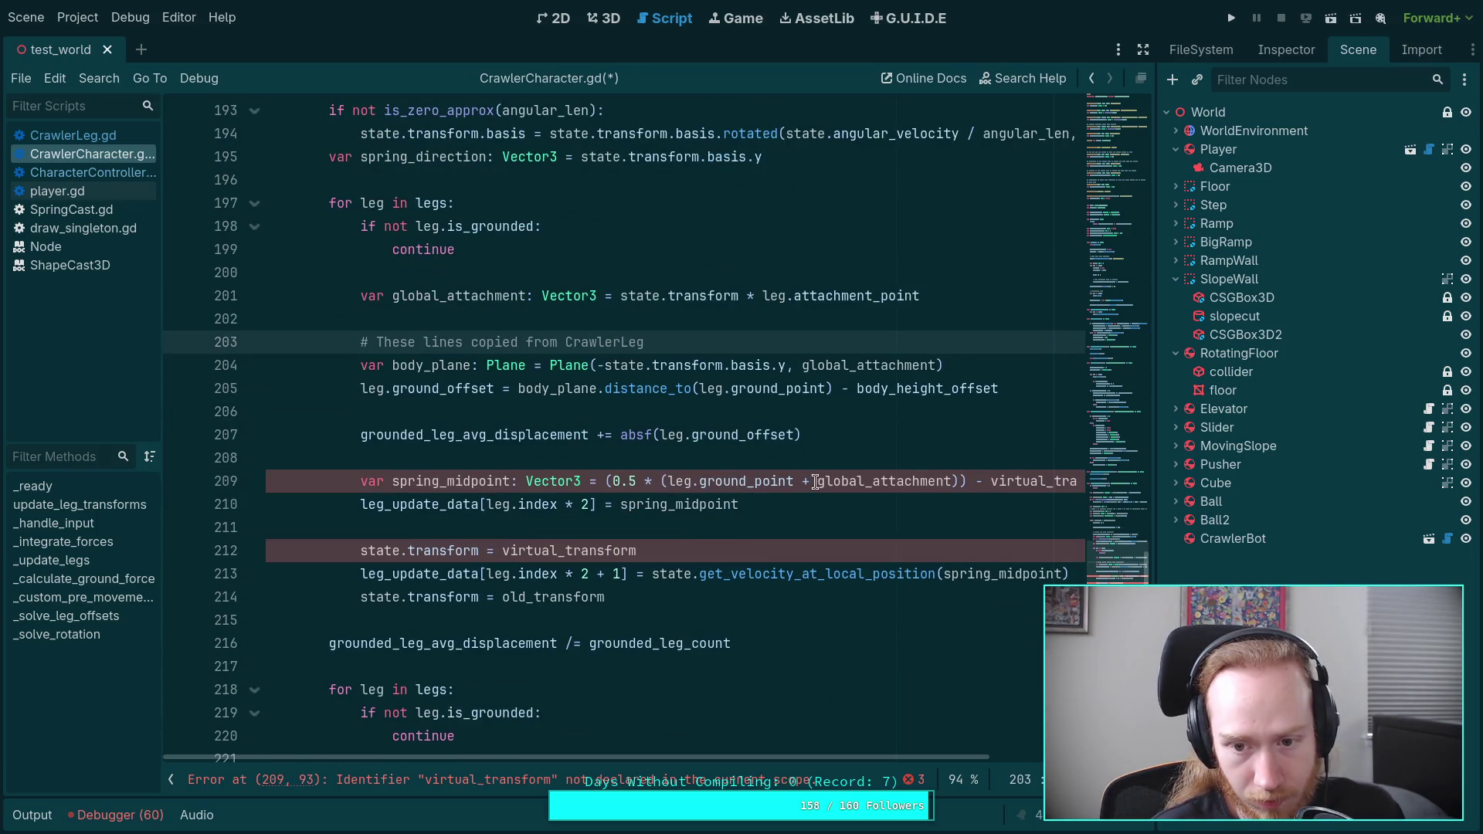
drag(804, 759, 954, 758)
drag(810, 481, 870, 484)
text(state.)
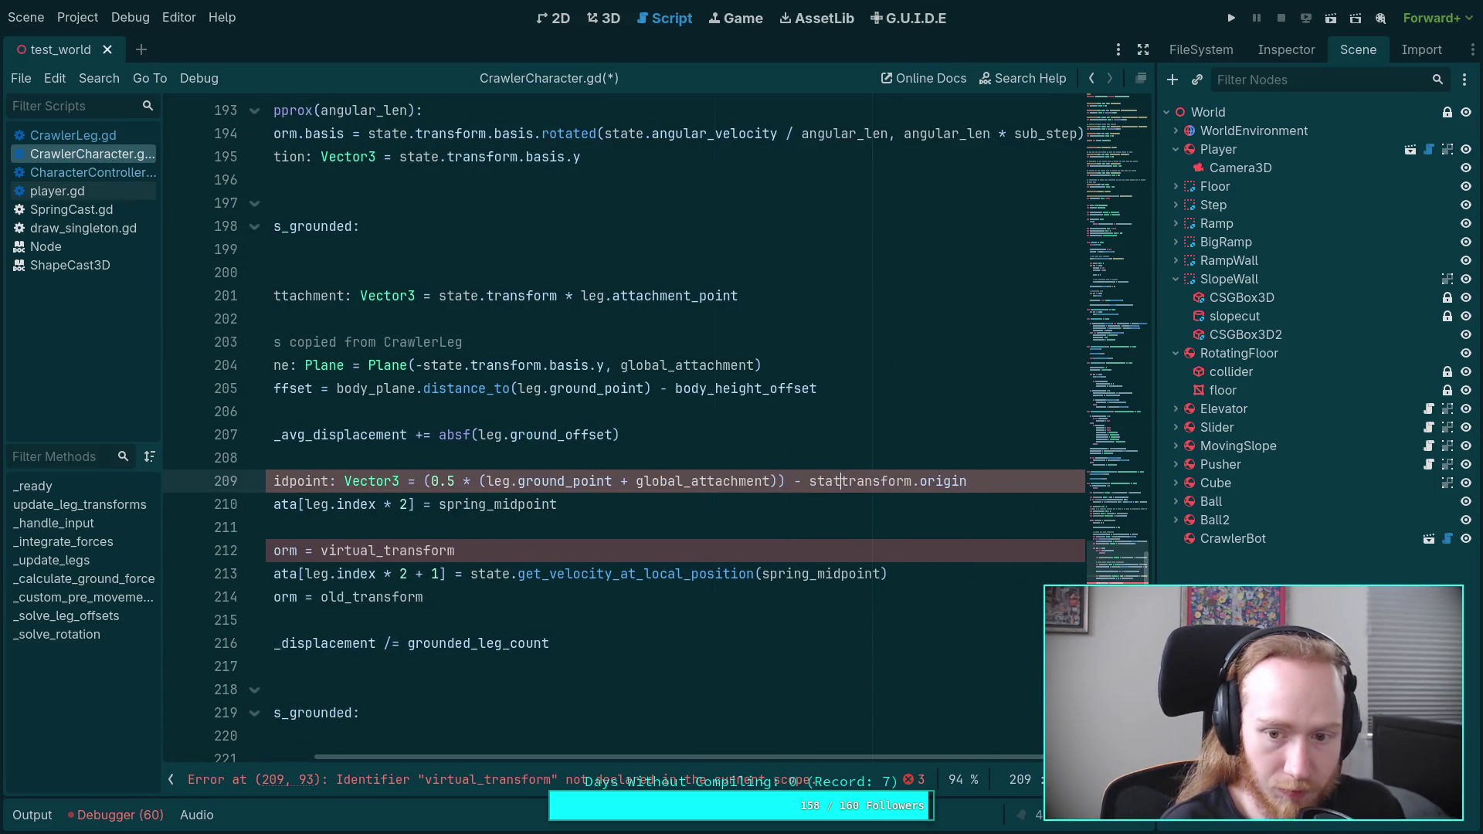
Step: Delete the state.transform = virtual_transform and state.transform = old_transform swap lines
drag(757, 750, 532, 726)
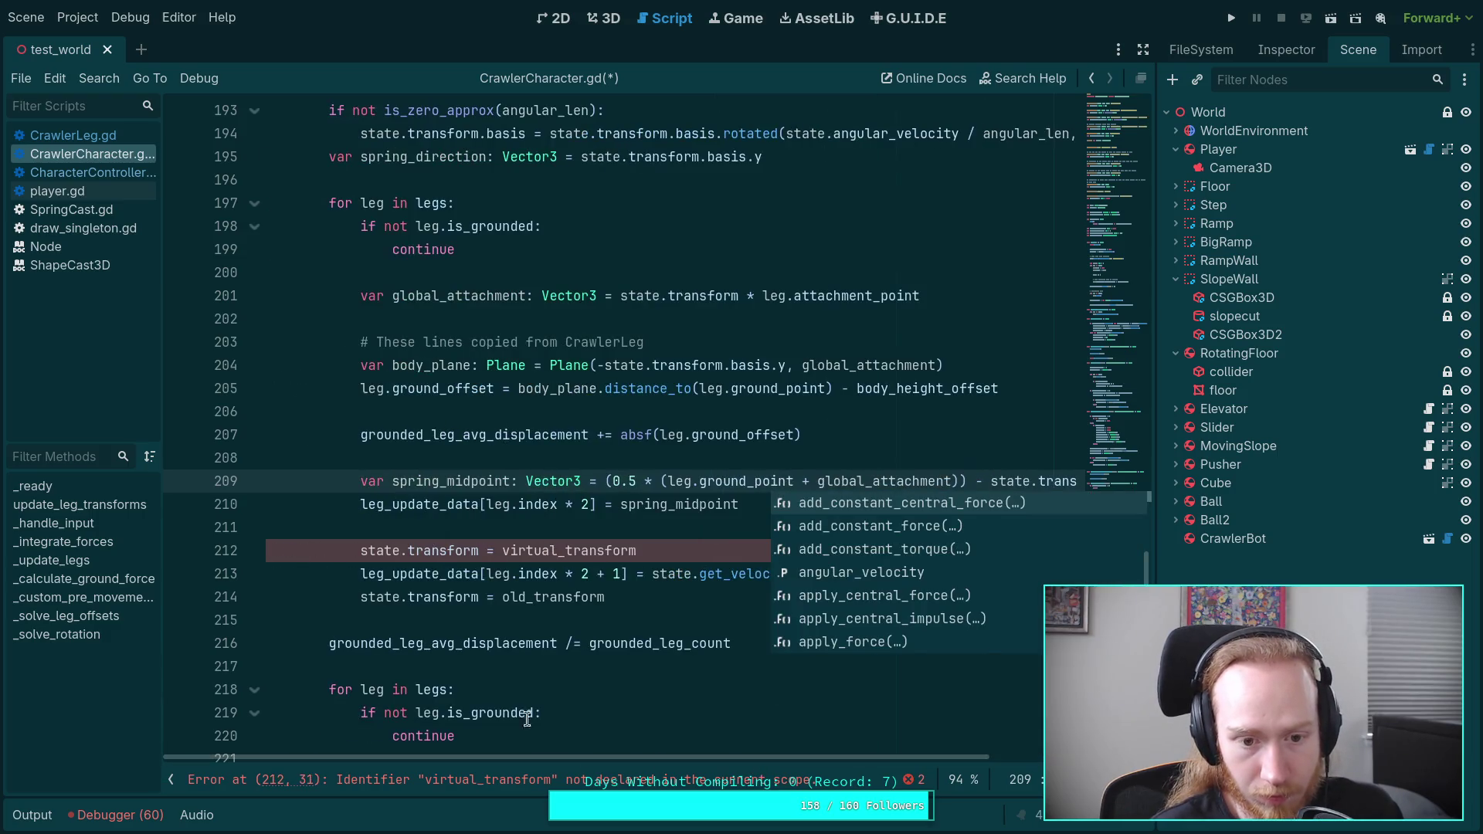
click(562, 602)
mouse_move(674, 549)
mouse_down()
mouse_move(670, 533)
mouse_move(665, 575)
mouse_move(178, 578)
mouse_up()
key(BackSpace)
key(BackSpace)
key(Up)
key(Up)
key(Delete)
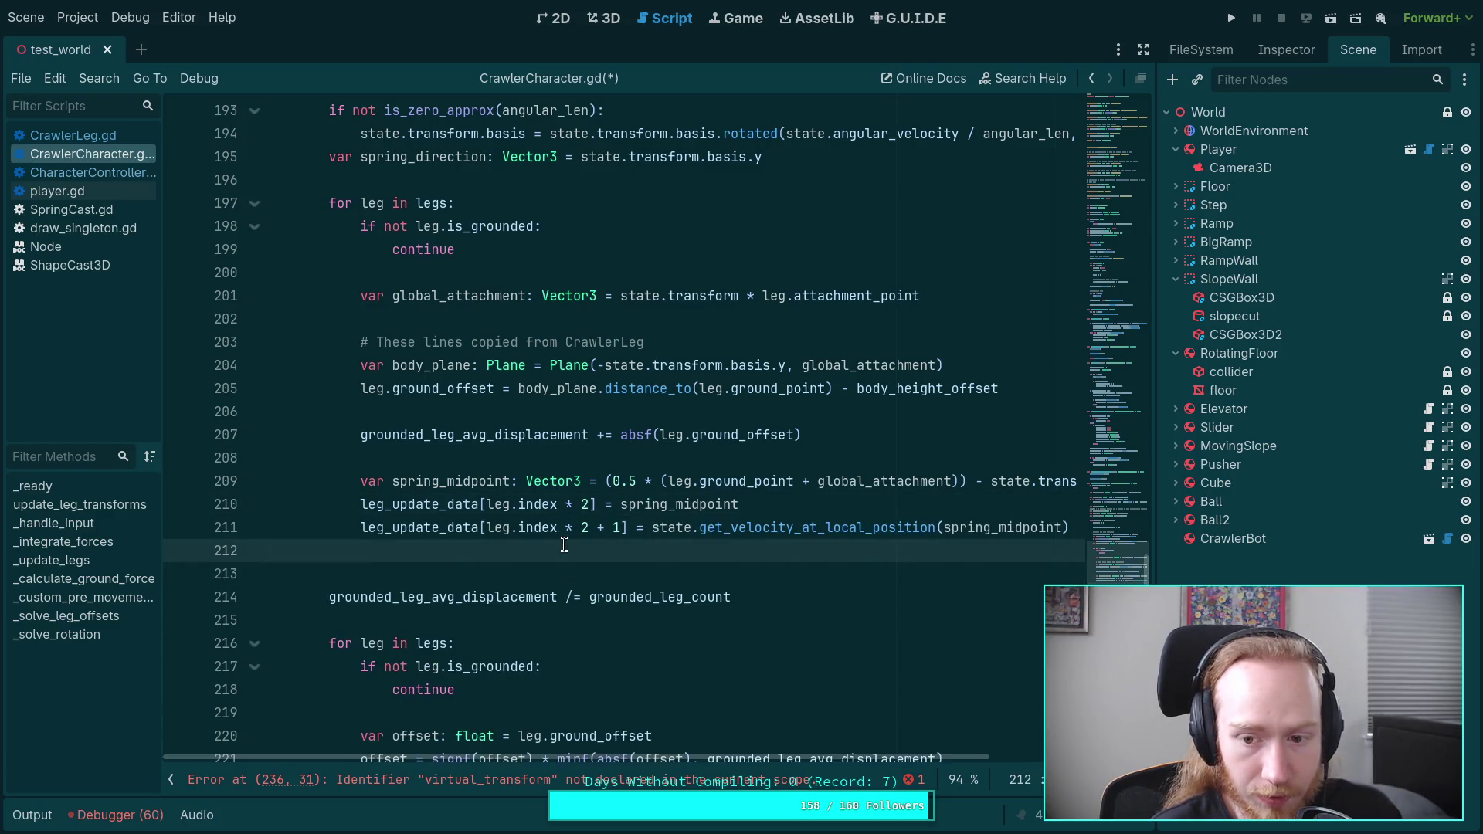
Step: Remove the leftover blank lines and the transform lines inside the substep loop
key(End)
key(Delete)
scroll(600, 572, down, 4)
scroll(600, 572, down, 4)
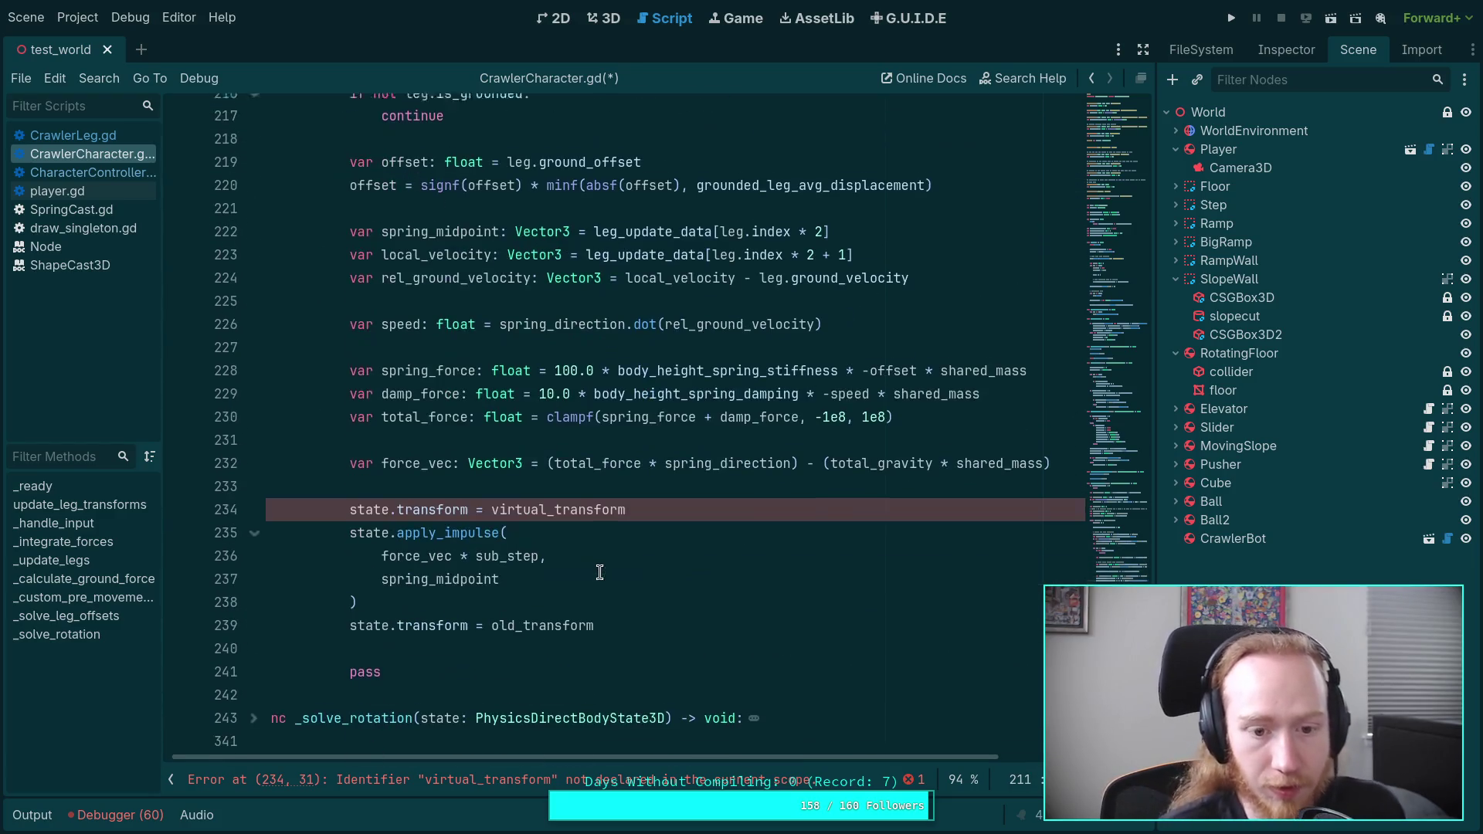
drag(669, 503, 677, 484)
key(BackSpace)
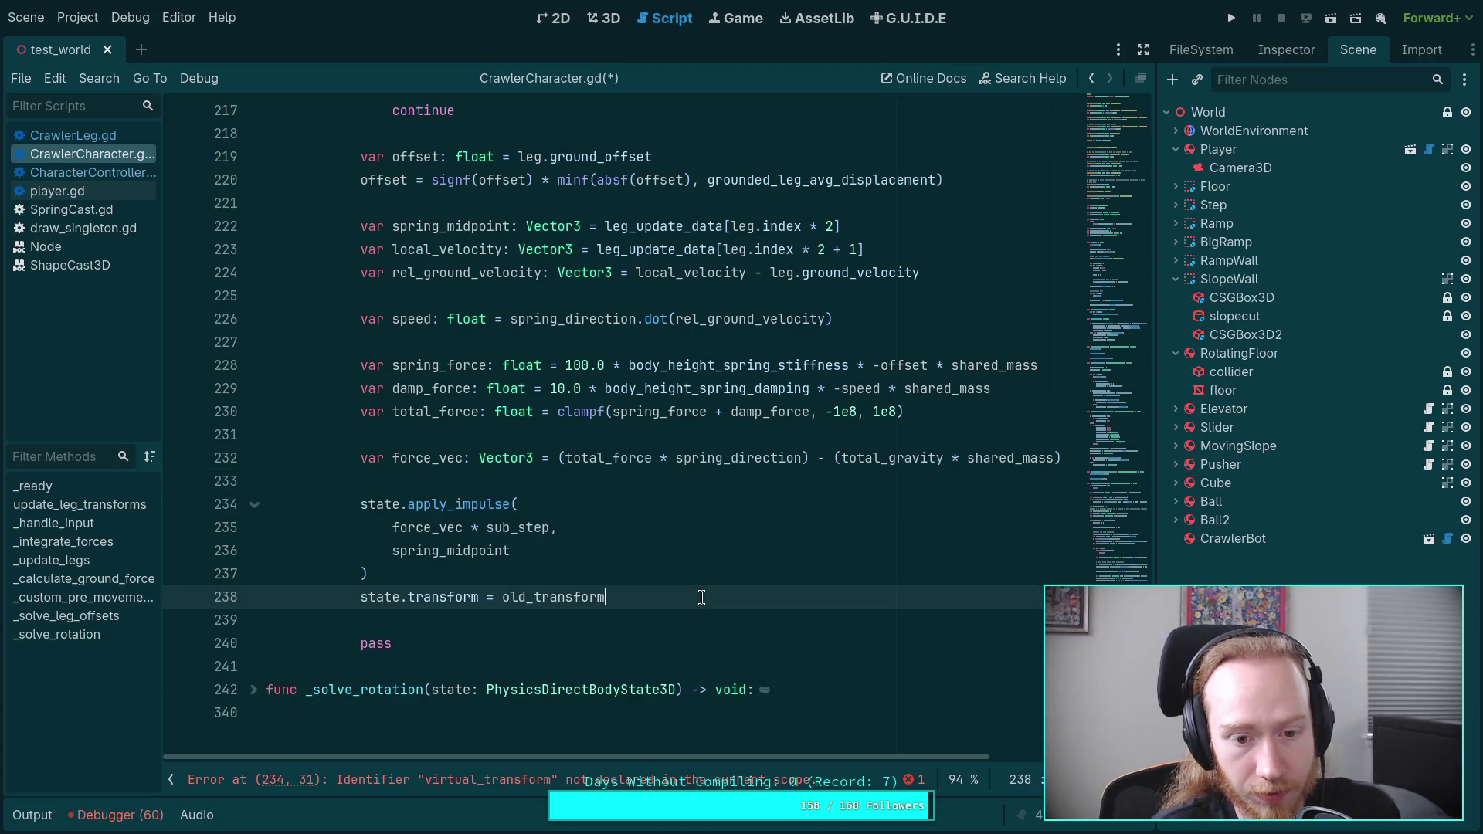
drag(698, 596, 698, 583)
key(BackSpace)
Step: Add 'state.transform = old_transform' after the loop at function indentation
click(564, 632)
key(Return)
key(BackSpace)
key(BackSpace)
key(Return)
text(stet)
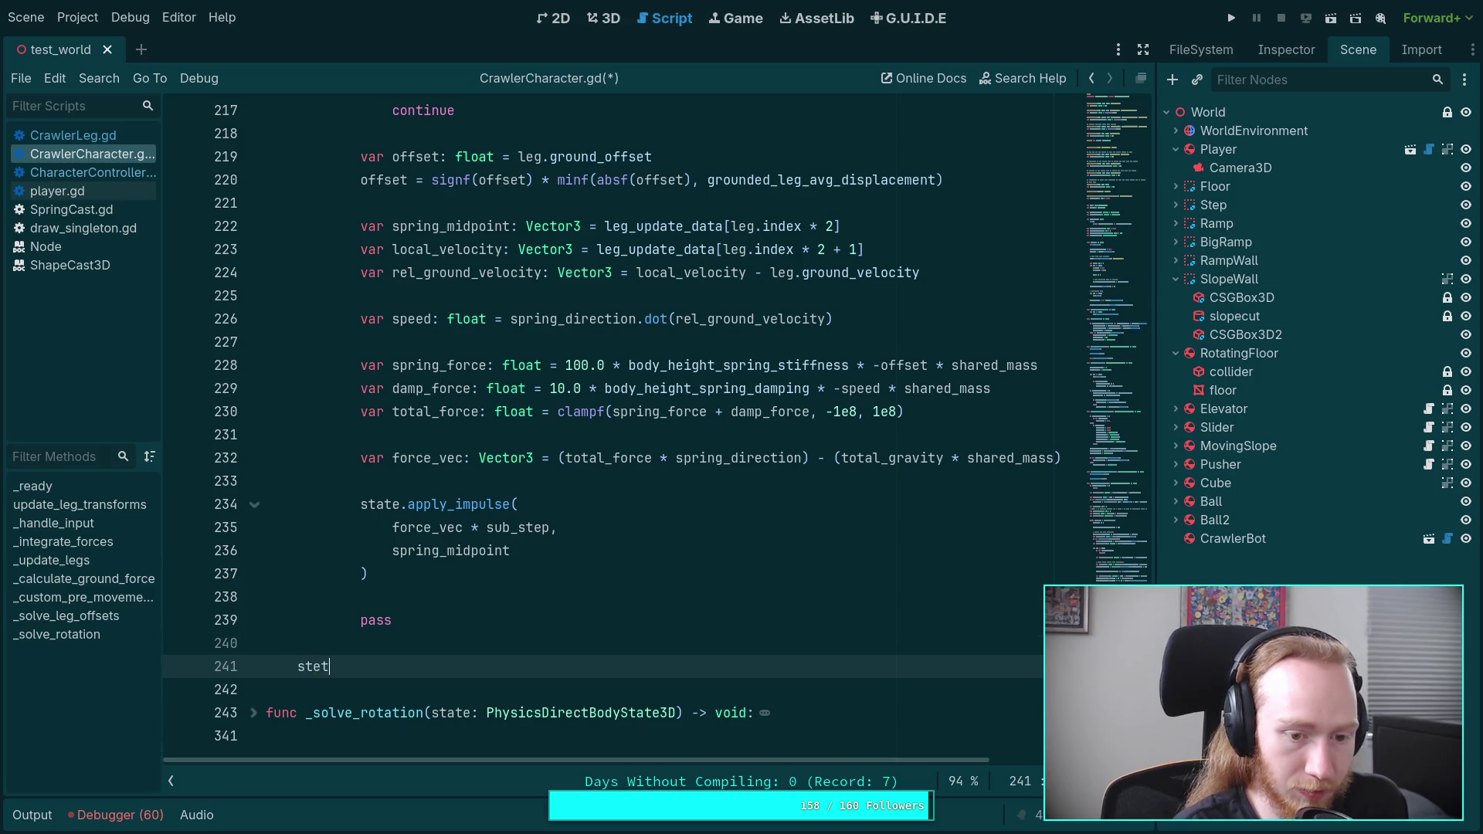
key(BackSpace)
key(BackSpace)
text(ate.tr)
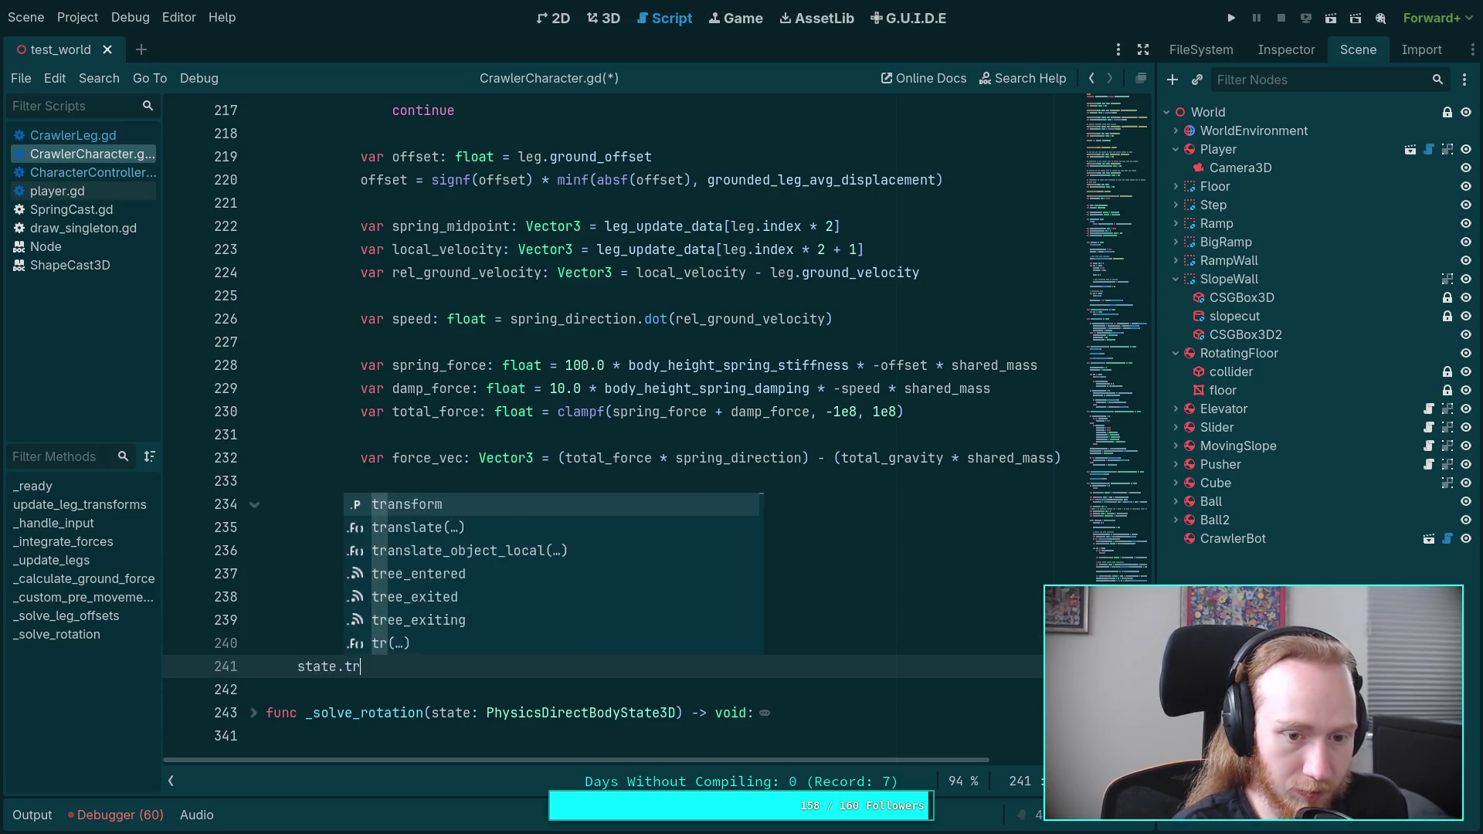
text(ansform = old)
key(Return)
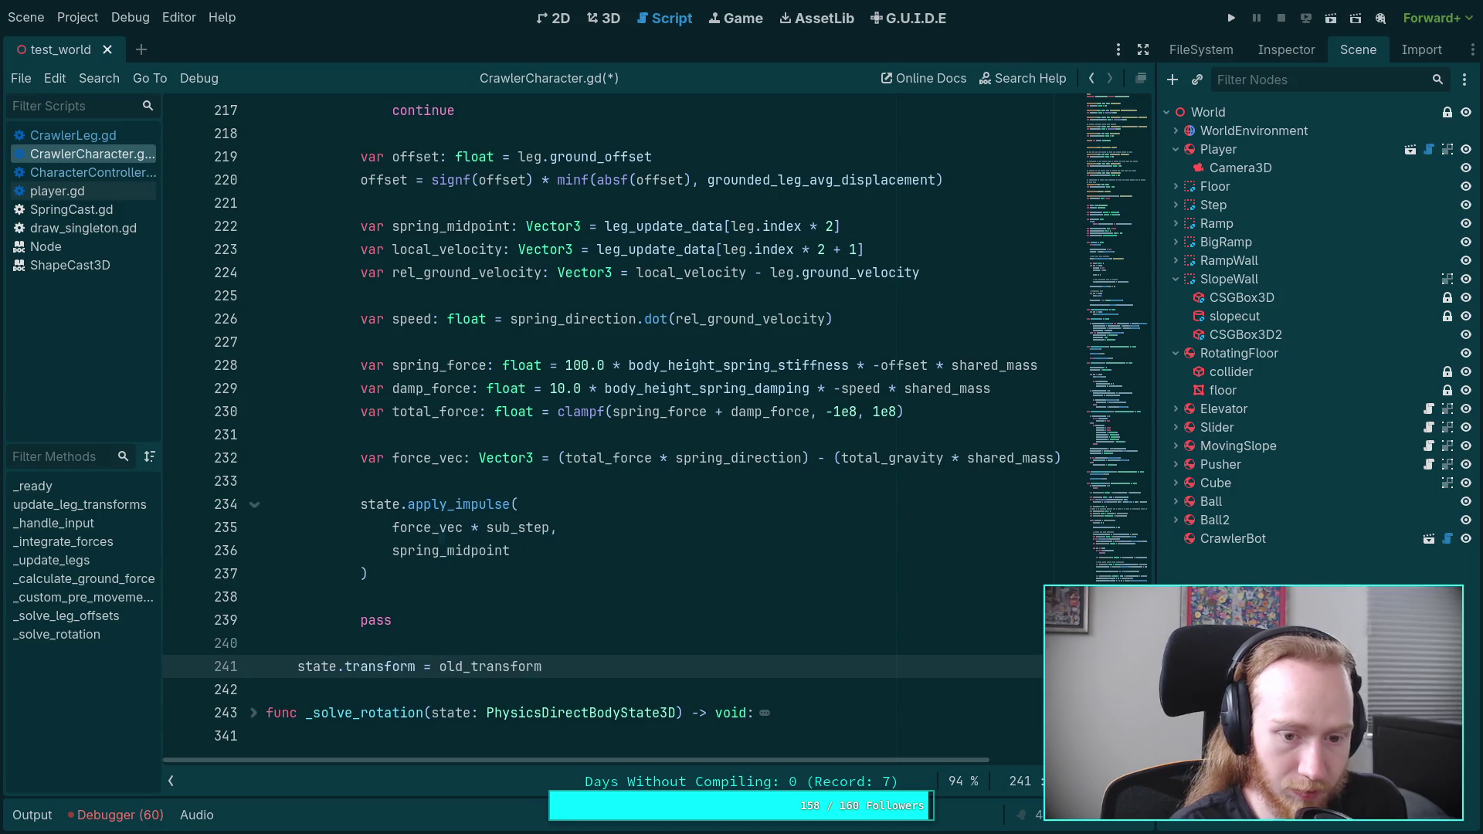
Step: Add a '# Reset changes to the transform' comment above it and save CrawlerCharacter.gd
key(Up)
key(Return)
text(# Re)
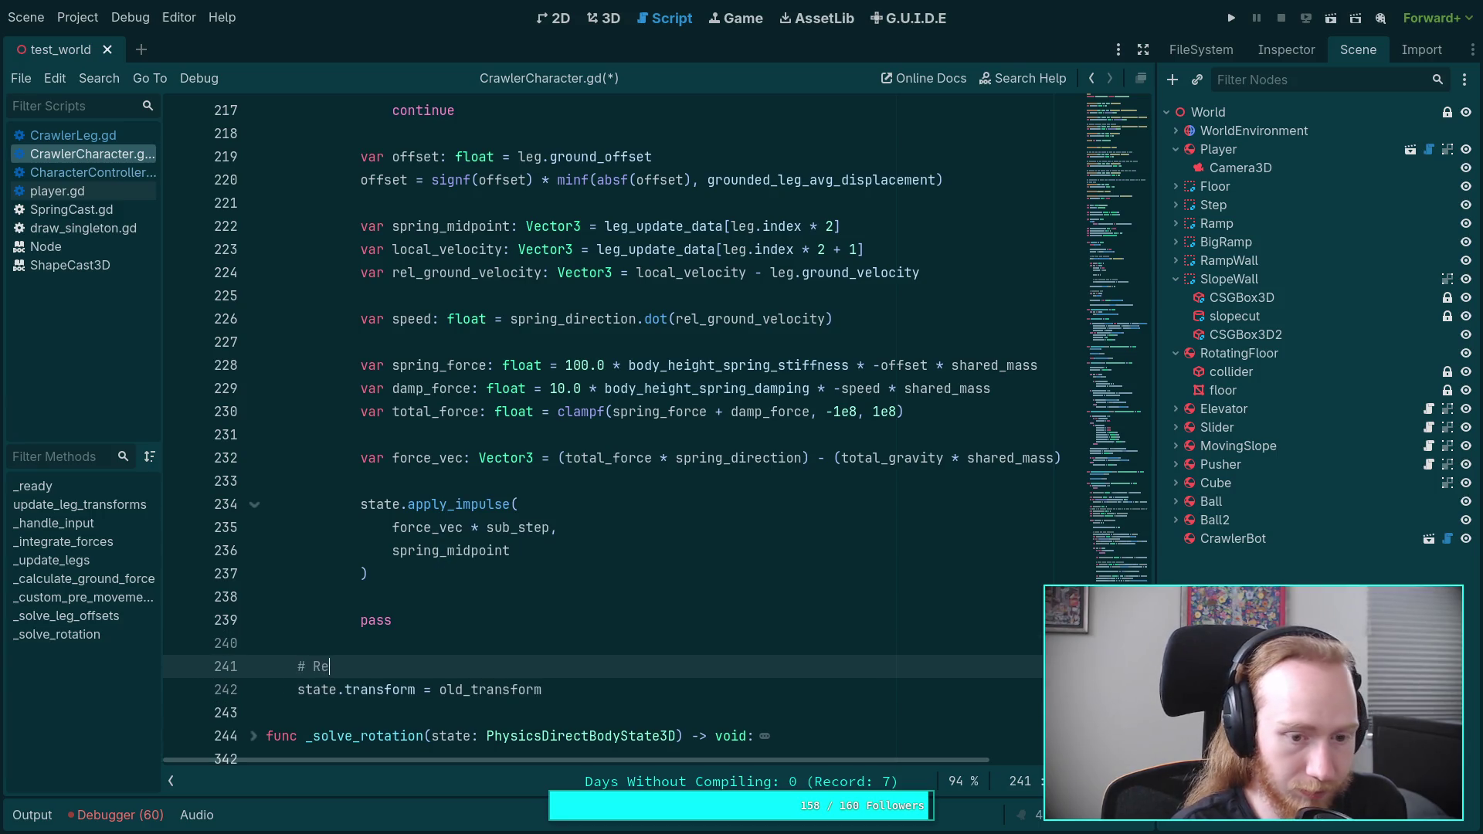
text(to th)
text(e transform)
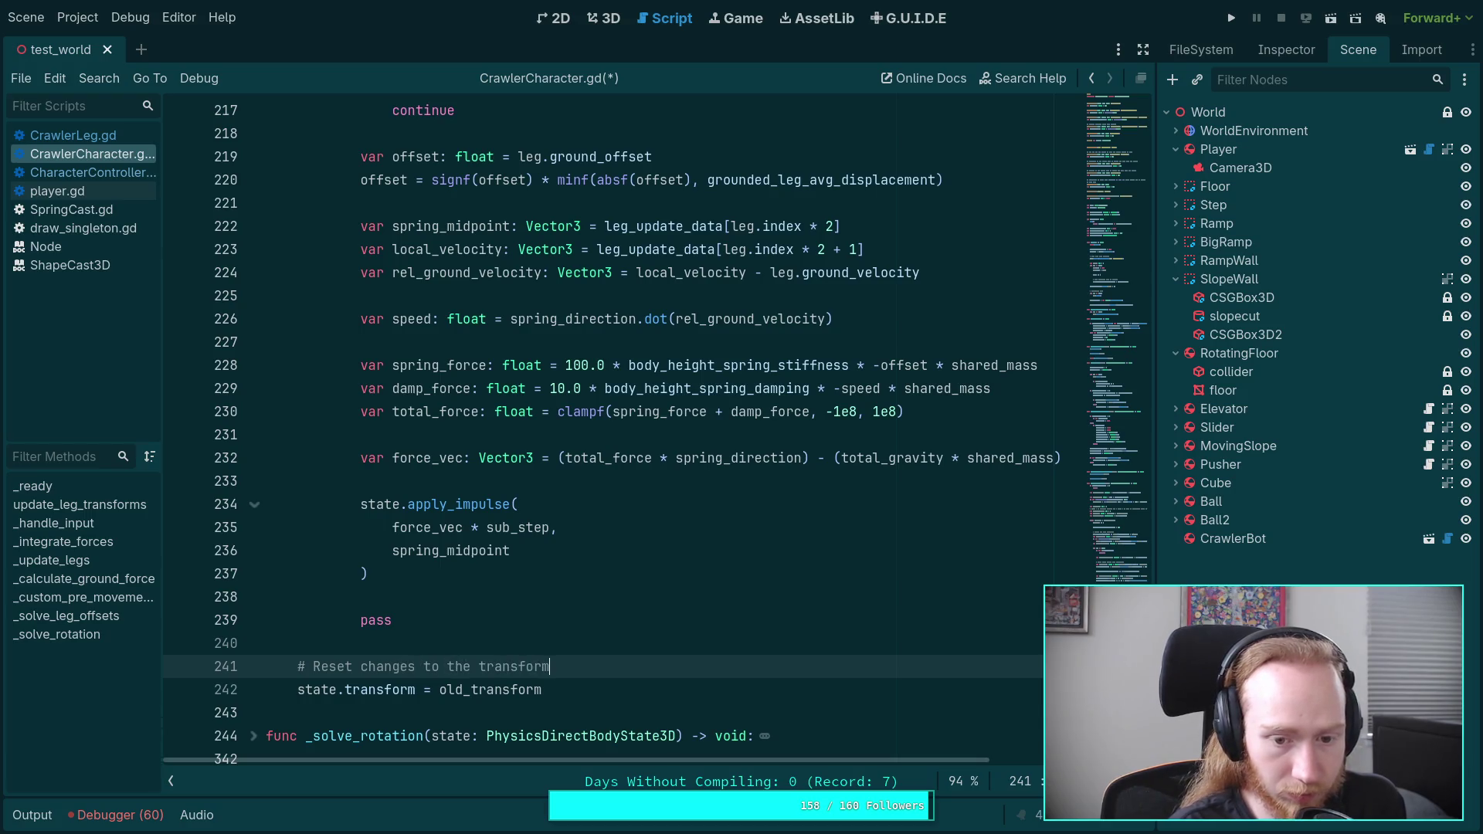
key(ctrl+s)
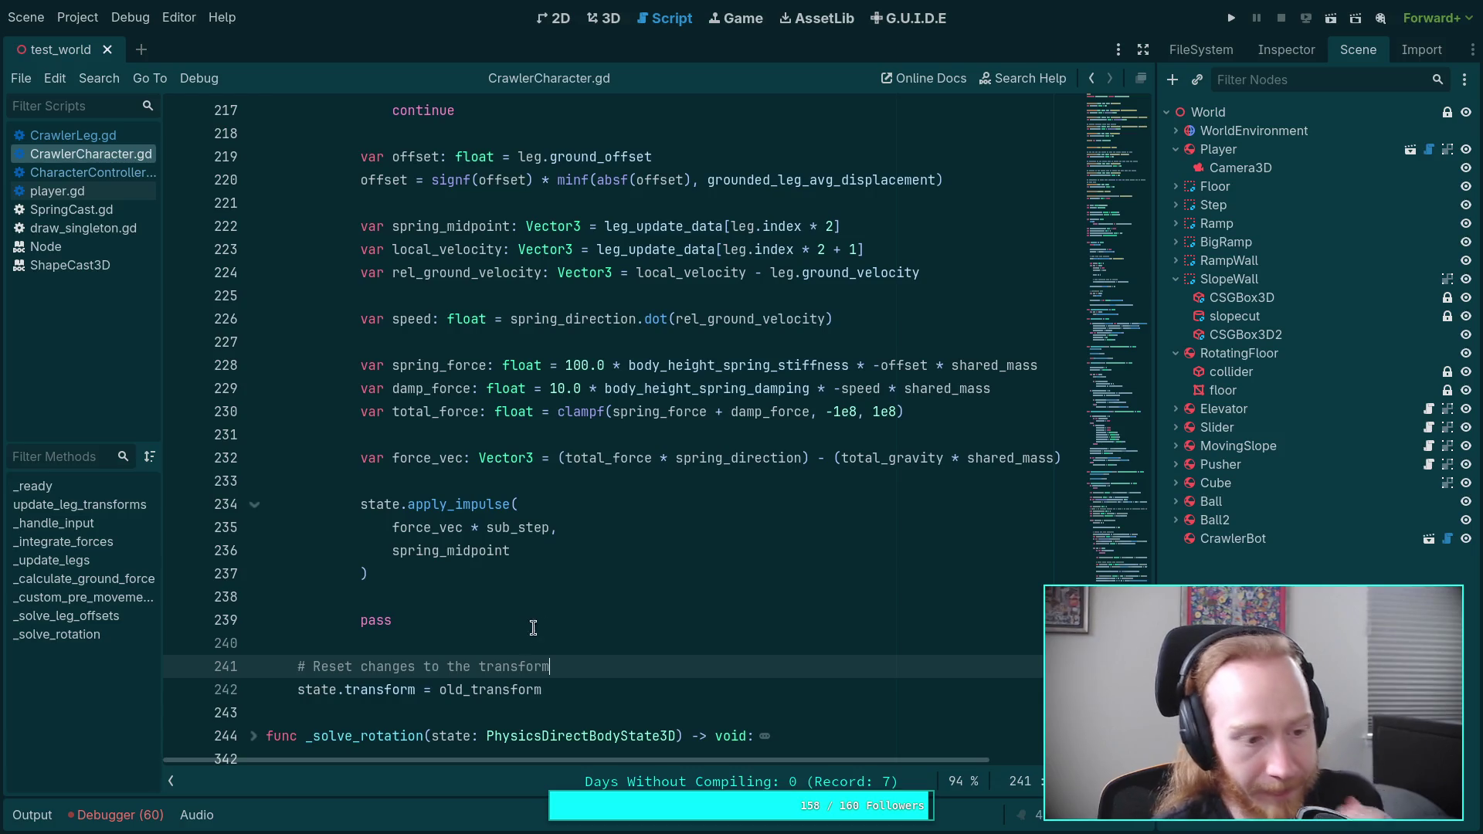
click(532, 640)
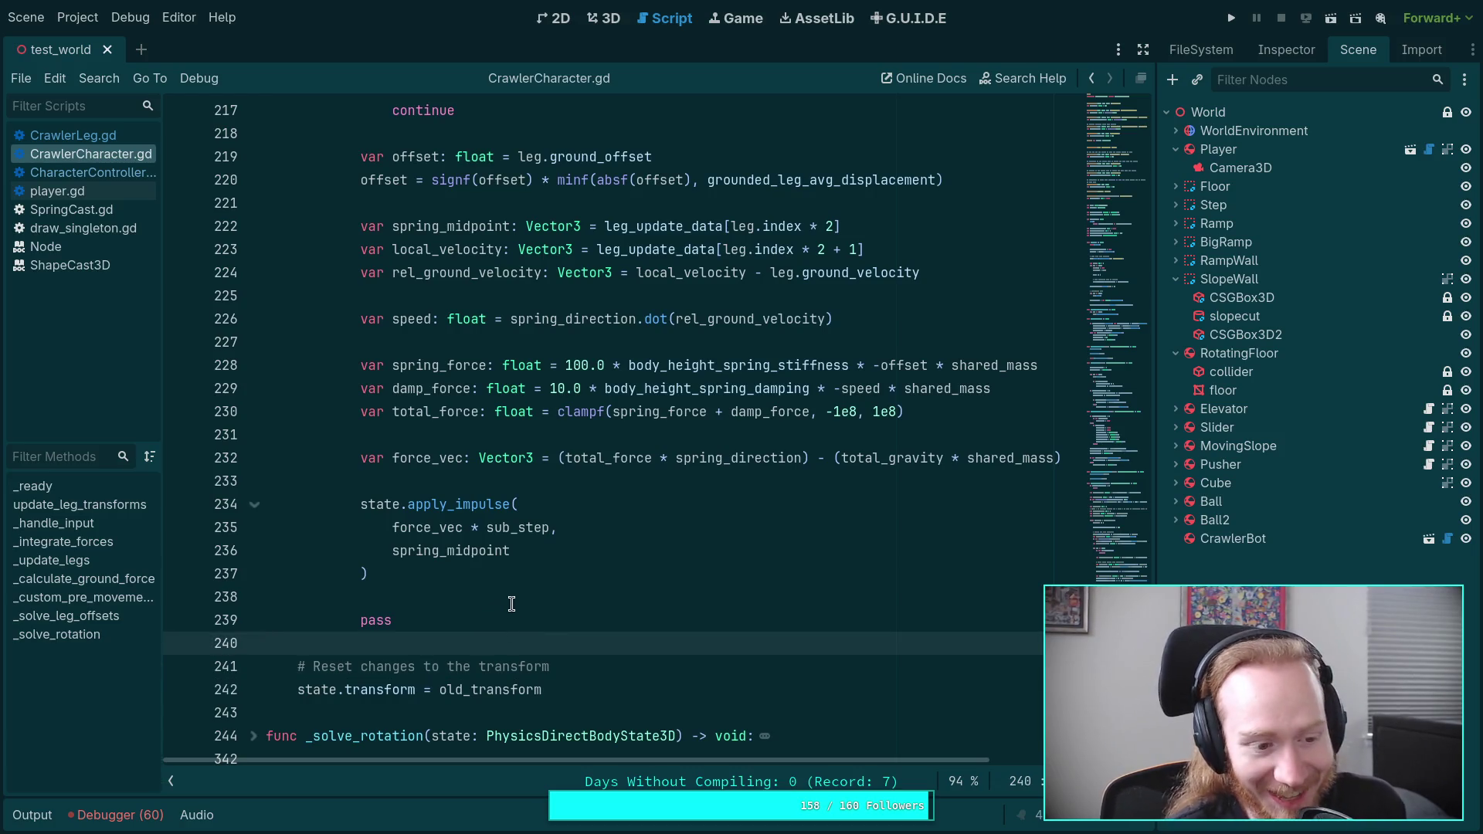
scroll(510, 599, up, 12)
scroll(508, 585, up, 3)
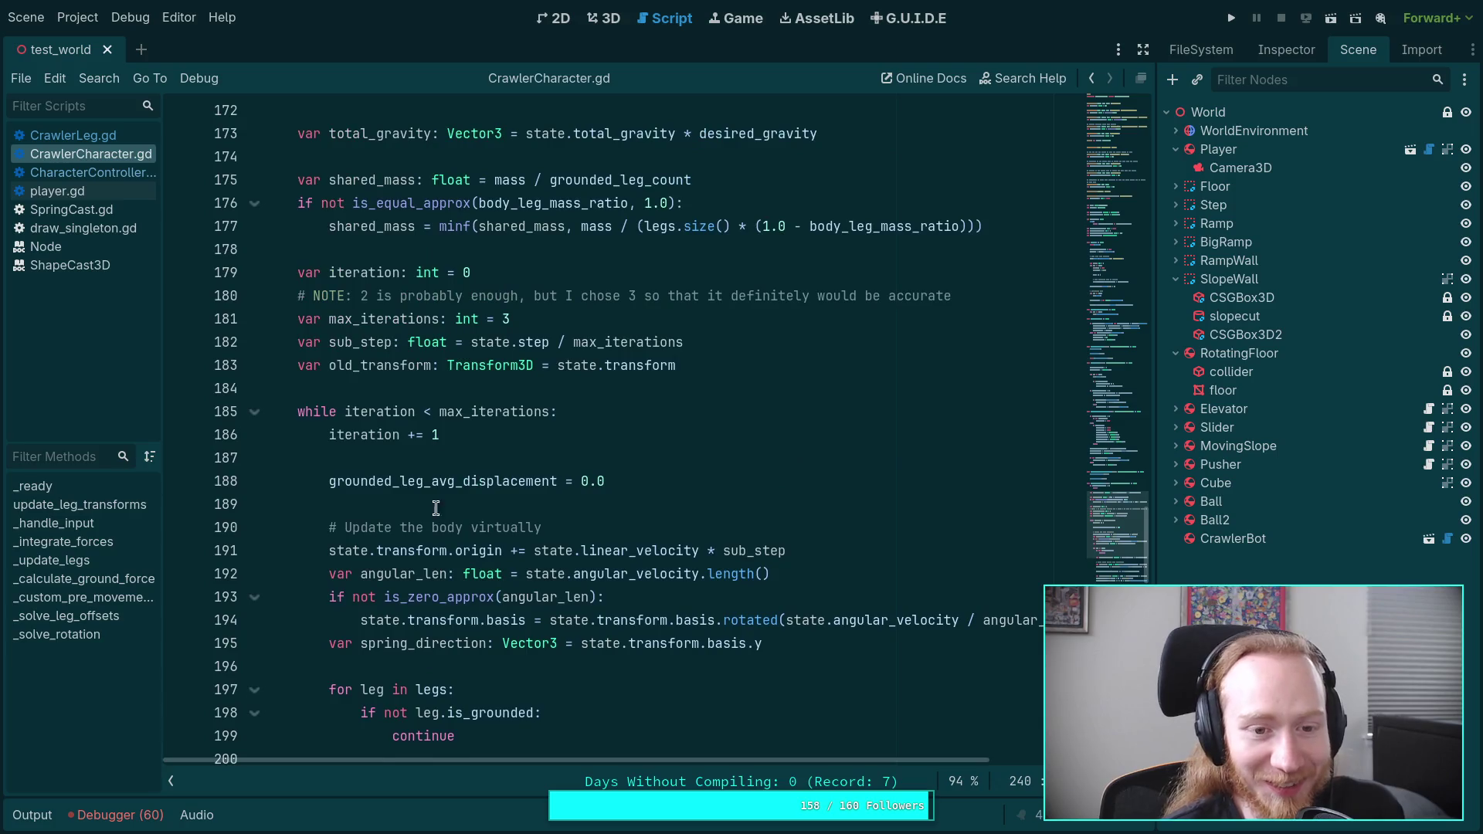
Step: Run the project, test the crawler climbing the curved blue surfaces, then stop it
click(391, 411)
click(1232, 18)
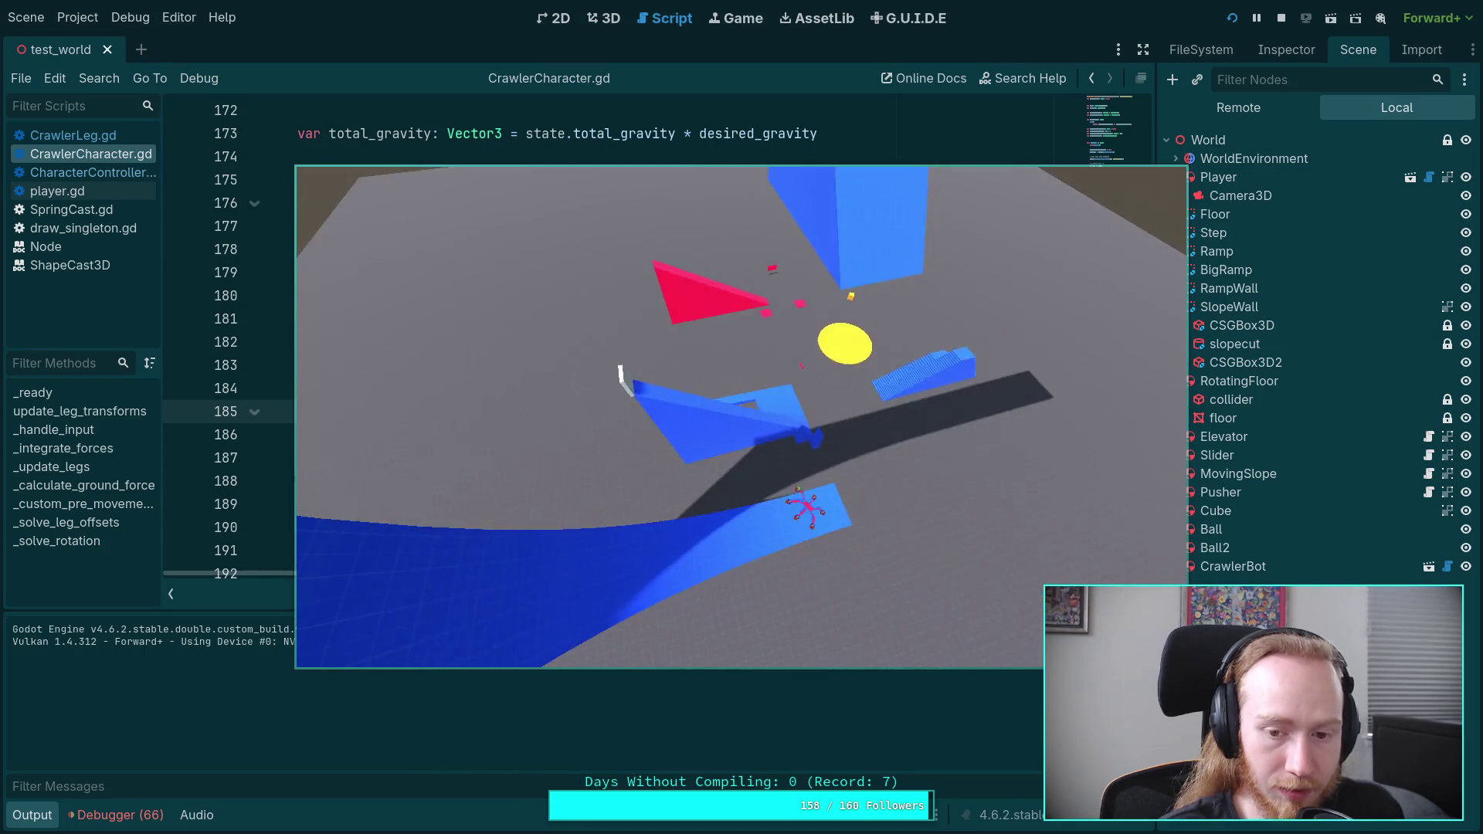
click(1281, 18)
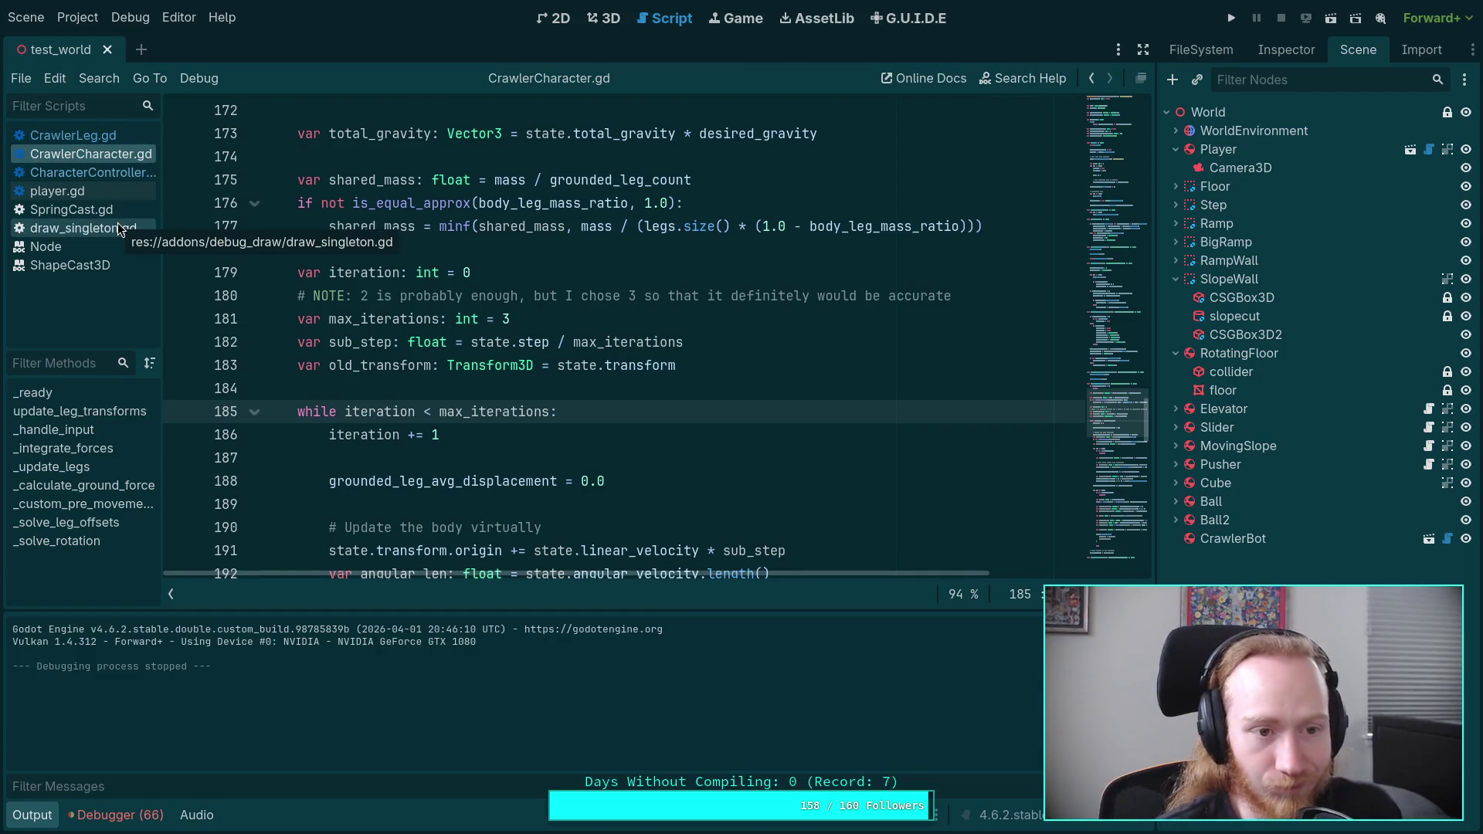
Step: Open player.gd and delete the 'linear_damp = 0.0' line at line 226
click(92, 190)
click(31, 815)
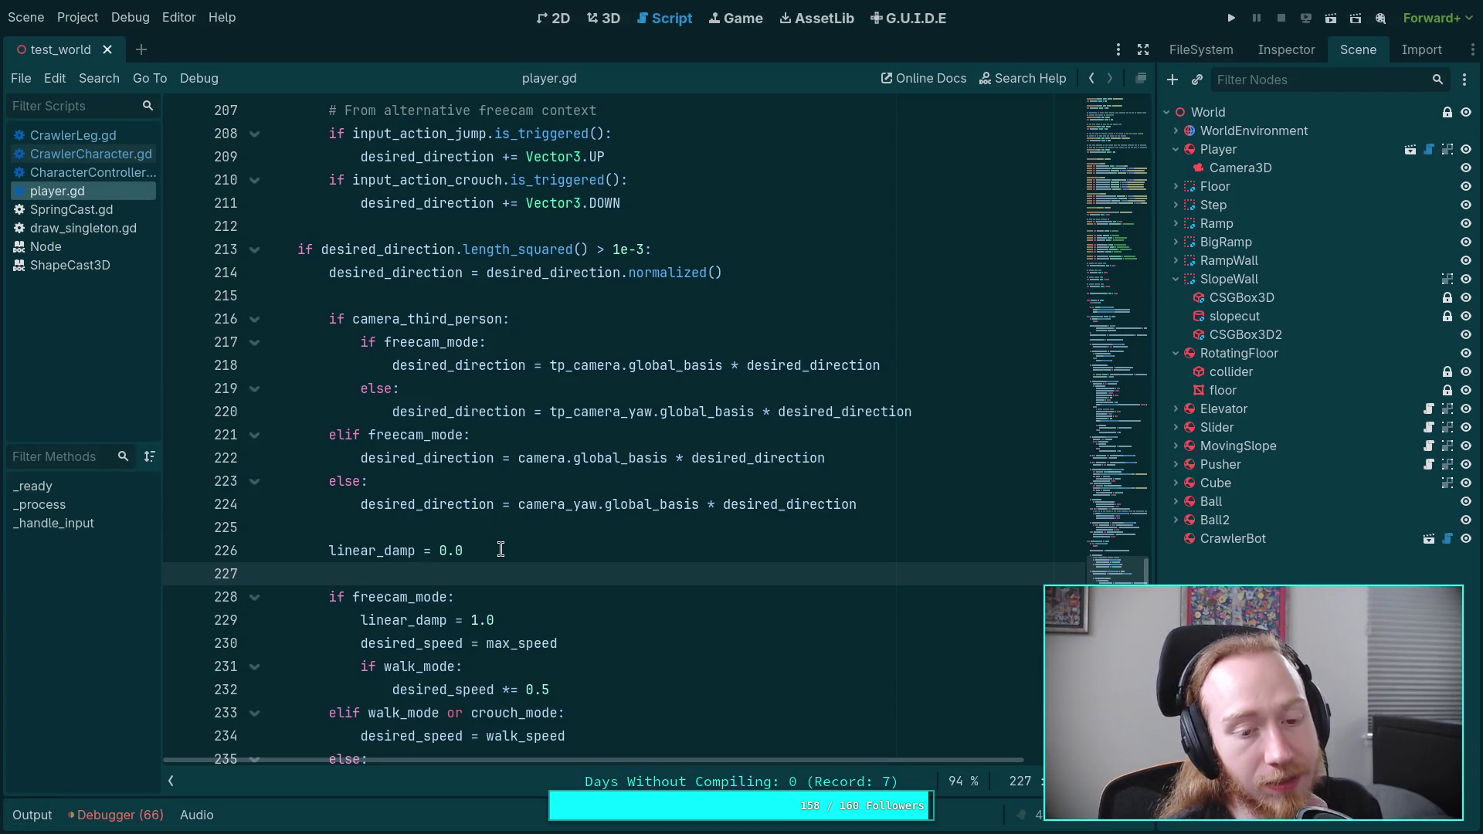
drag(497, 554, 504, 528)
scroll(505, 526, down, 1)
scroll(505, 527, up, 1)
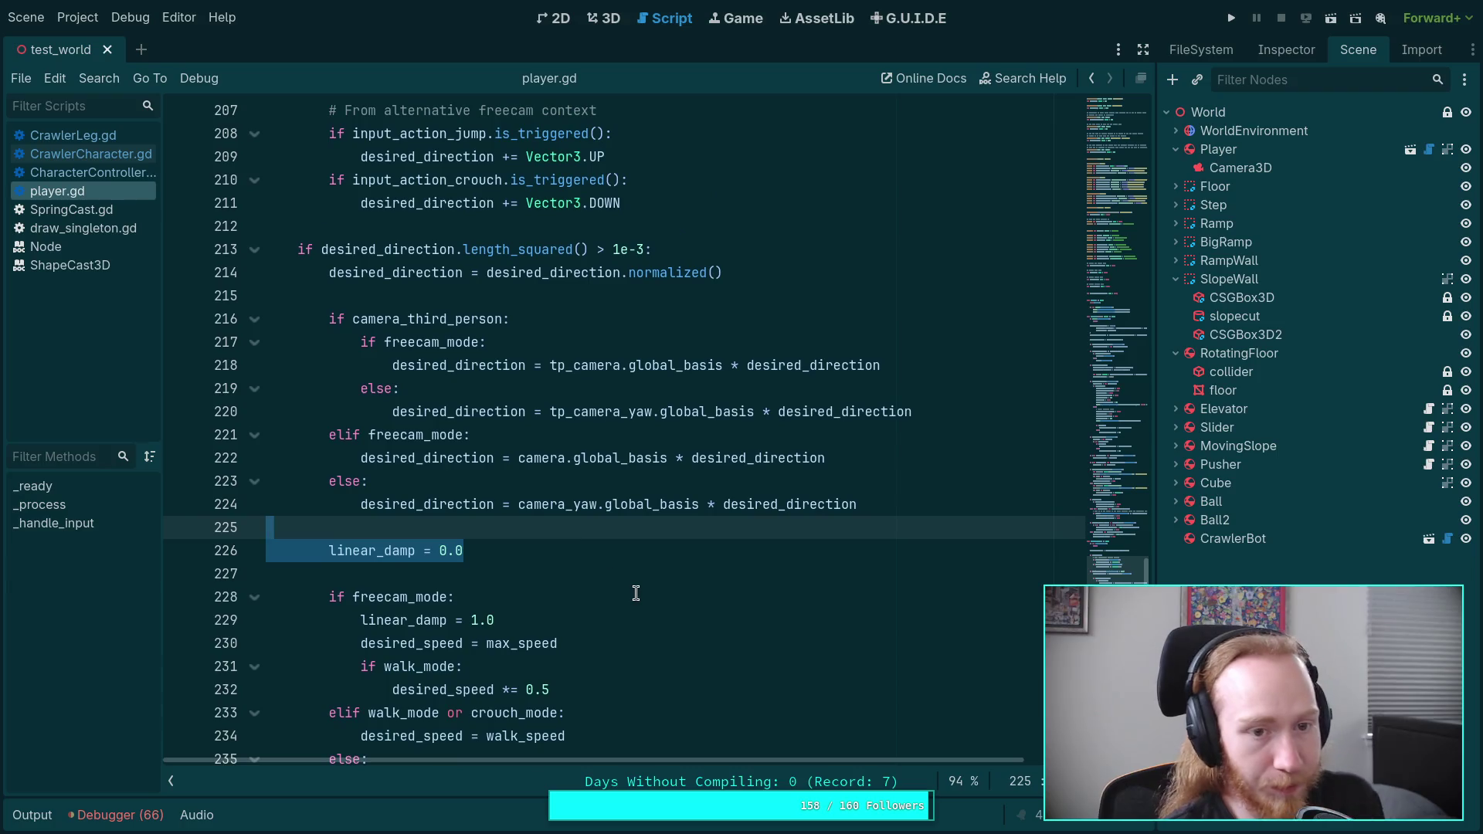
key(BackSpace)
key(BackSpace)
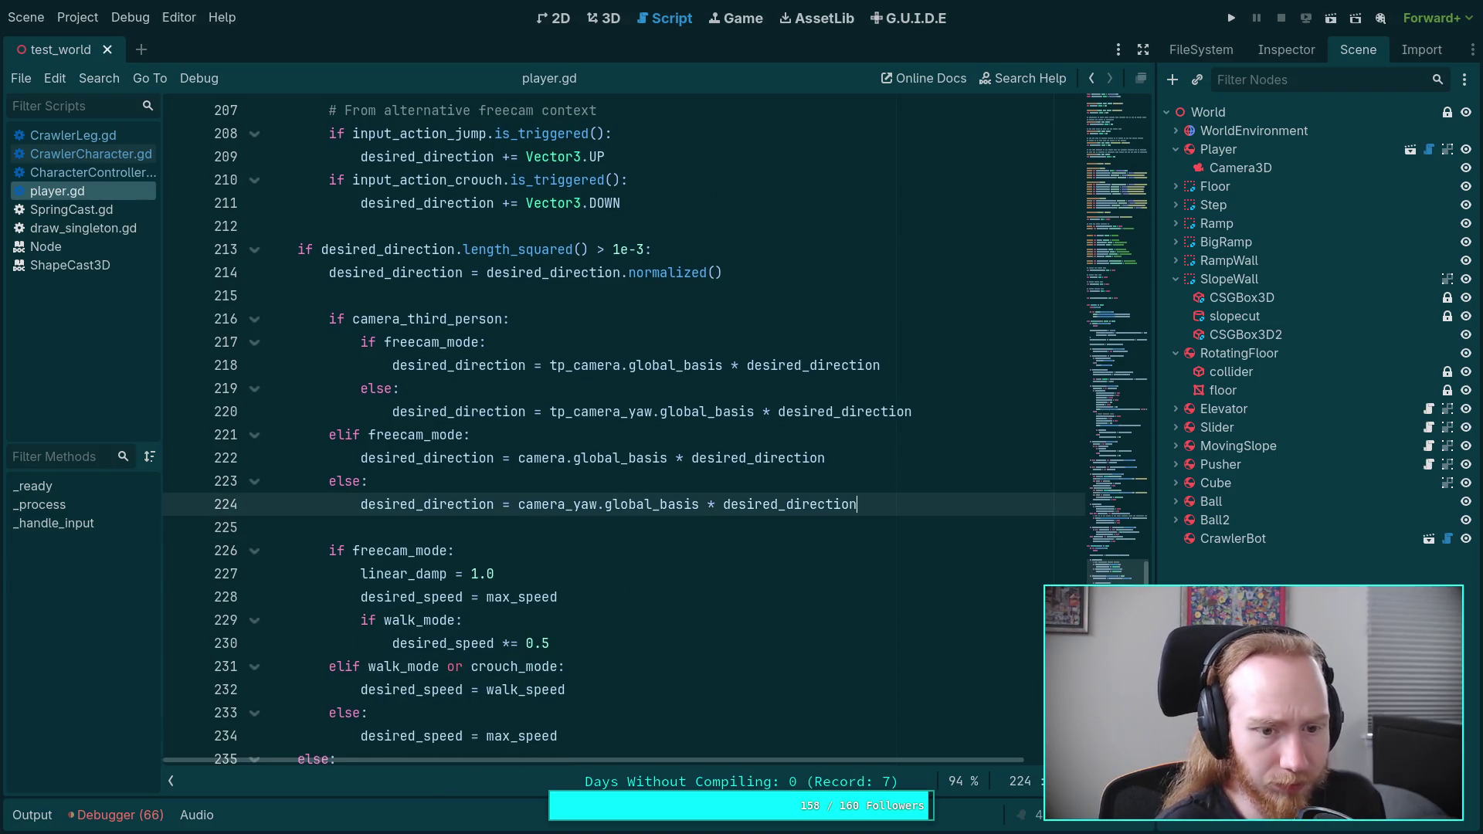
Step: Paste 'linear_damp = 0.0' below 'desired_gravity = 1.0' in the freecam-off branch and rerun the game
click(447, 225)
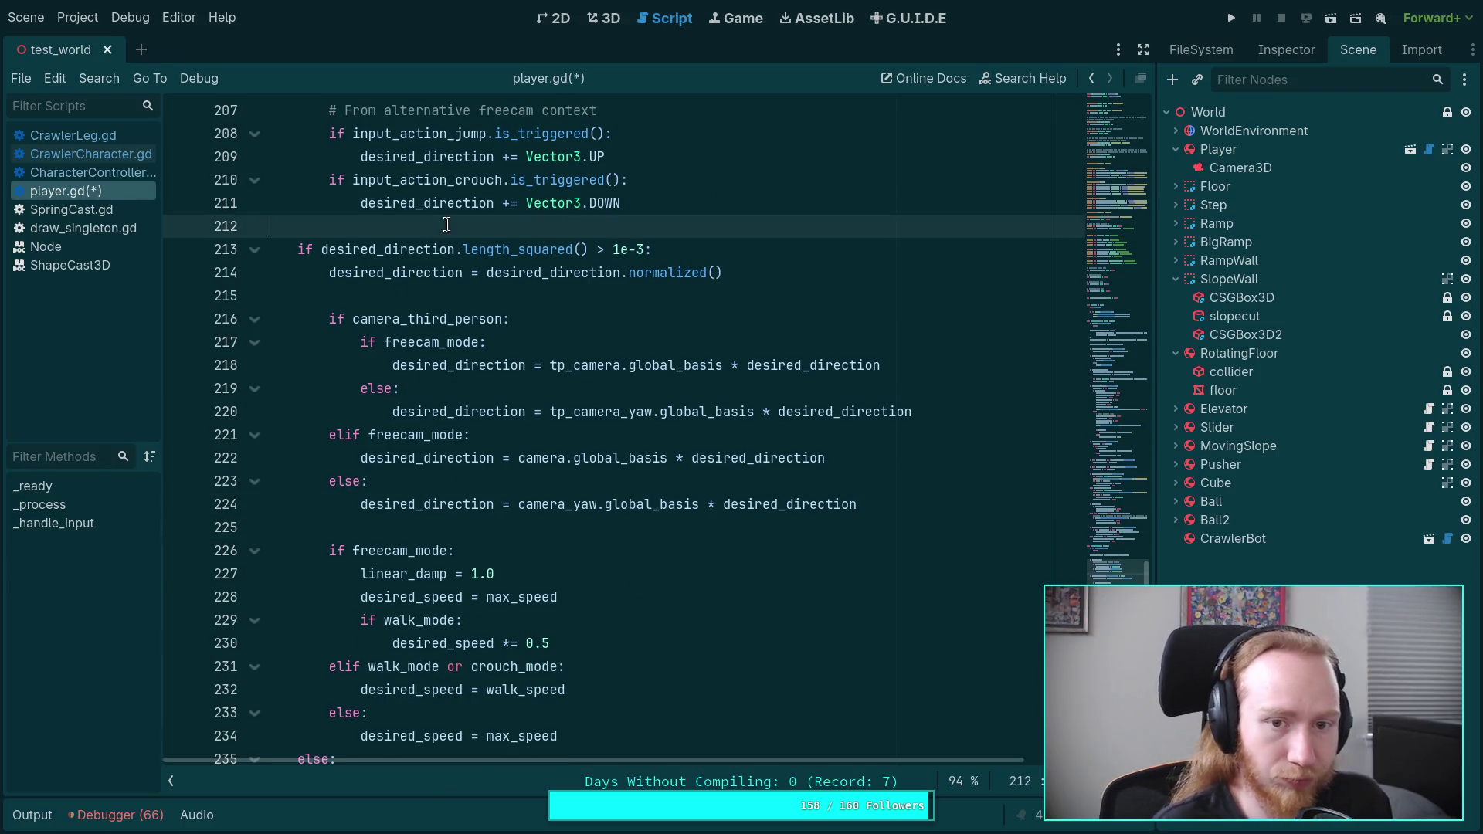
scroll(540, 476, up, 15)
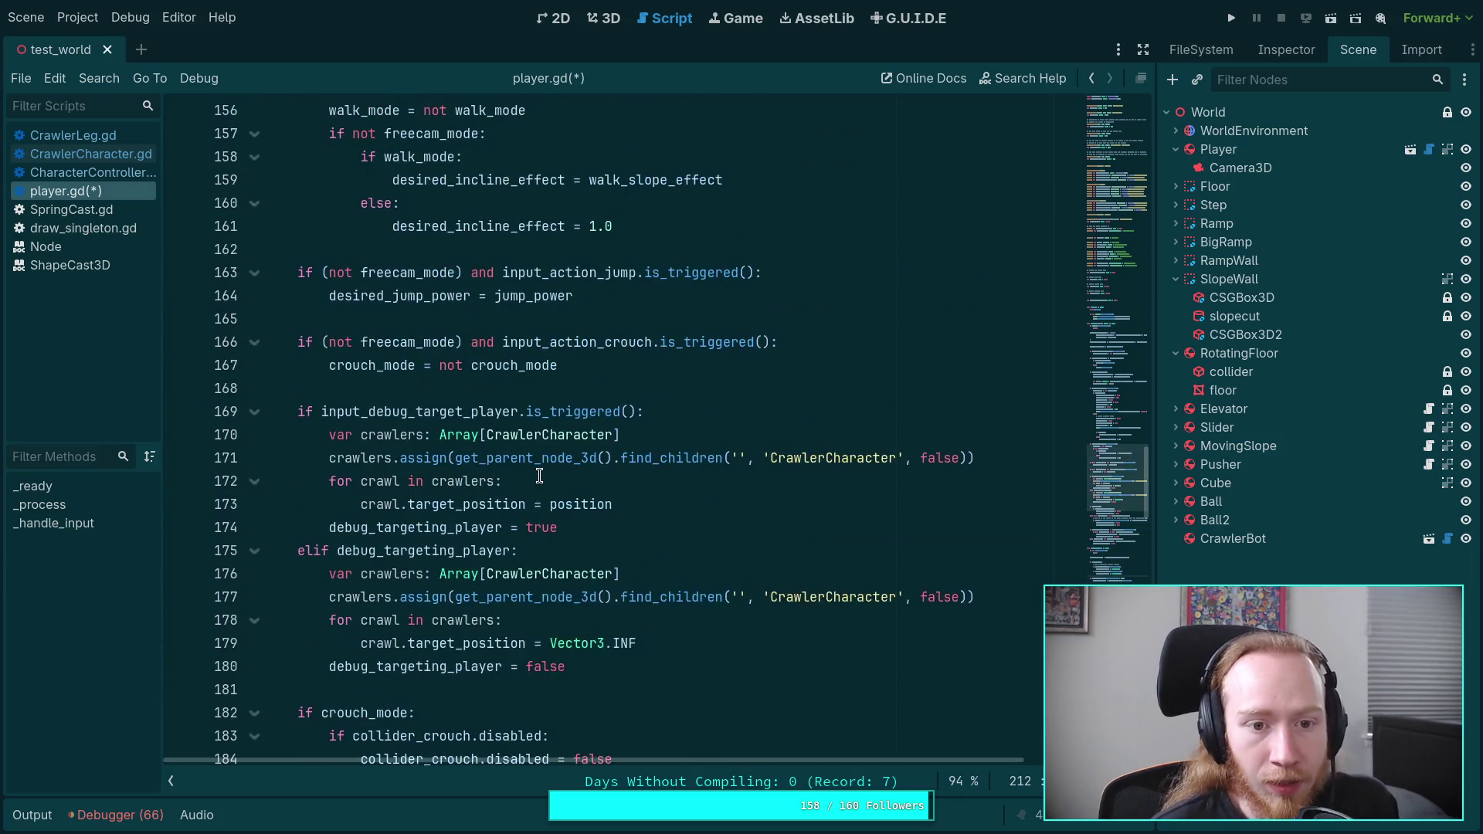
scroll(539, 476, up, 3)
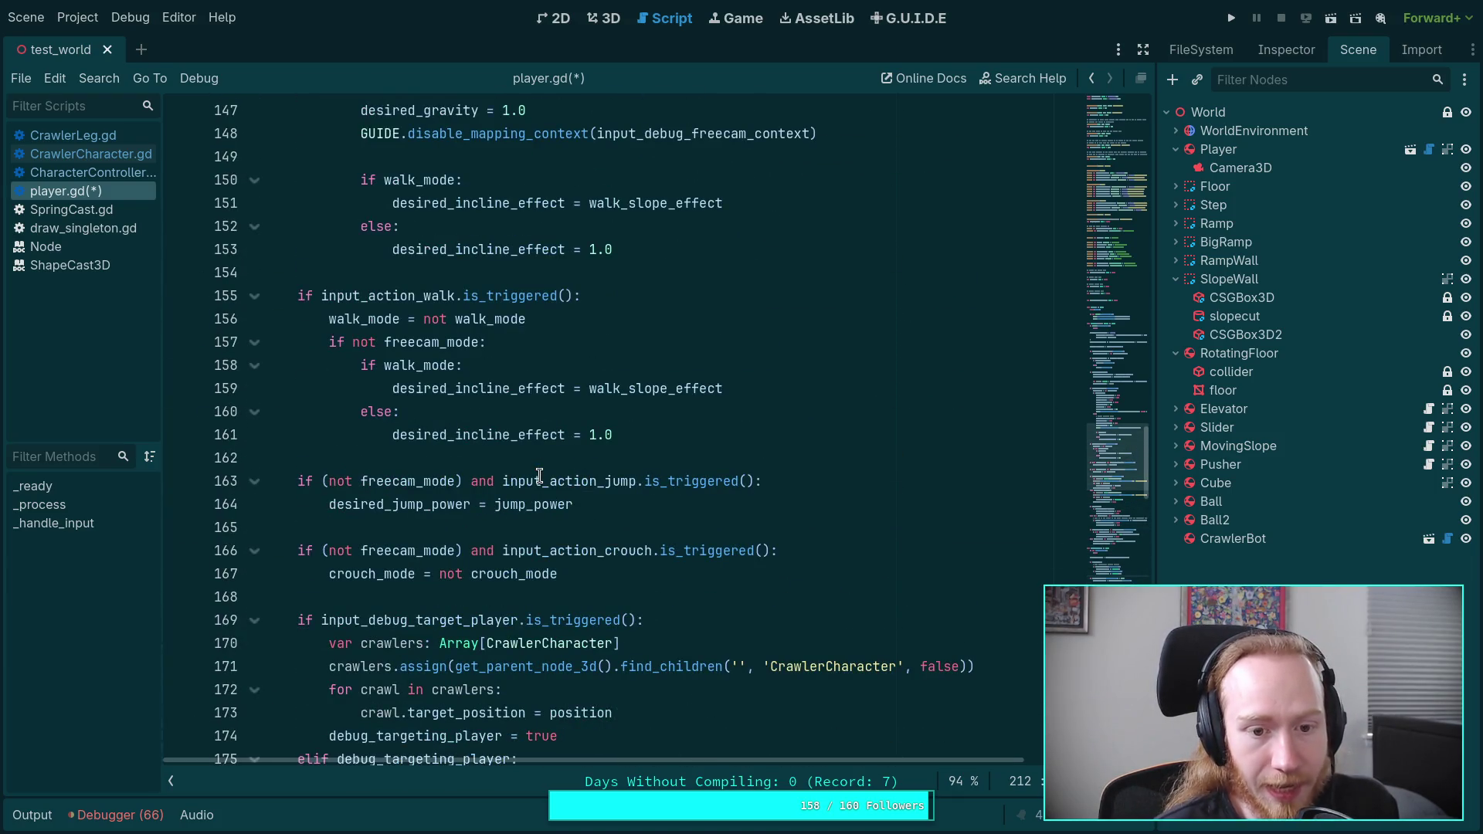
scroll(539, 476, up, 6)
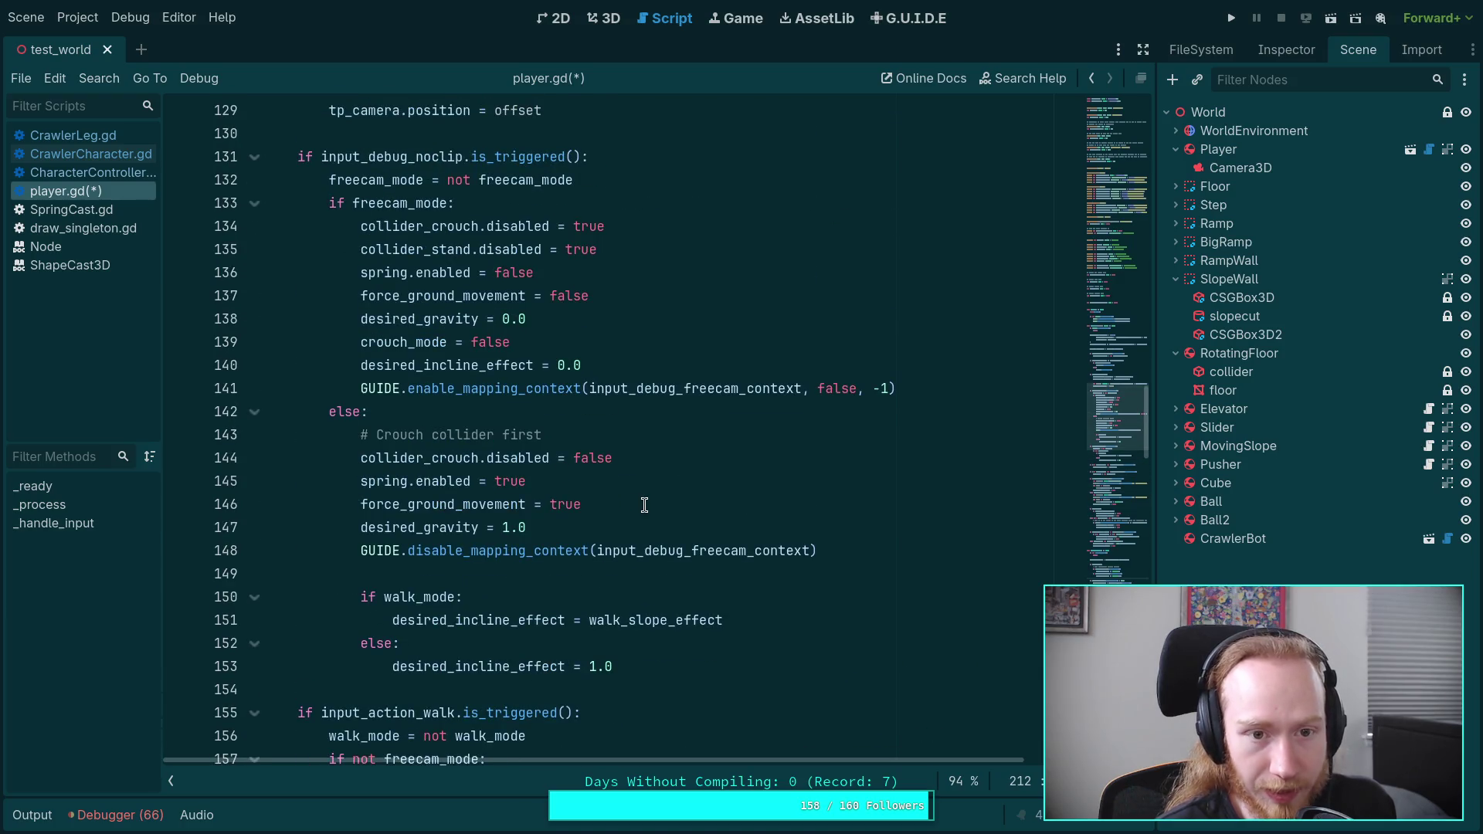
click(701, 518)
text(linear_damp = 0.0)
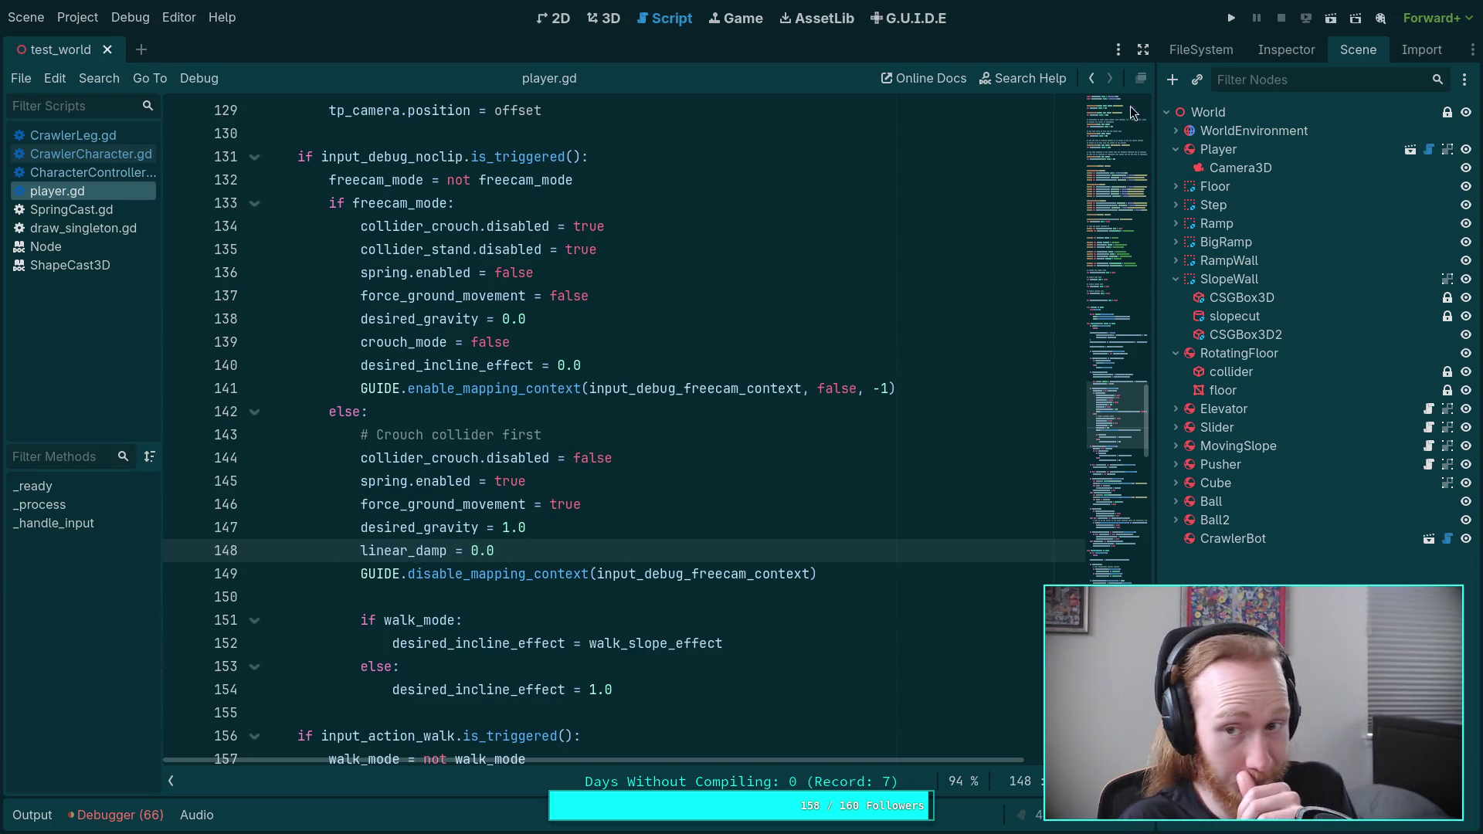
click(1230, 32)
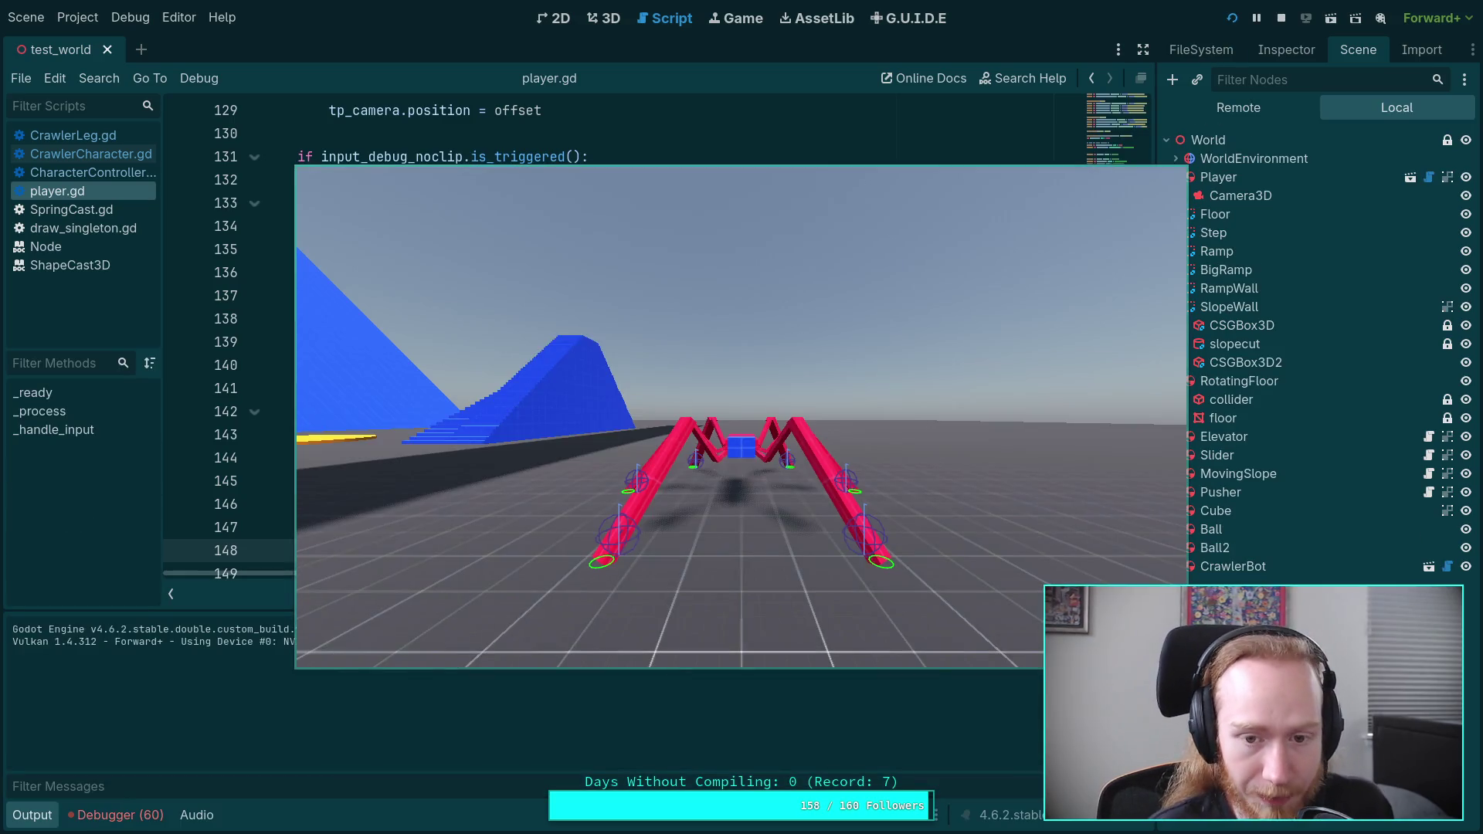
Step: Fly the freecam toward the blue ramp and toggle between freecam and crawler views with V
key(w)
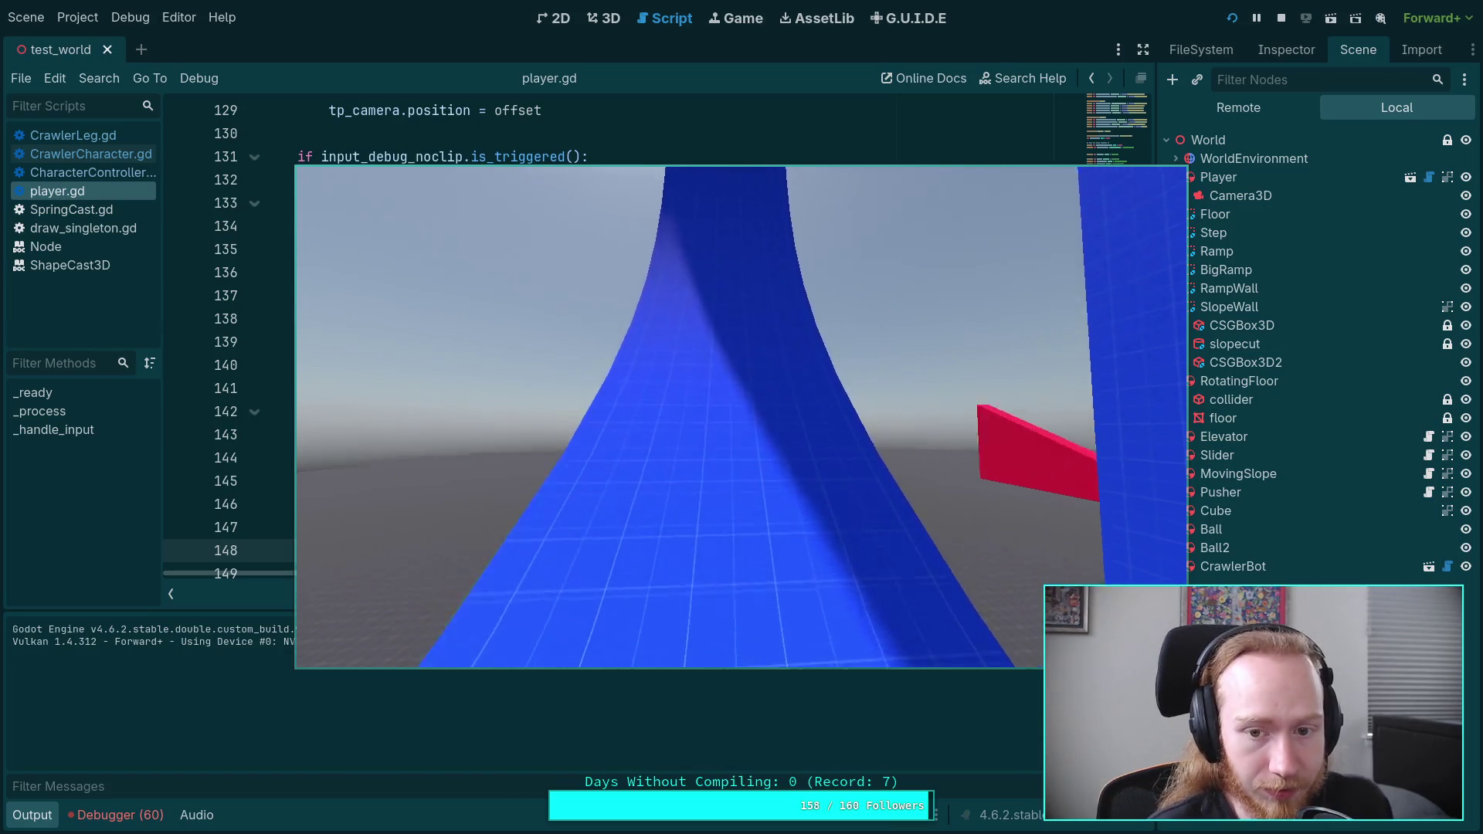
key(v)
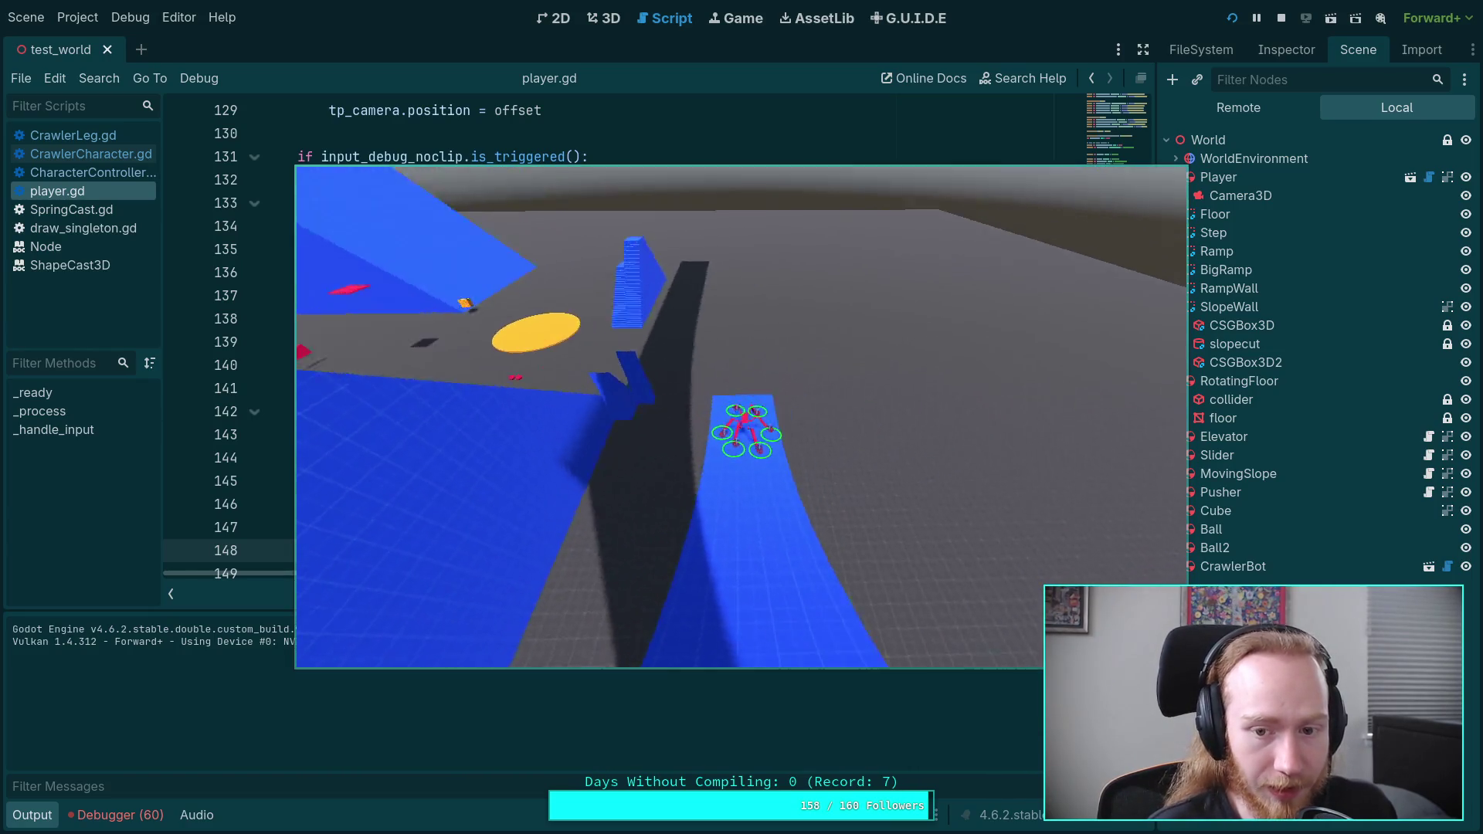
key(v)
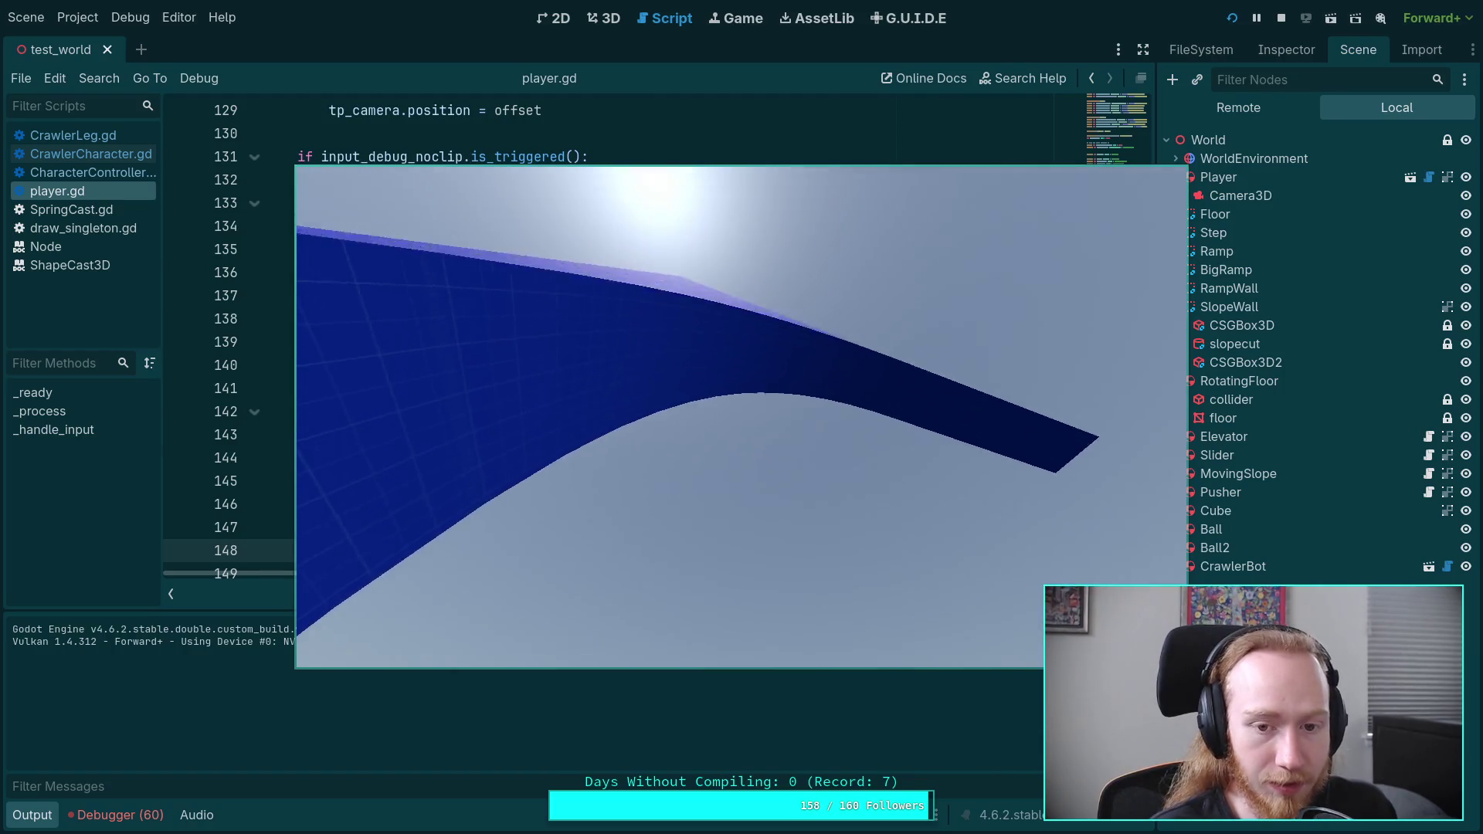
key(v)
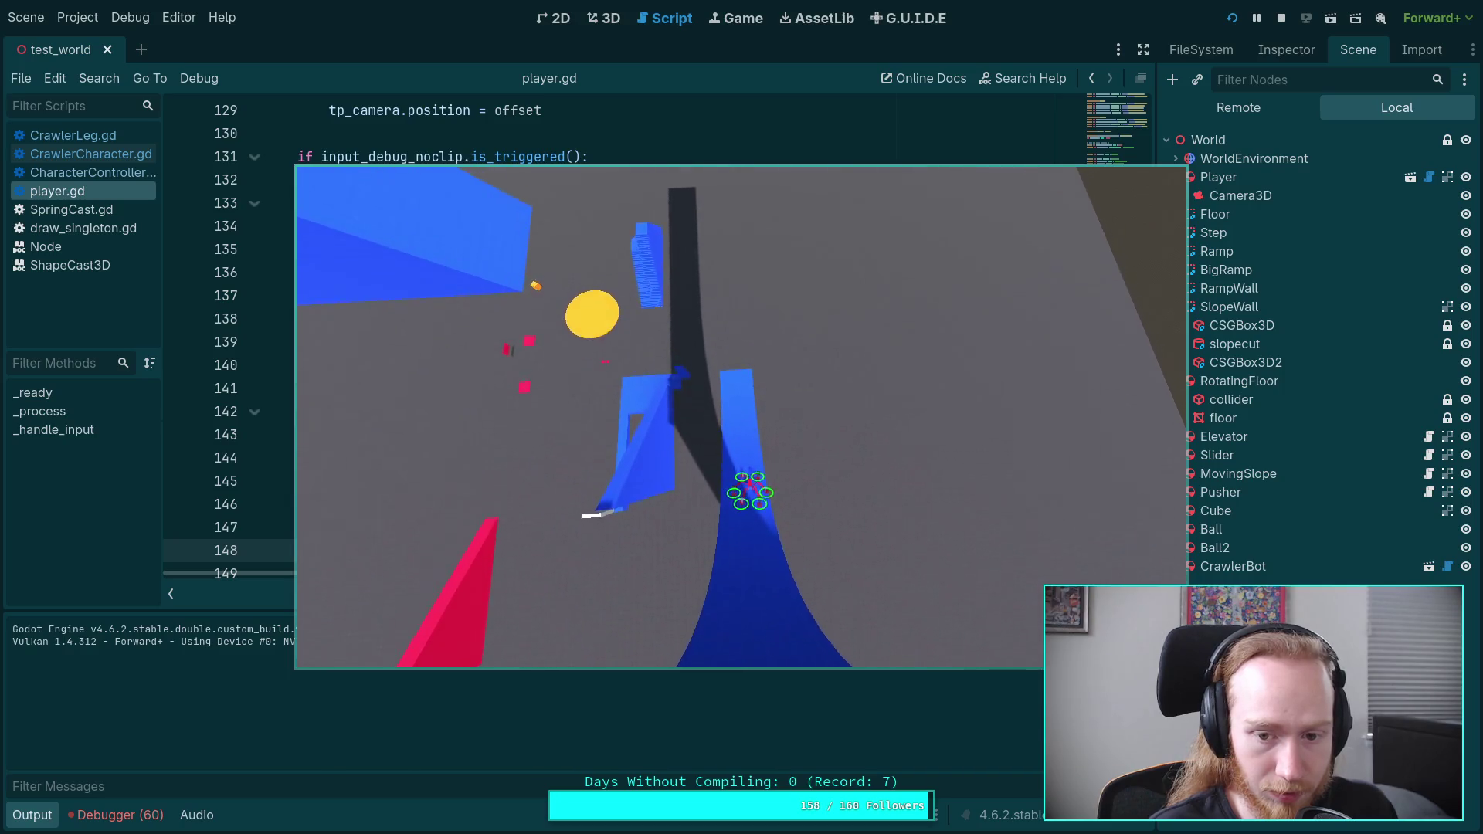
key(v)
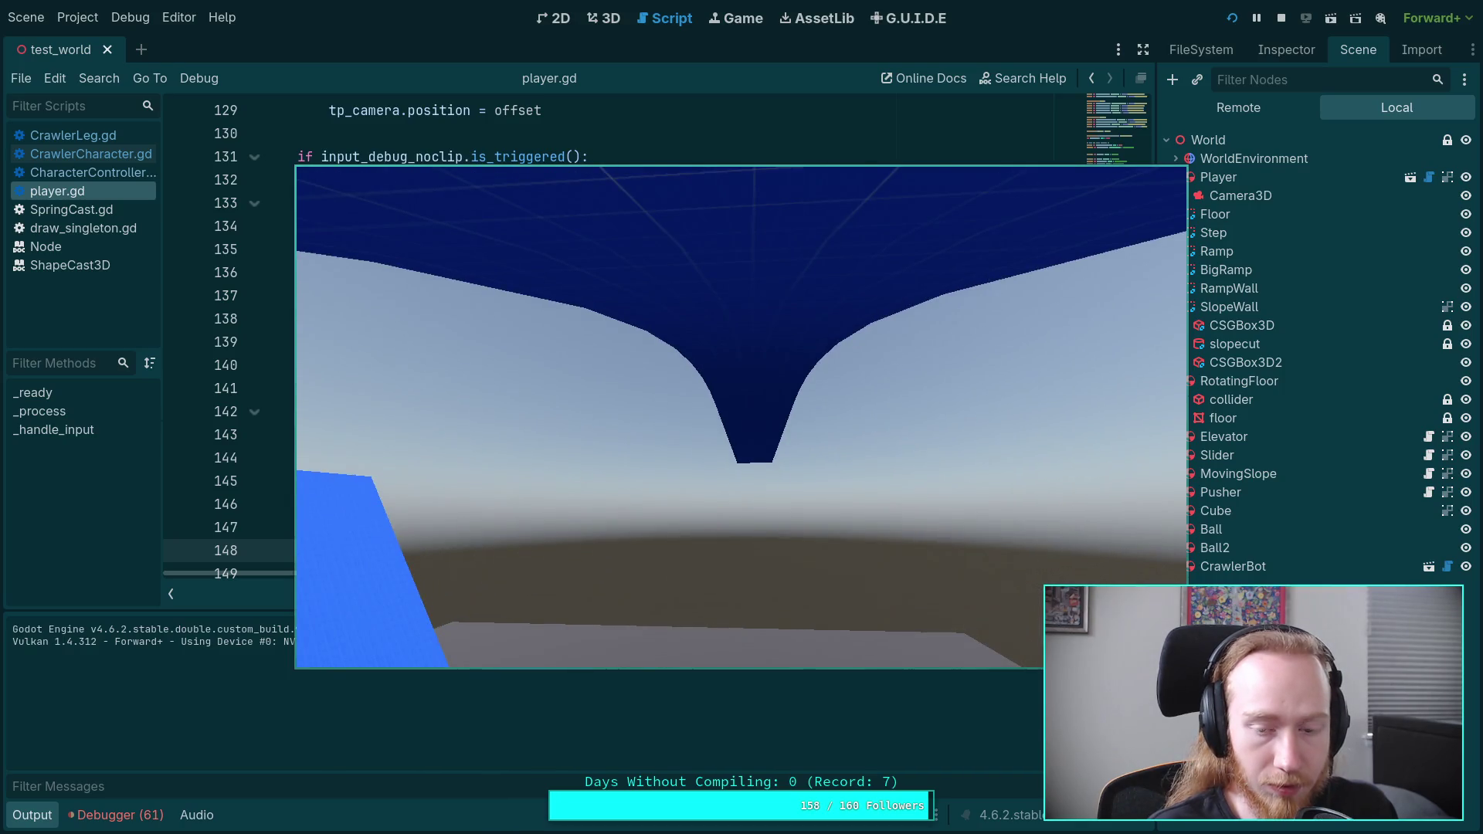
key(v)
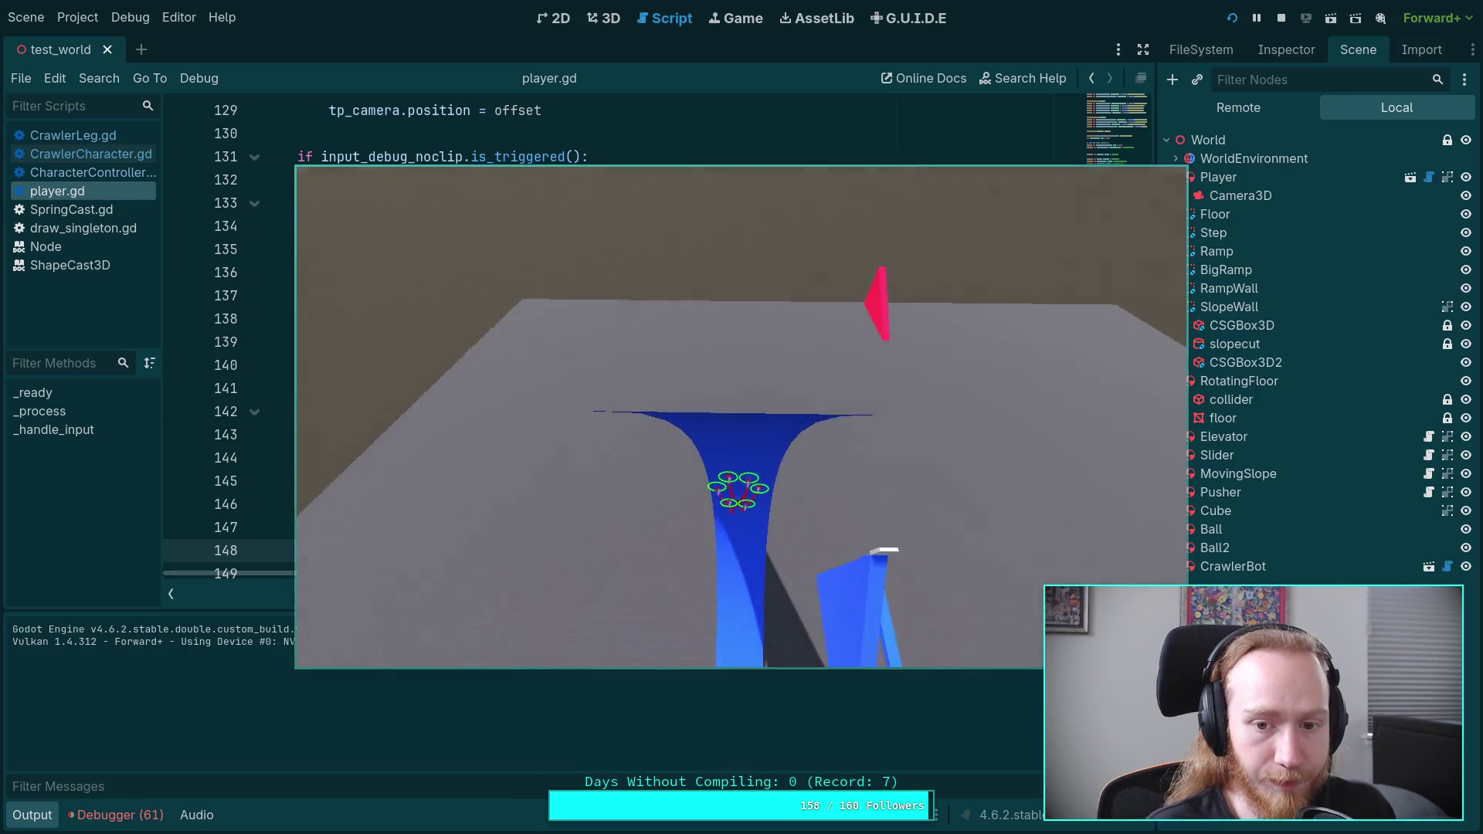
key(v)
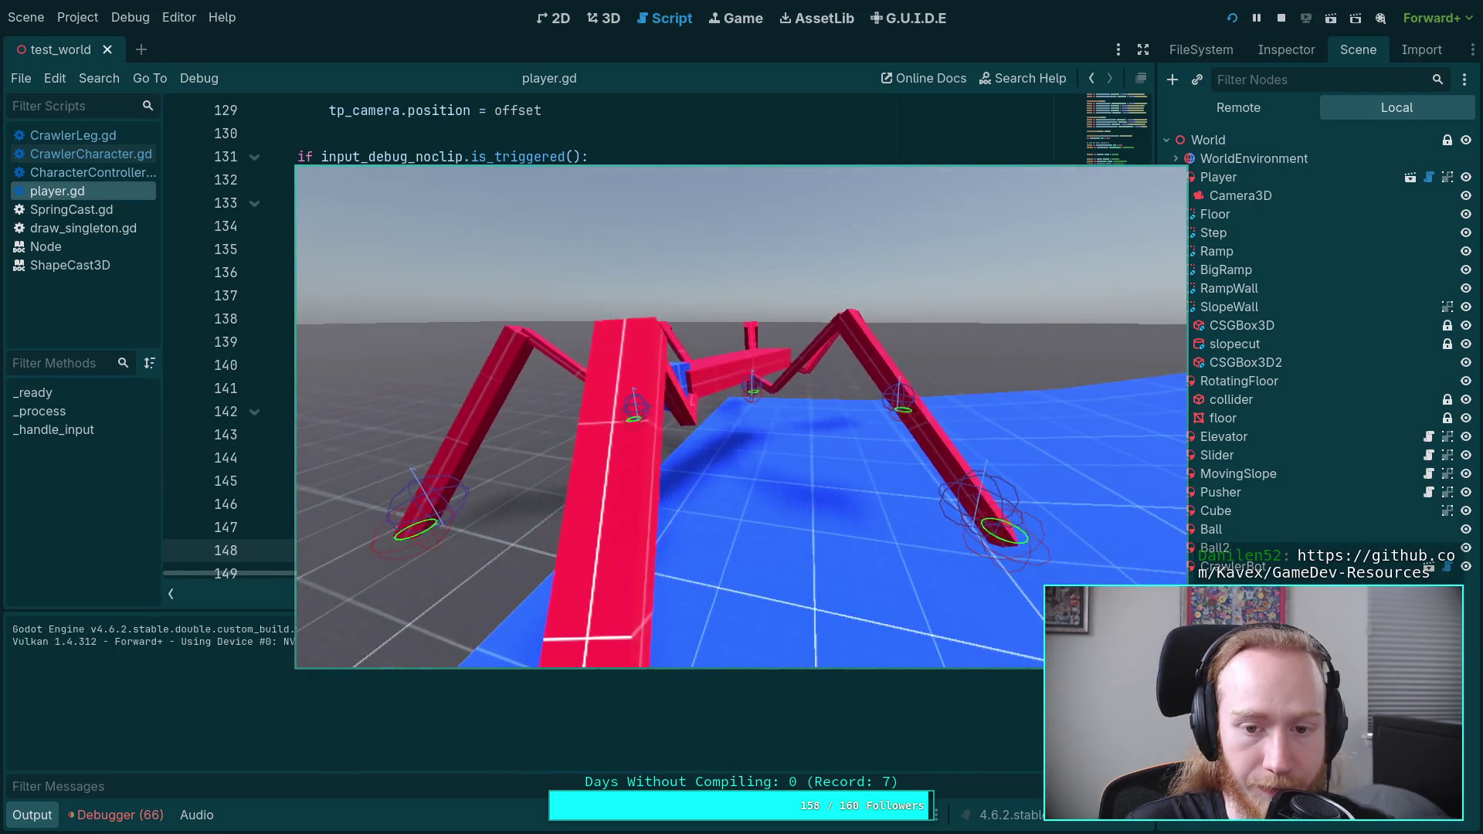
Step: Switch to the crawler view with N, walk it to the top of the blue staircase, then stop the game
key(w)
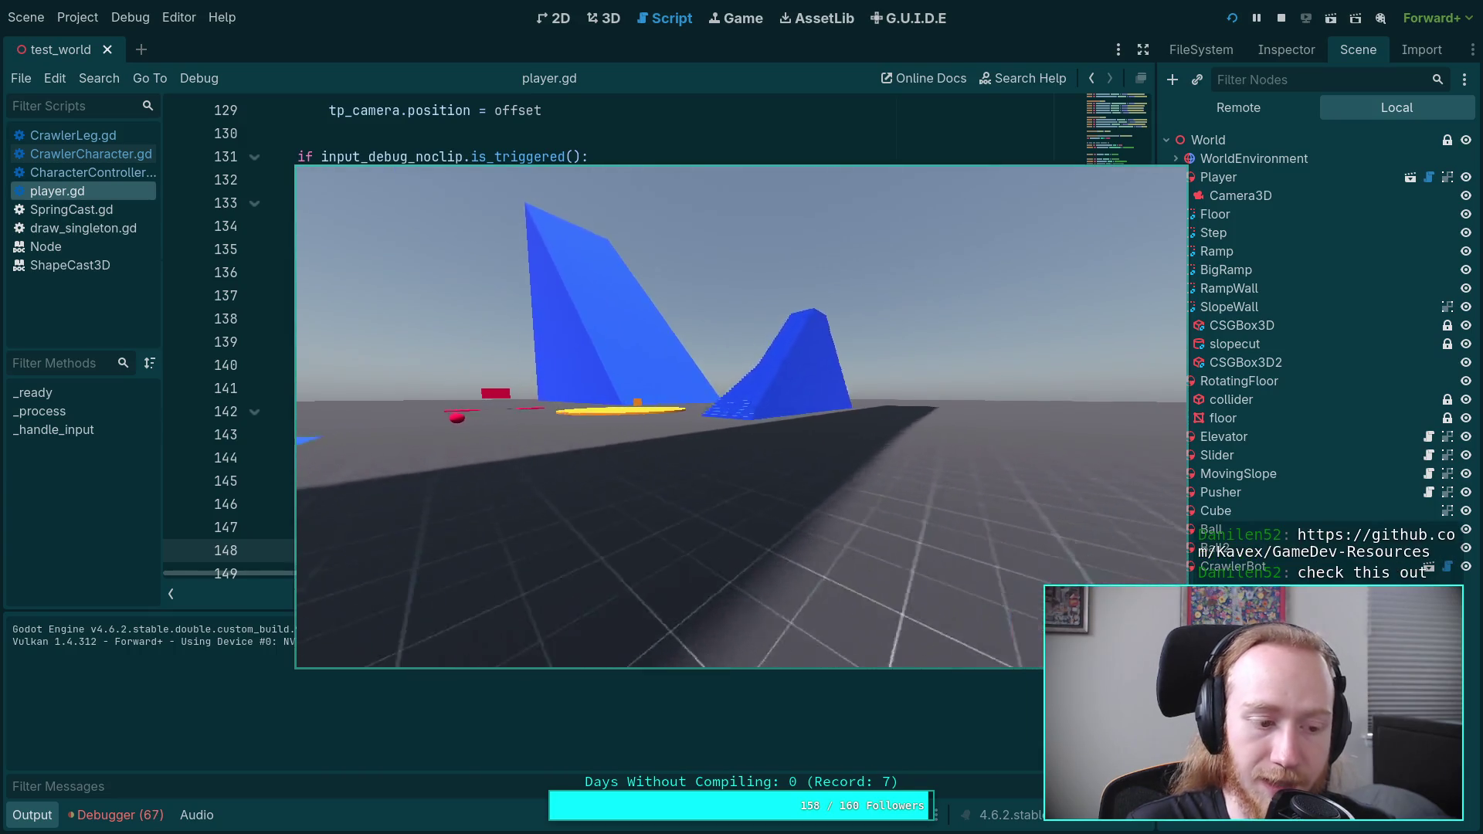
key(w)
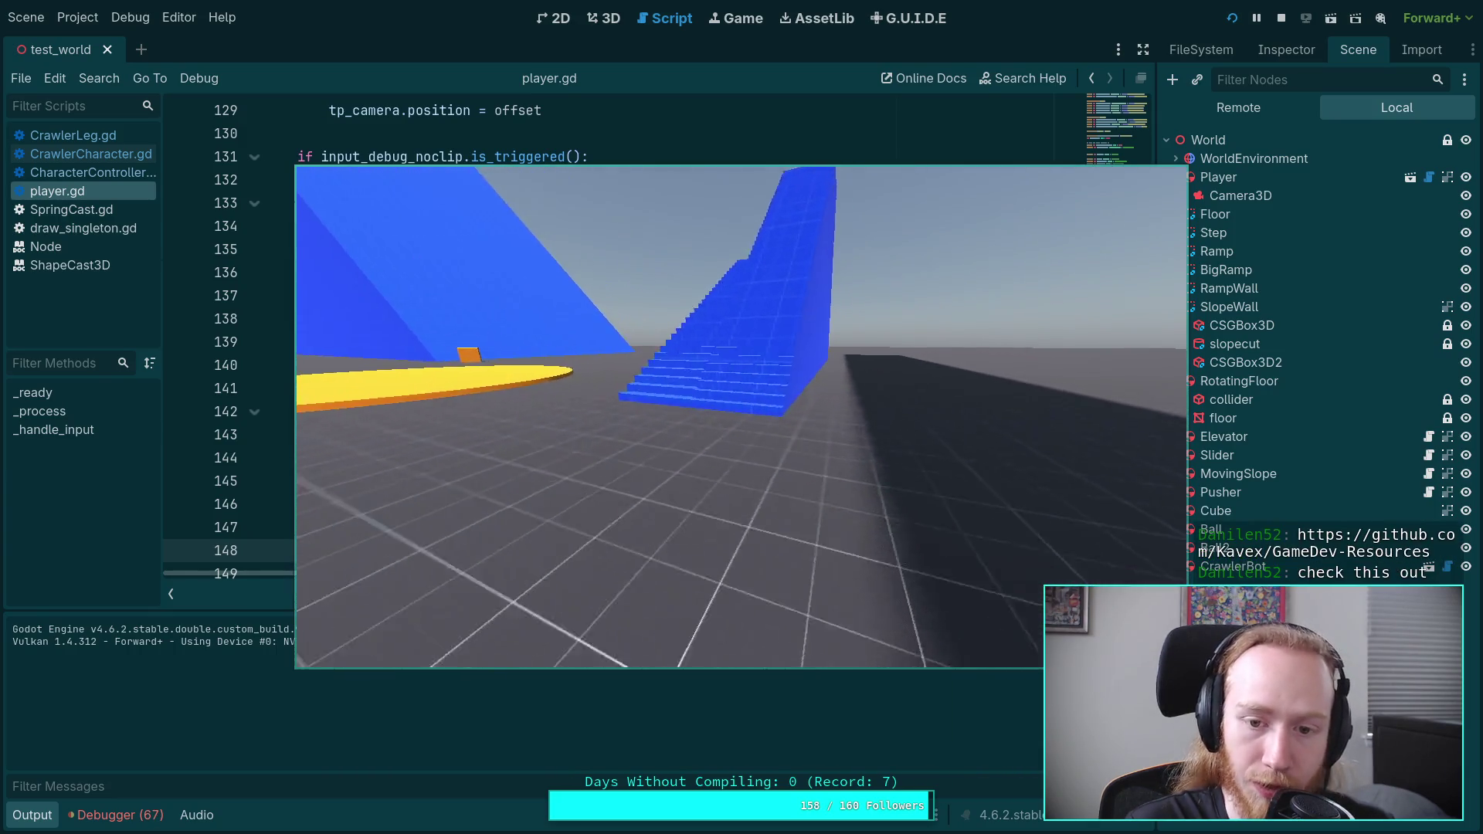
key(n)
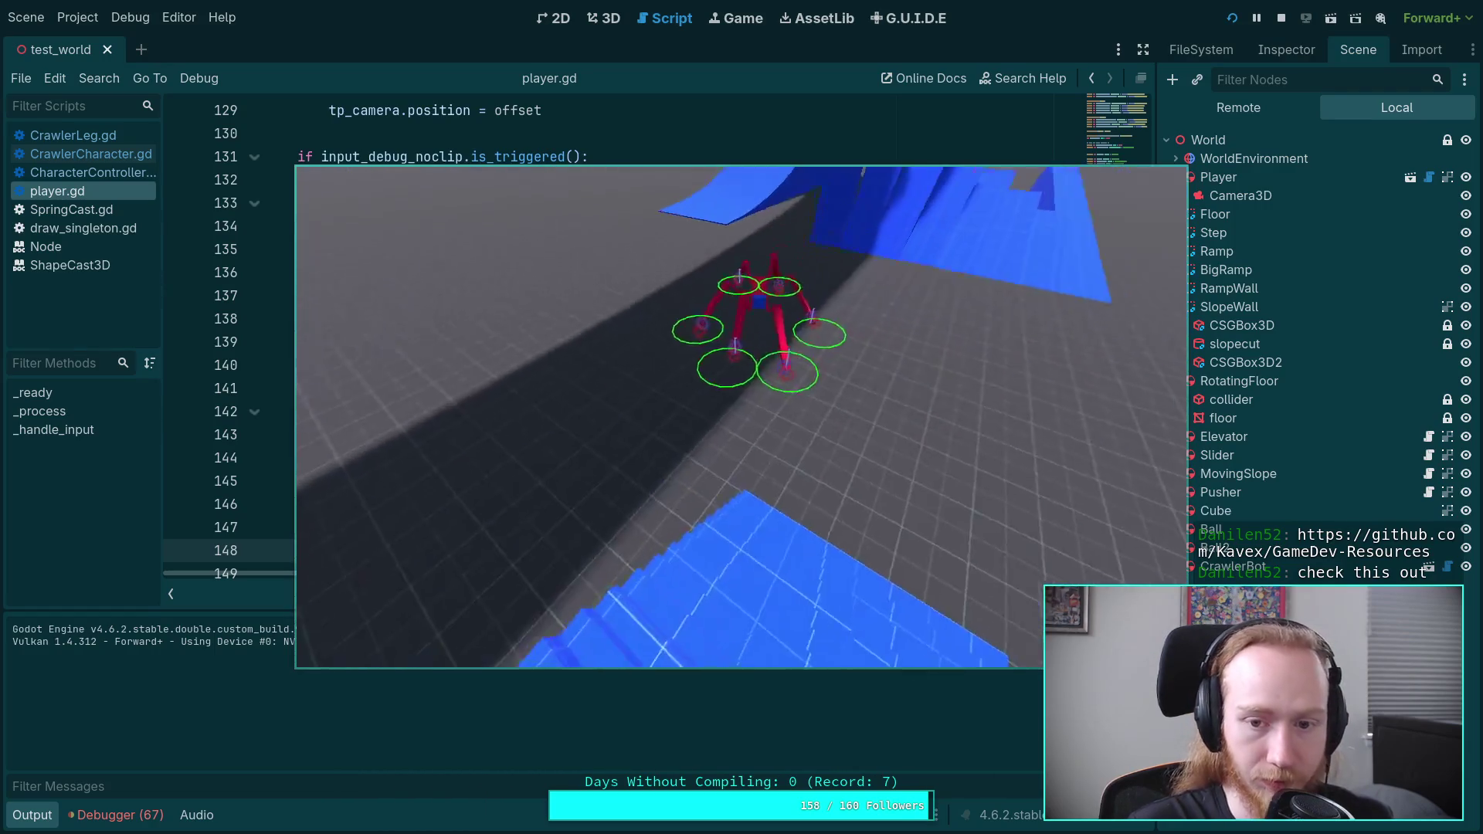
key(w)
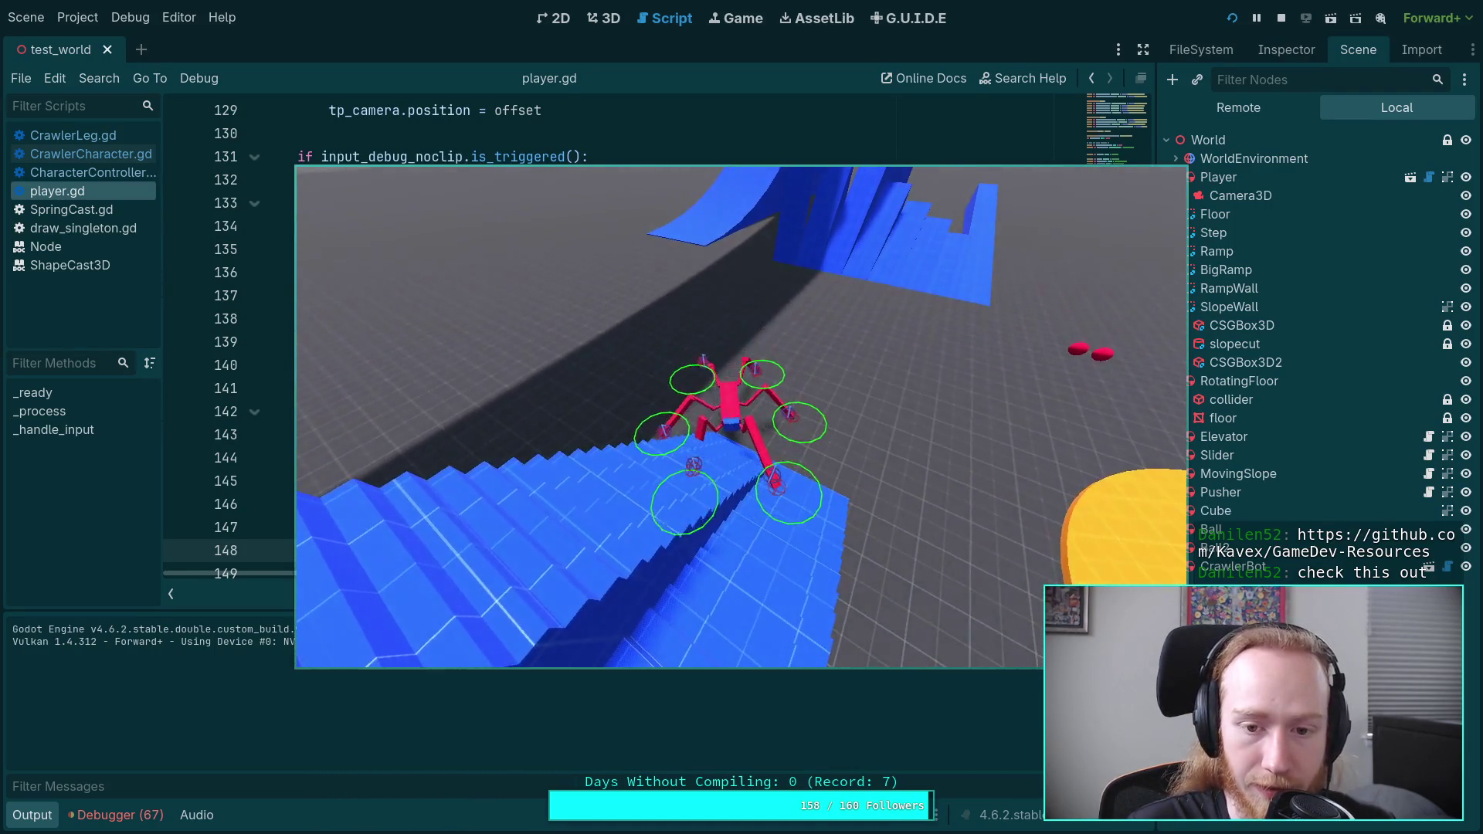
key(w)
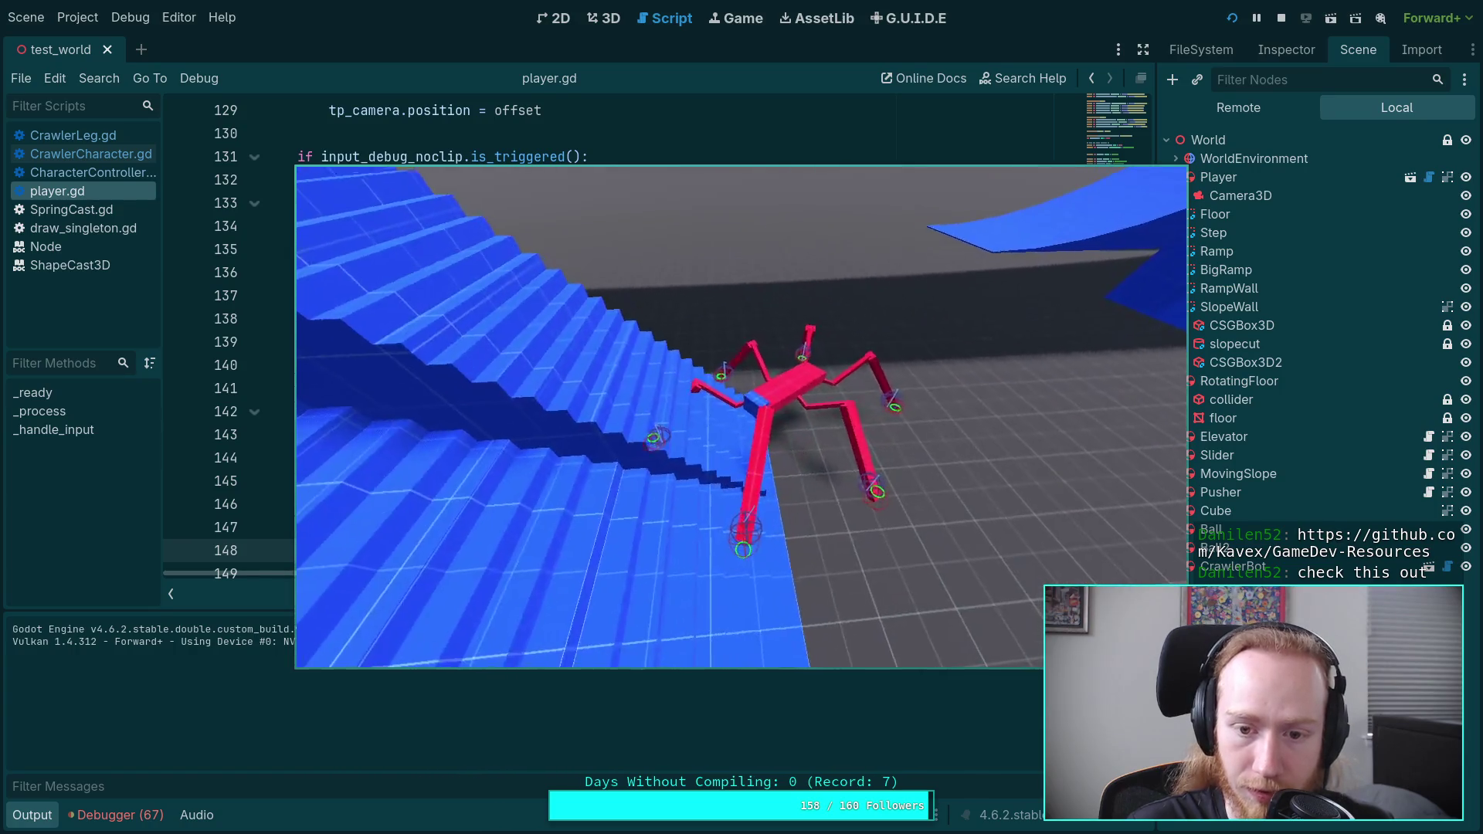
key(w)
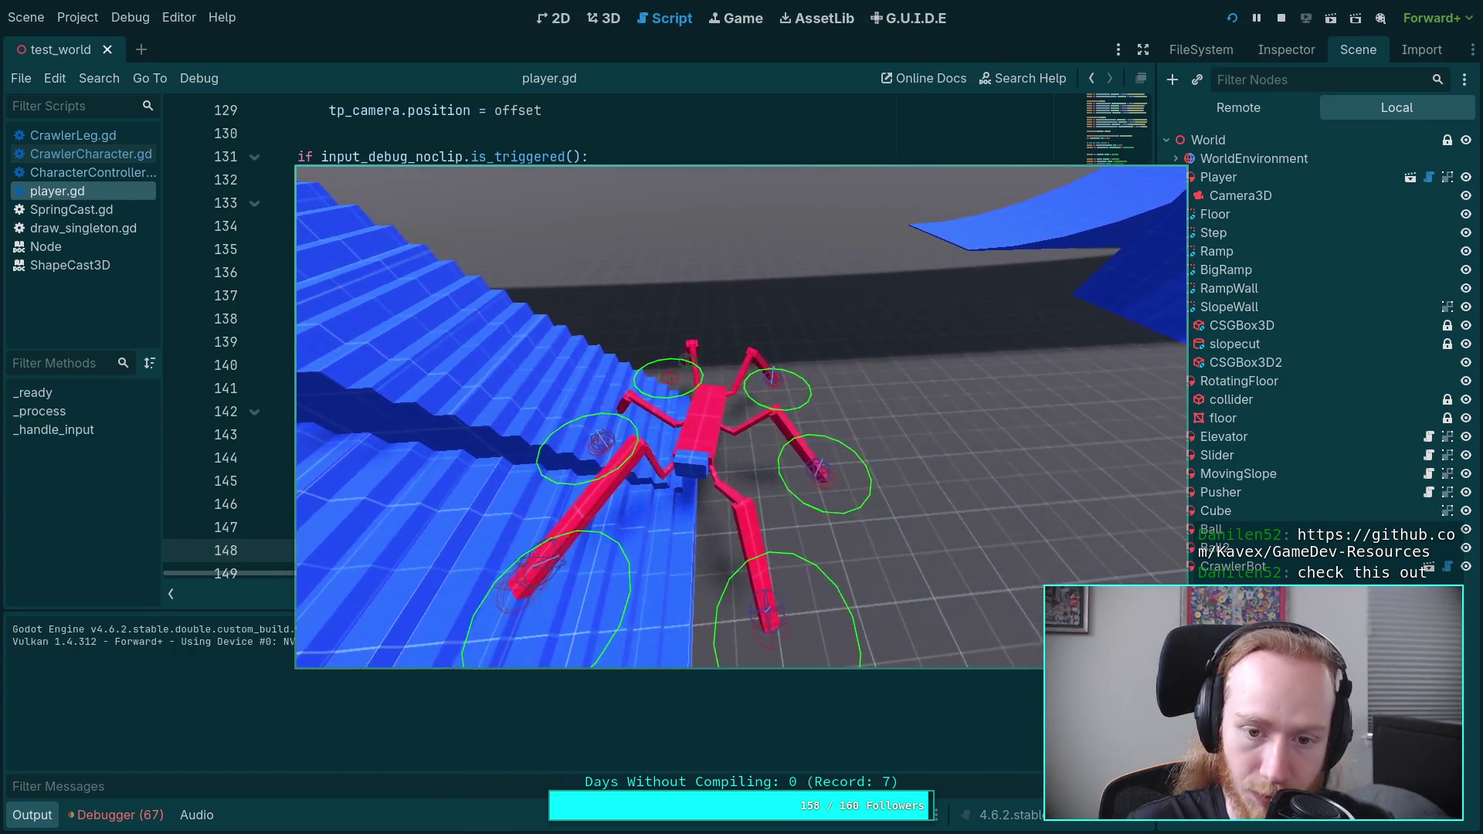
key(w)
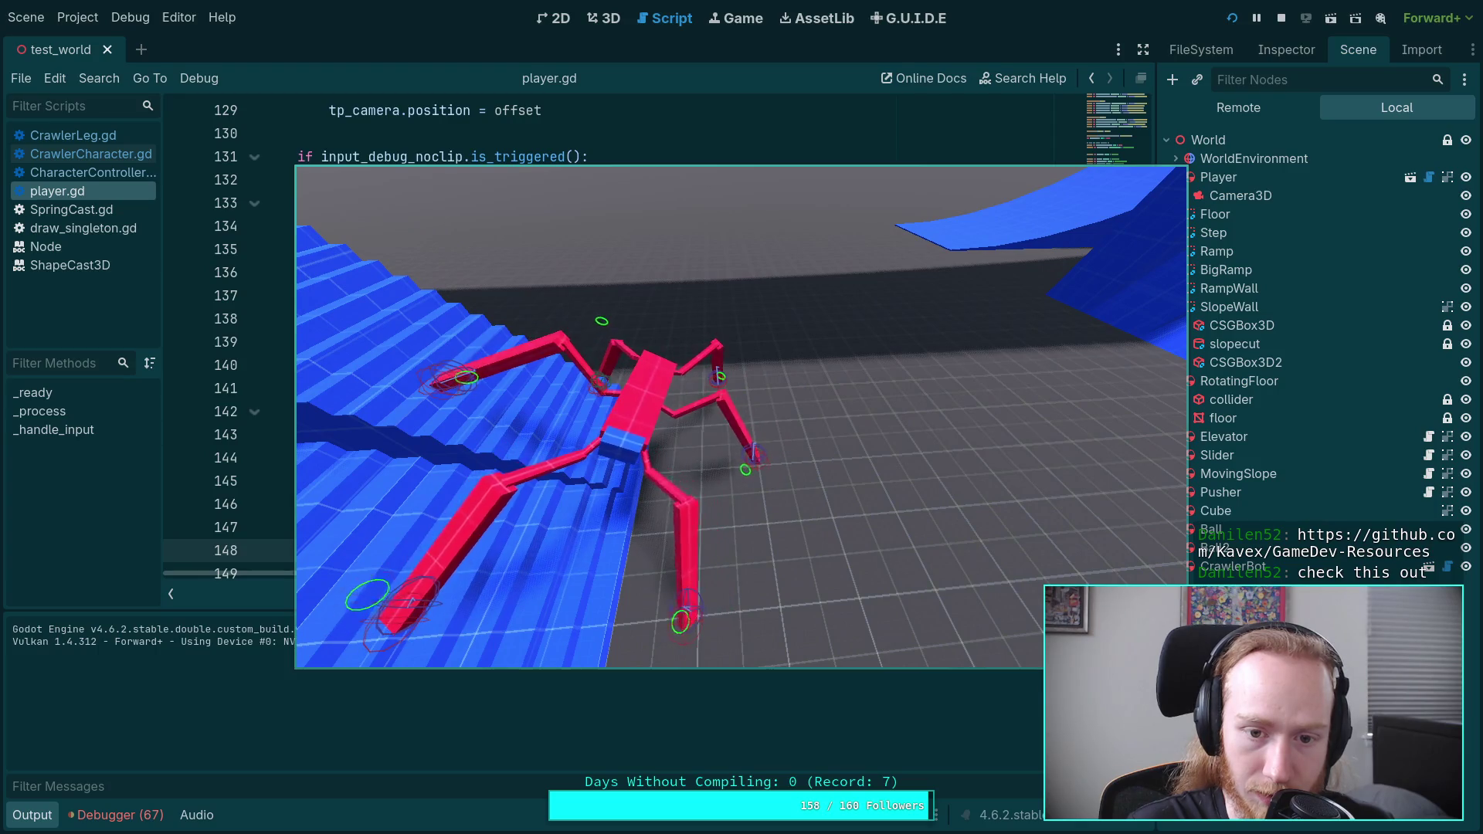
key(w)
key(w)
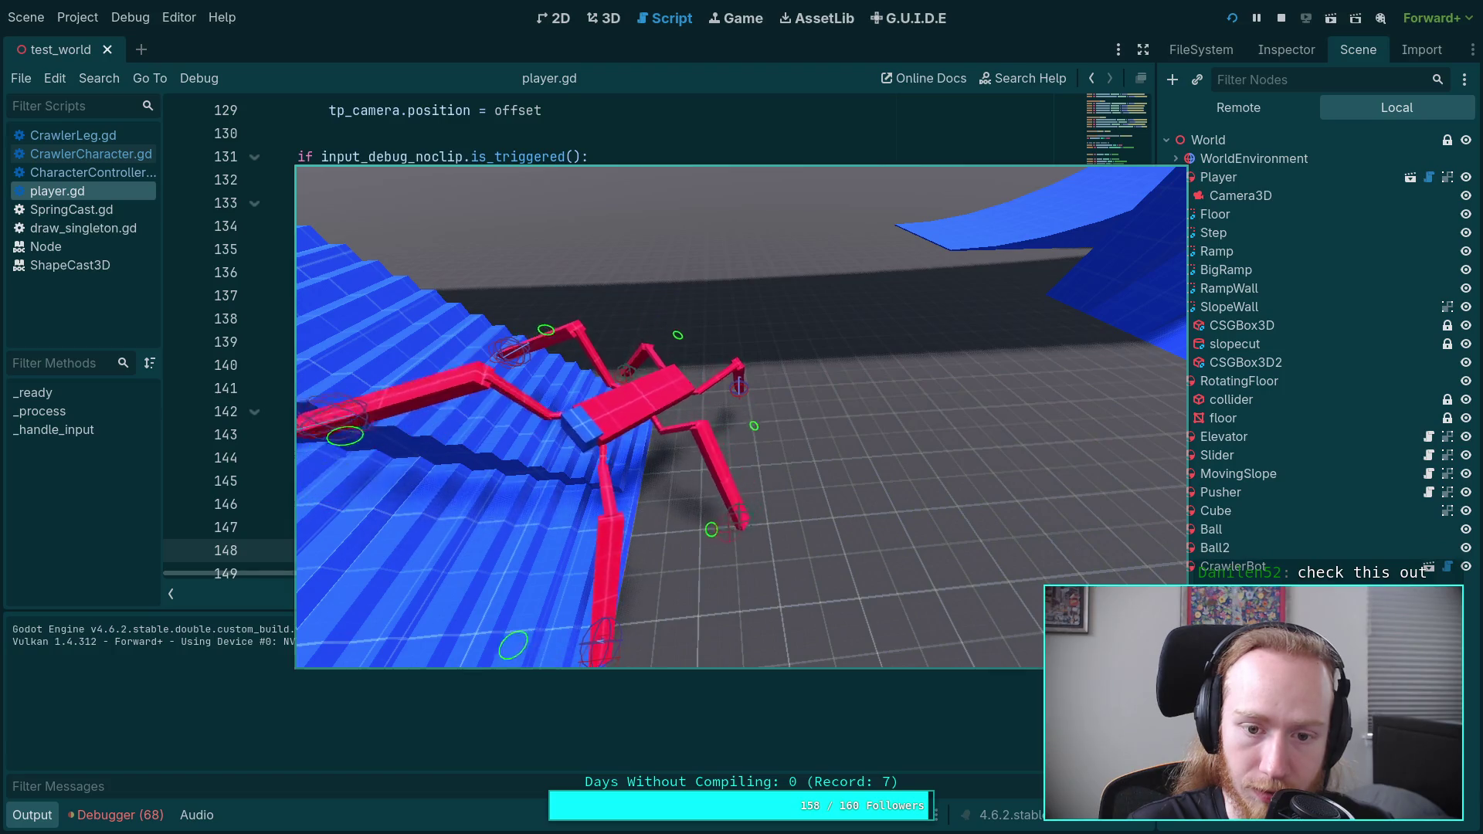
key(w)
key(w)
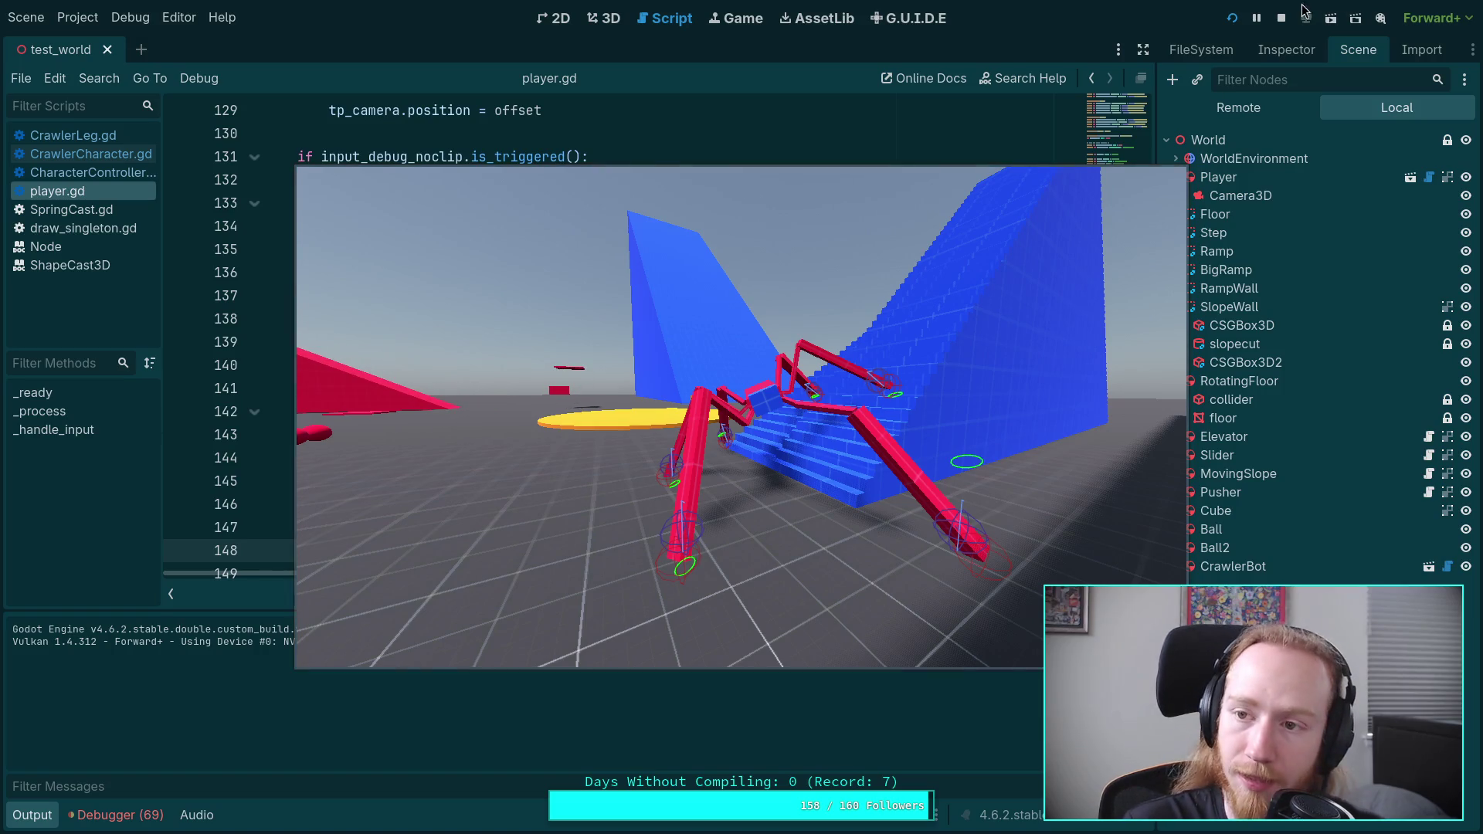
click(1282, 19)
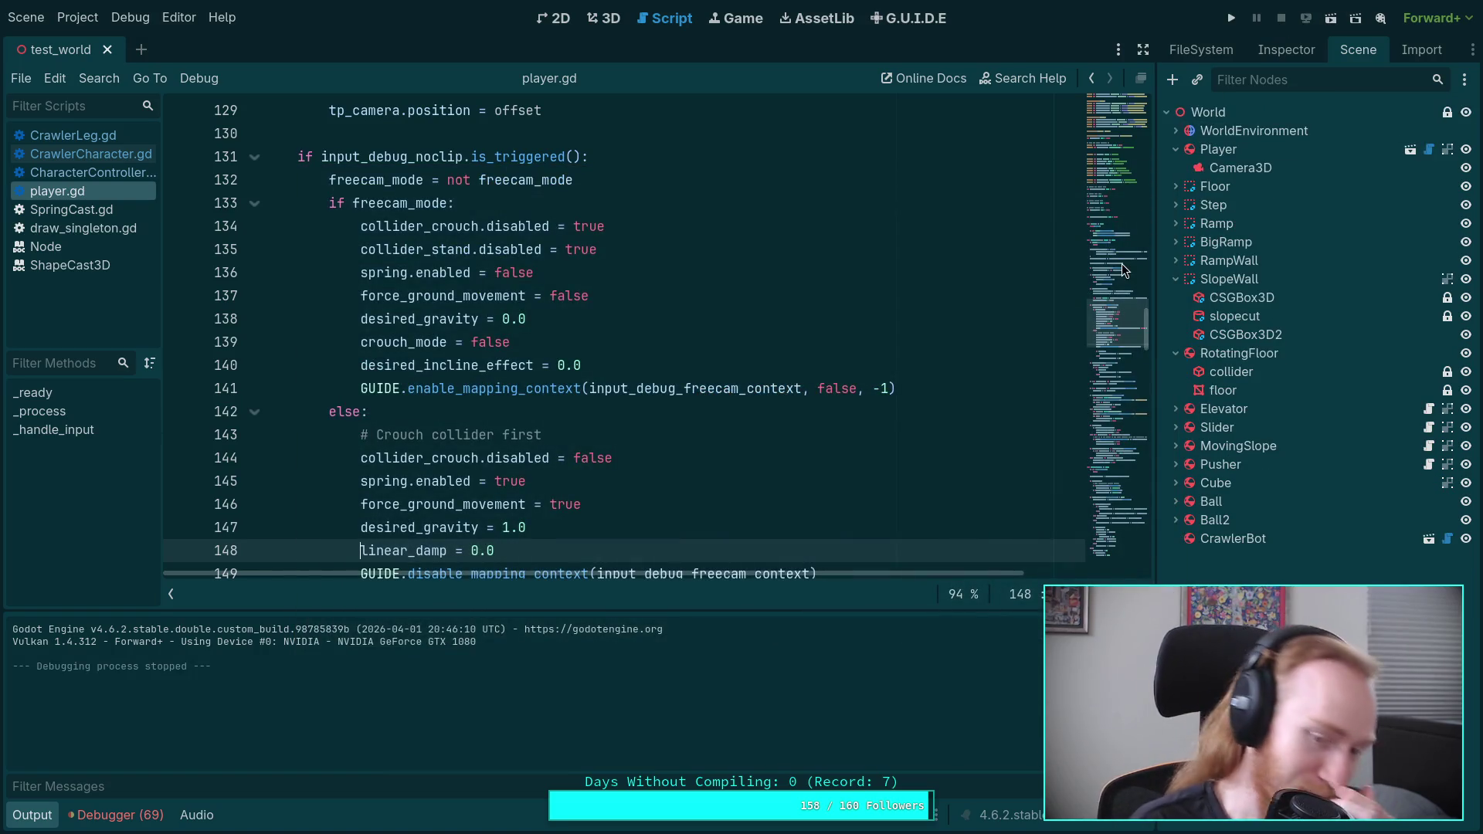
Step: Collapse the Output panel and switch to the browser showing the Godot 4.6.2 release article
click(31, 815)
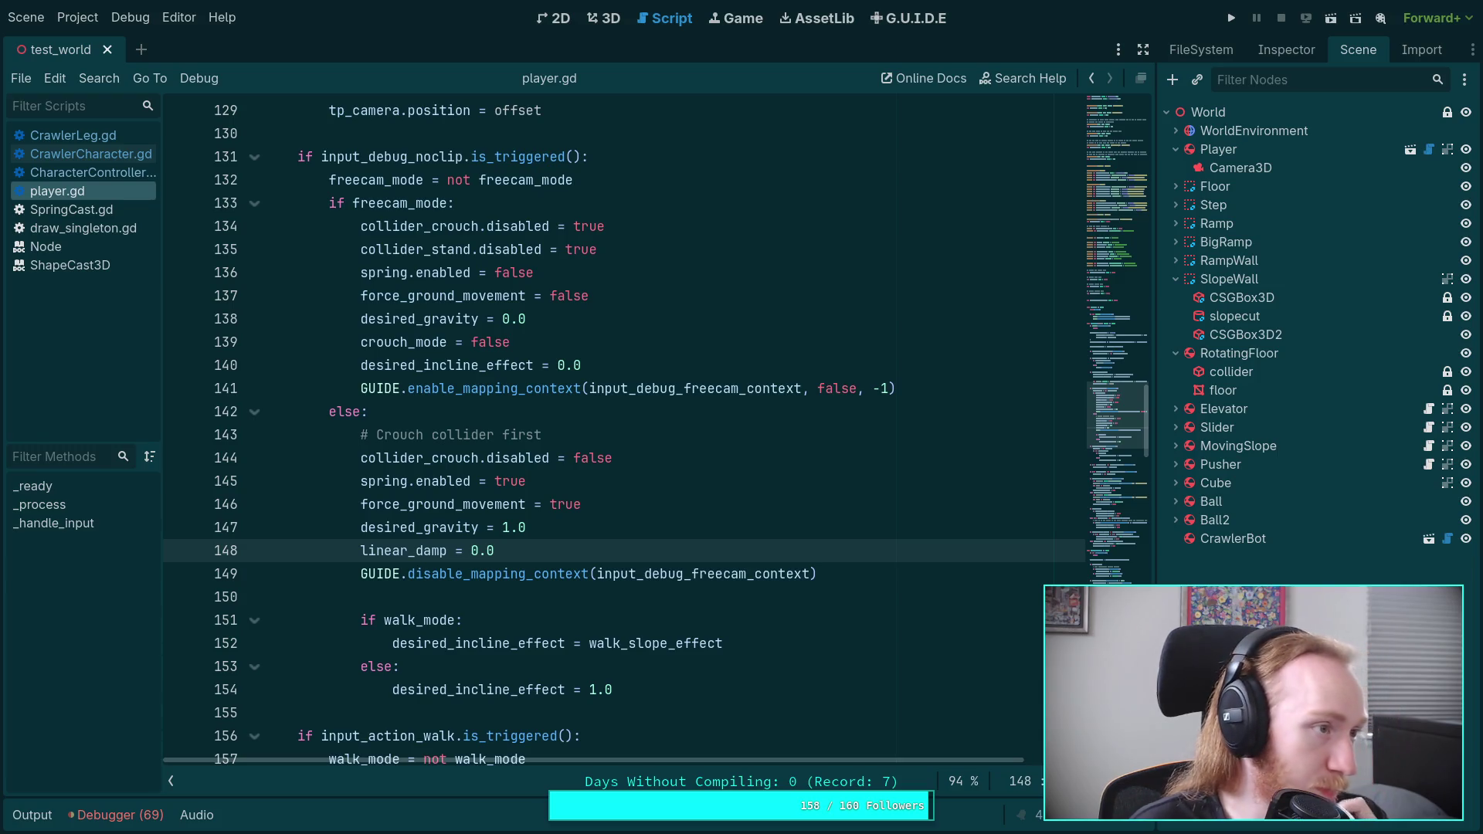
key(super+2)
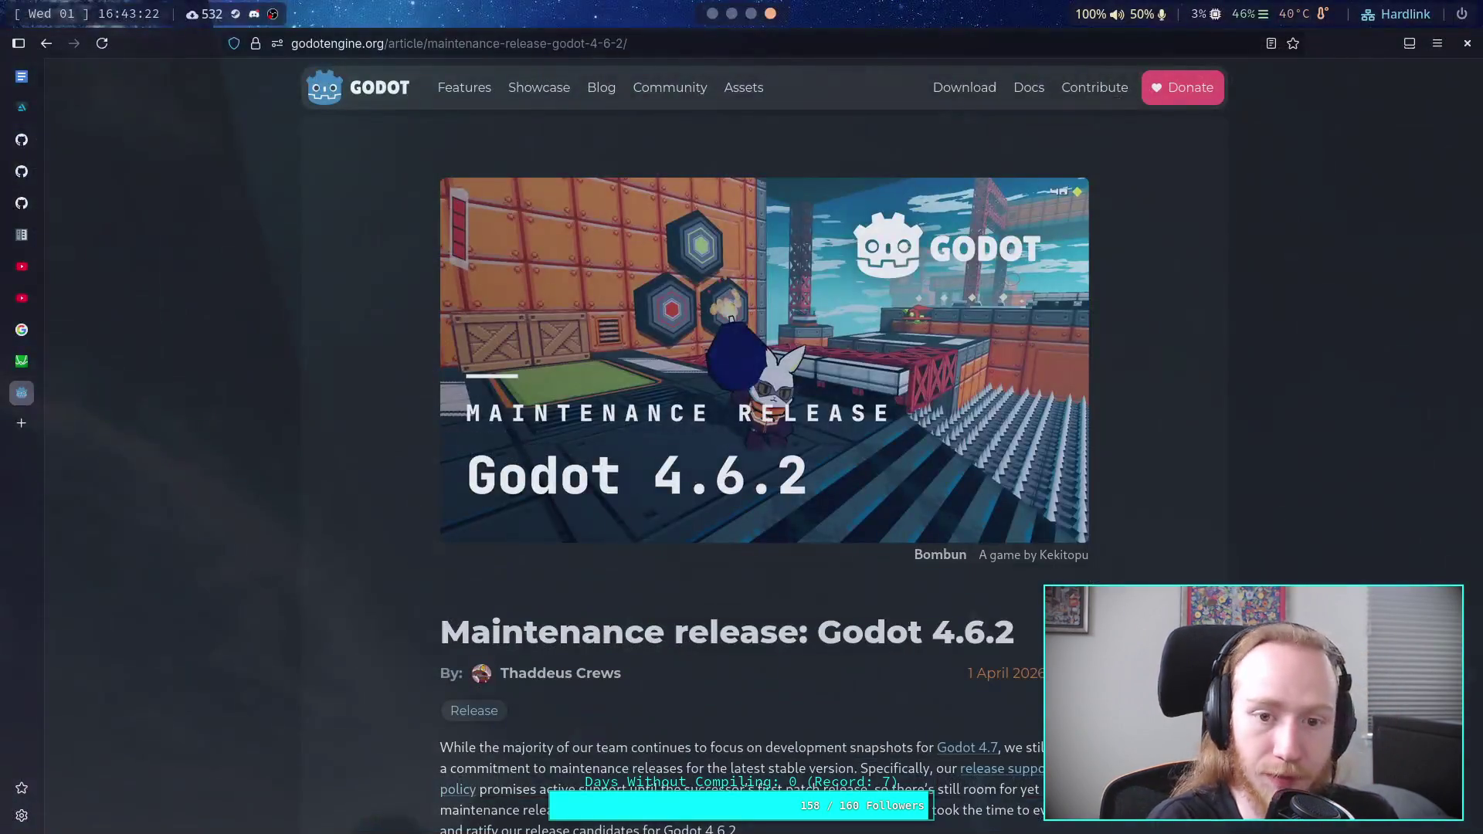
Step: Load the pasted GameDev-Resources repository address in a new tab
click(22, 423)
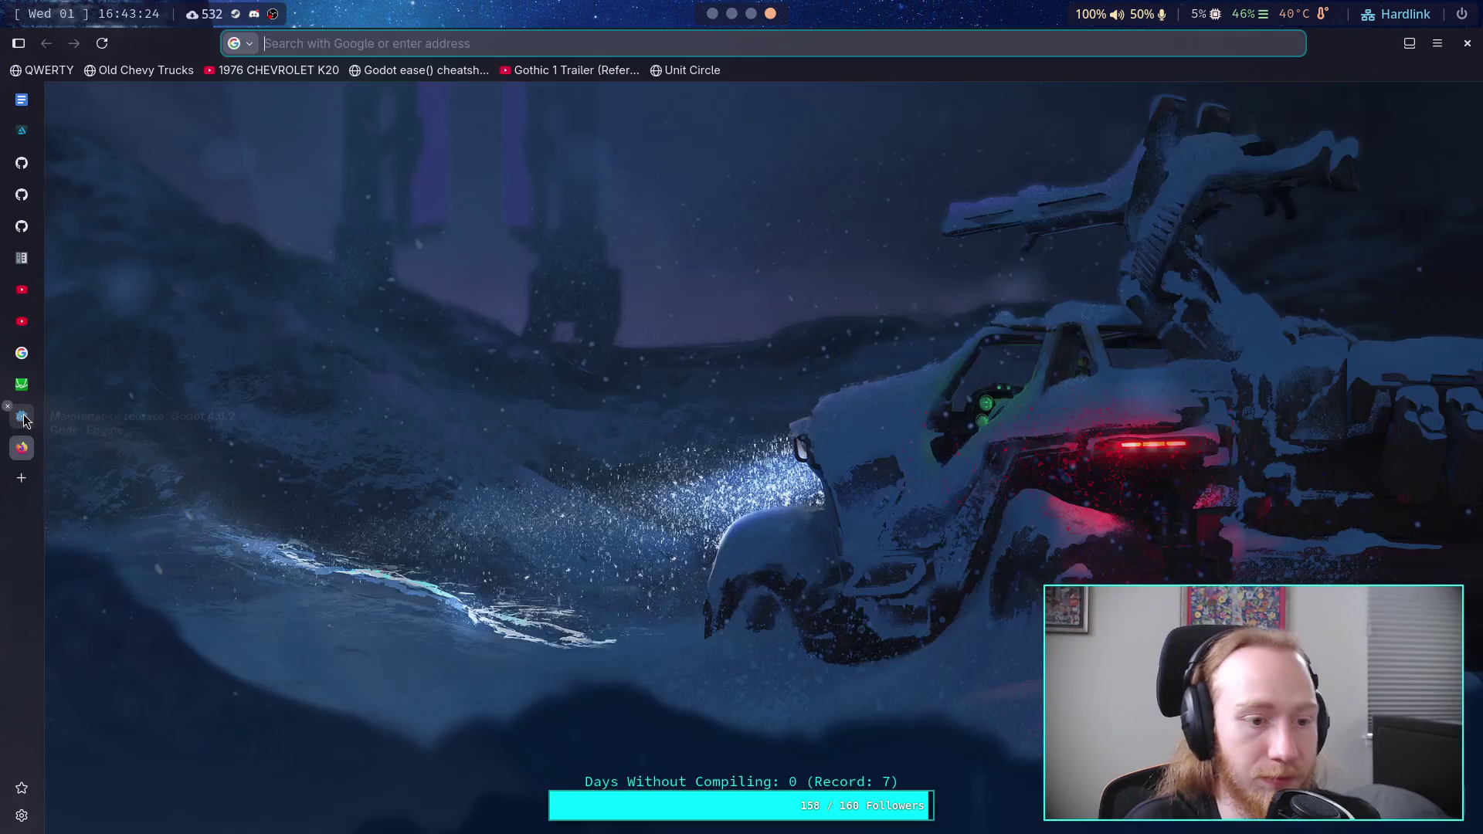
text(https://github.com/Kavex/GameDev-Resources)
key(Return)
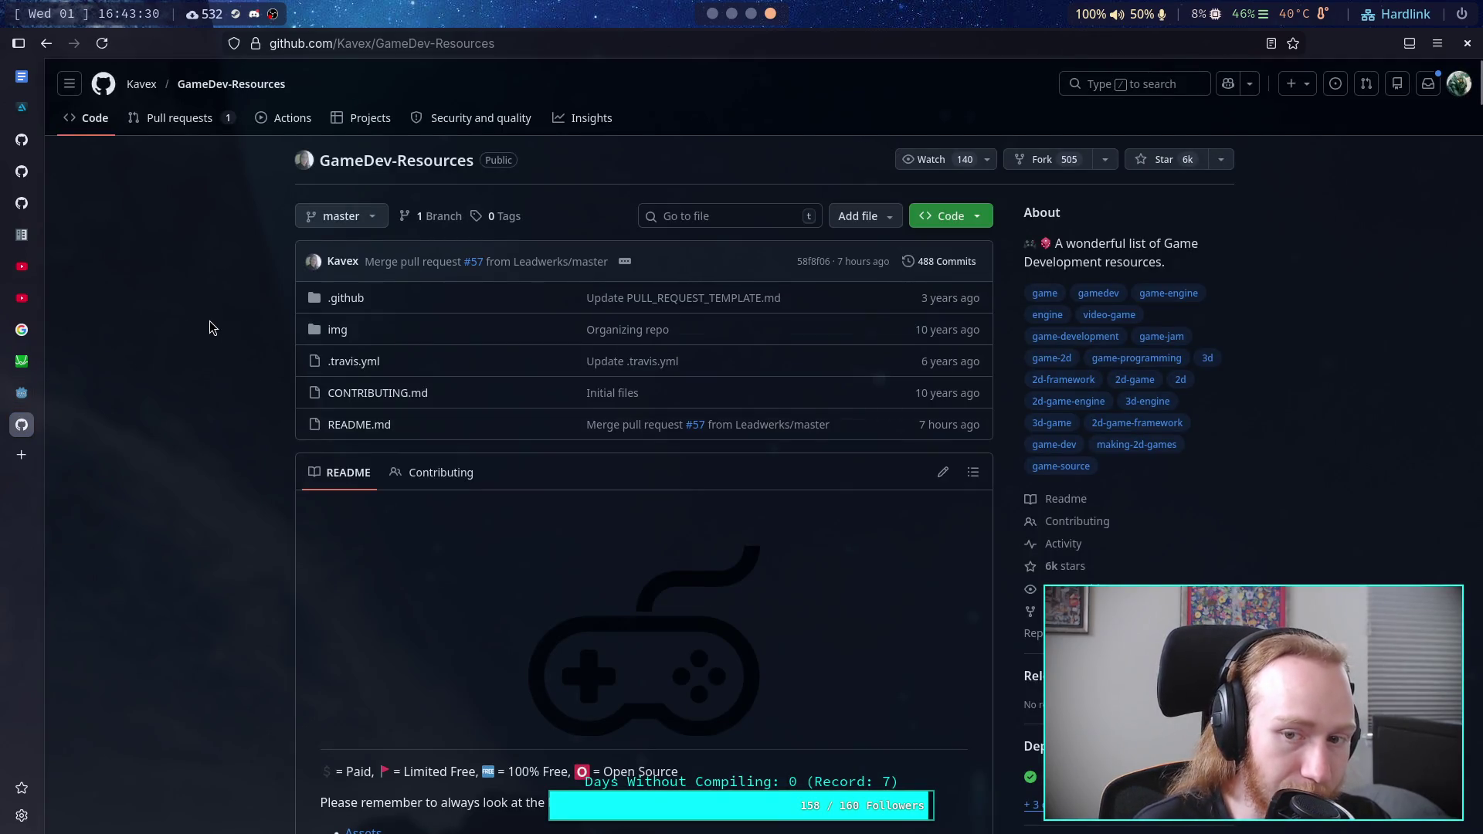
scroll(210, 321, down, 5)
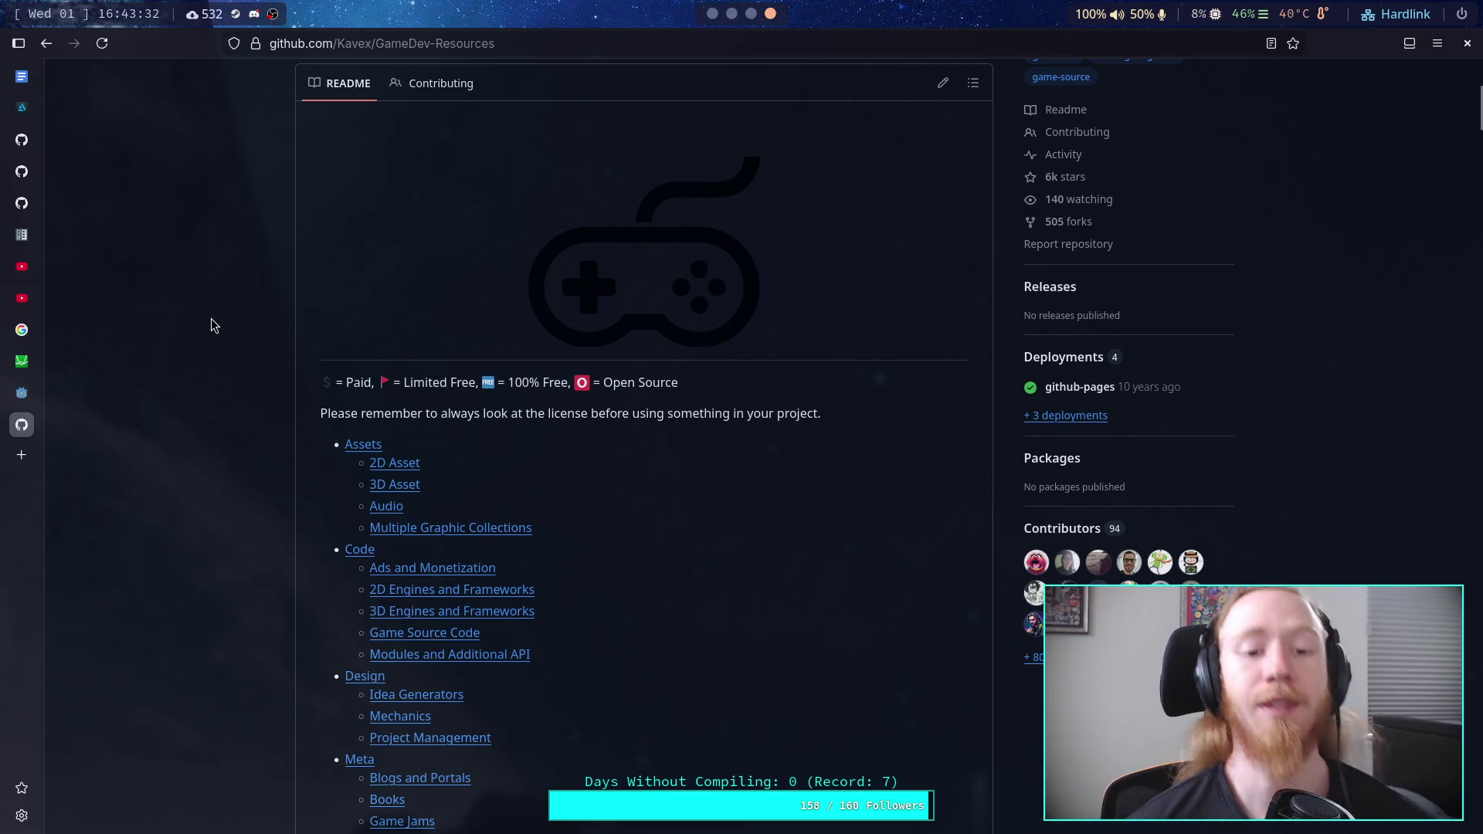
scroll(213, 325, down, 3)
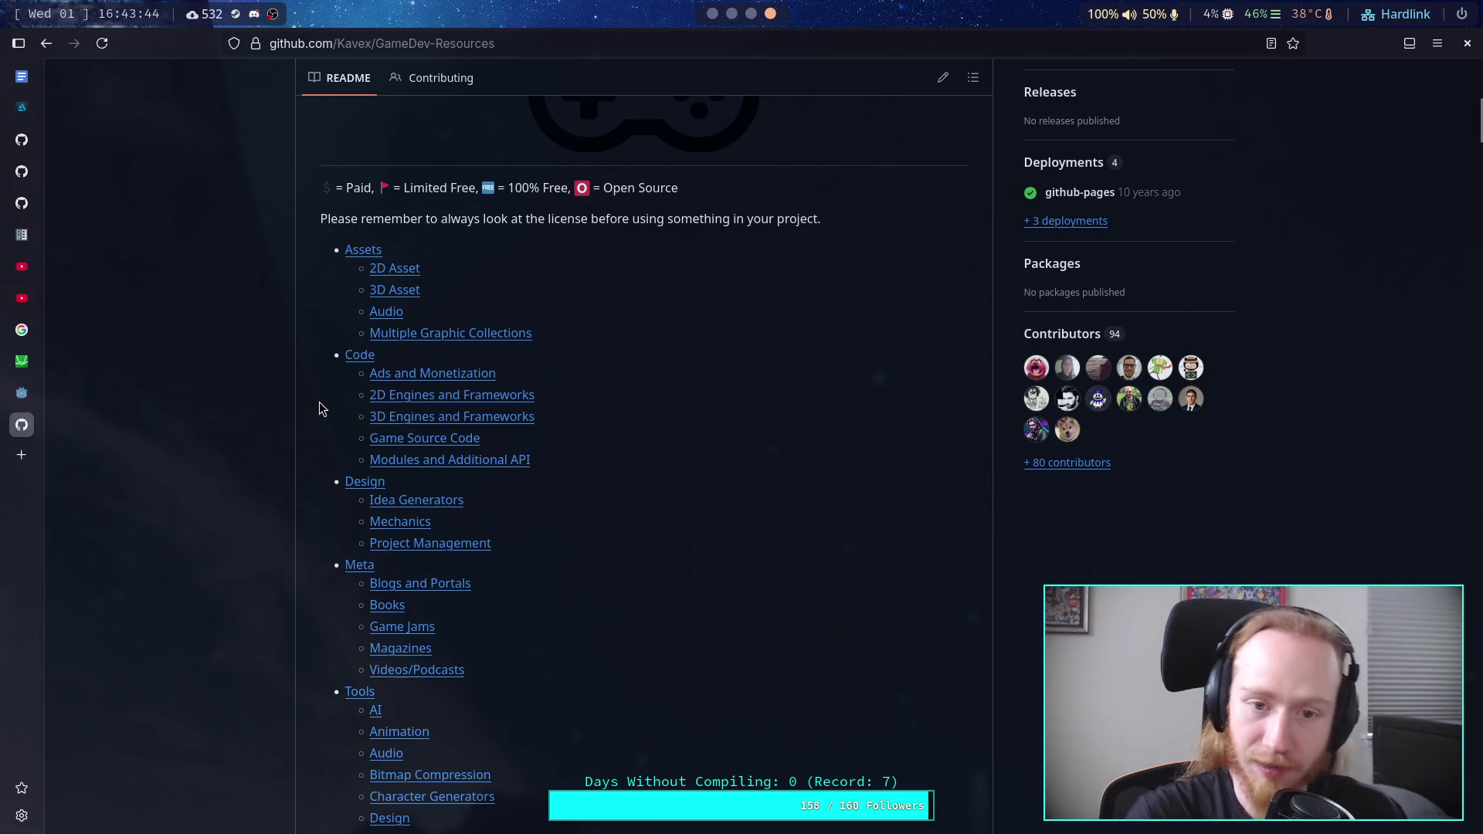
Step: Read the README's asset lists, briefly highlighting the pricing legend line
scroll(271, 346, up, 2)
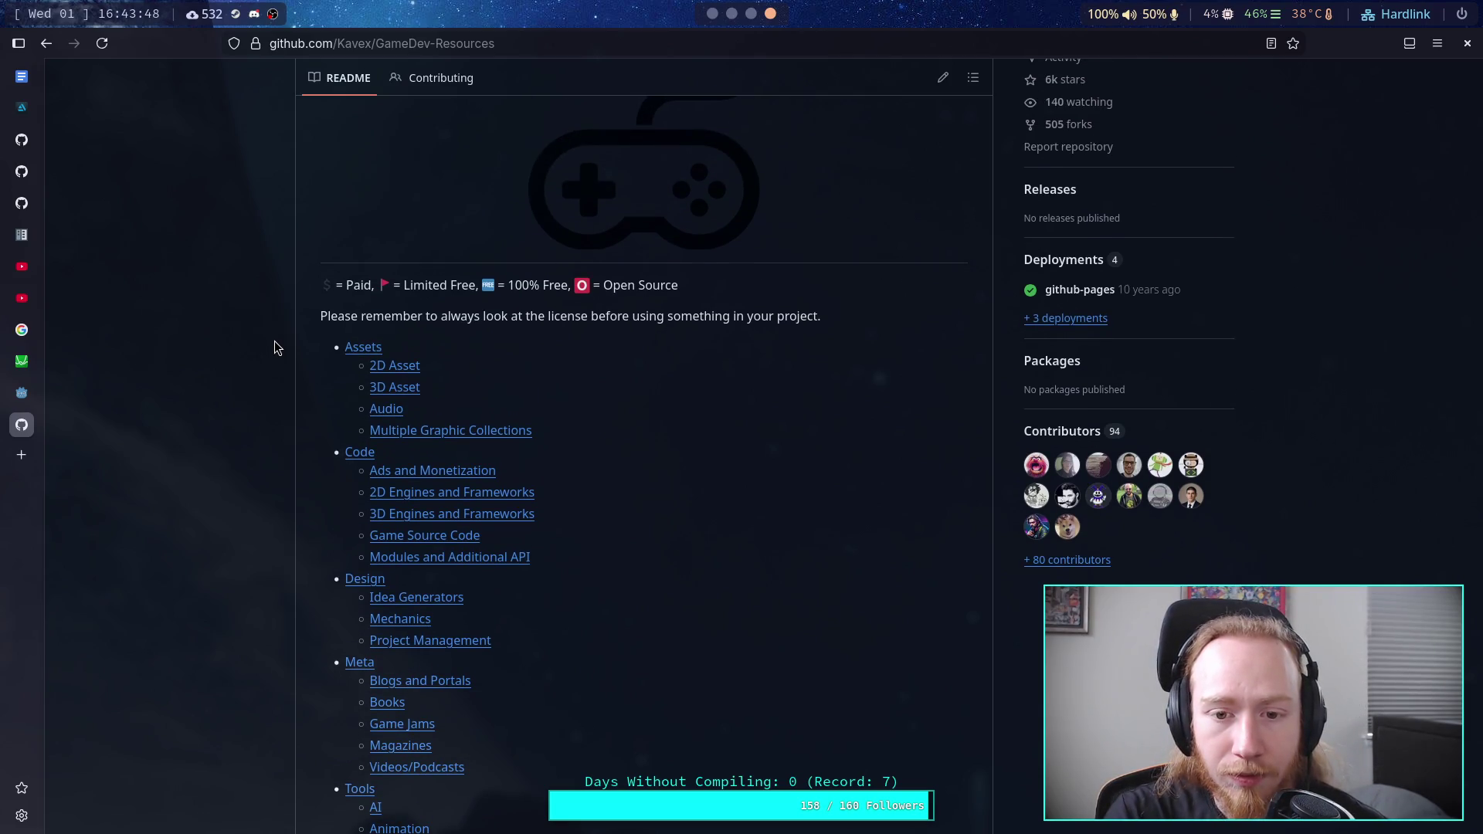
scroll(275, 346, up, 5)
scroll(275, 345, down, 8)
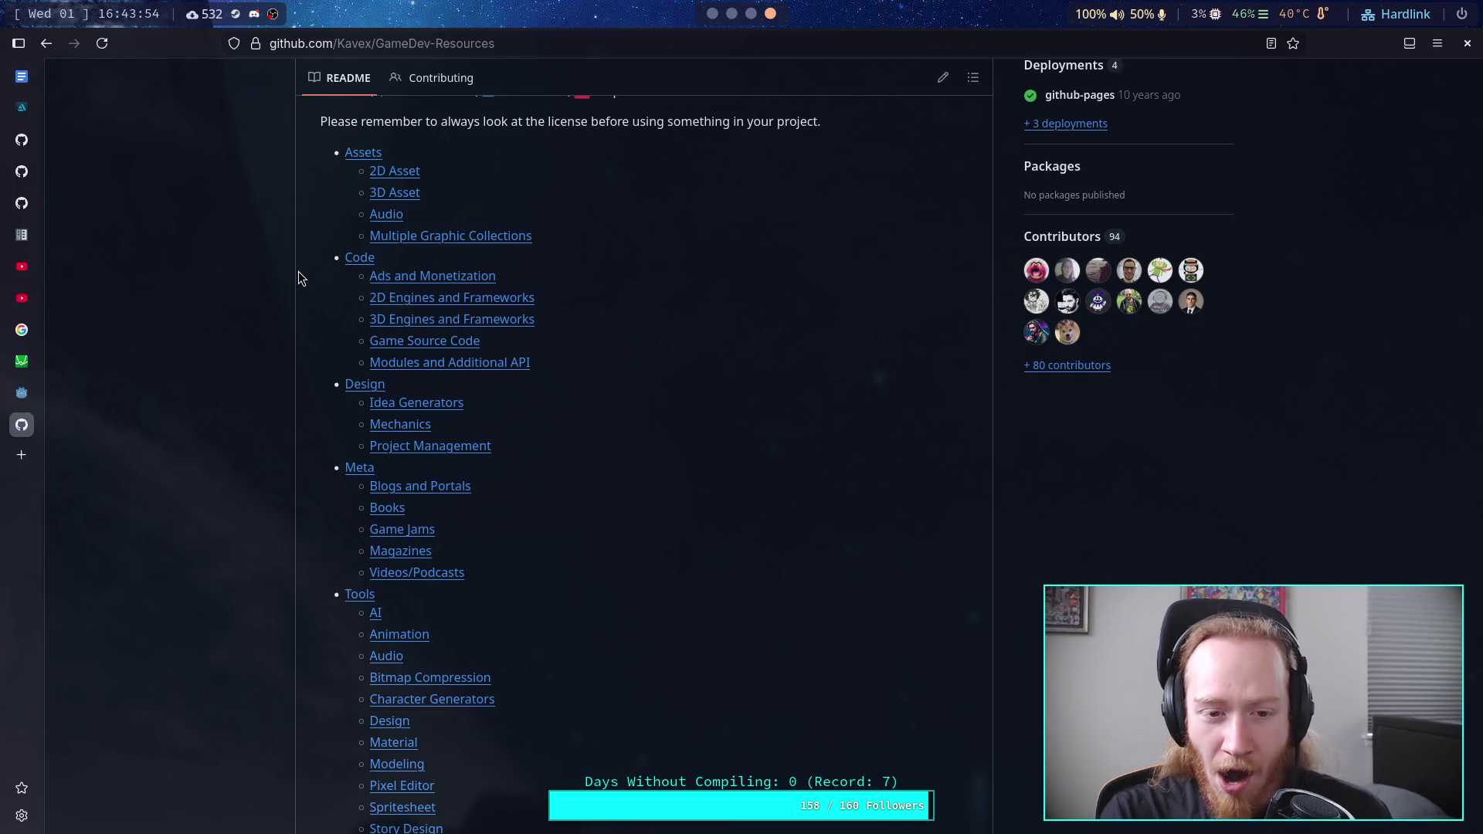
scroll(299, 272, down, 4)
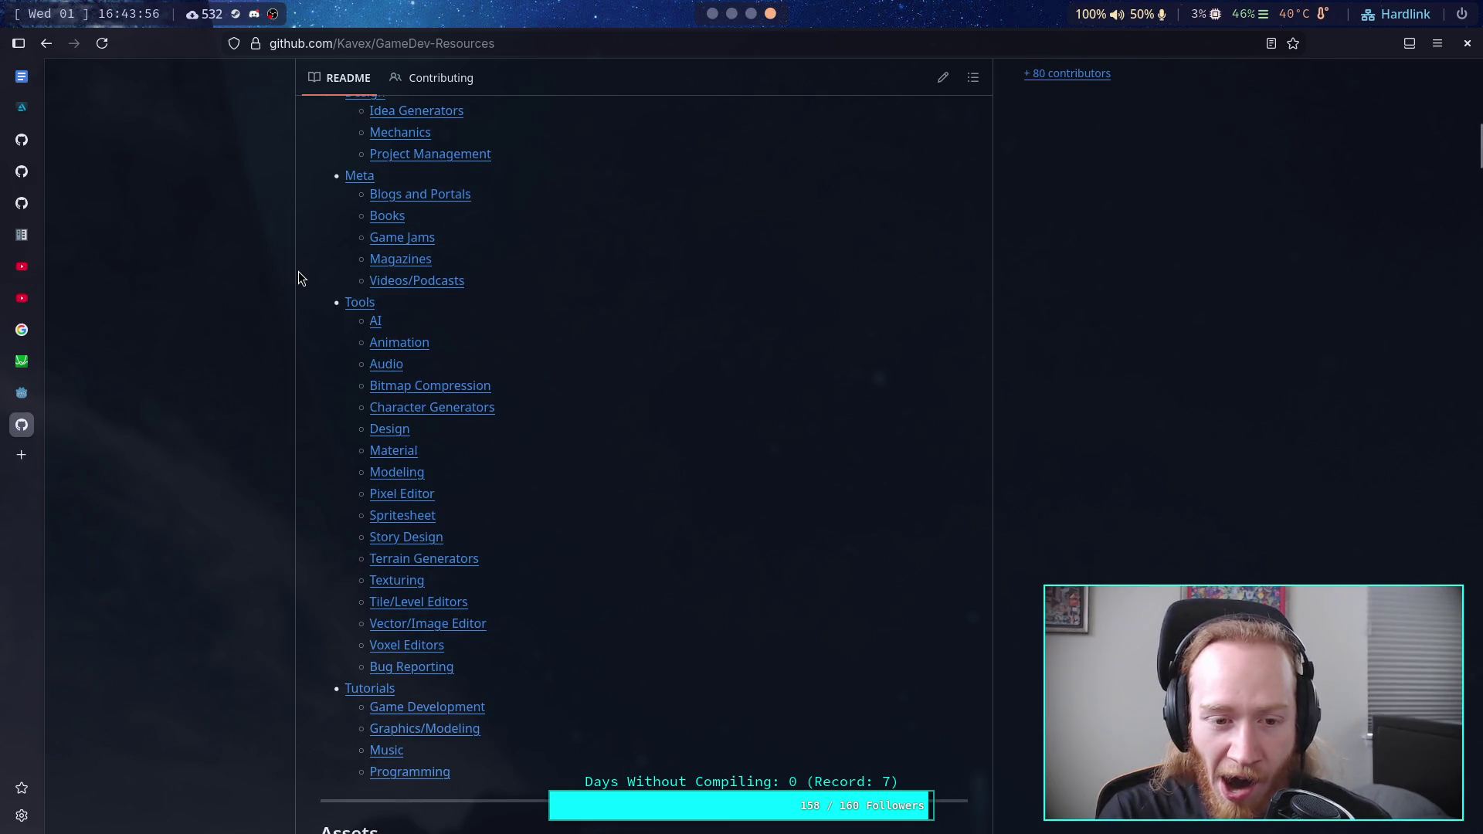
scroll(298, 271, down, 2)
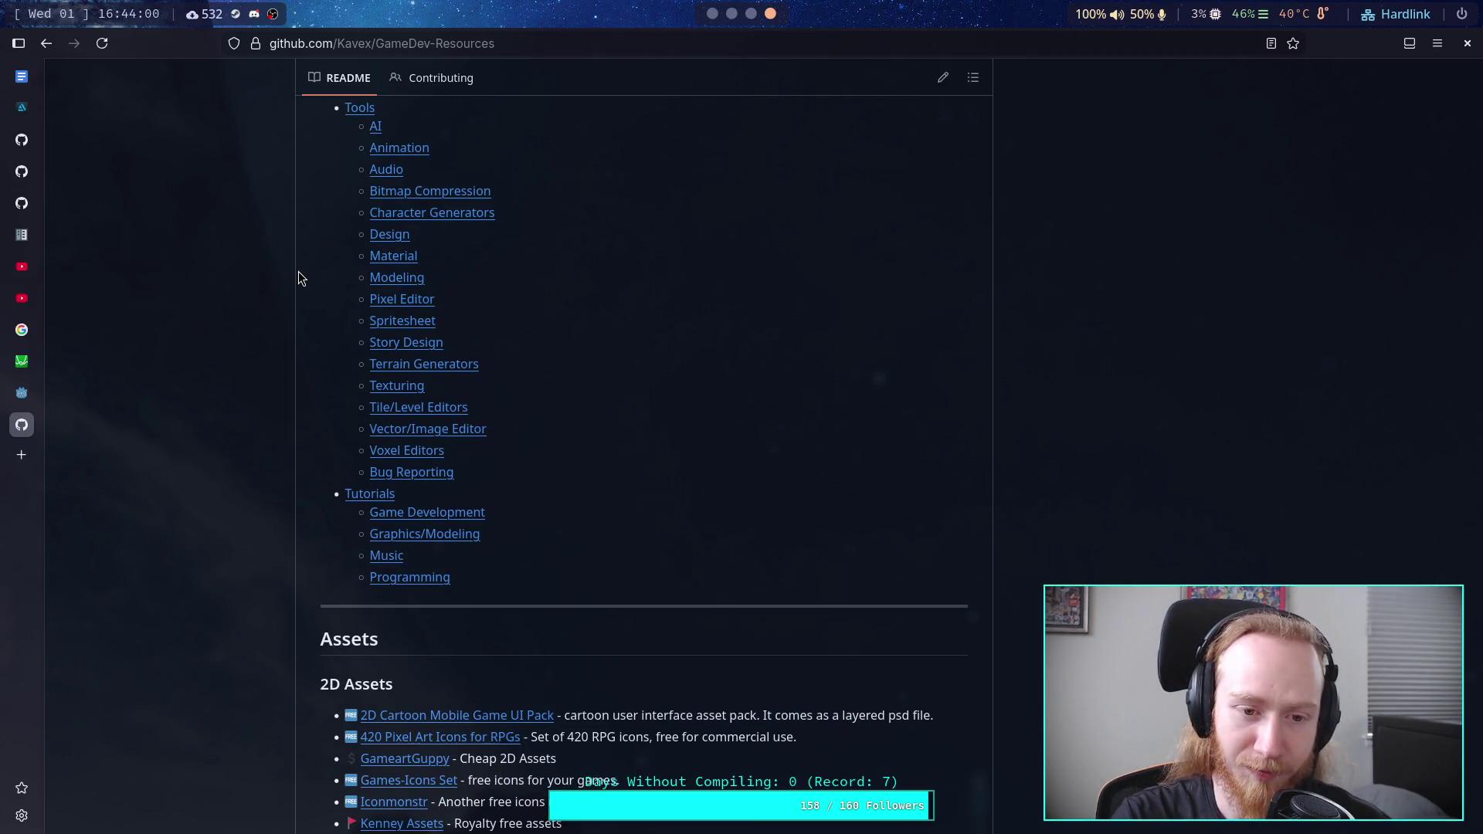
scroll(298, 278, down, 5)
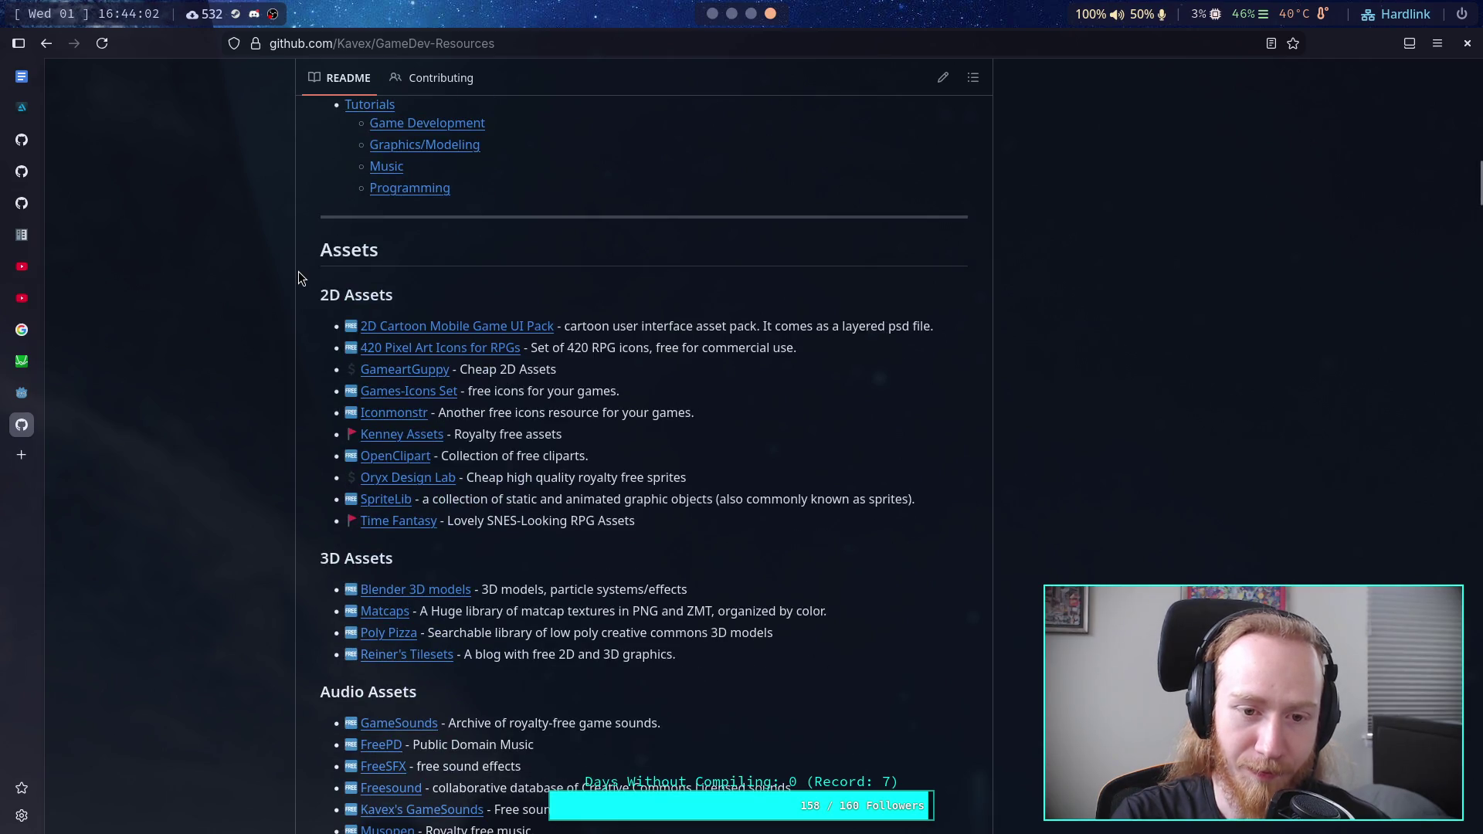
scroll(299, 278, down, 1)
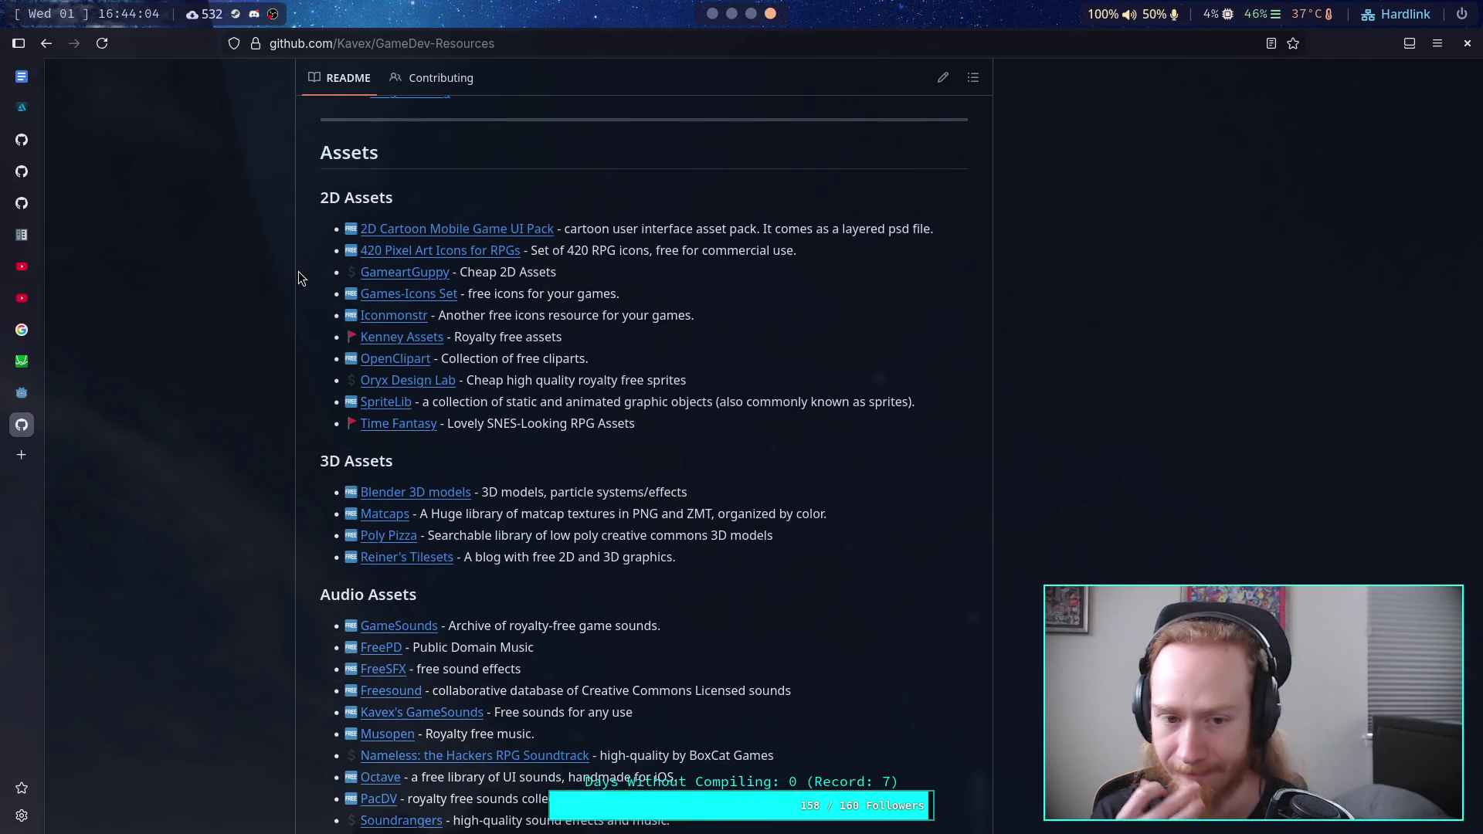
scroll(298, 272, up, 15)
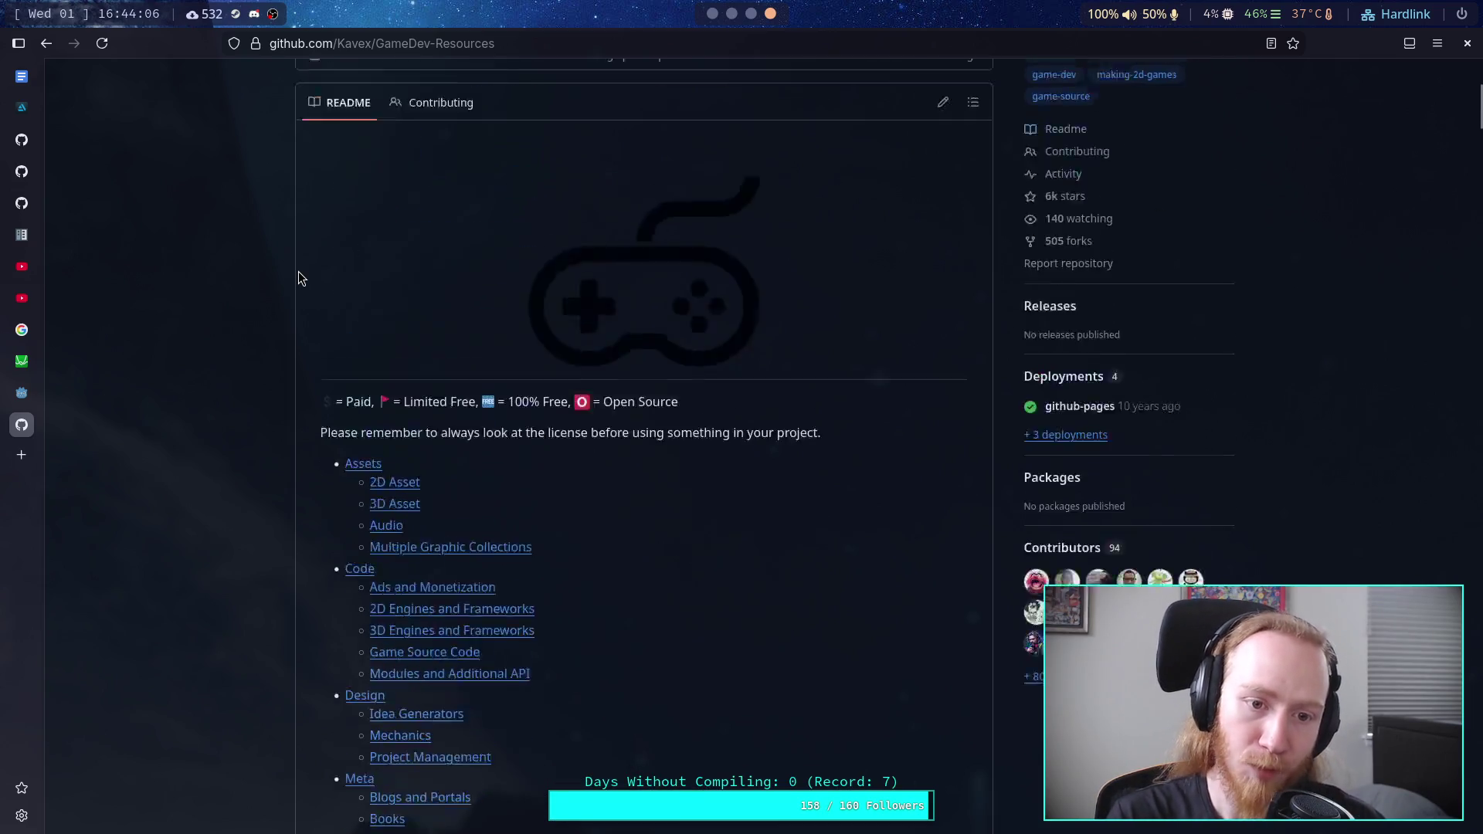
drag(344, 578, 509, 579)
click(454, 586)
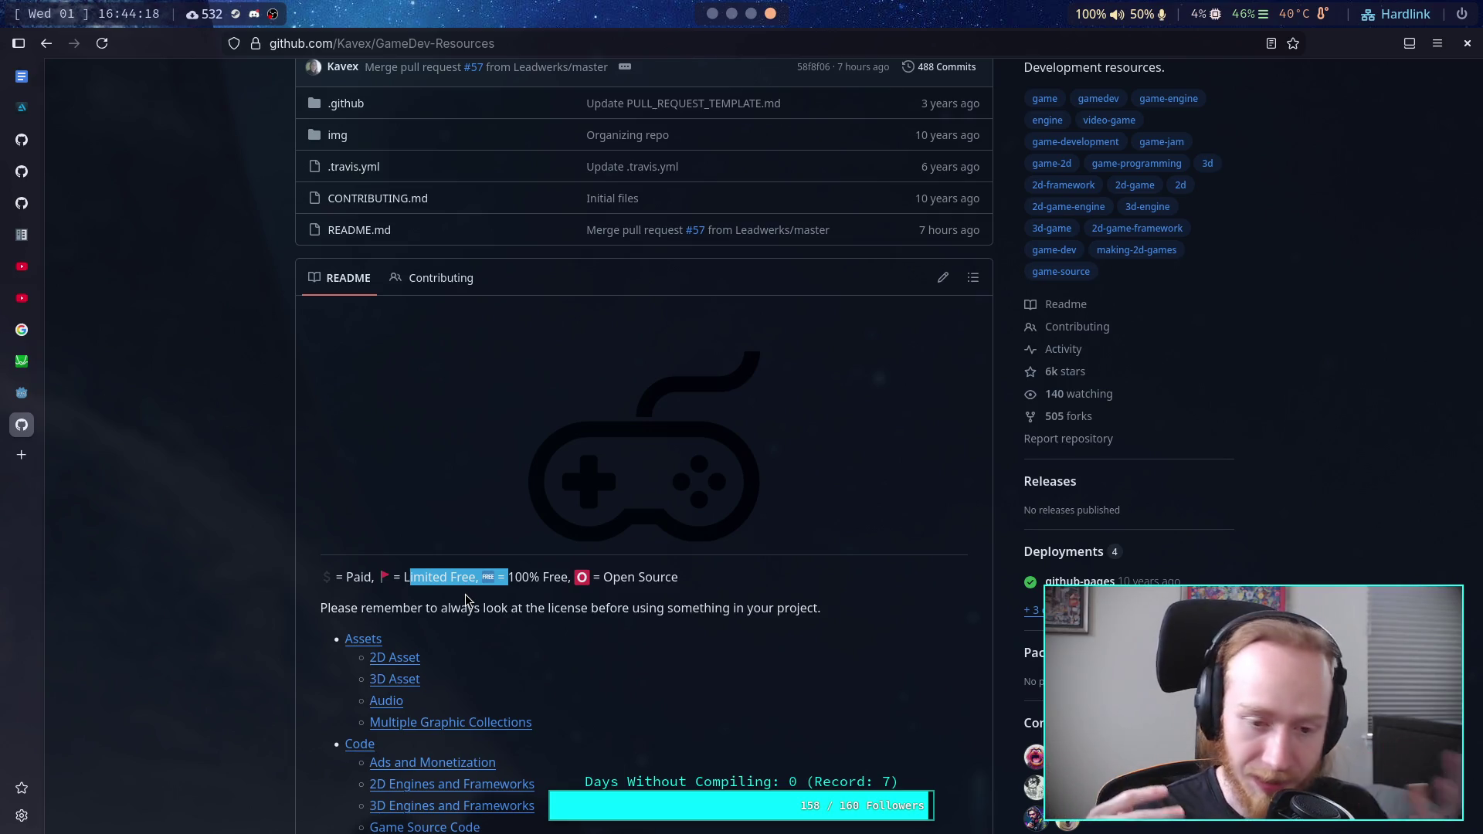
Step: Continue through the README's 2D and 3D engine and framework lists
scroll(465, 595, down, 15)
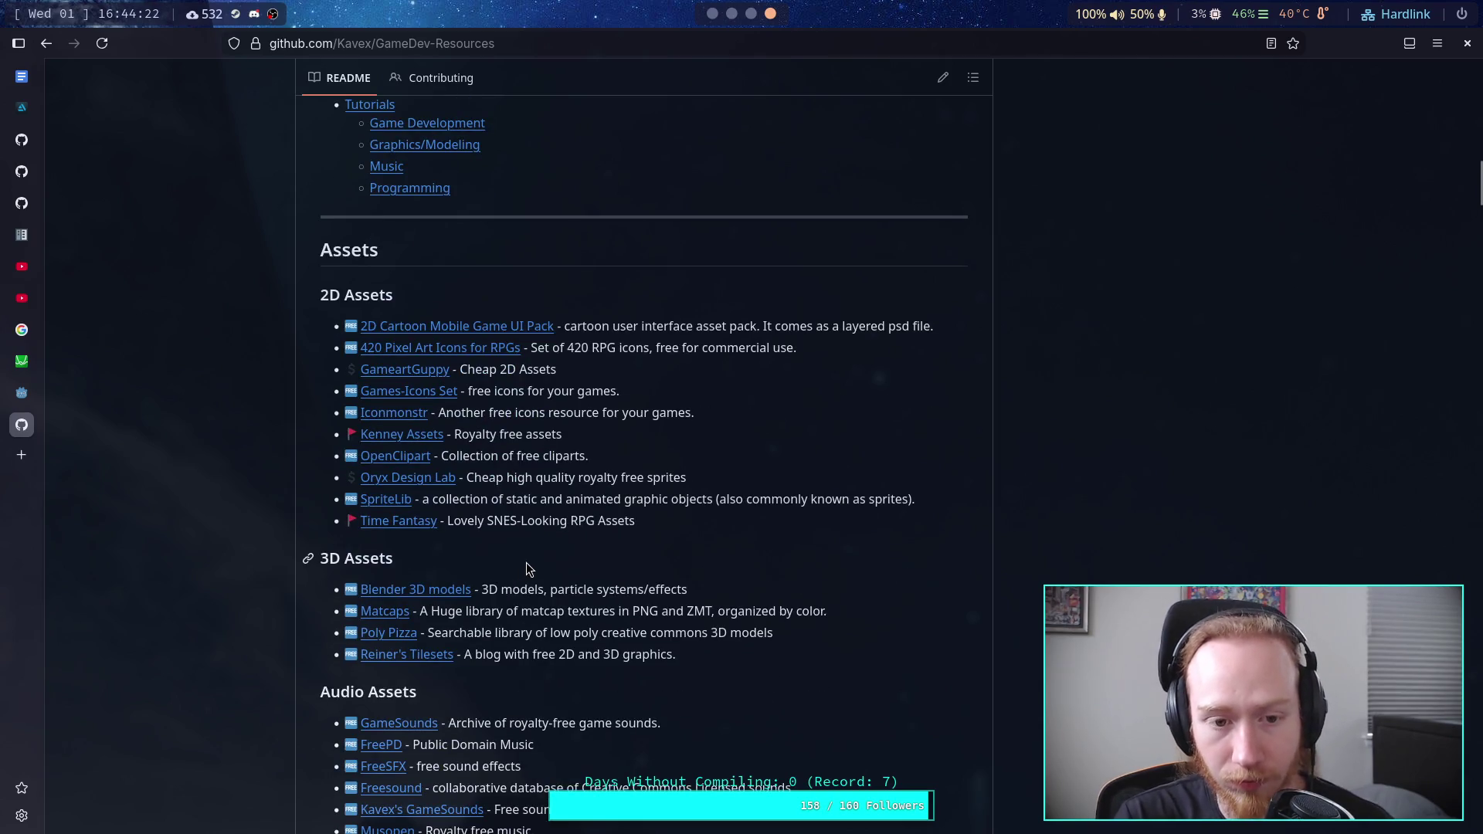
scroll(526, 569, up, 15)
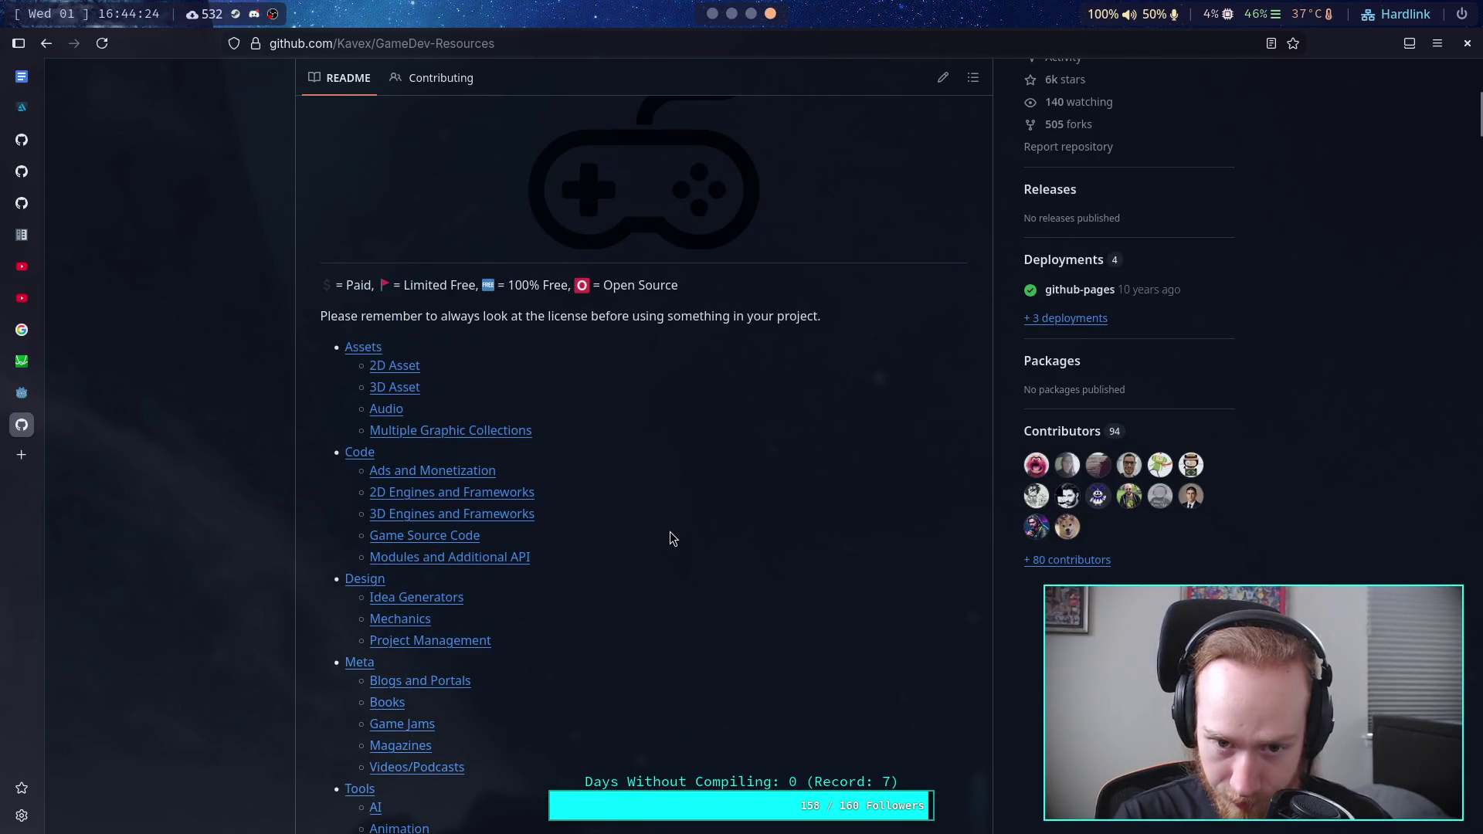
scroll(669, 531, down, 15)
scroll(669, 531, down, 10)
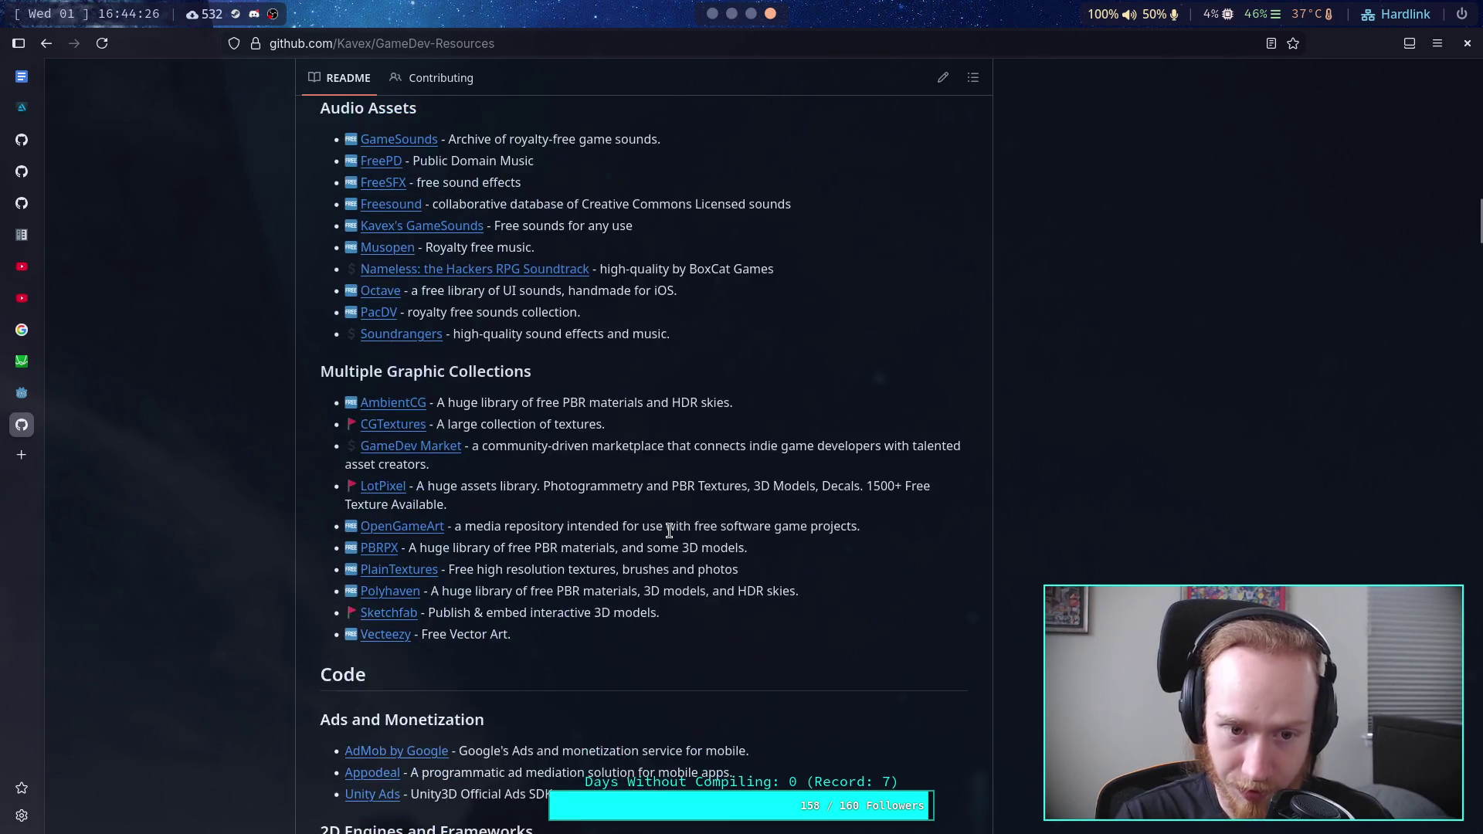
scroll(669, 531, up, 10)
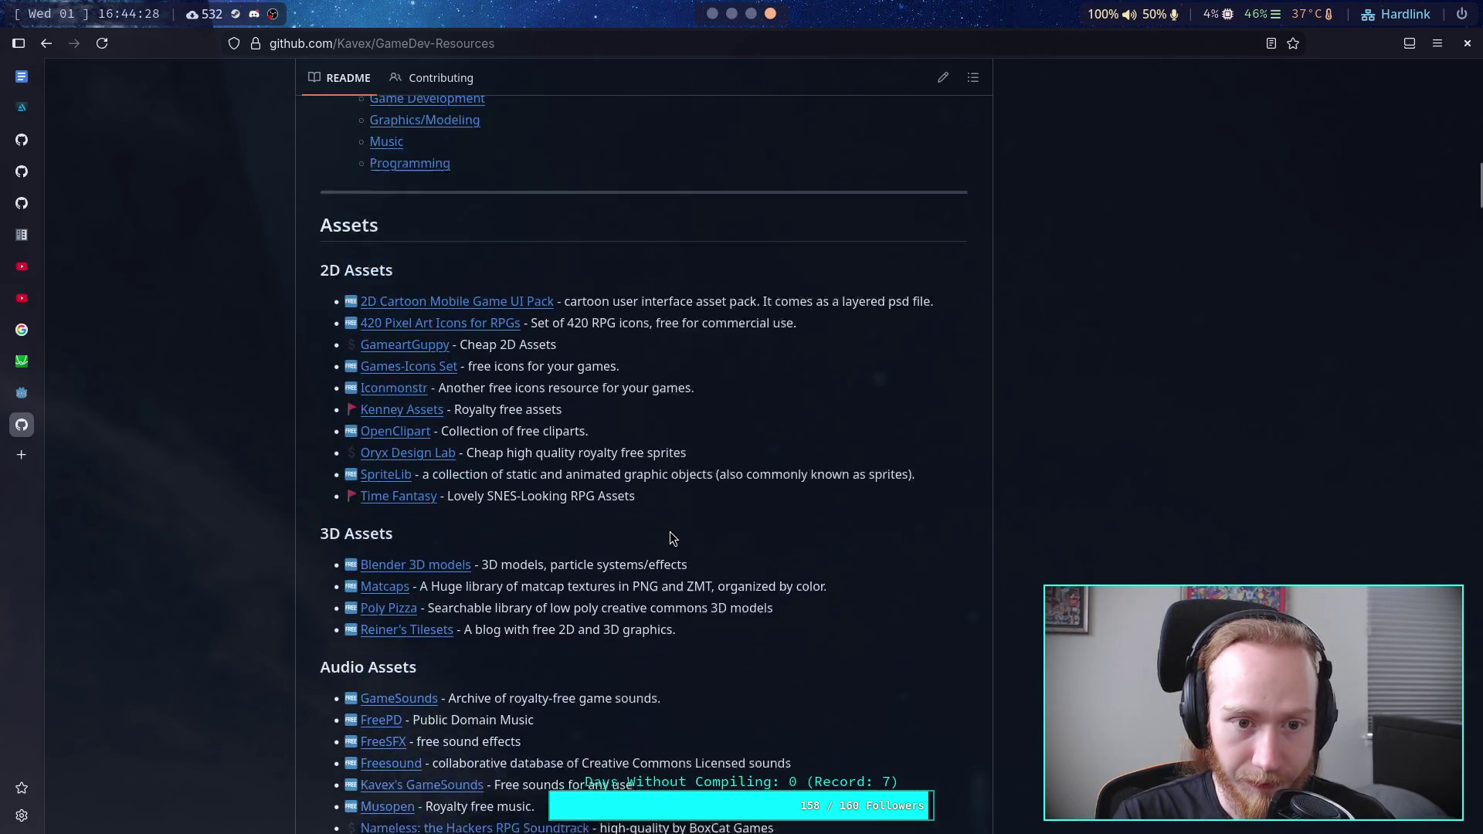
scroll(670, 531, down, 3)
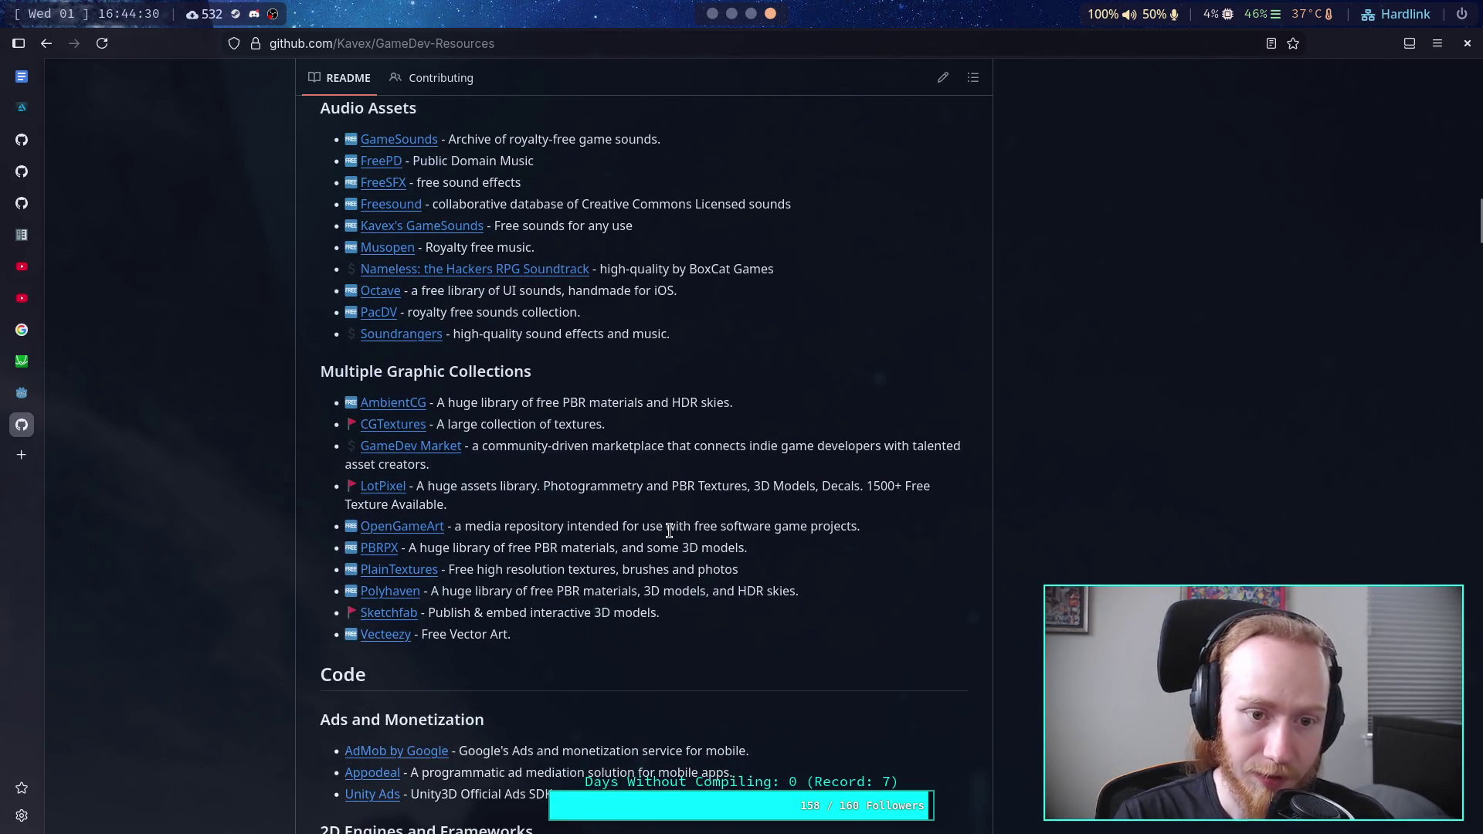
scroll(669, 530, down, 3)
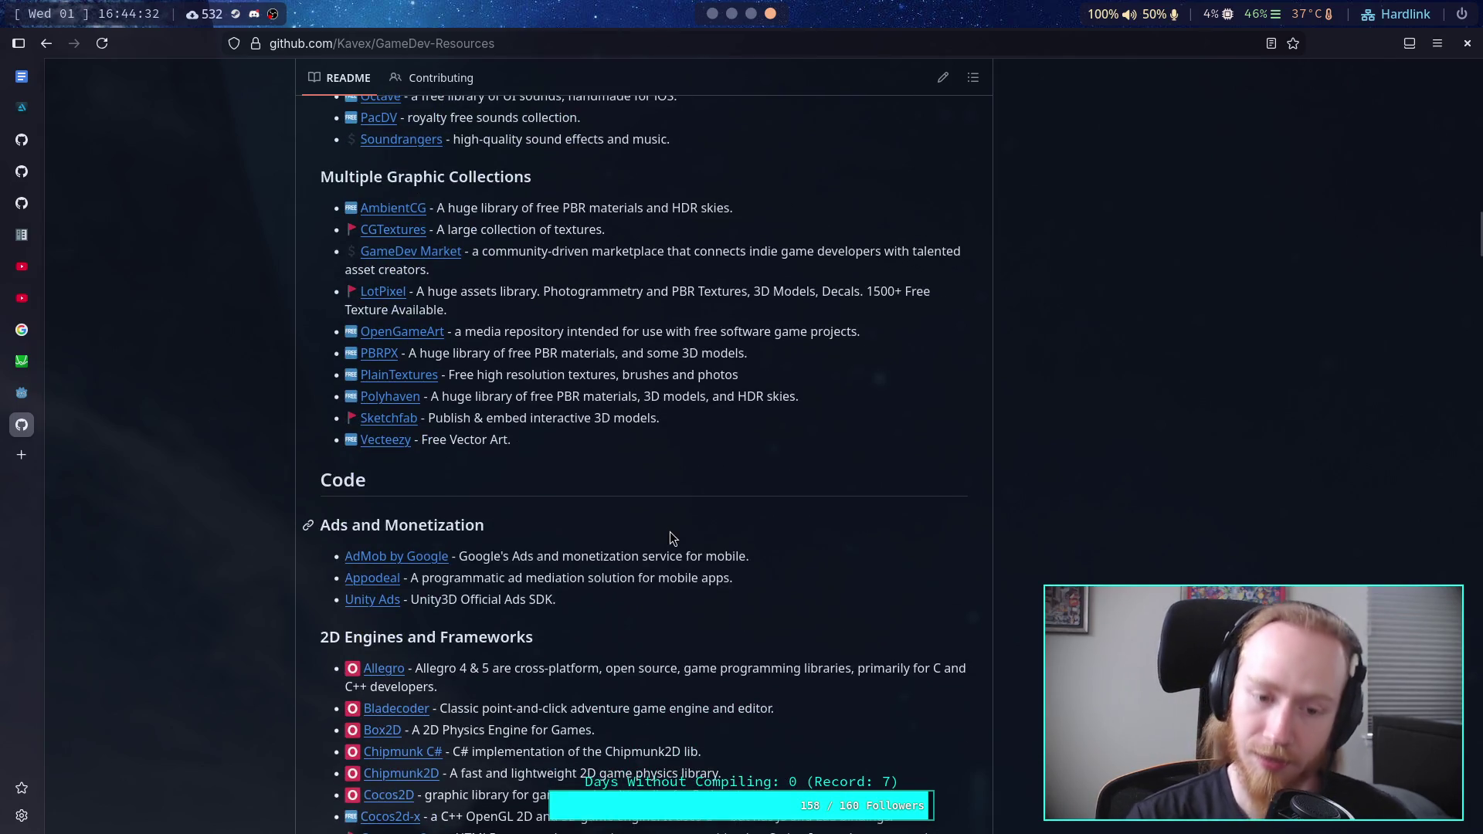
scroll(670, 531, down, 8)
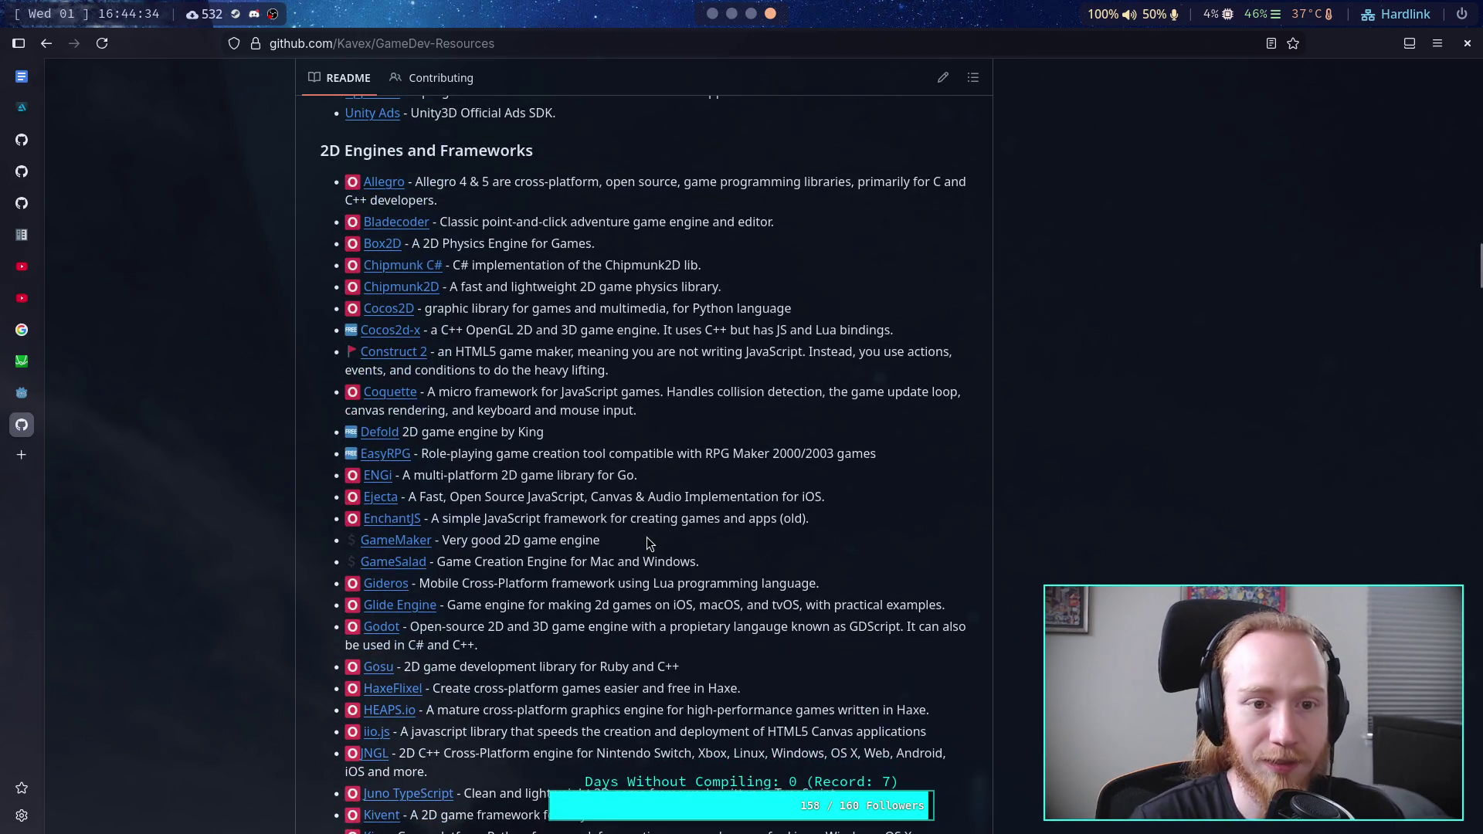
scroll(647, 543, up, 2)
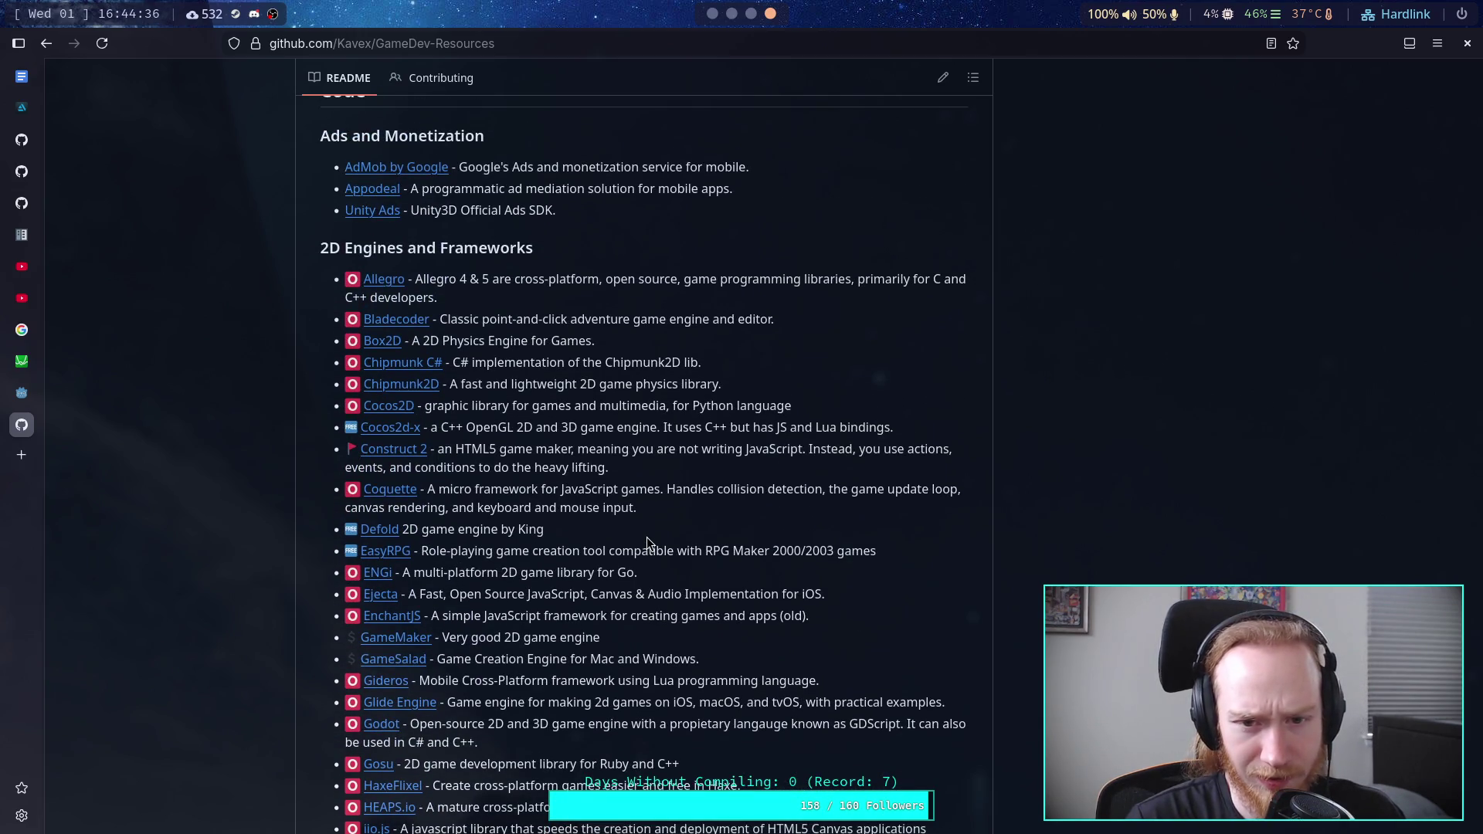
scroll(648, 543, down, 20)
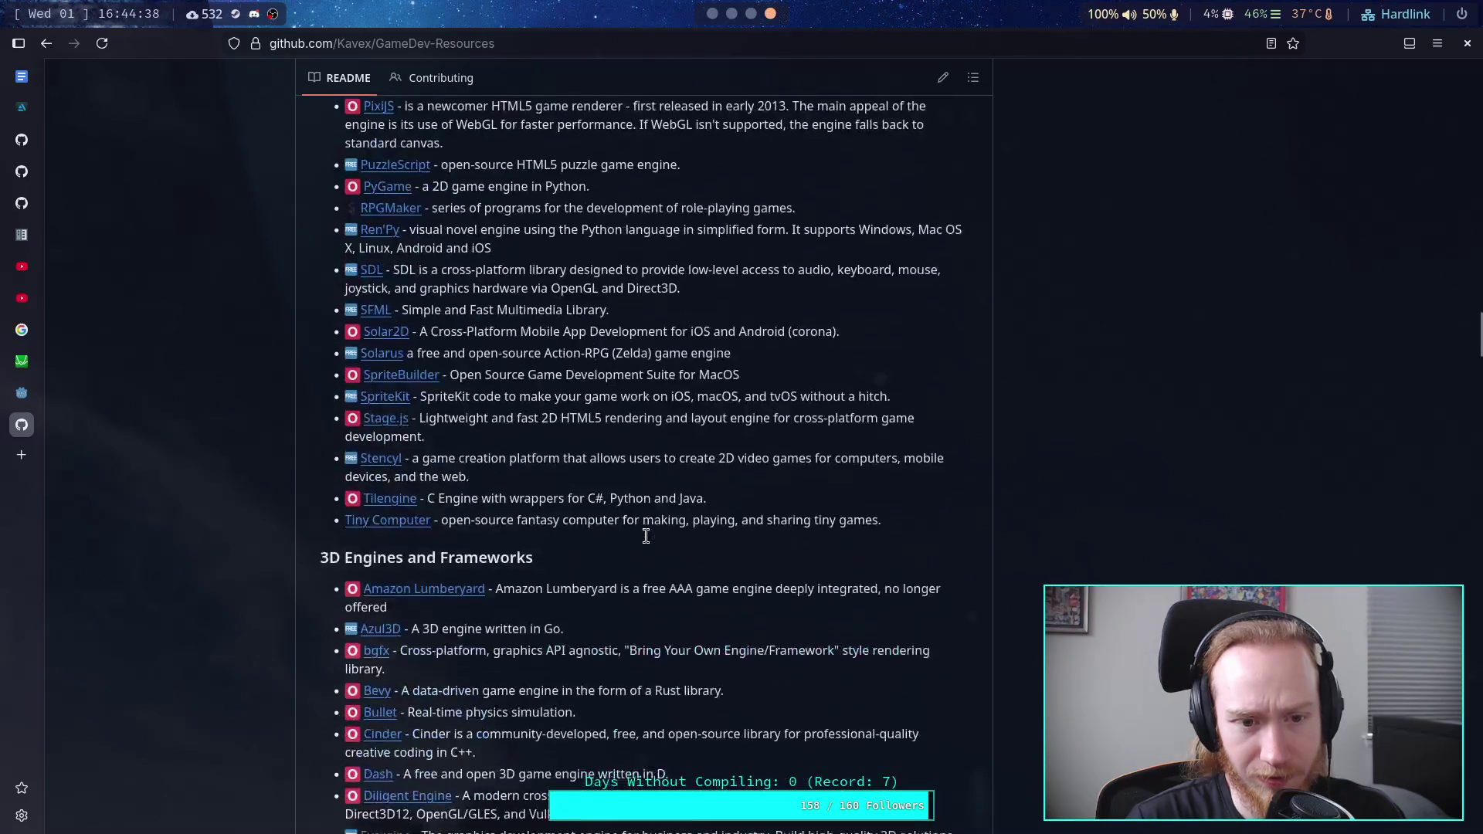
scroll(648, 543, up, 7)
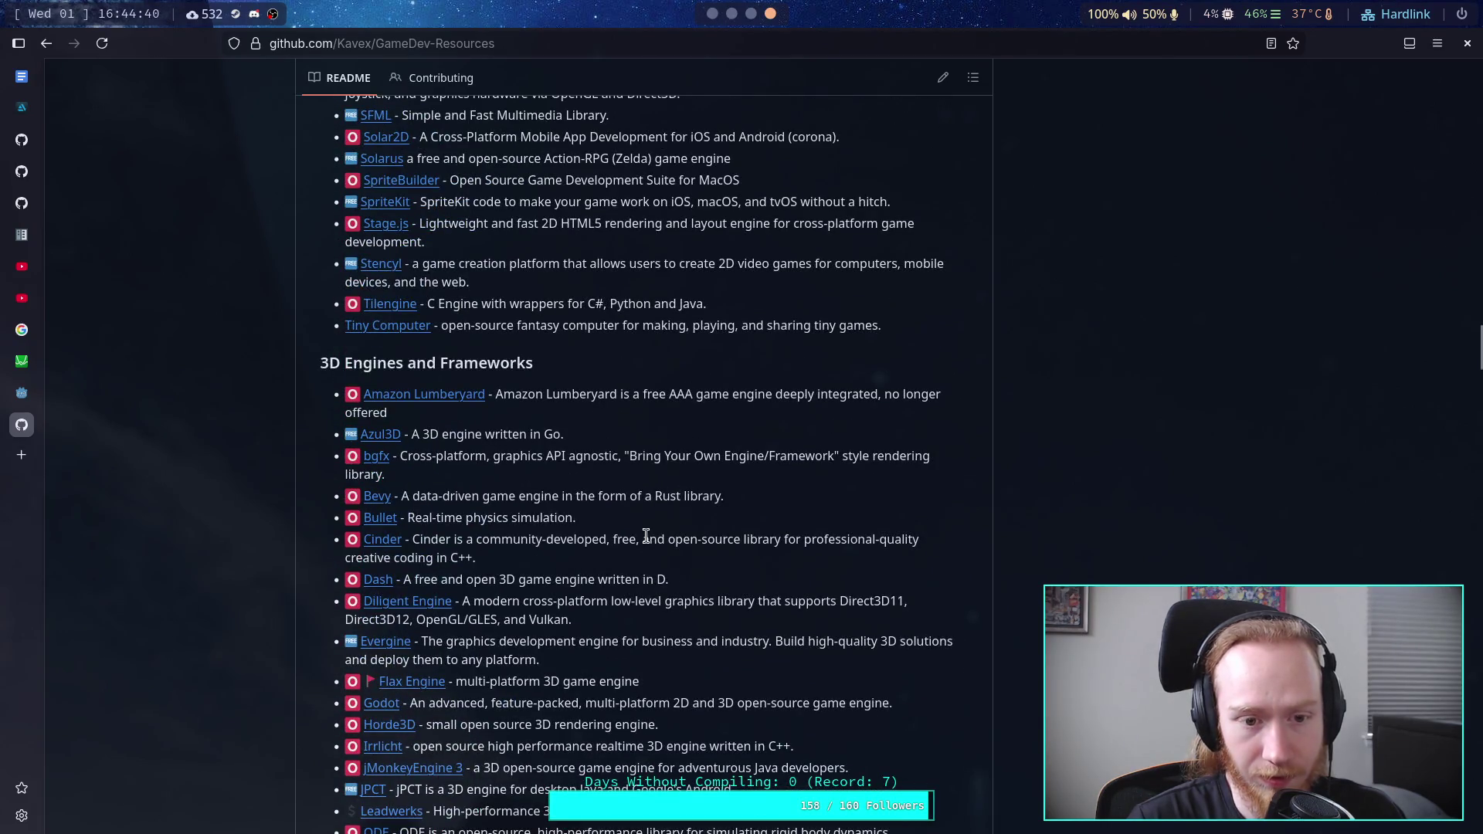
scroll(468, 572, up, 5)
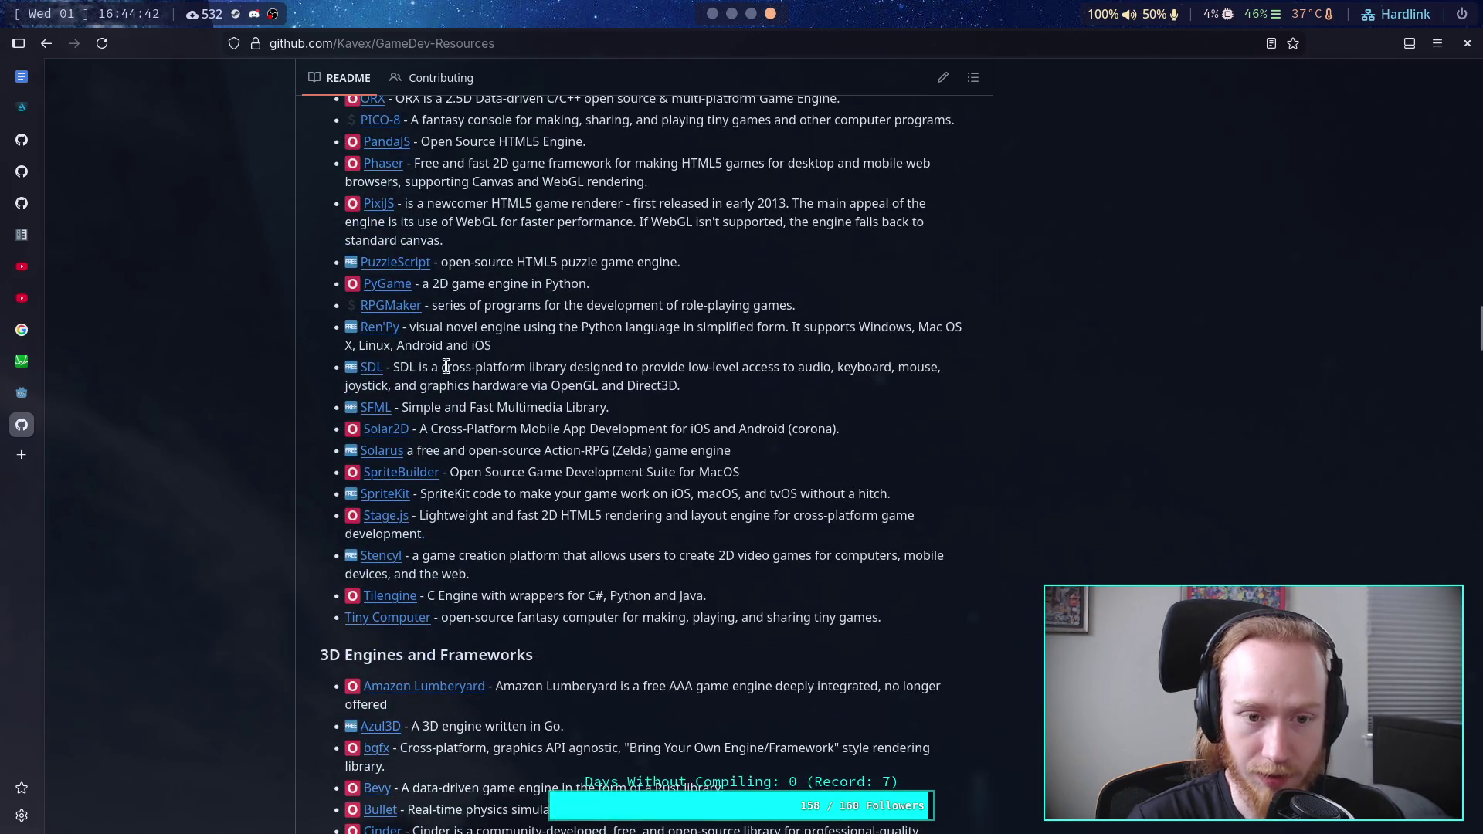
Step: Highlight text in the Ren'Py entry, then move further down the engine lists
triple_click(649, 349)
double_click(931, 327)
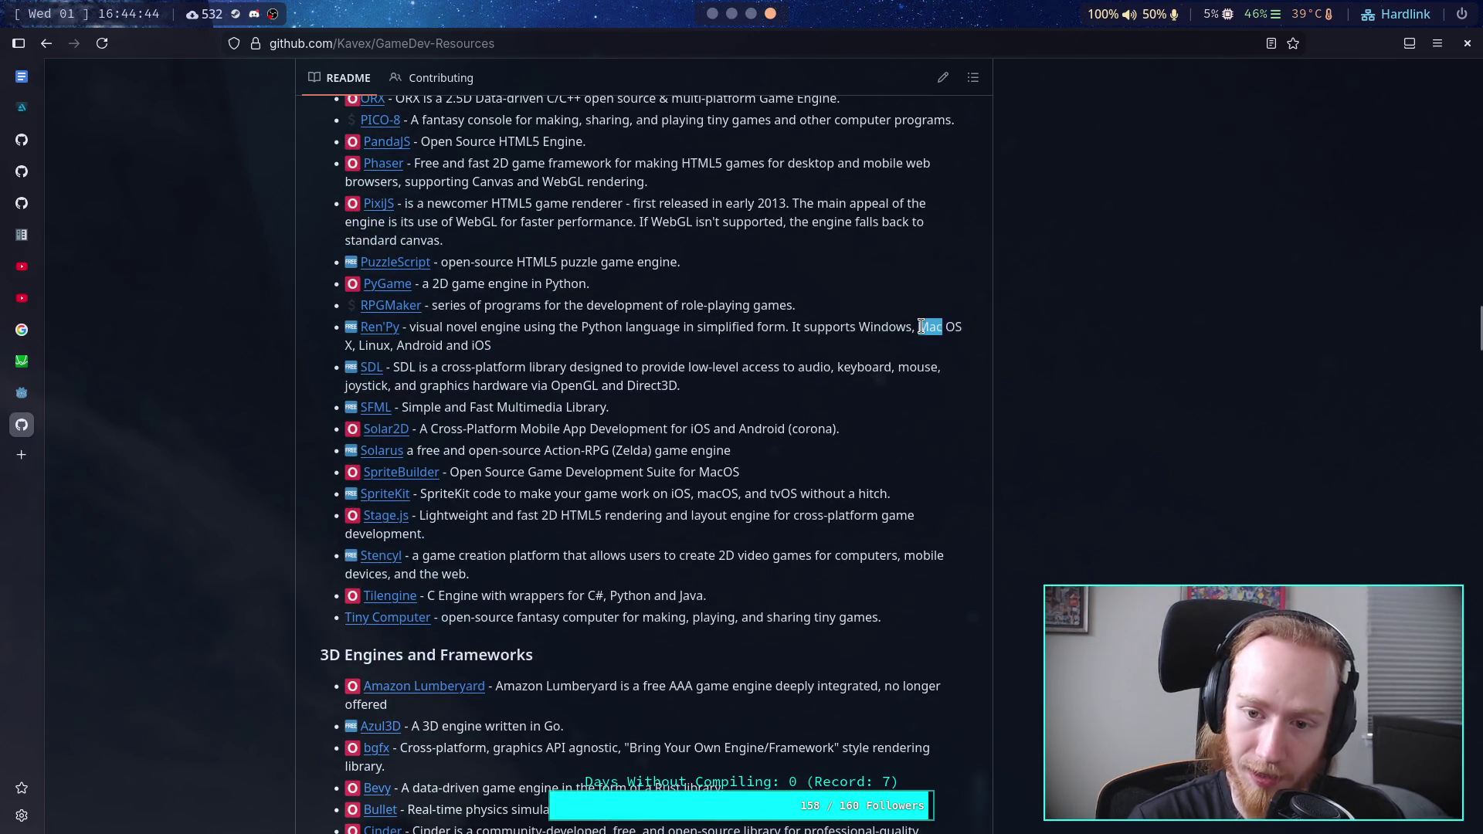
click(542, 363)
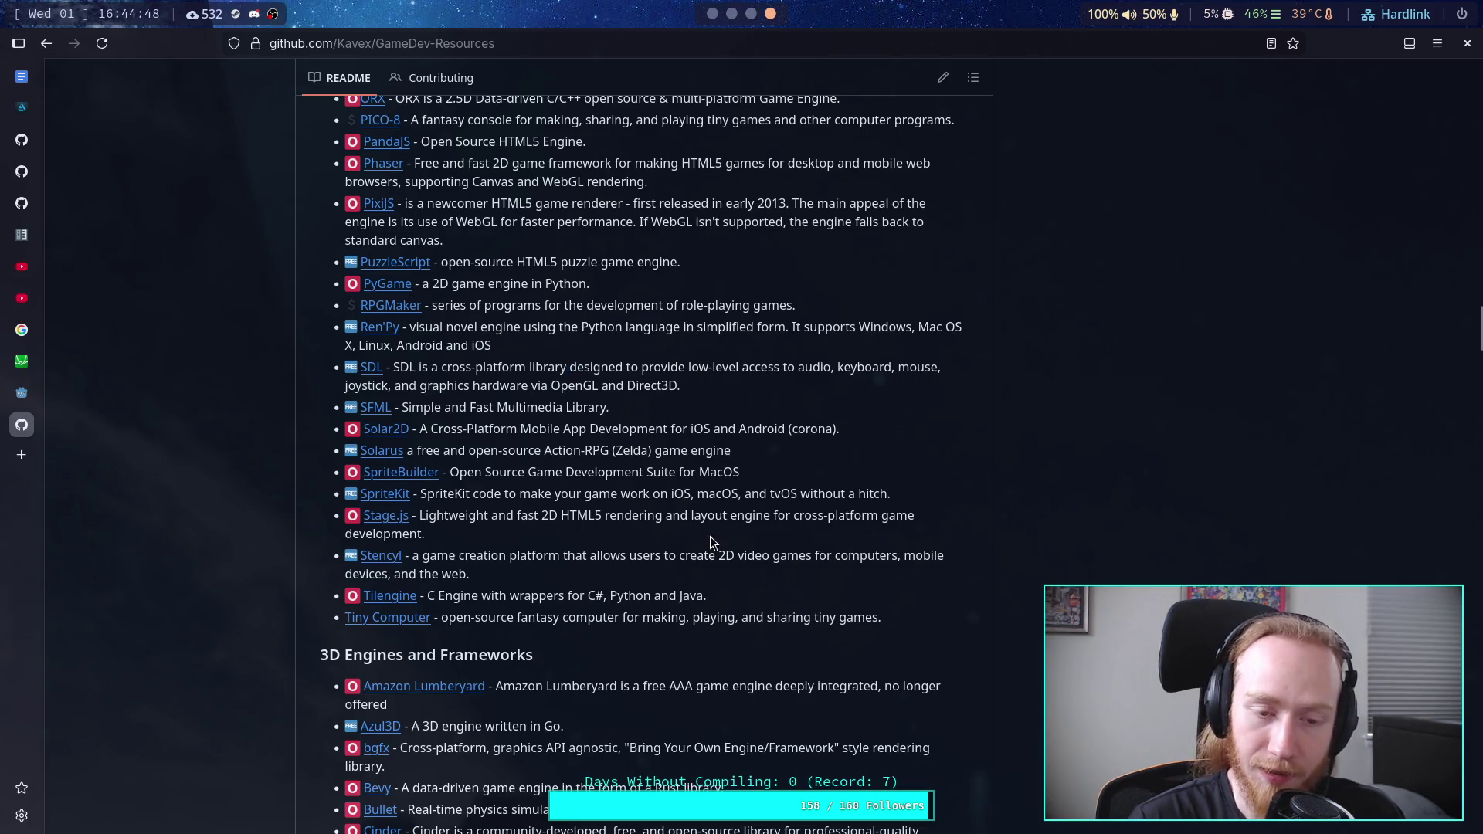
scroll(710, 535, down, 10)
scroll(711, 536, down, 10)
scroll(711, 536, up, 10)
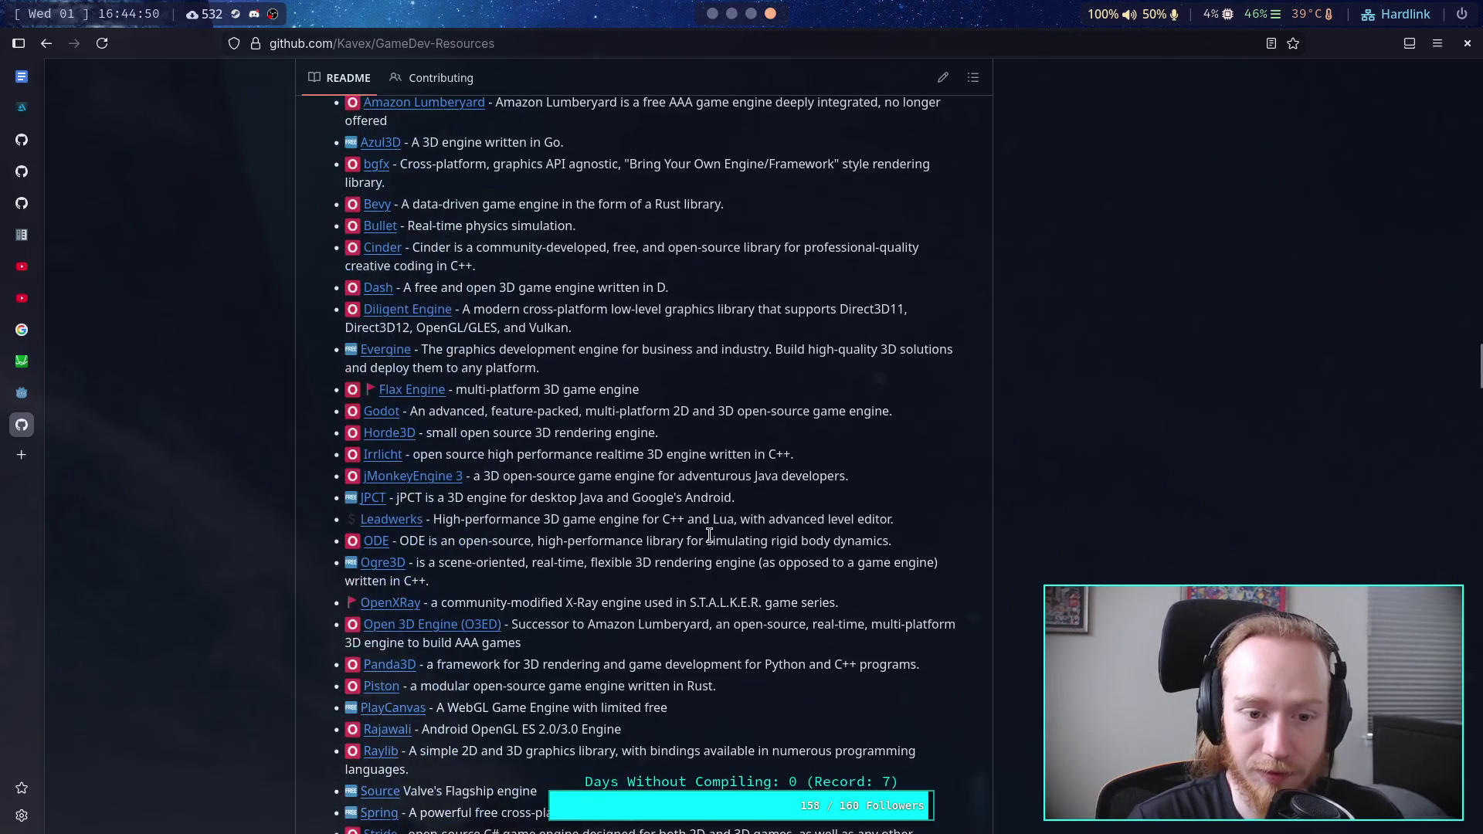
scroll(666, 511, down, 18)
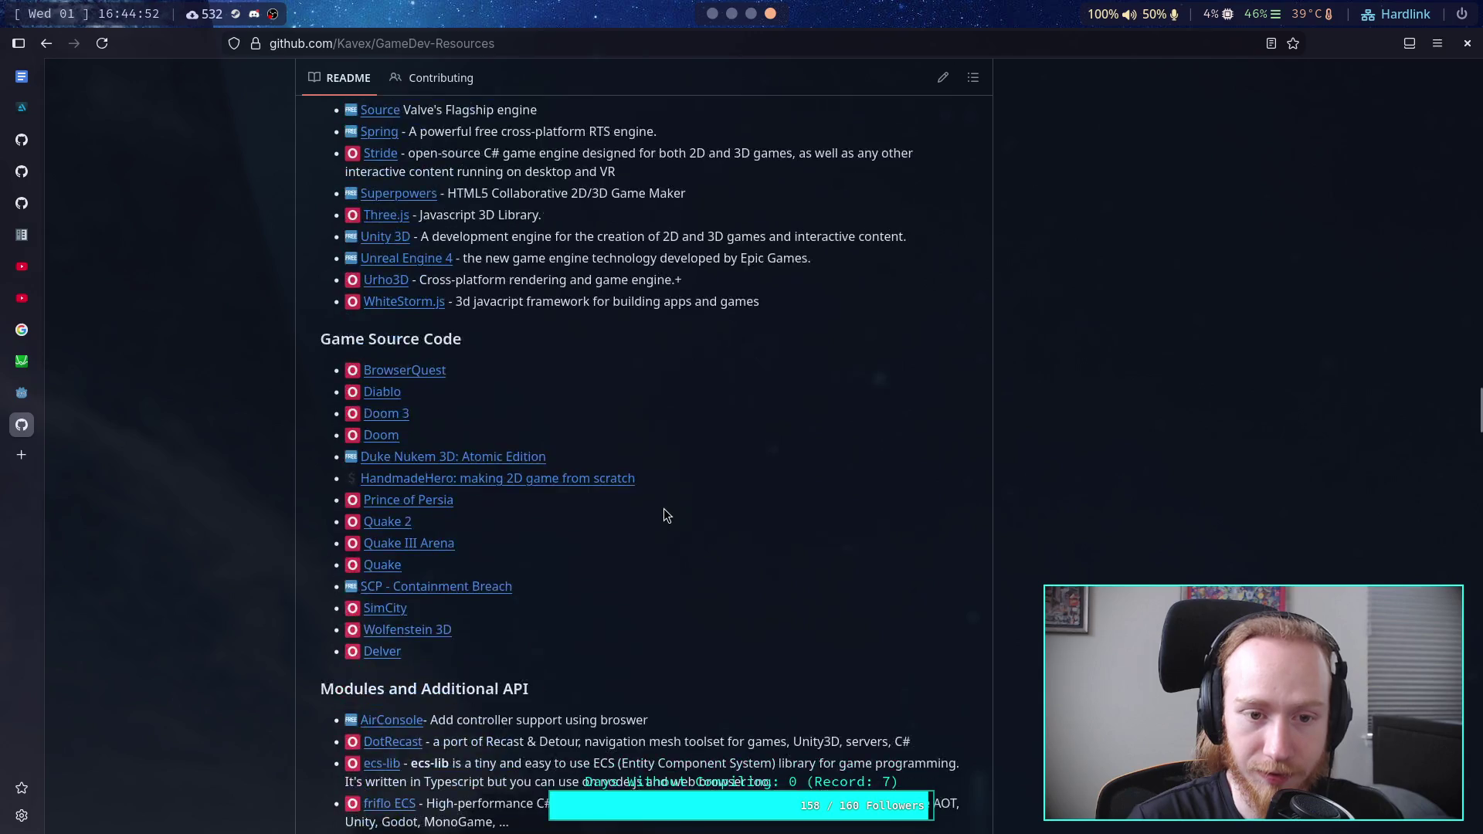
scroll(666, 512, down, 5)
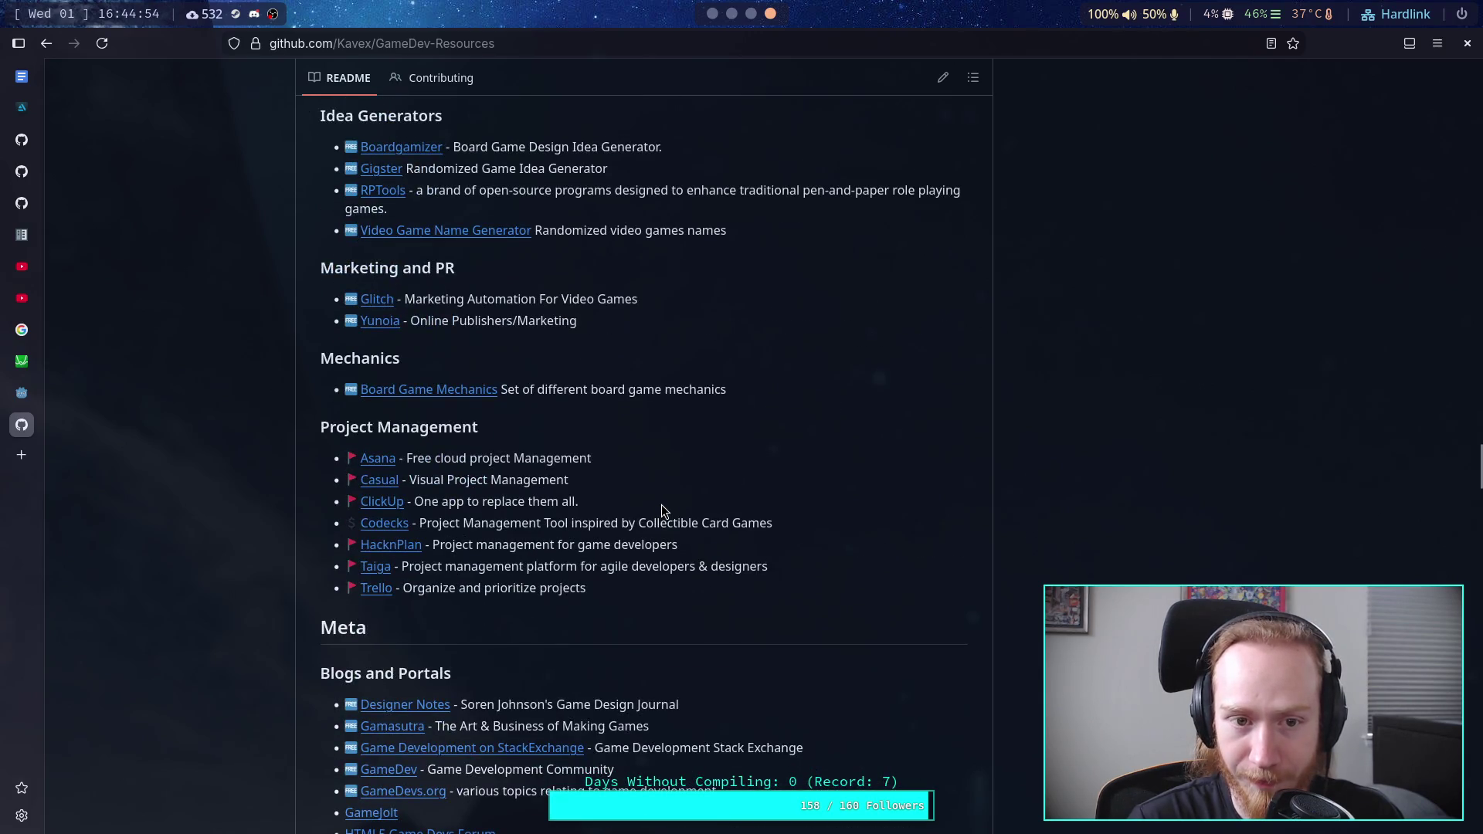
scroll(650, 504, down, 6)
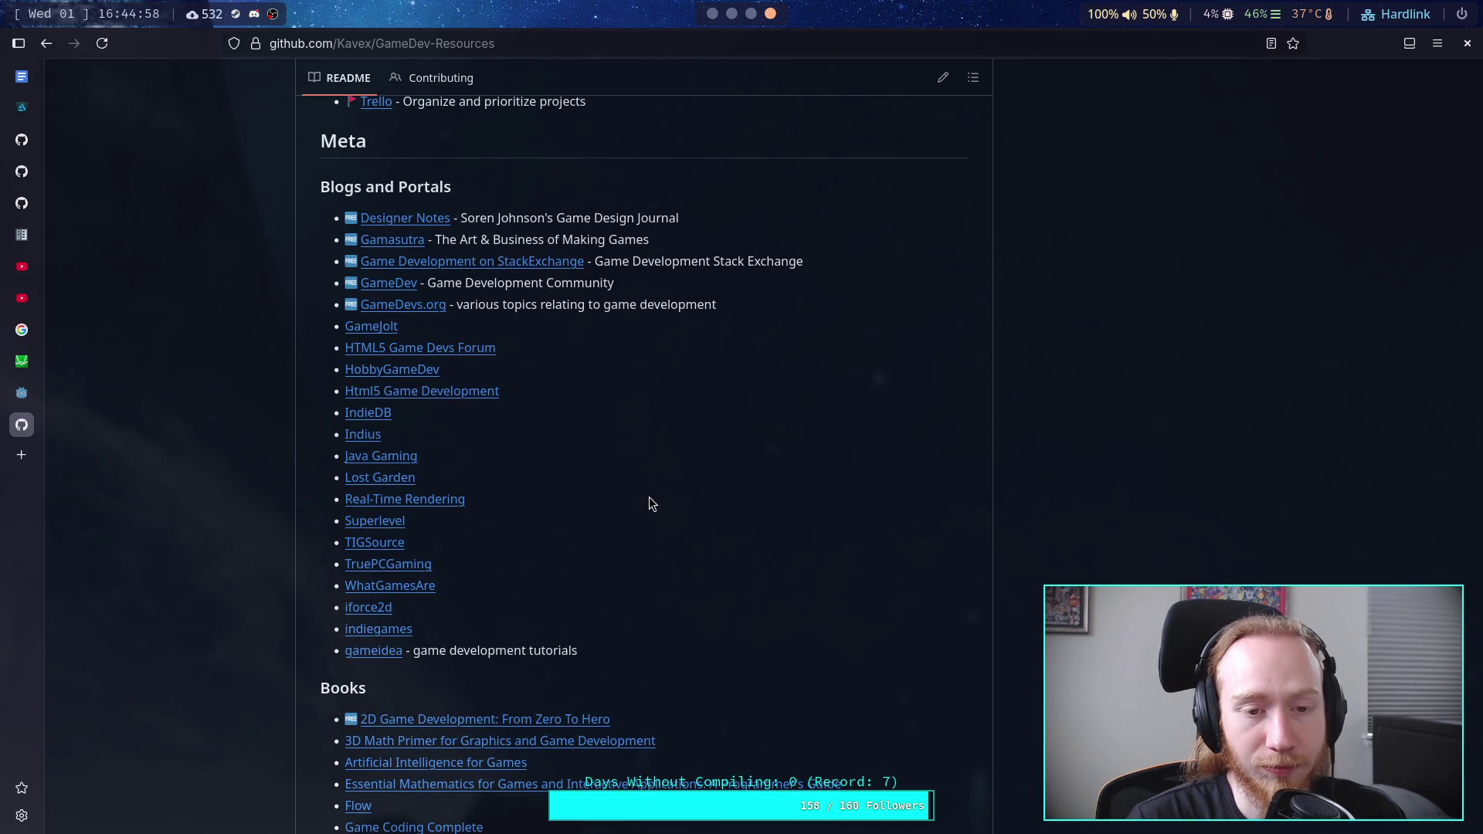
scroll(649, 497, down, 15)
Step: Bring the Terrain Generators section of the README into view
scroll(639, 493, up, 12)
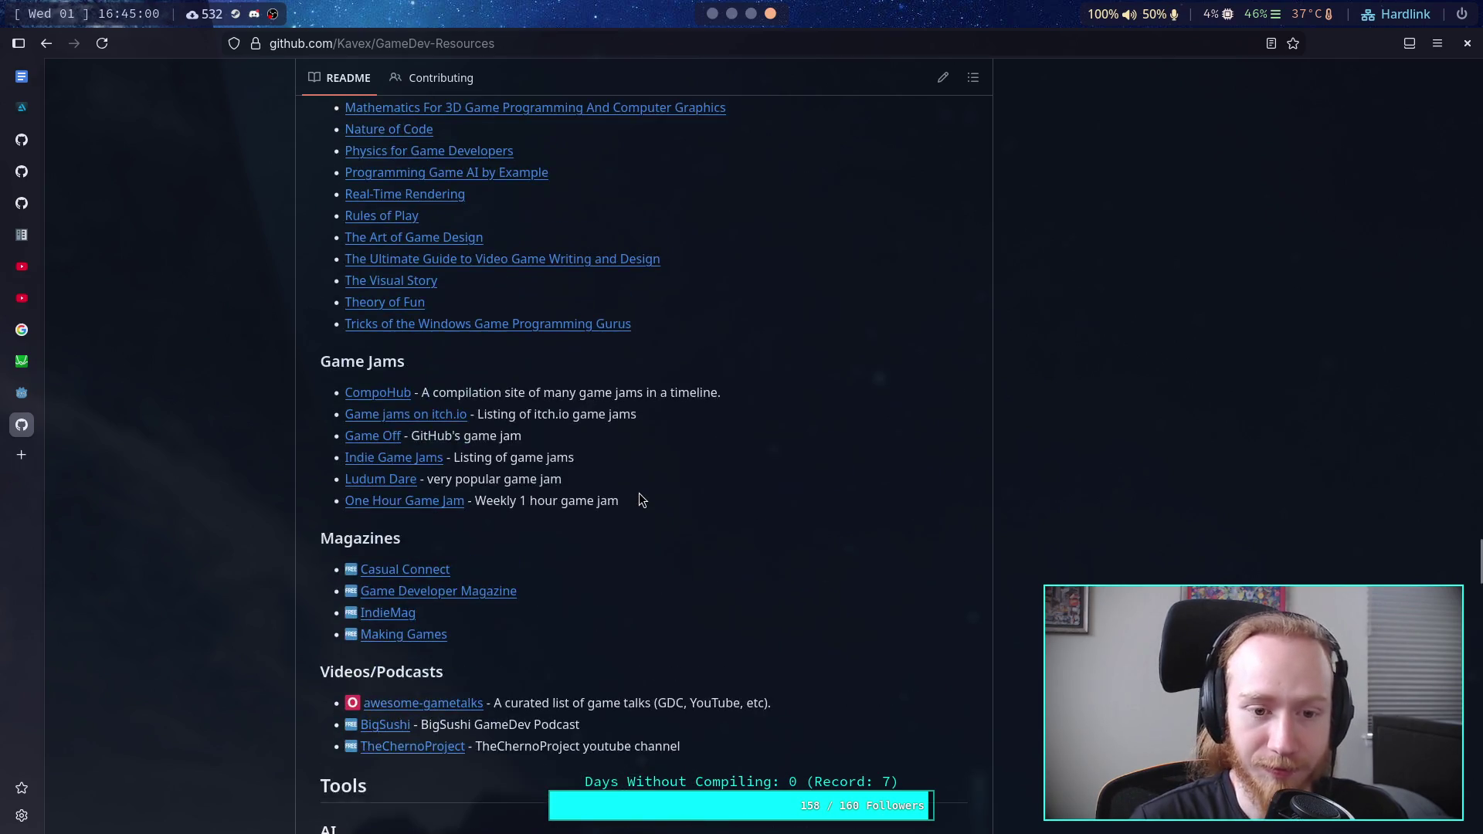
scroll(640, 495, down, 20)
scroll(640, 496, down, 20)
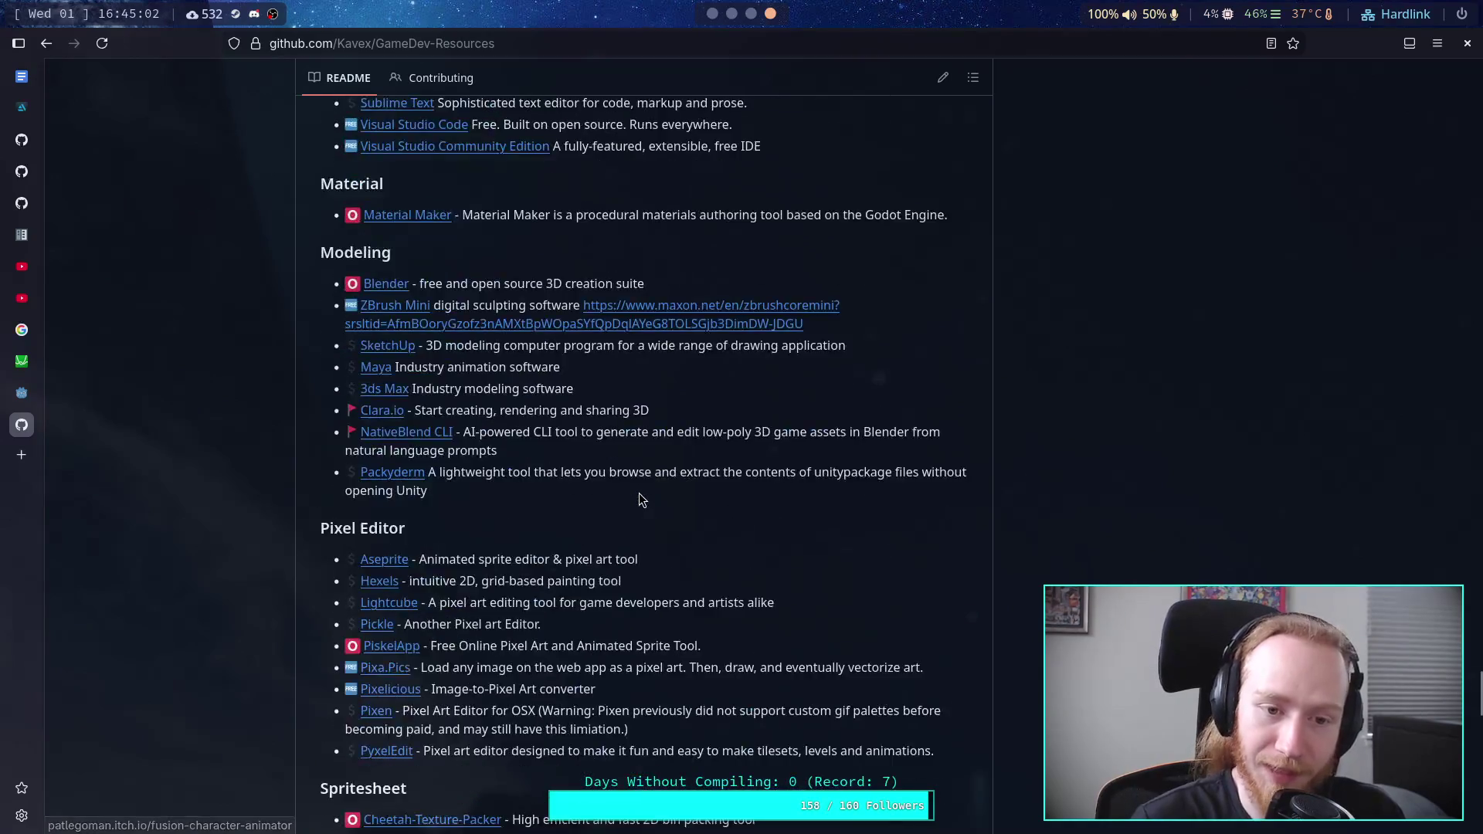
scroll(638, 493, up, 5)
scroll(639, 493, down, 5)
scroll(638, 493, up, 8)
scroll(638, 491, up, 6)
scroll(638, 492, down, 7)
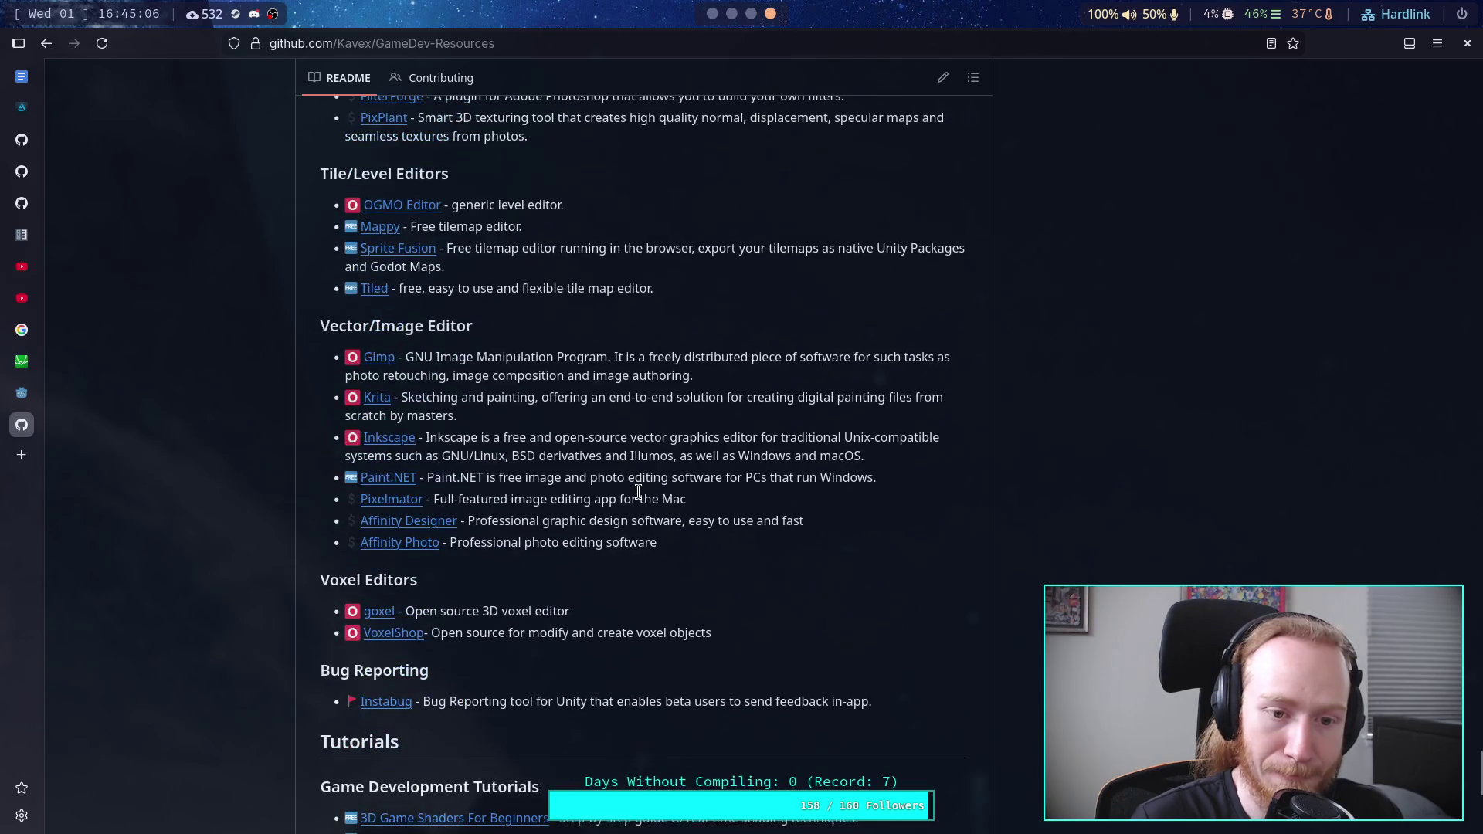
scroll(638, 491, up, 3)
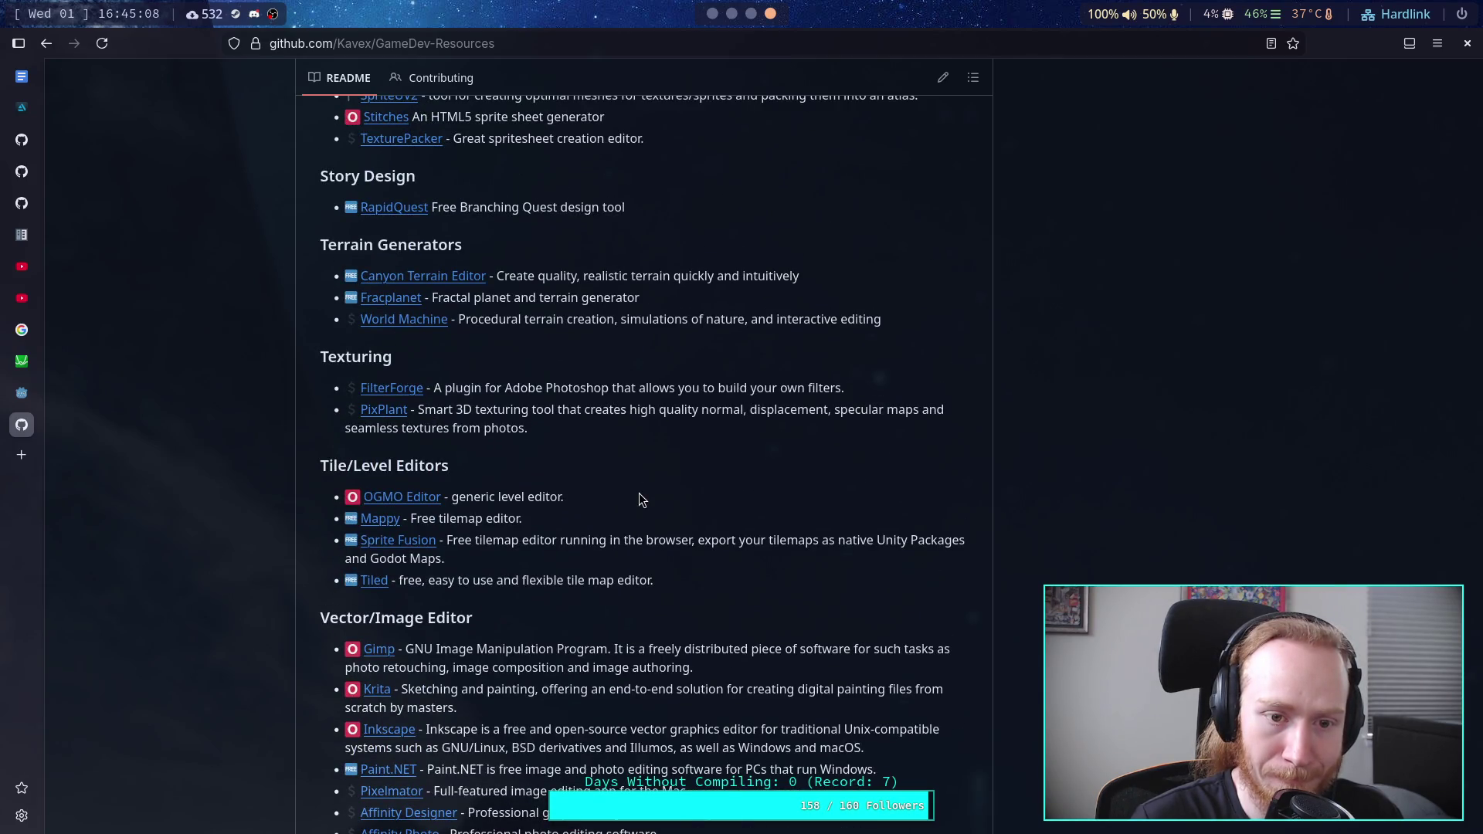
scroll(638, 499, up, 3)
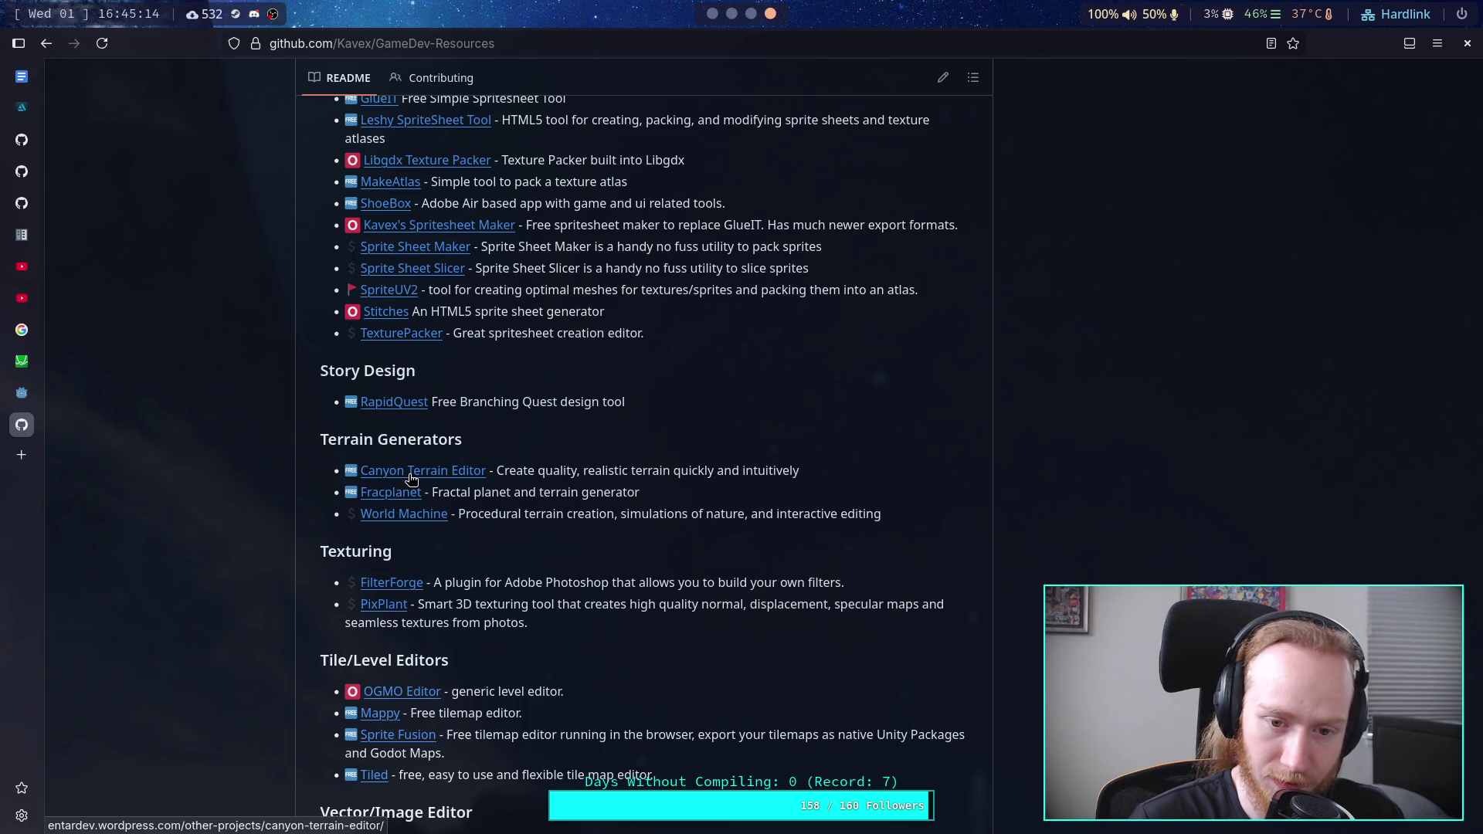
Step: Open the Canyon Terrain Editor link in a new tab and switch to it
right_click(412, 479)
click(440, 487)
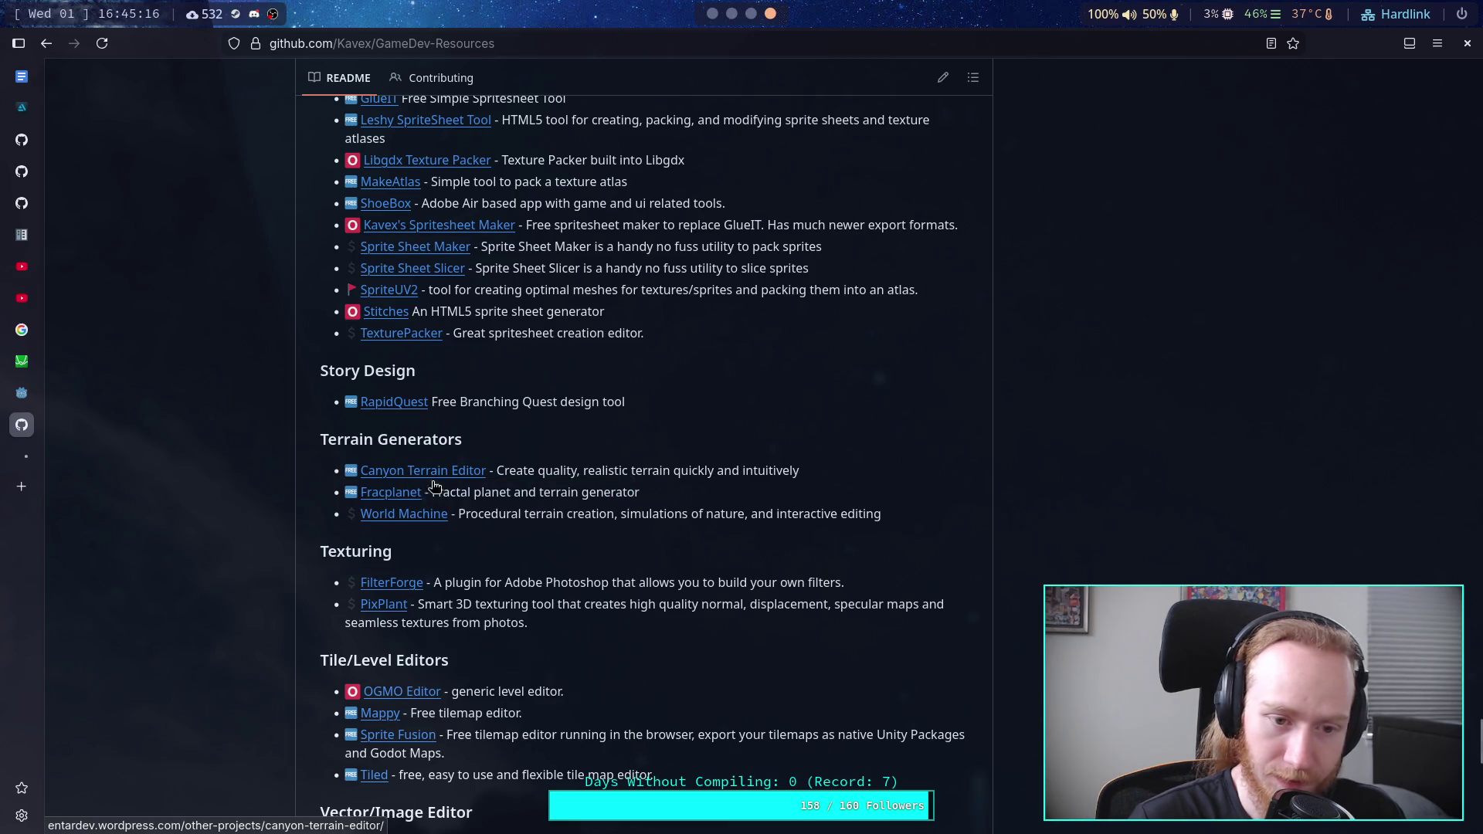
click(22, 457)
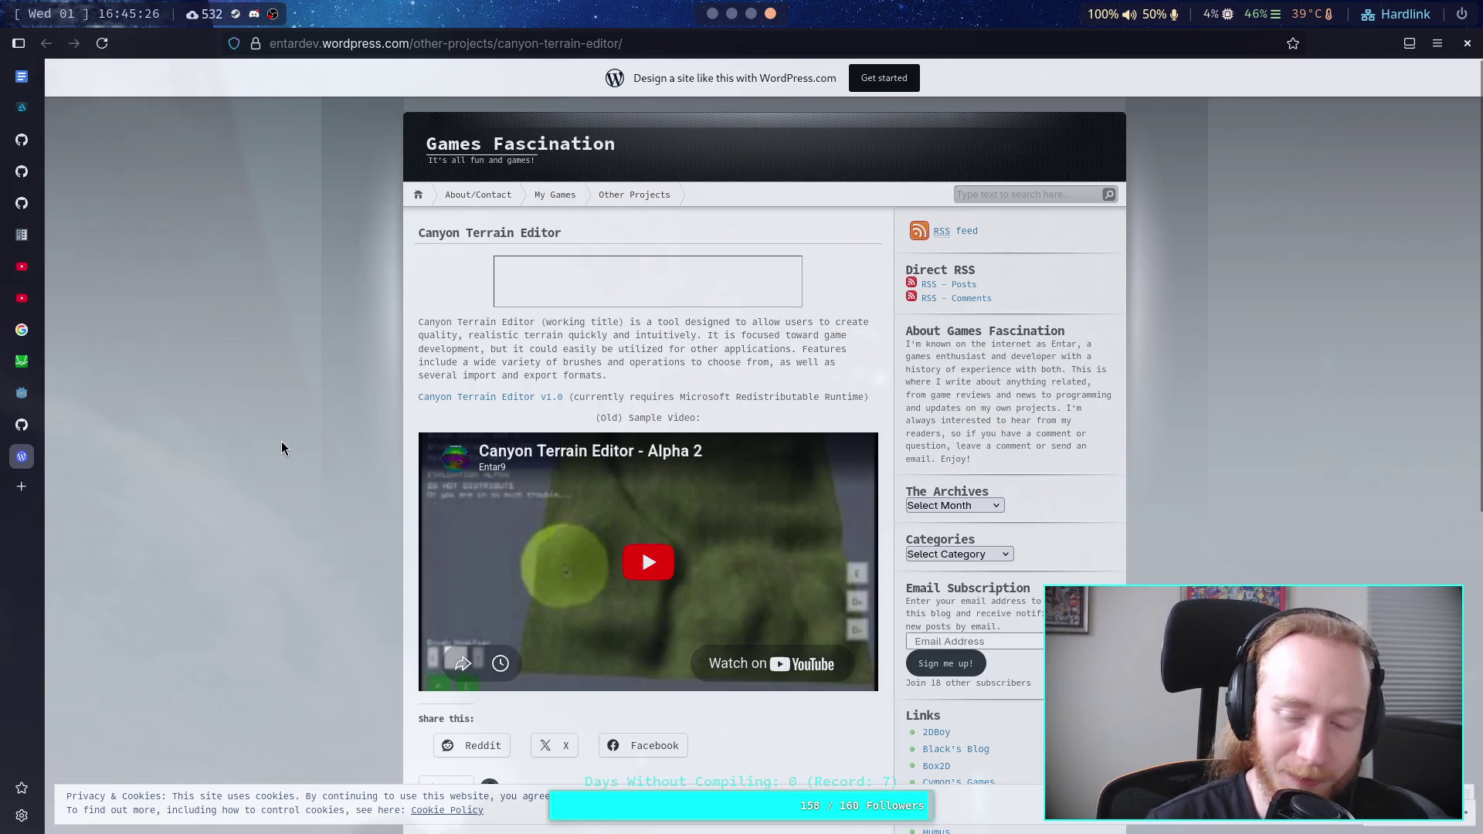
Step: Skim the Canyon Terrain Editor post and play its embedded Alpha 2 sample video
scroll(298, 433, down, 2)
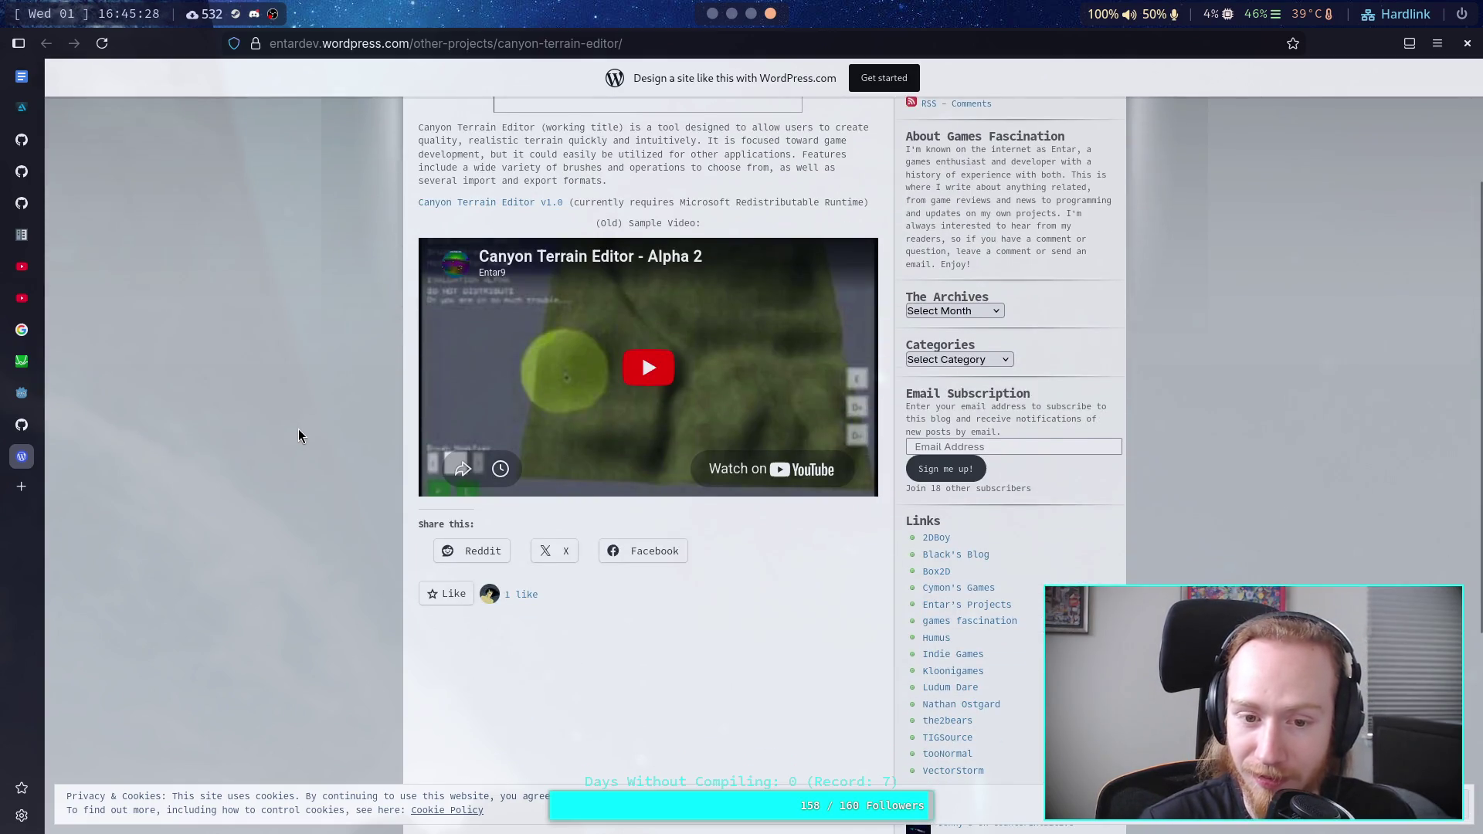
scroll(300, 433, up, 3)
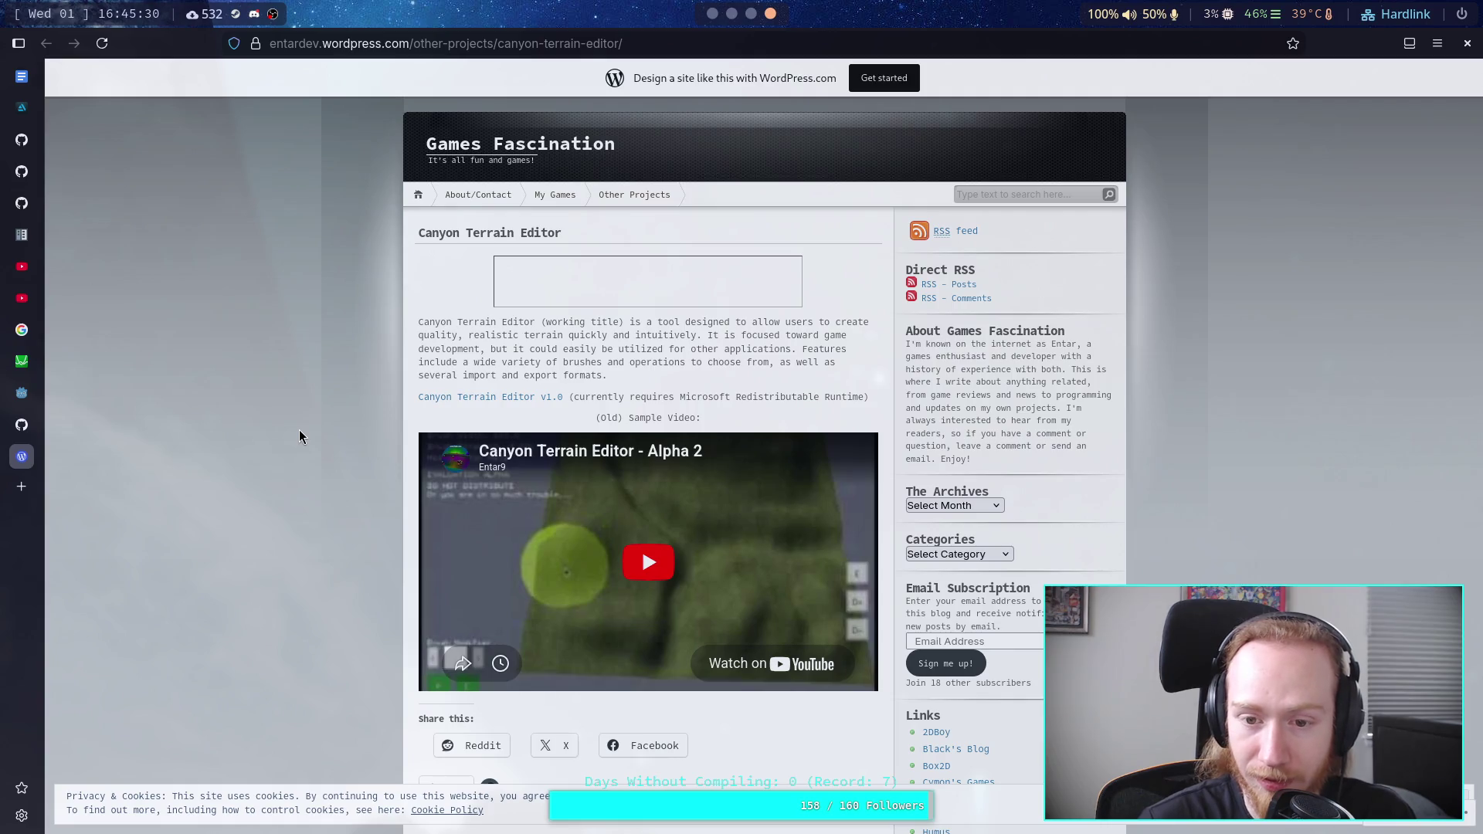
scroll(300, 437, down, 7)
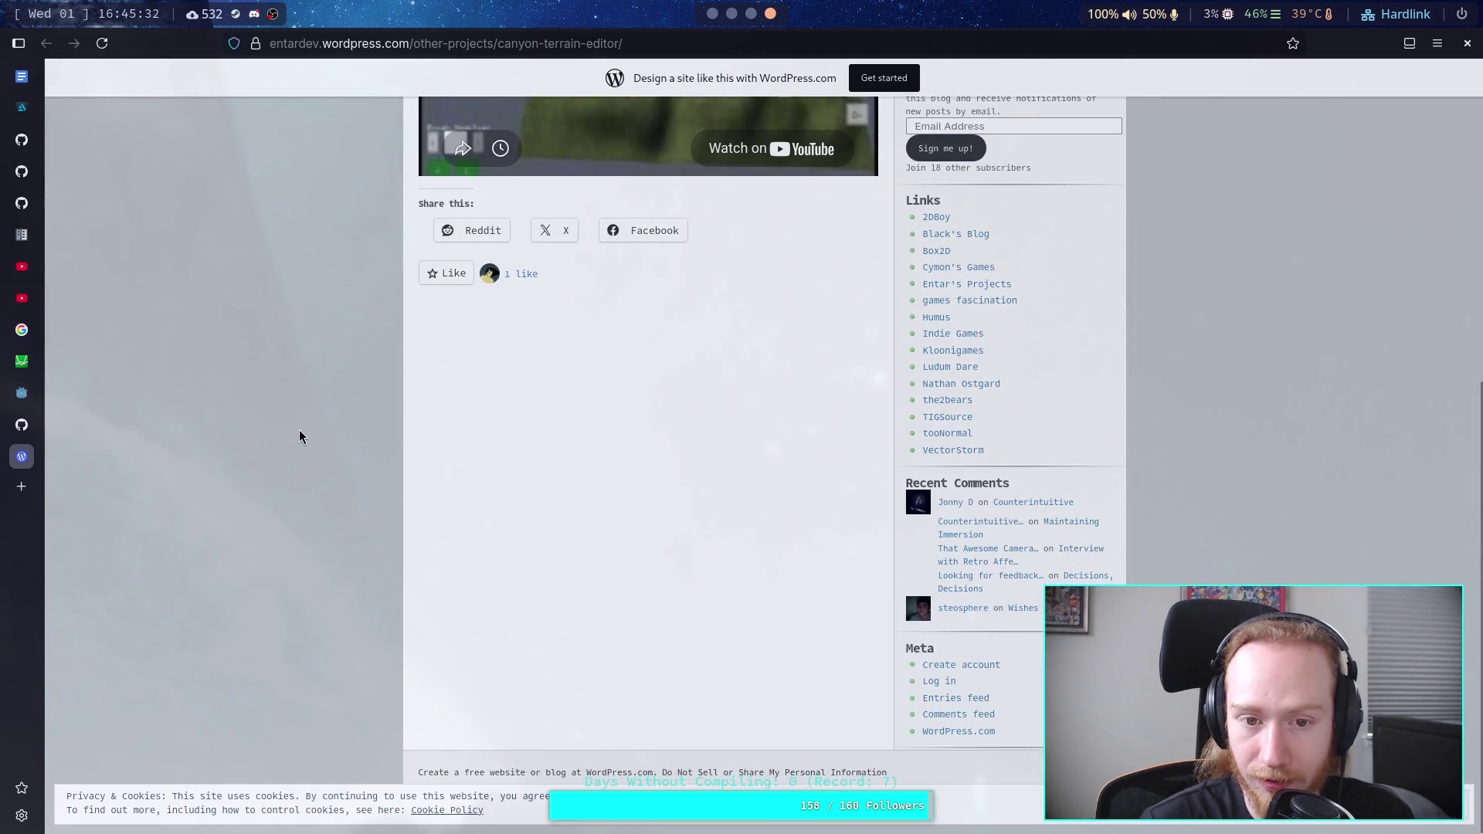
scroll(300, 437, up, 7)
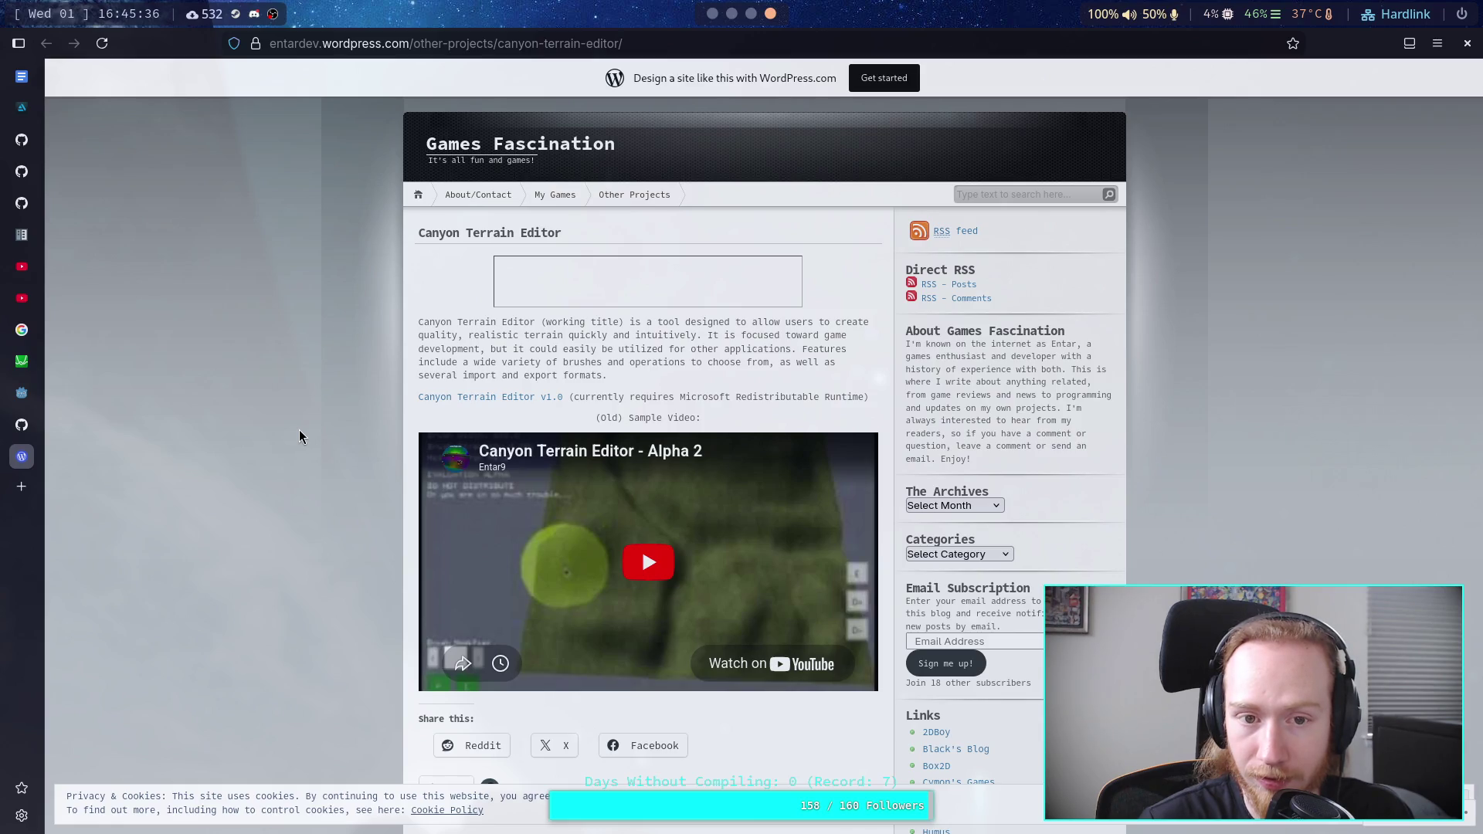
scroll(301, 429, down, 3)
scroll(314, 414, up, 1)
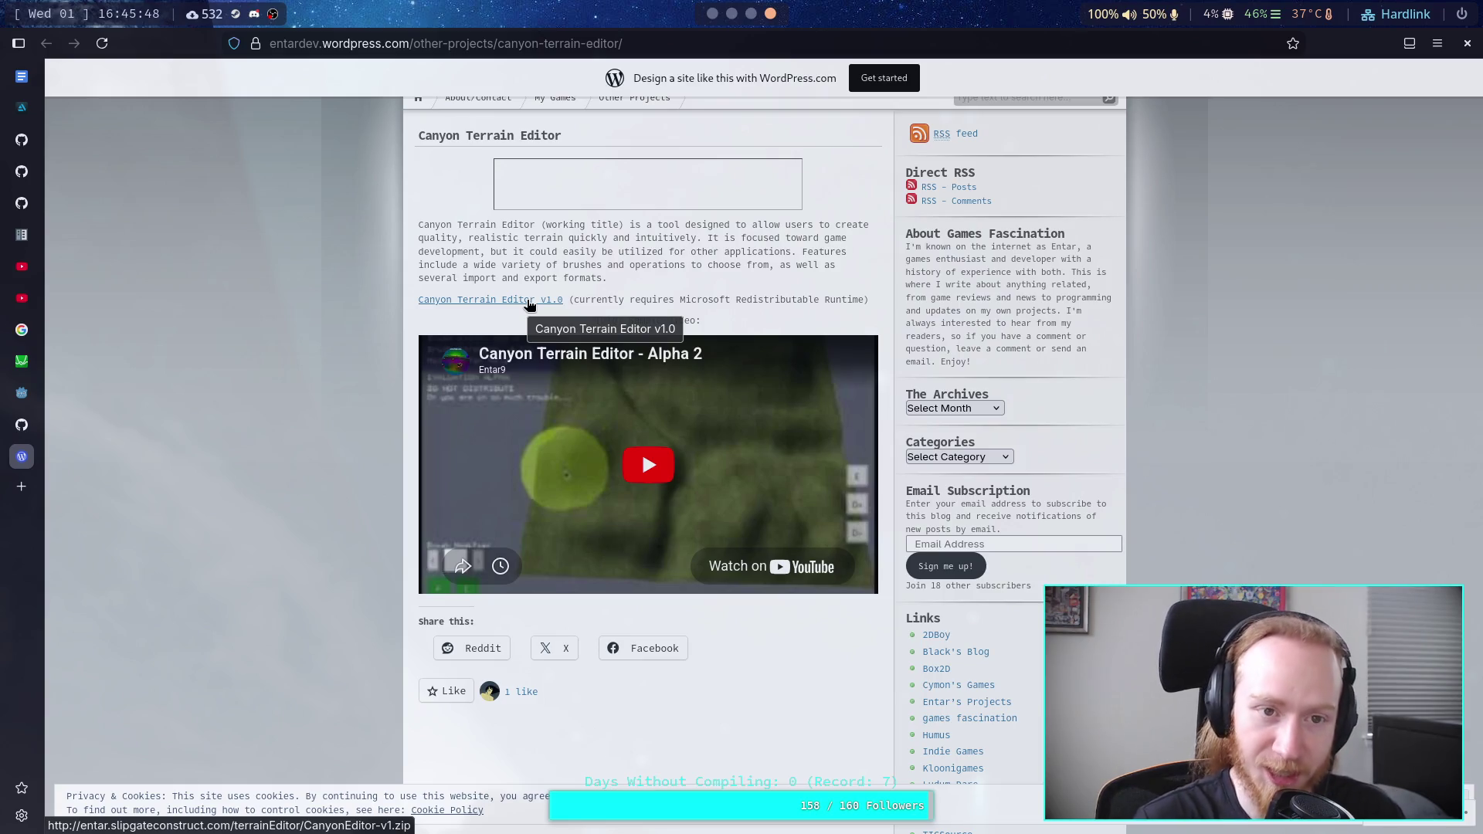
click(652, 476)
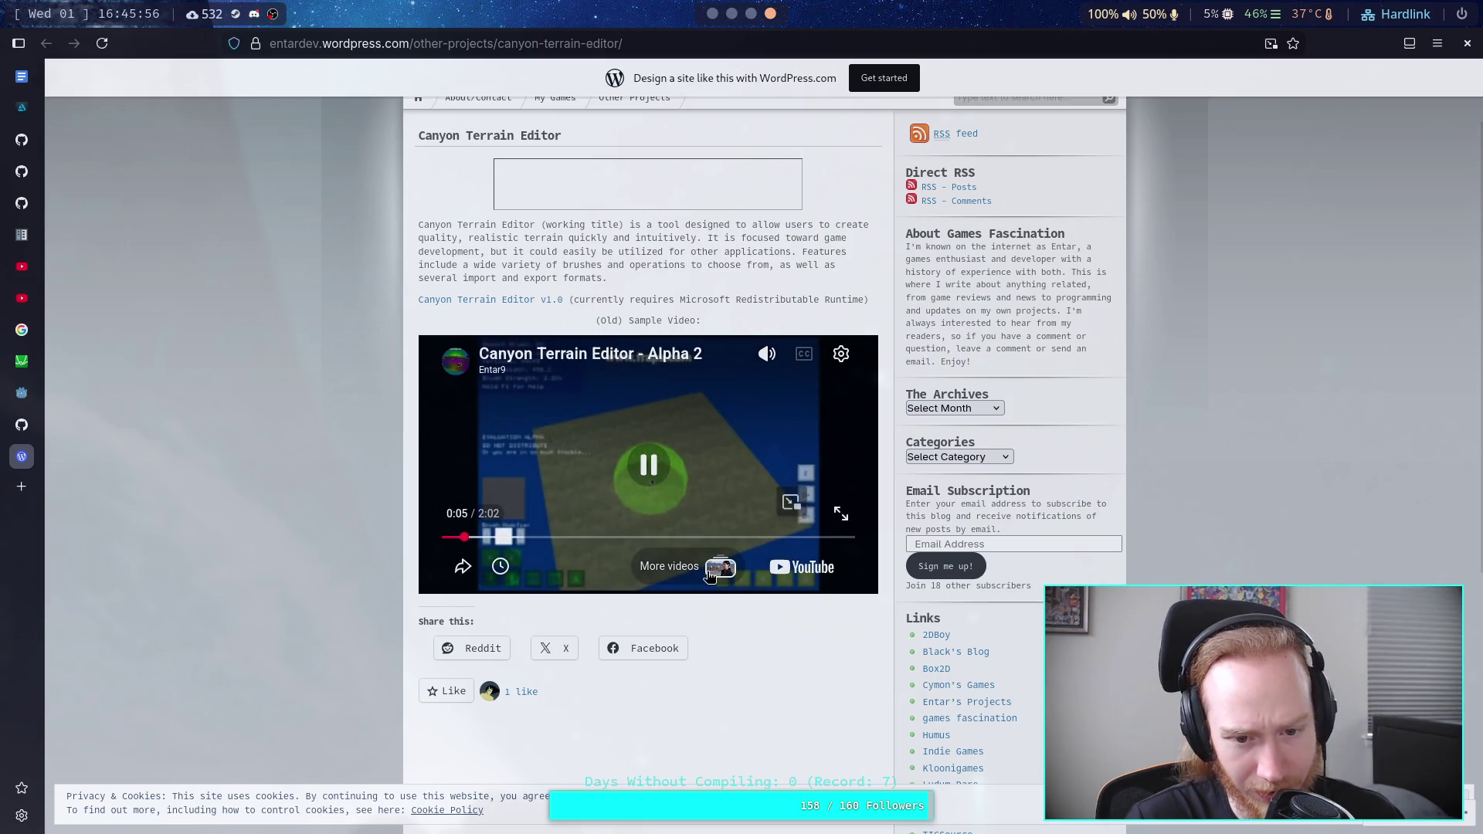
Step: Open the Alpha 2 video on its YouTube watch page and choose a playback quality
click(802, 567)
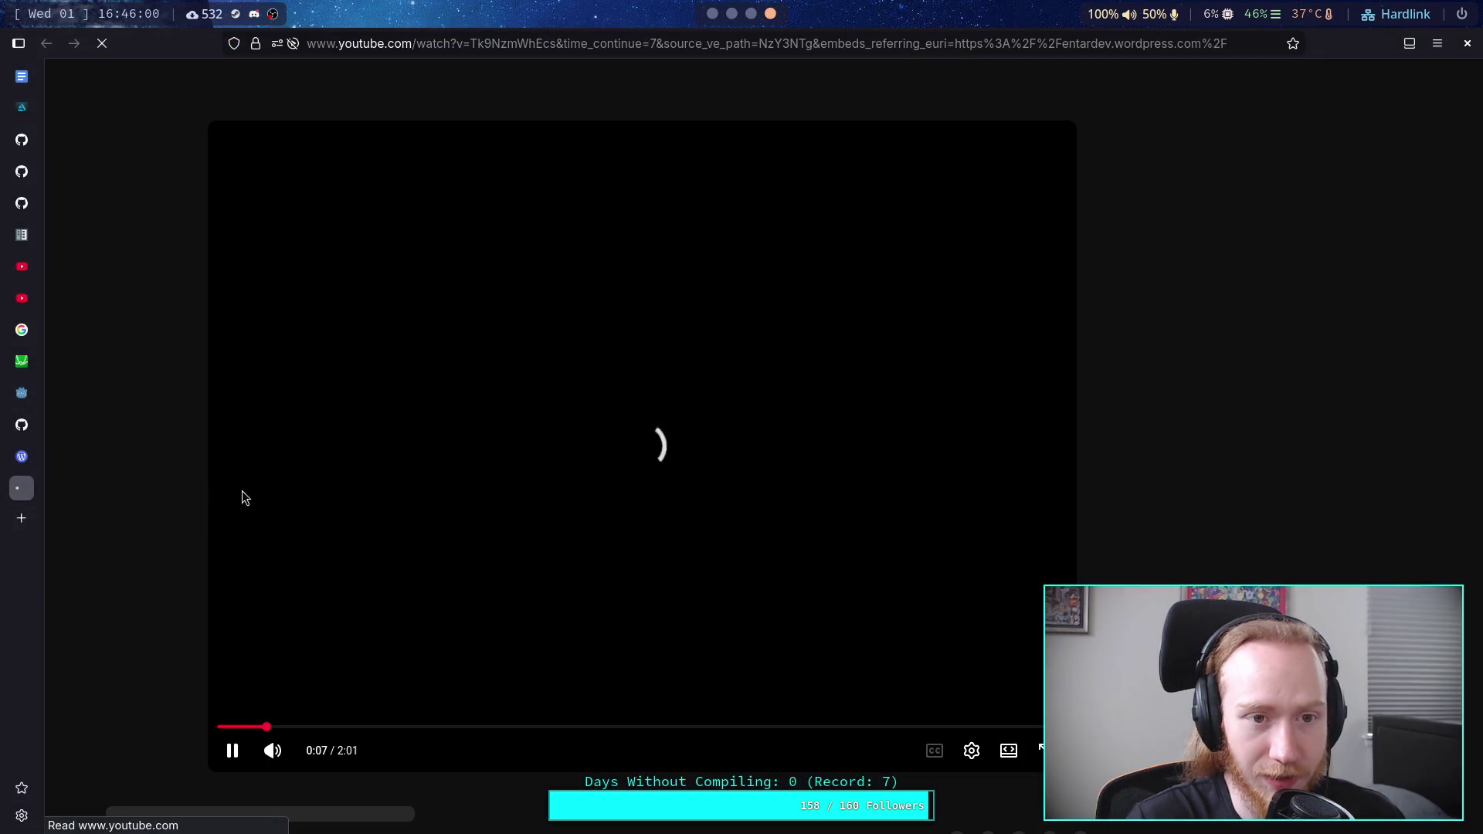
scroll(496, 521, down, 2)
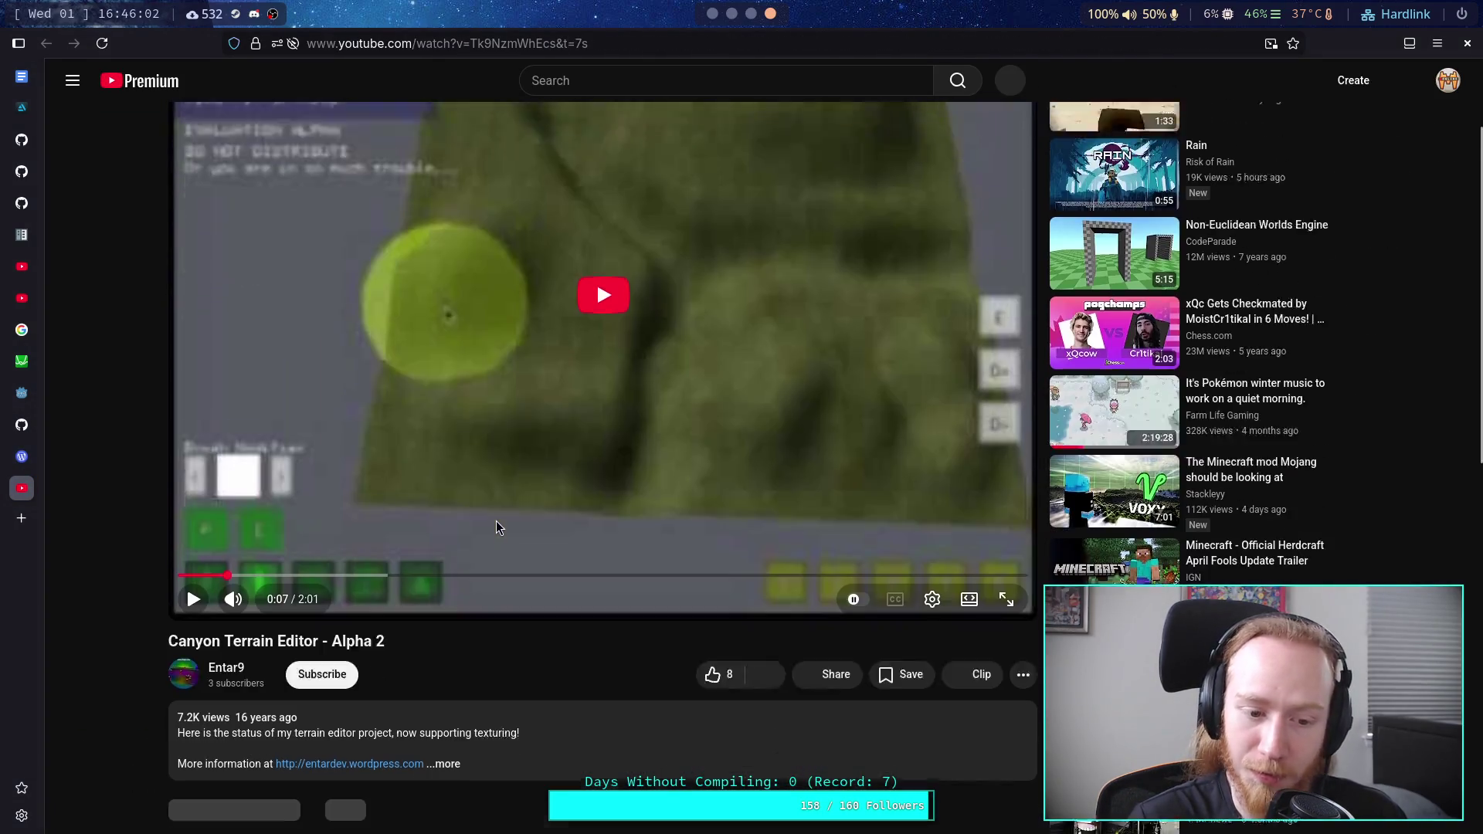
scroll(496, 520, up, 2)
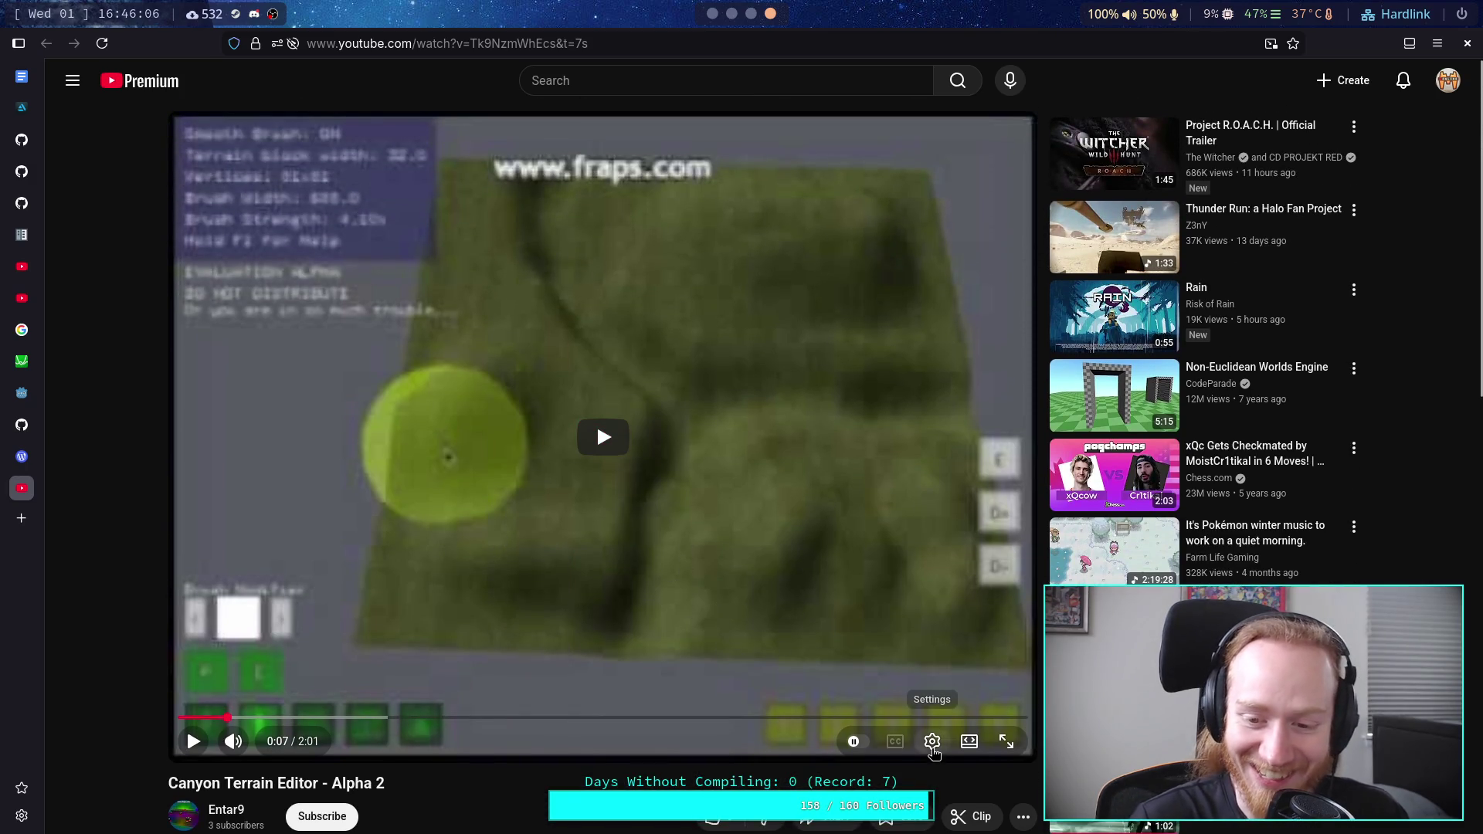
click(934, 743)
click(927, 688)
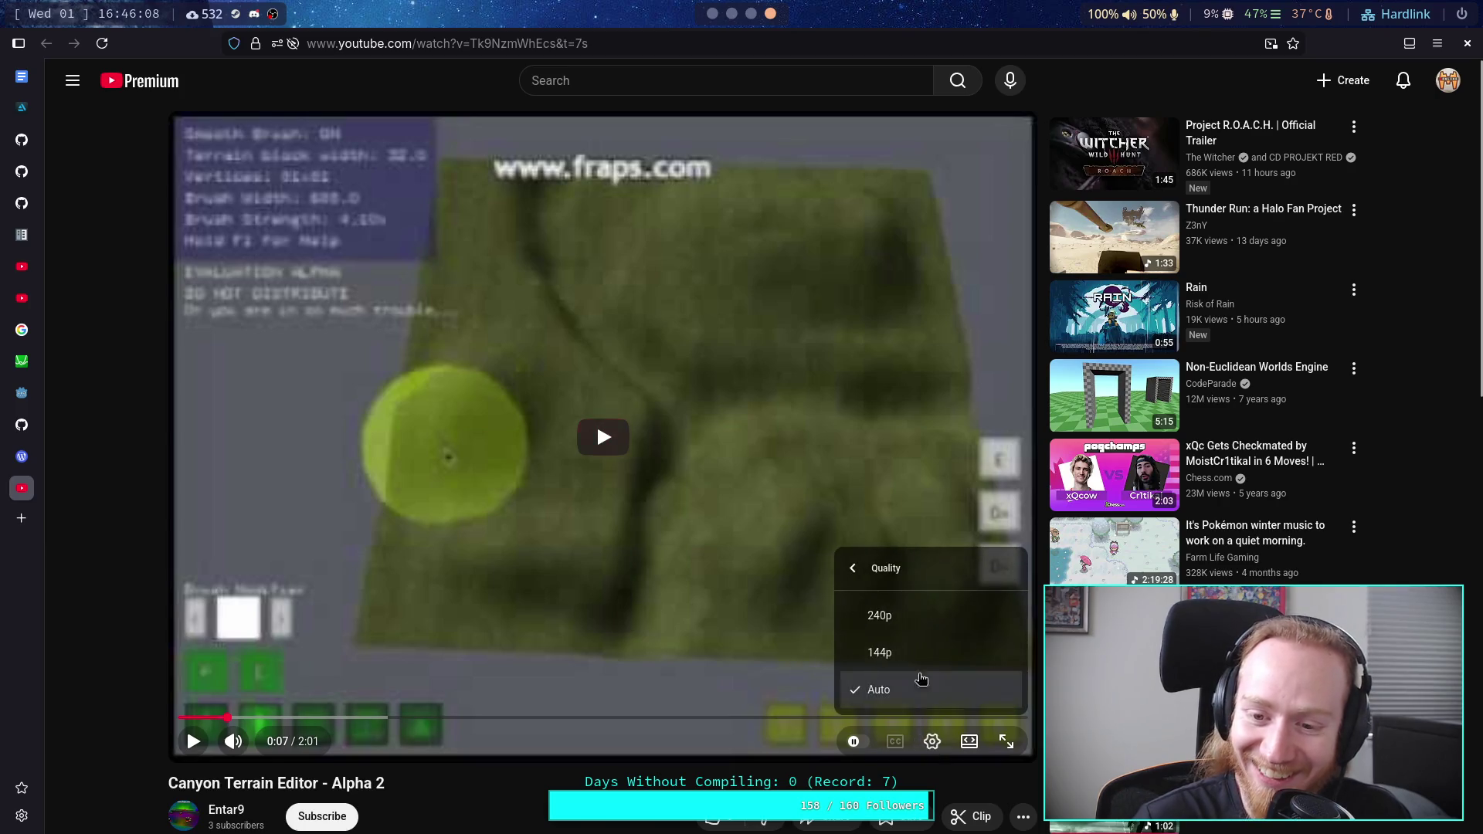
click(904, 618)
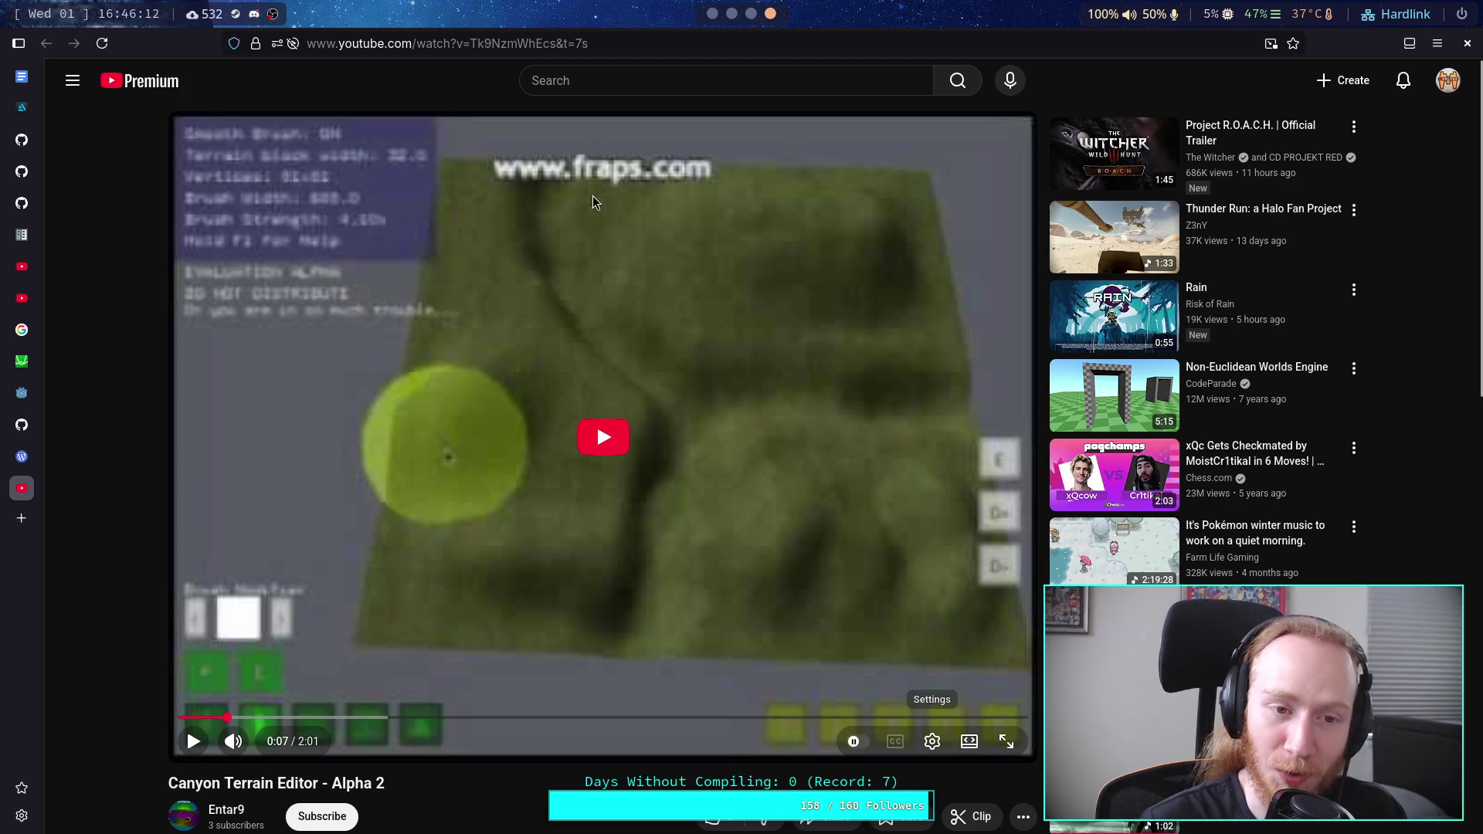
Step: Resume the Alpha 2 video with its sound muted
scroll(287, 632, down, 4)
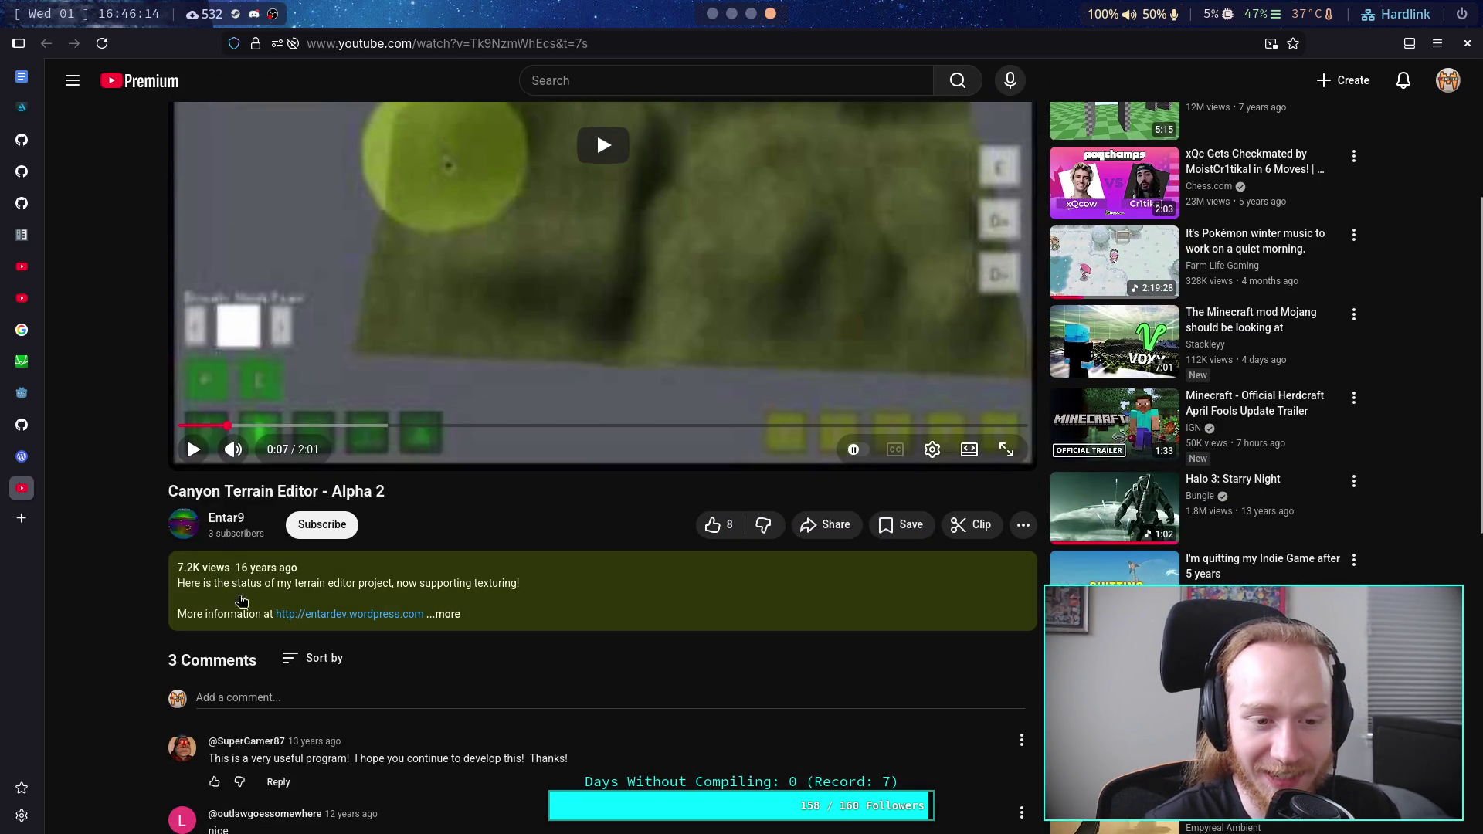
scroll(287, 632, down, 3)
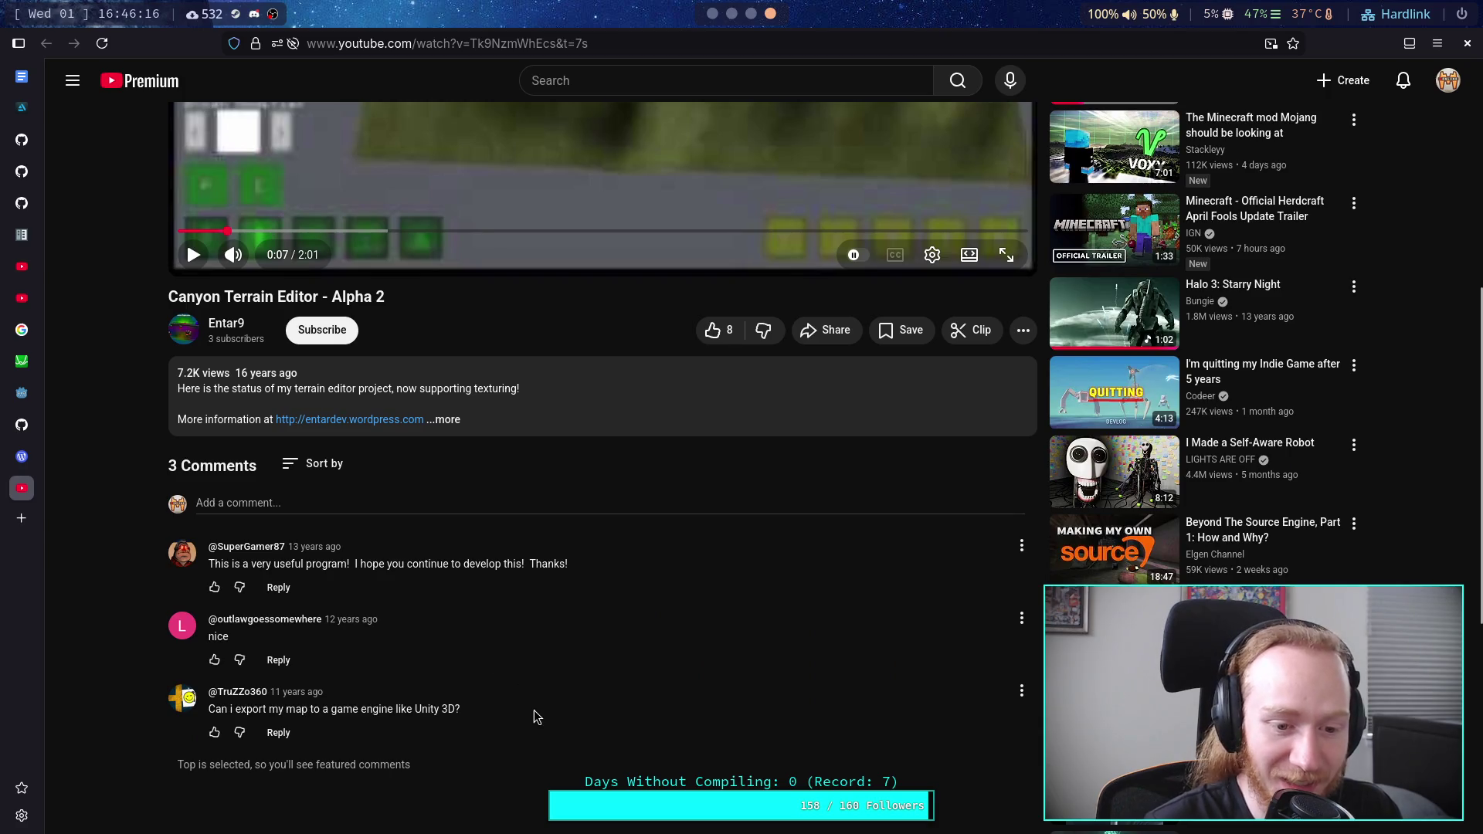
scroll(537, 717, up, 6)
click(596, 423)
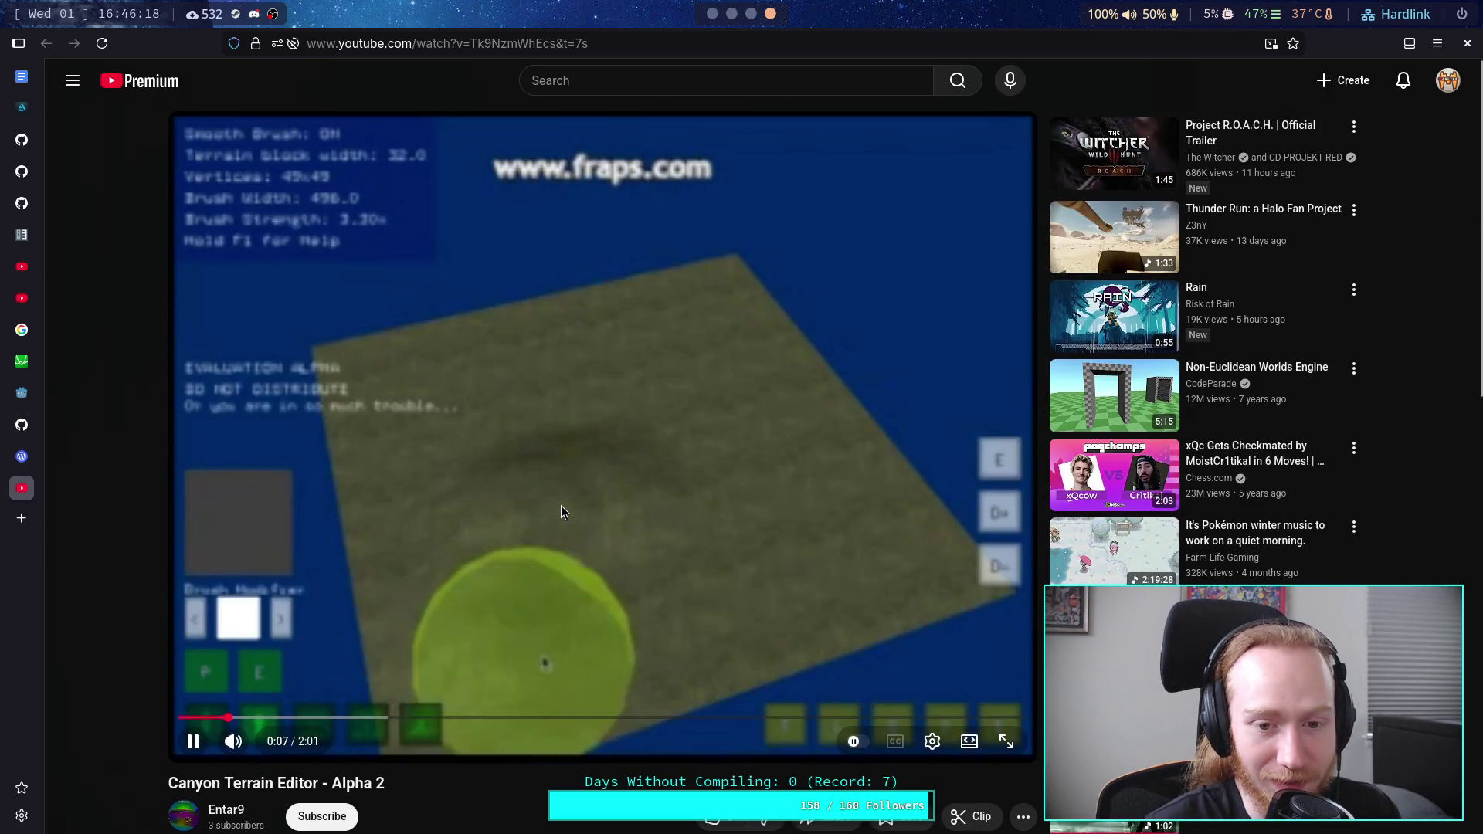
click(234, 743)
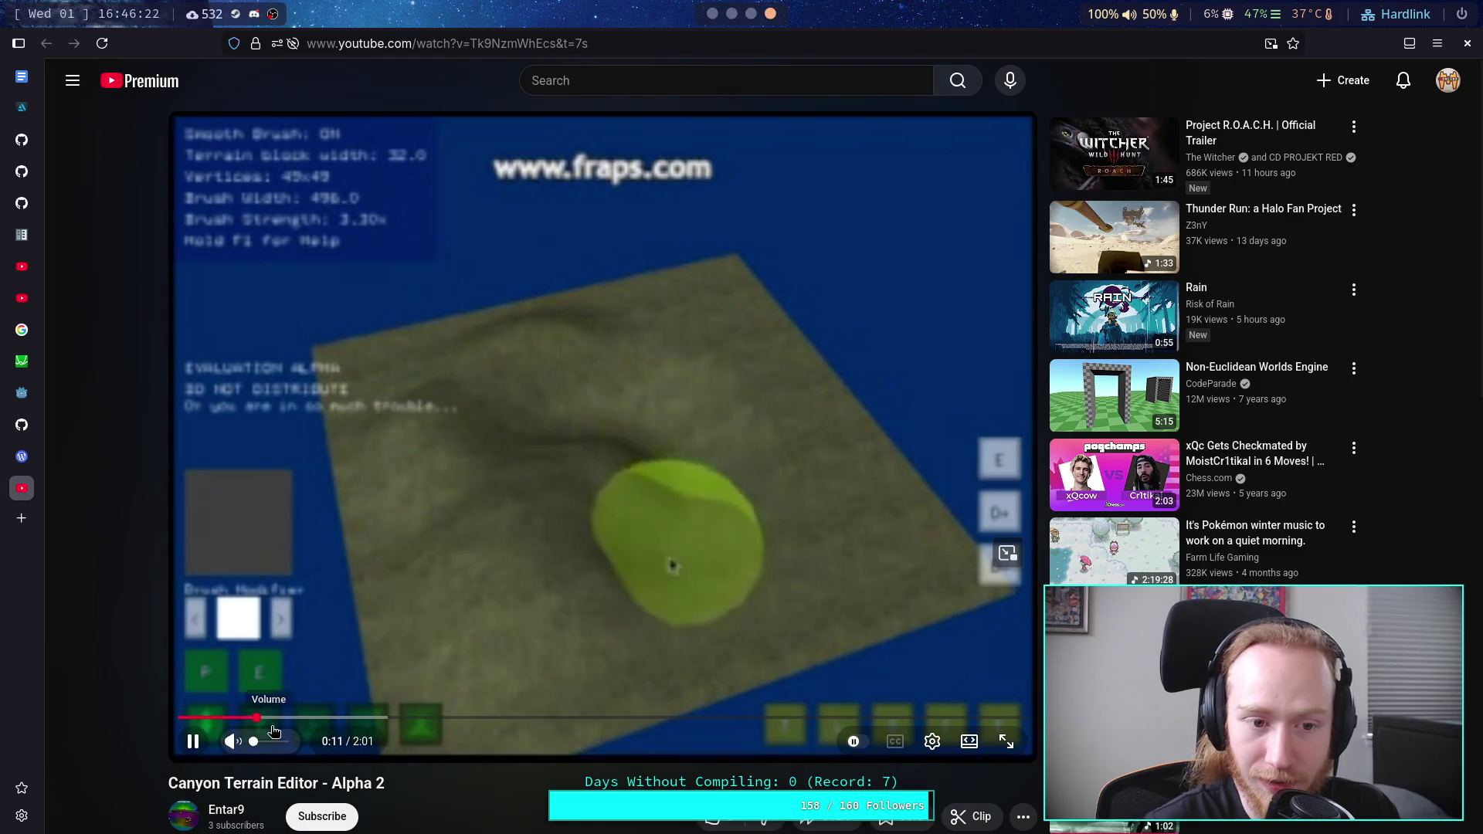
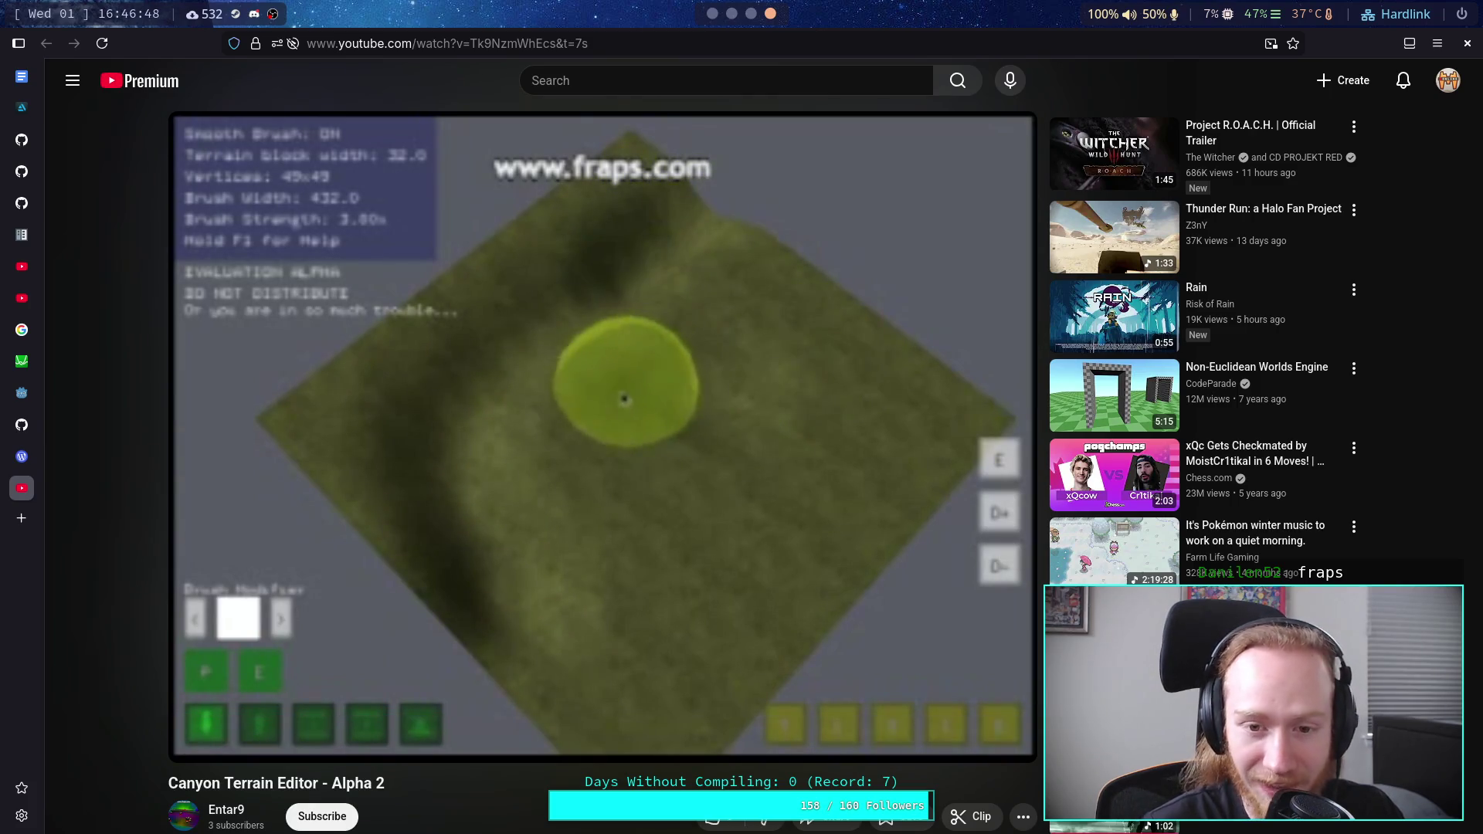
Step: Pause and resume the Canyon Terrain Editor demo video, then close its YouTube tab
mouse_move(649, 559)
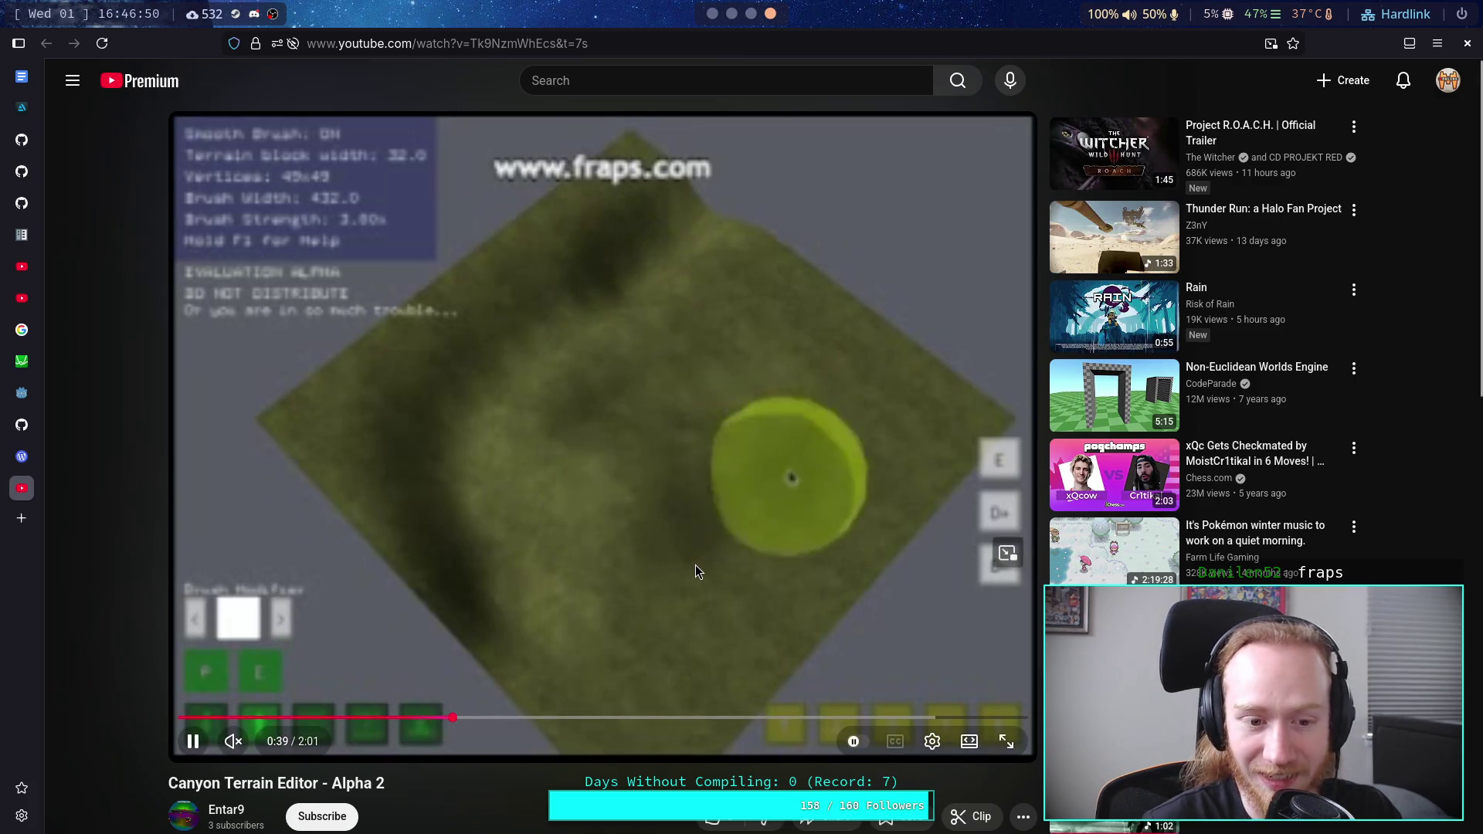
click(695, 564)
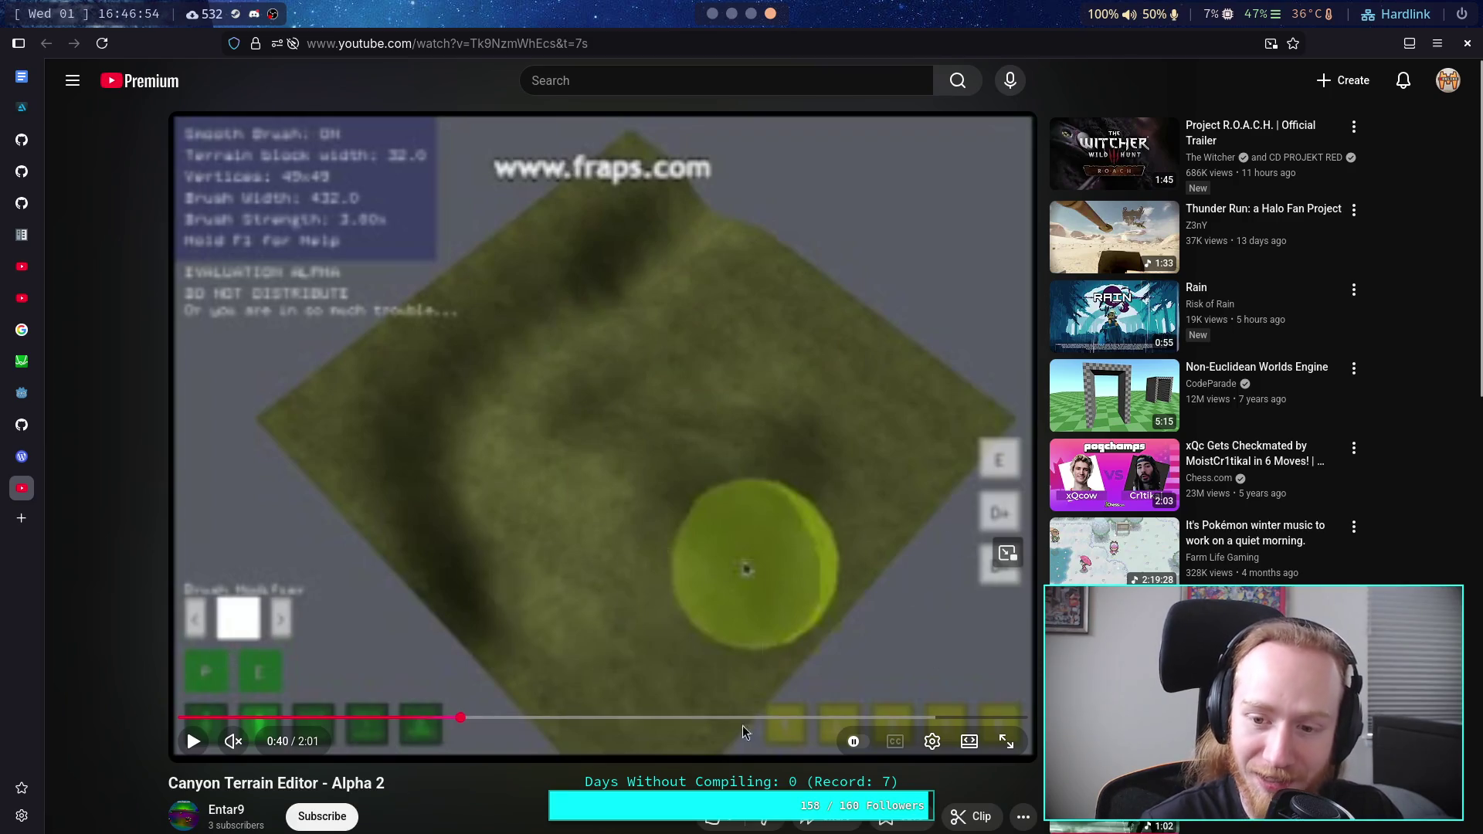
click(540, 530)
click(671, 419)
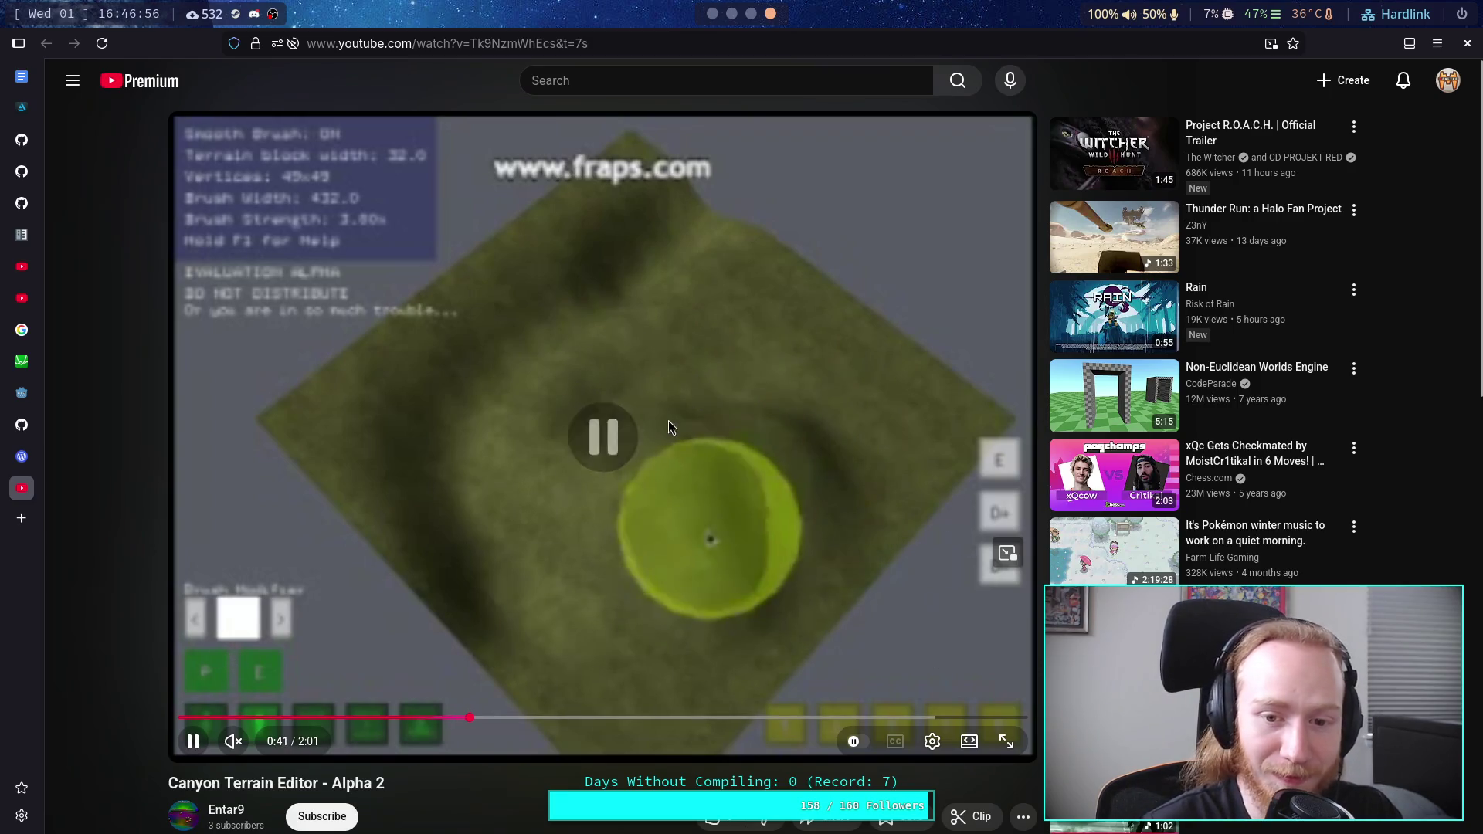
middle_click(22, 488)
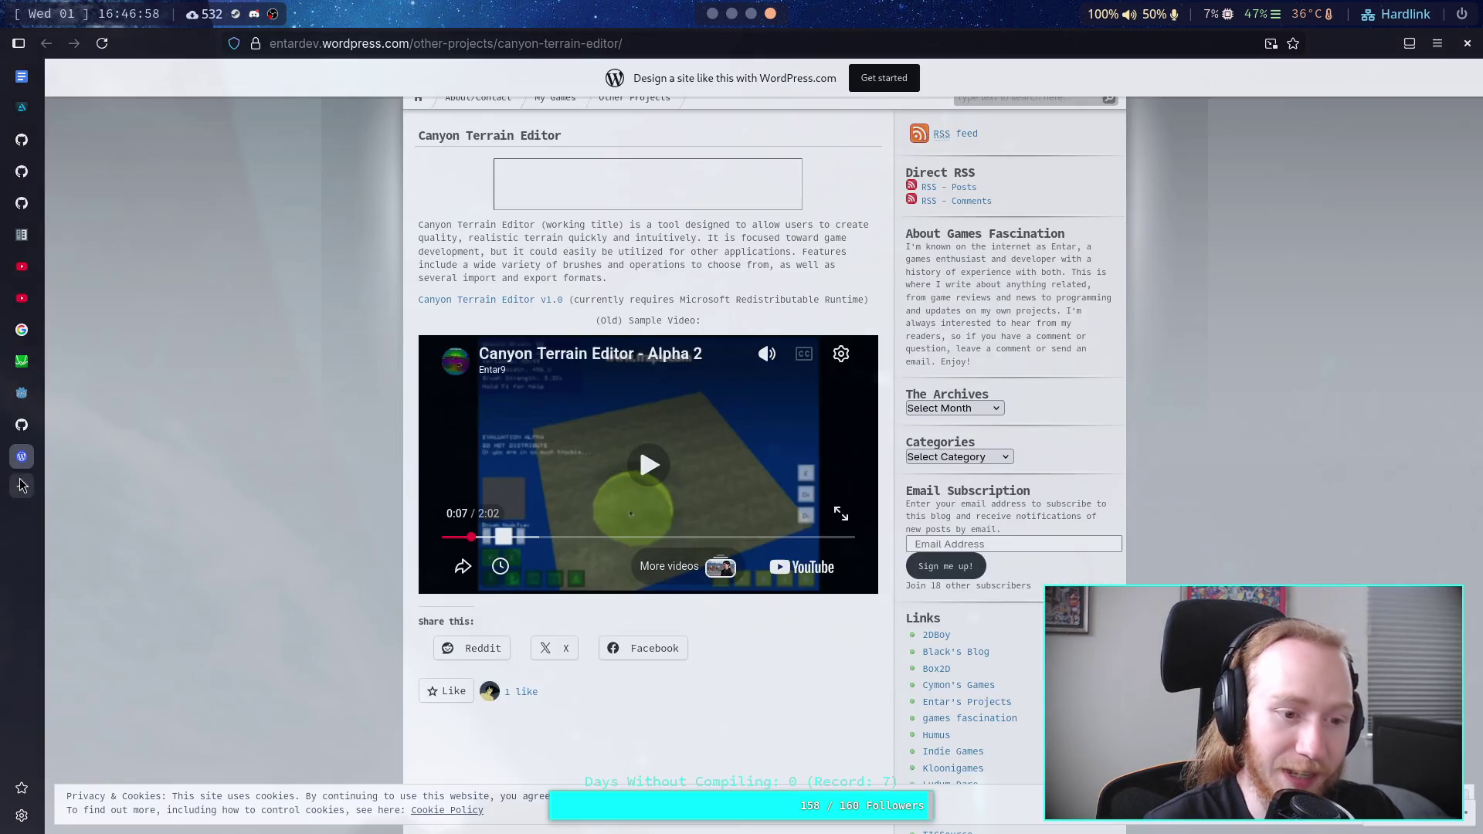
Step: Close the Canyon Terrain Editor blog tab and open Fracplanet in a new background tab
middle_click(22, 456)
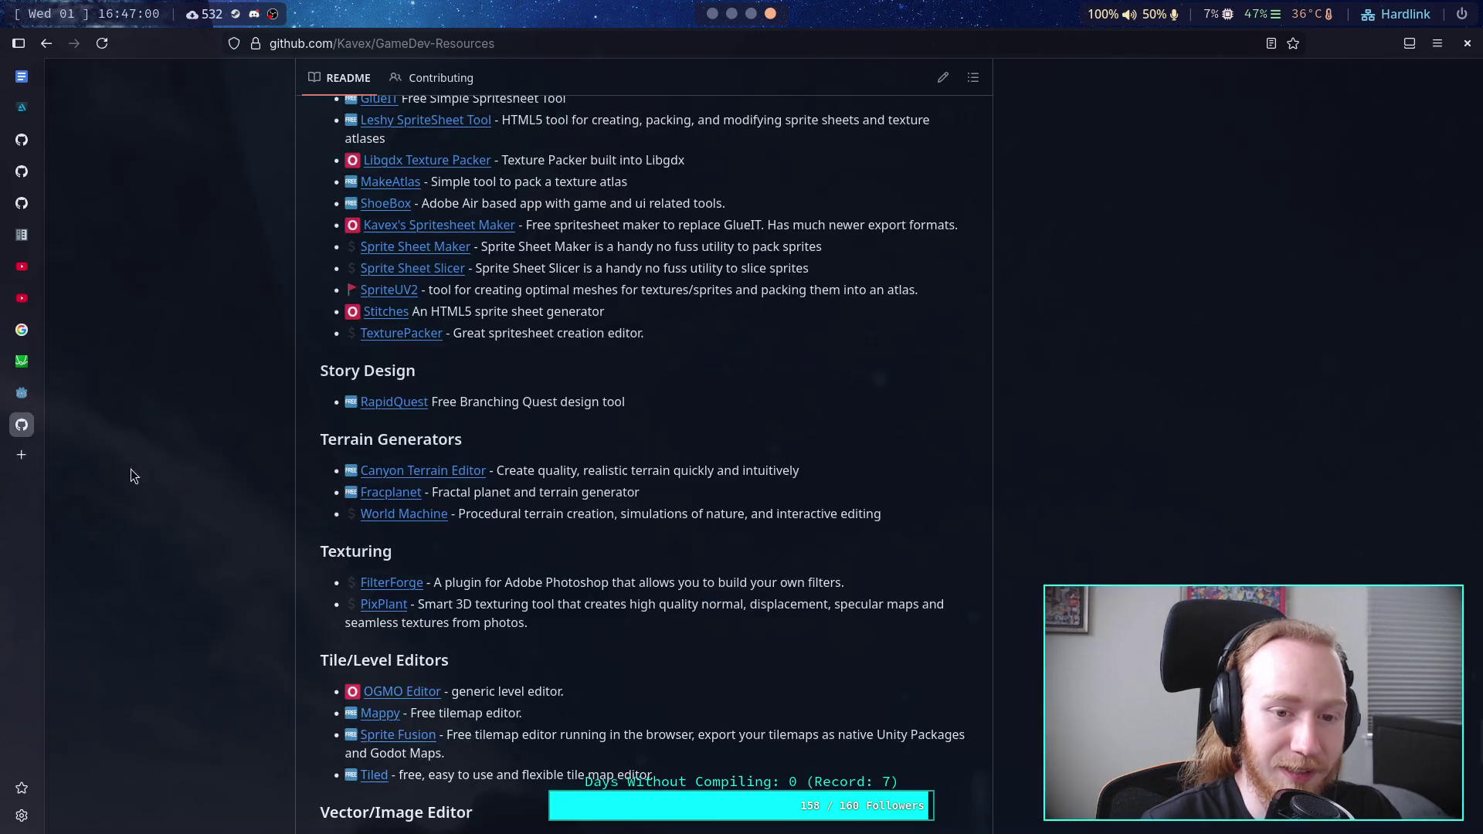
right_click(379, 493)
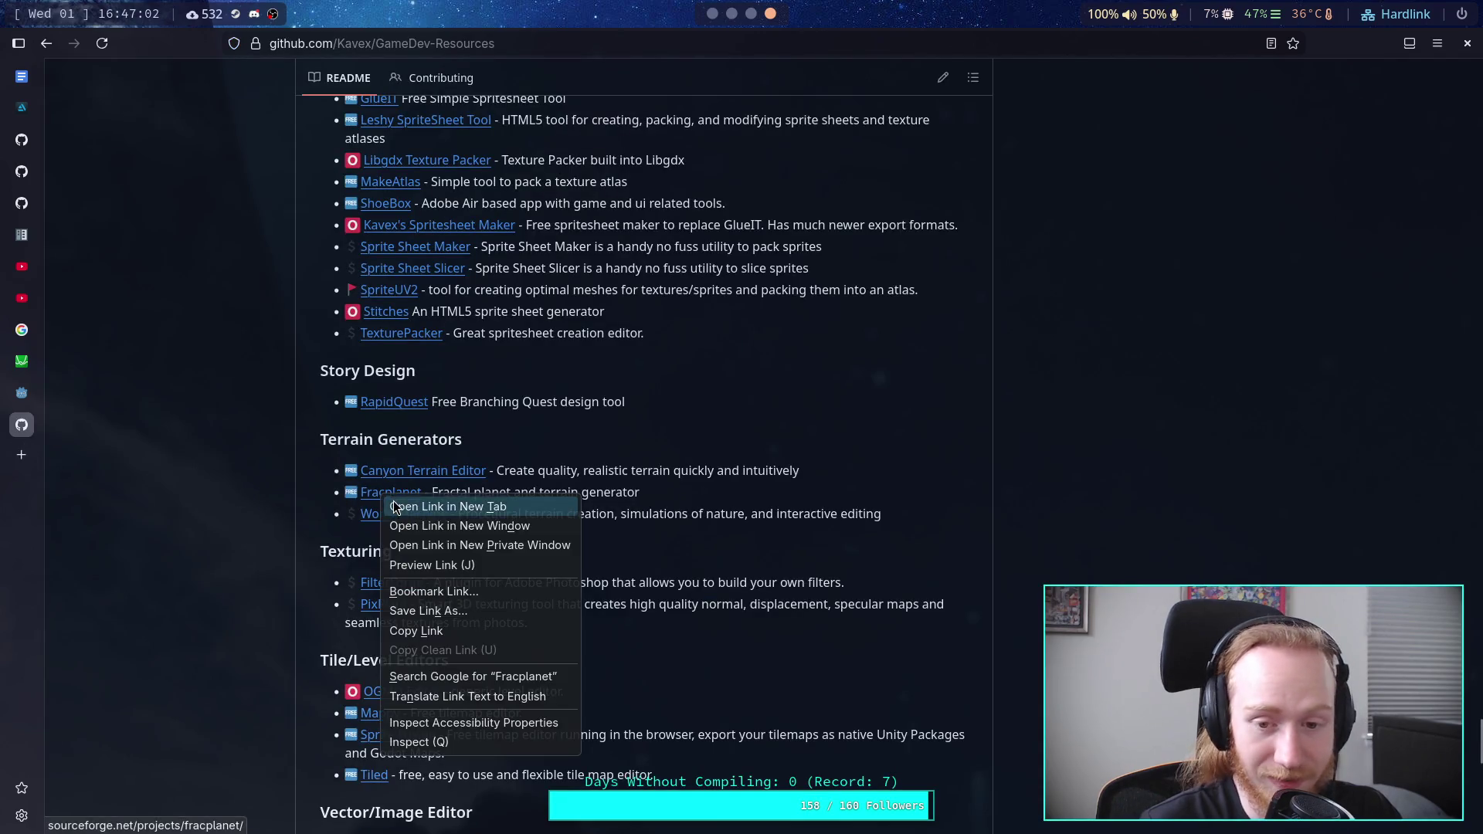
click(397, 503)
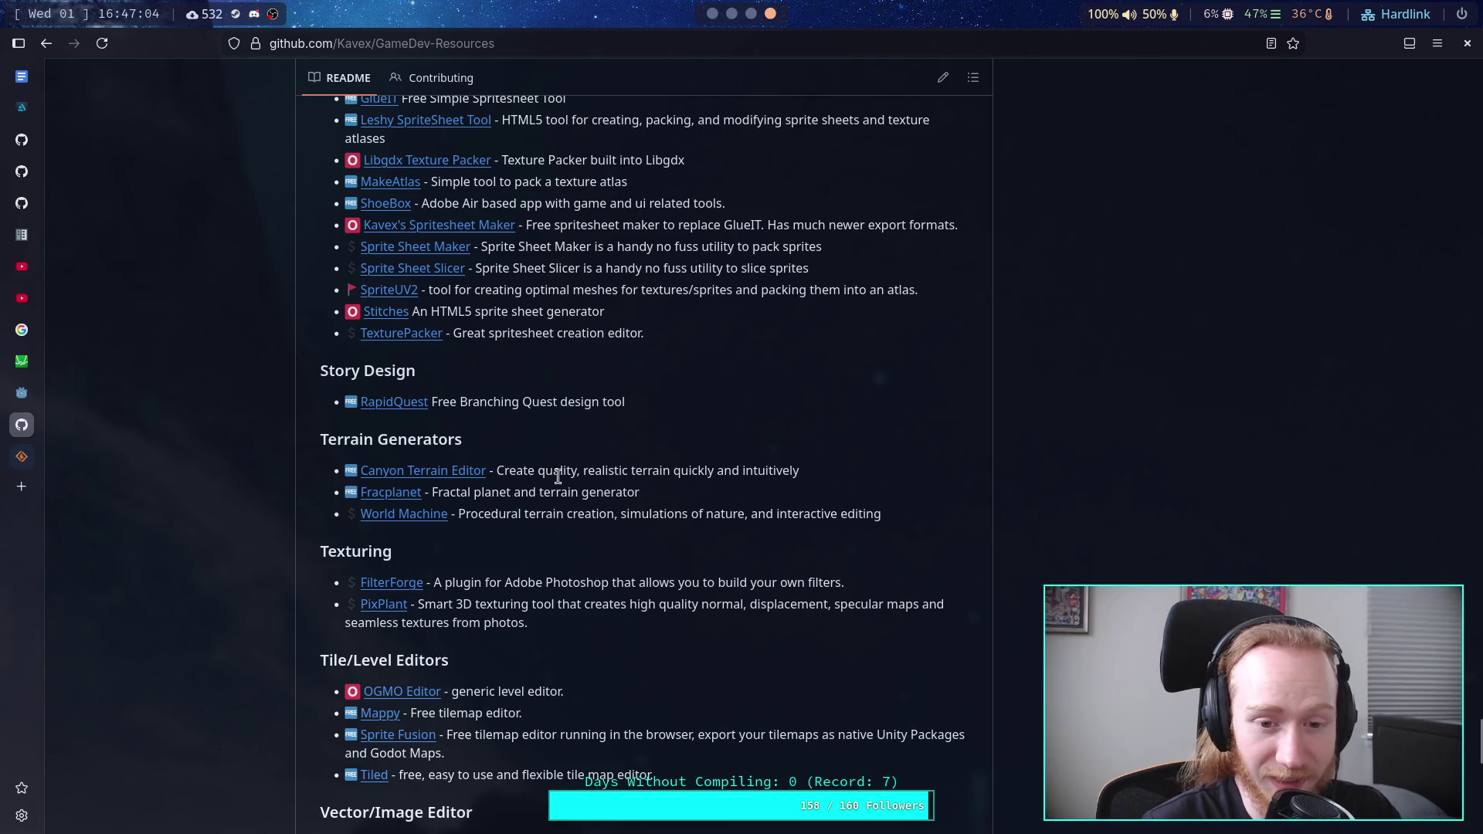
Step: Open the Canyon Terrain Editor link in a new tab and switch to it
drag(844, 482, 489, 471)
right_click(458, 477)
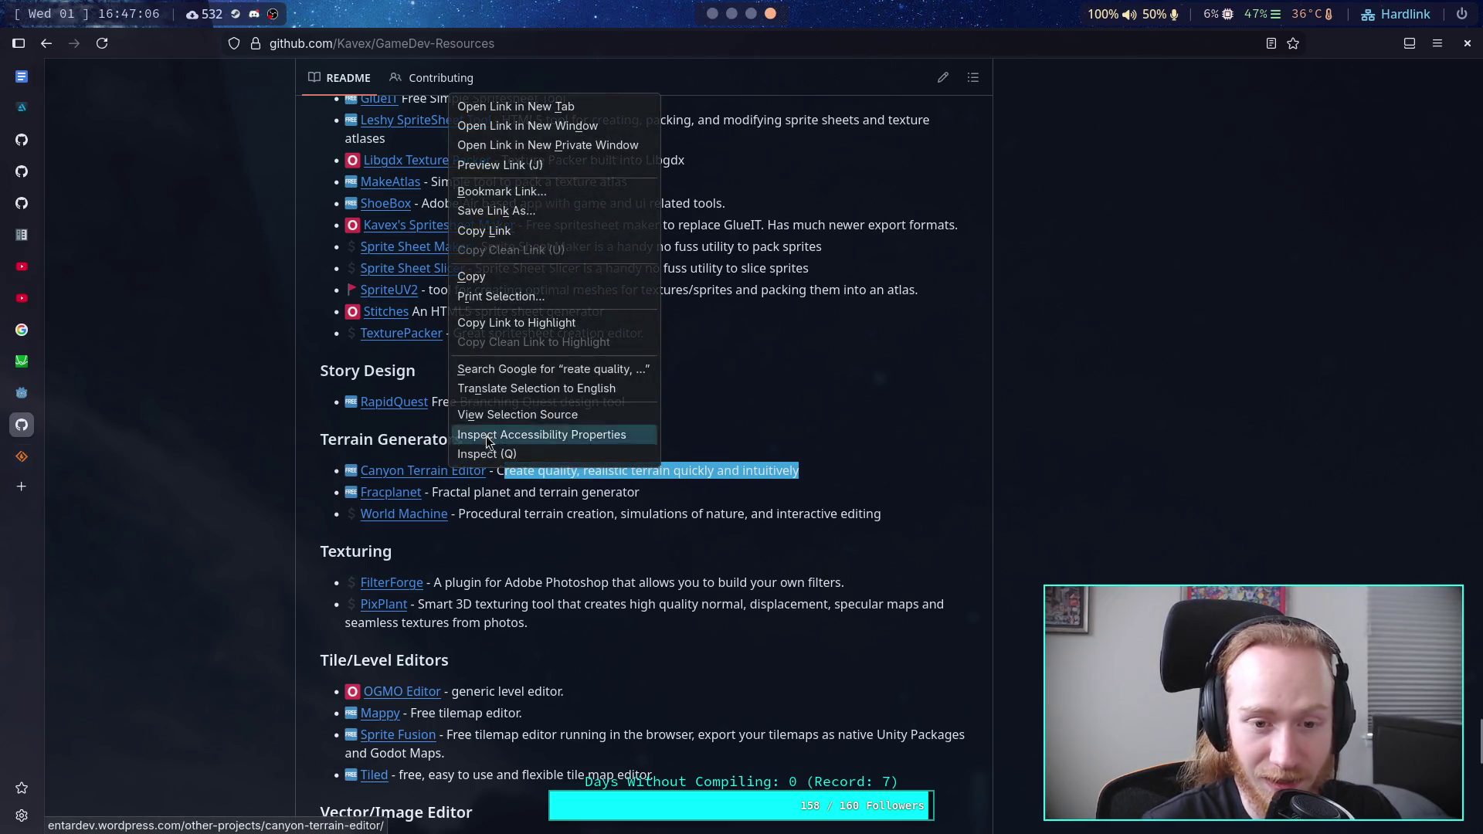
click(520, 106)
click(21, 488)
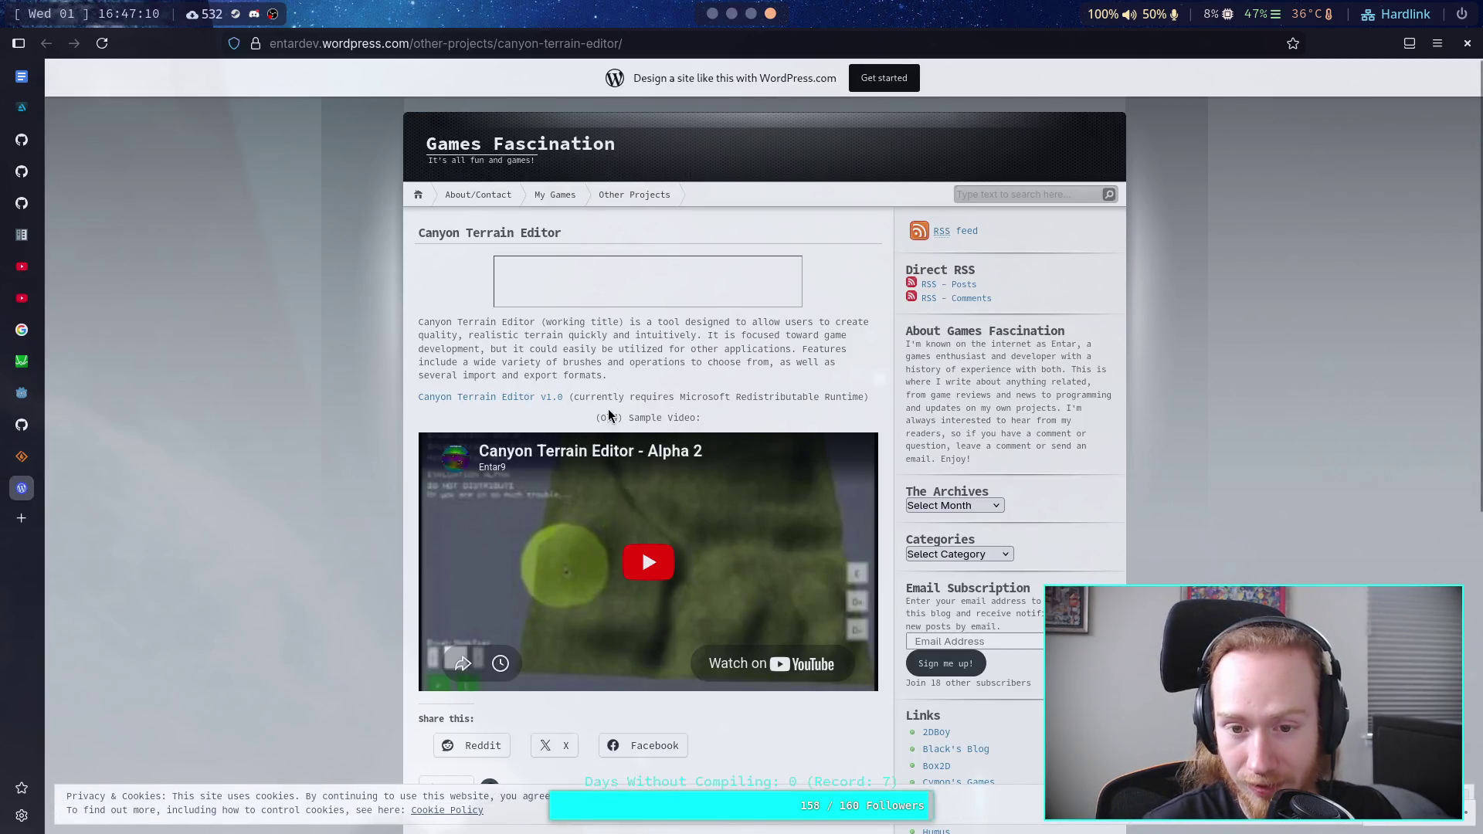
Step: Scroll through the Games Fascination Canyon Terrain Editor post, then move to the SourceForge Fracplanet page
scroll(879, 435, down, 5)
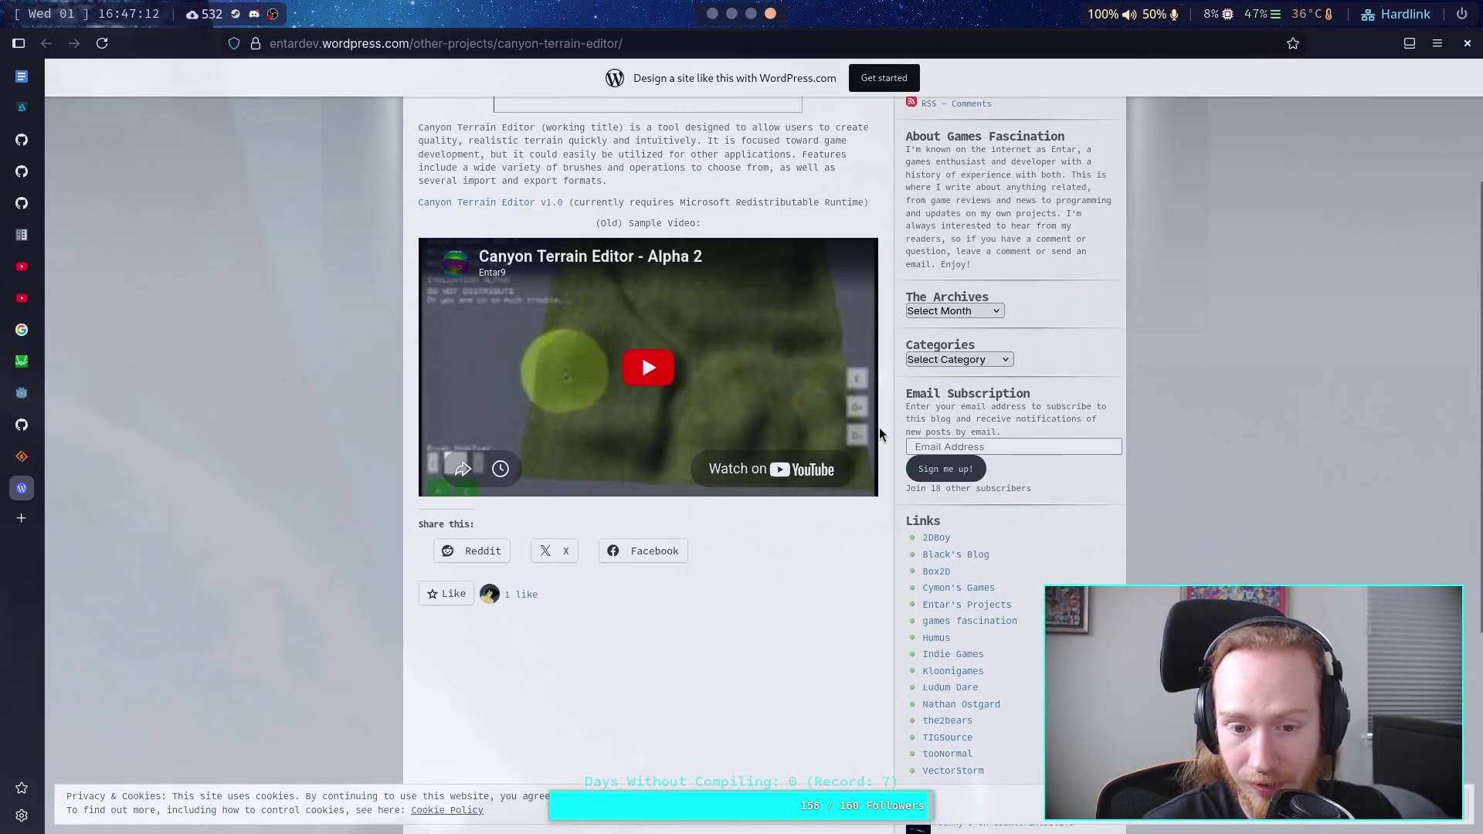
scroll(879, 435, up, 4)
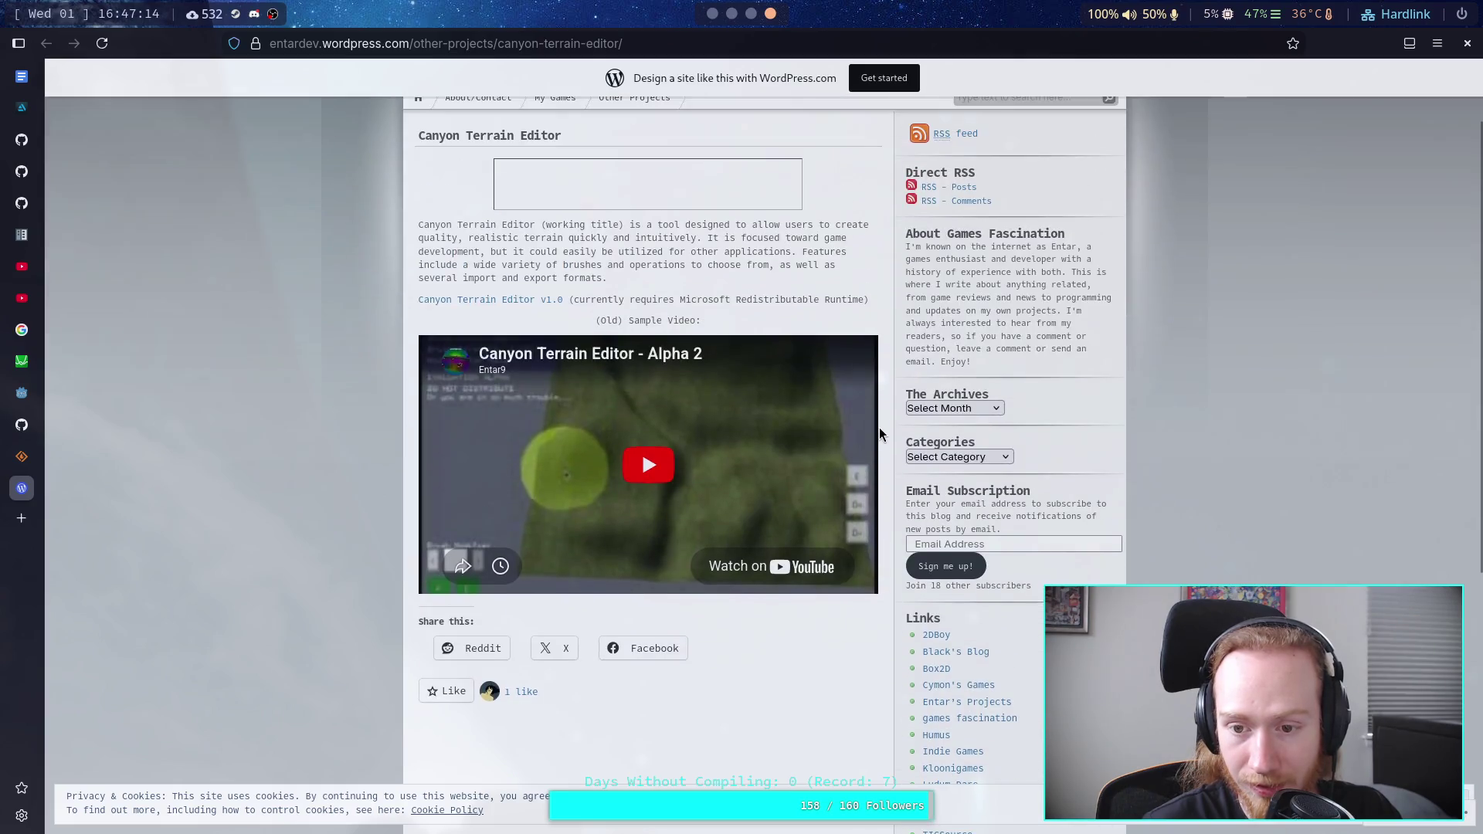
scroll(879, 435, down, 5)
scroll(879, 435, up, 6)
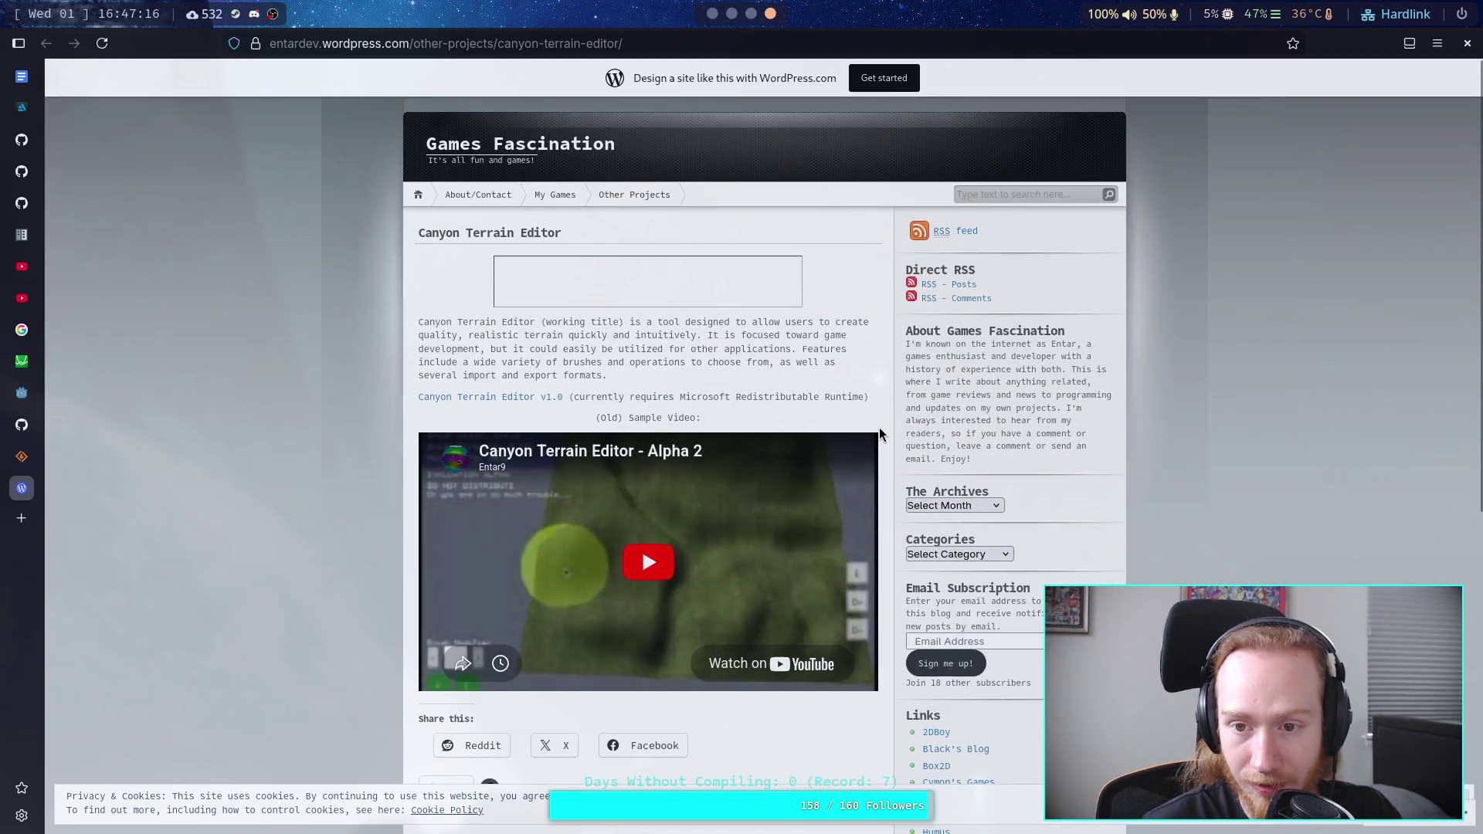
click(24, 456)
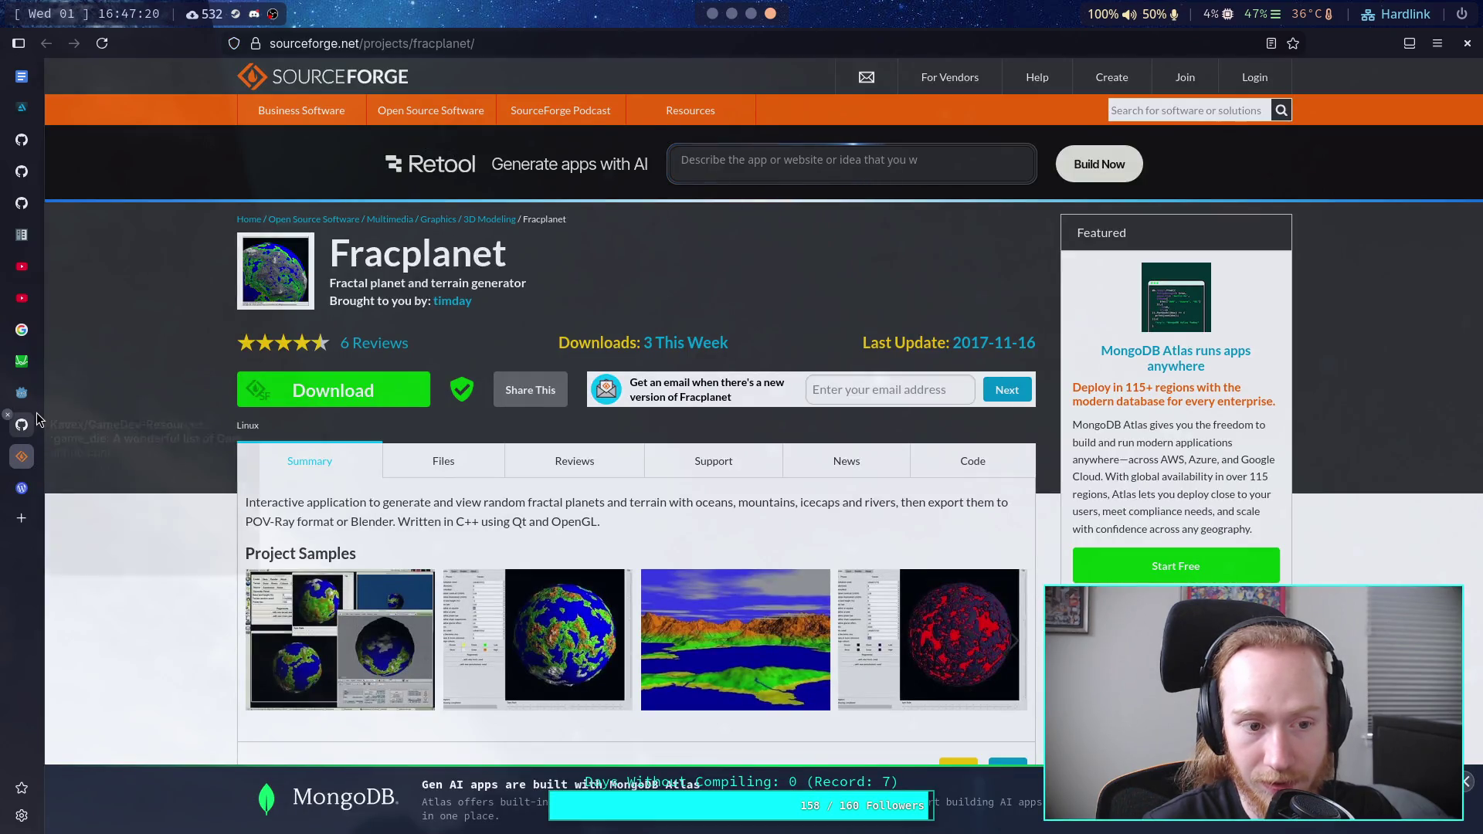
Step: Glance at the GitHub list, return to the Canyon Terrain Editor post and start its embedded video
click(37, 421)
click(21, 488)
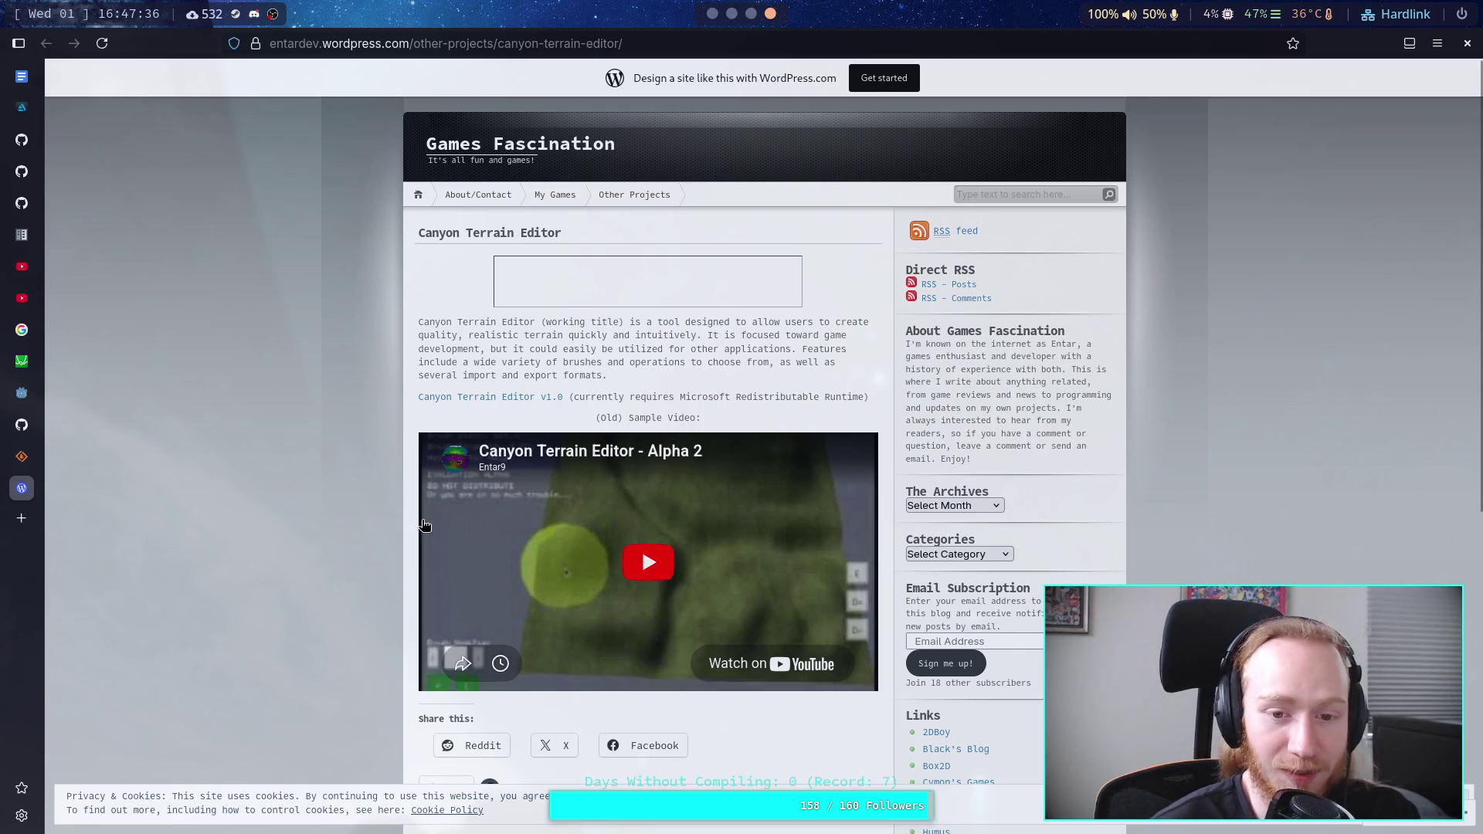
click(648, 564)
Step: Scrub the demo video between 1:30 and 1:55, pause near 1:31, then return to SourceForge Fracplanet
click(757, 635)
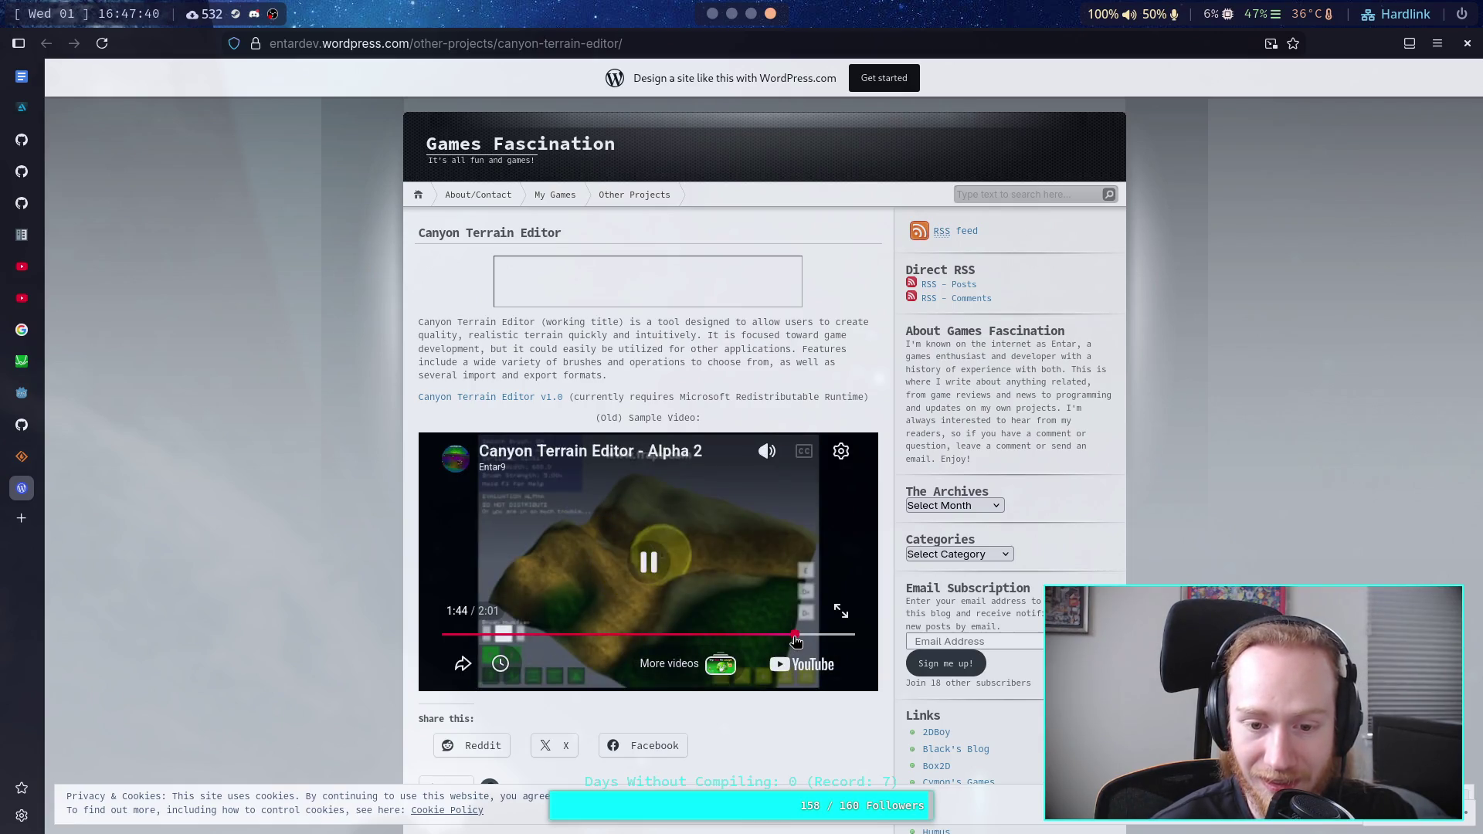
drag(789, 641, 817, 641)
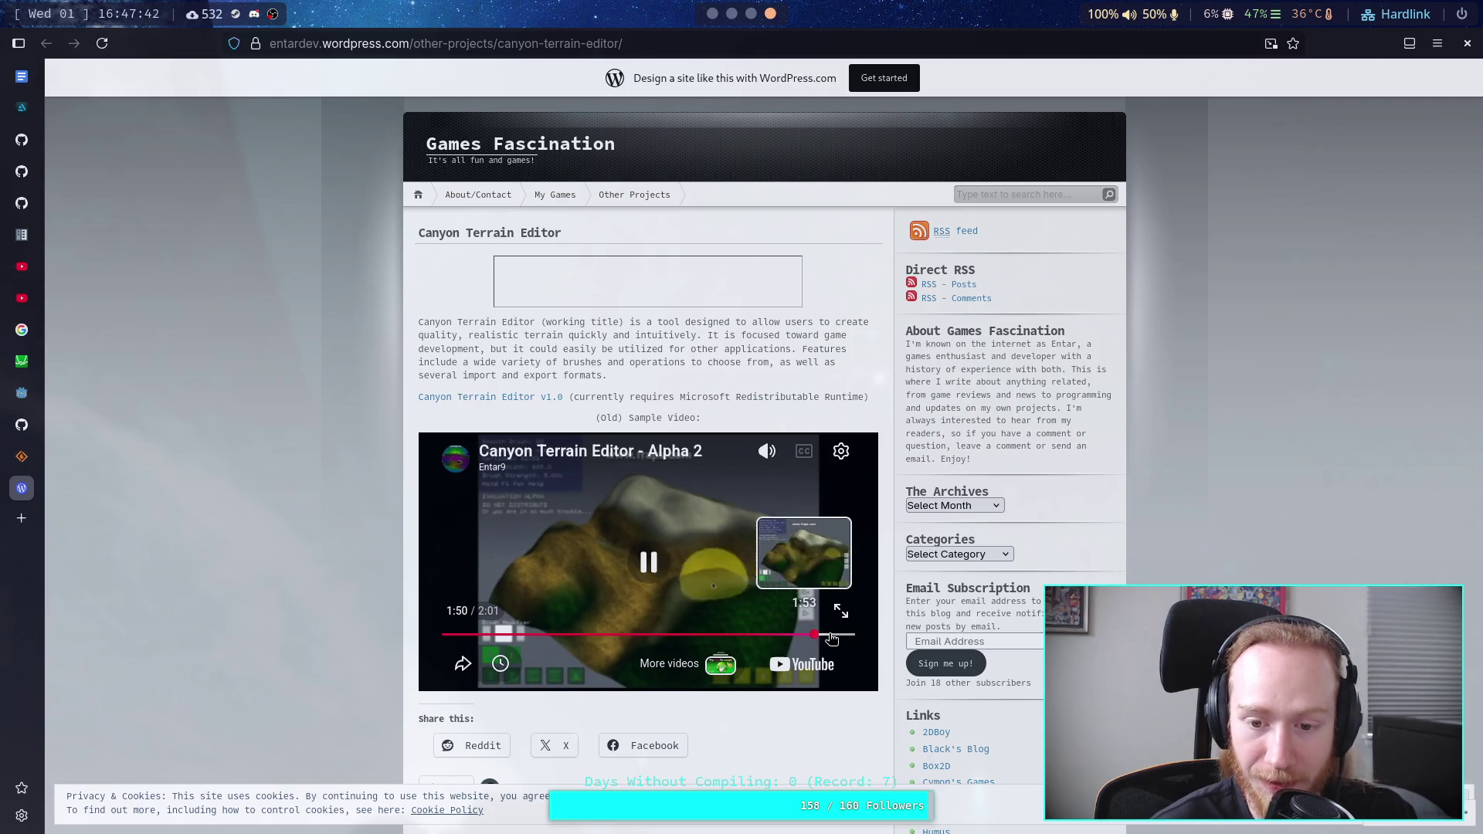
click(825, 636)
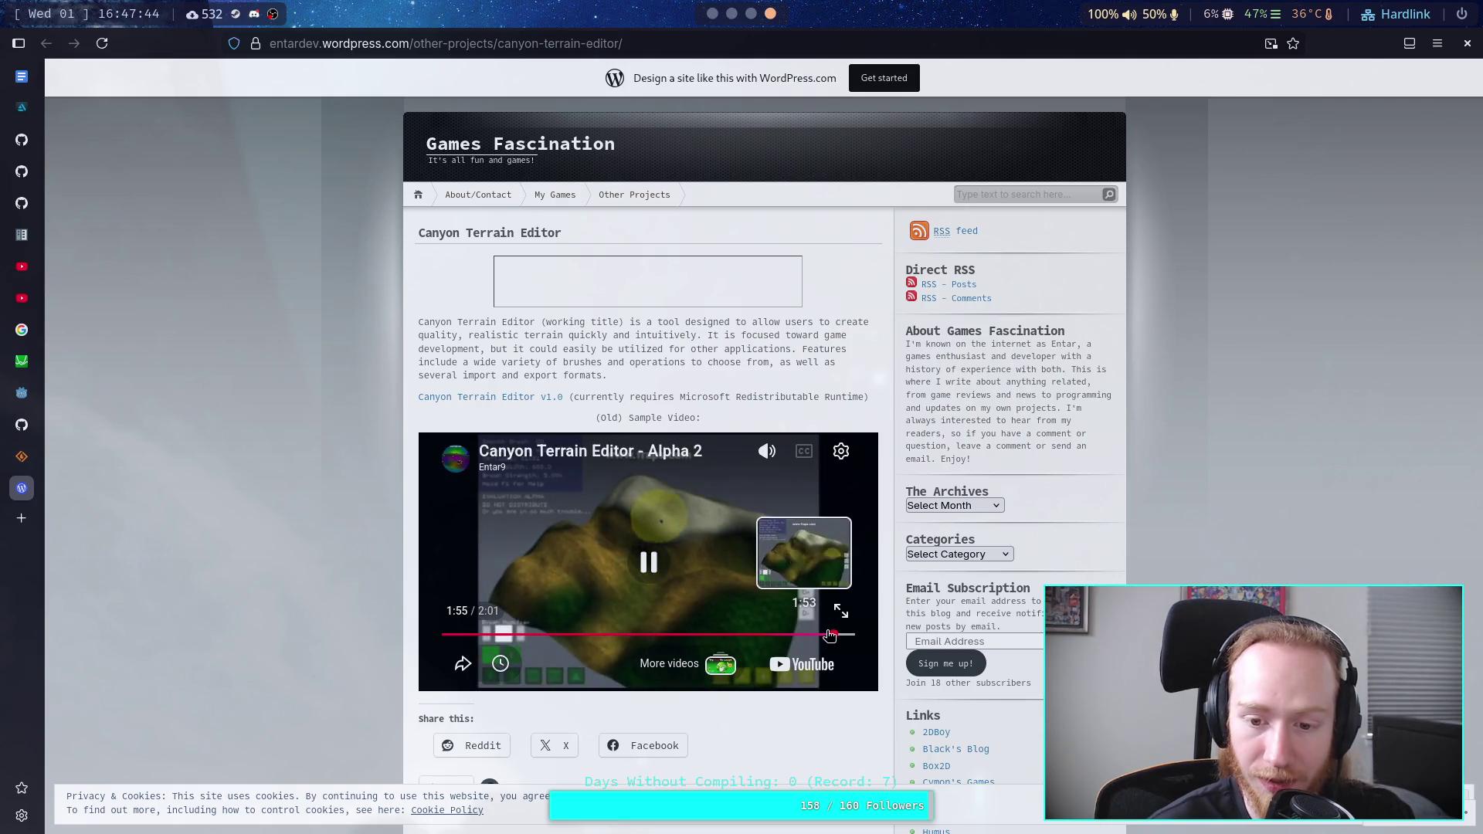
click(751, 636)
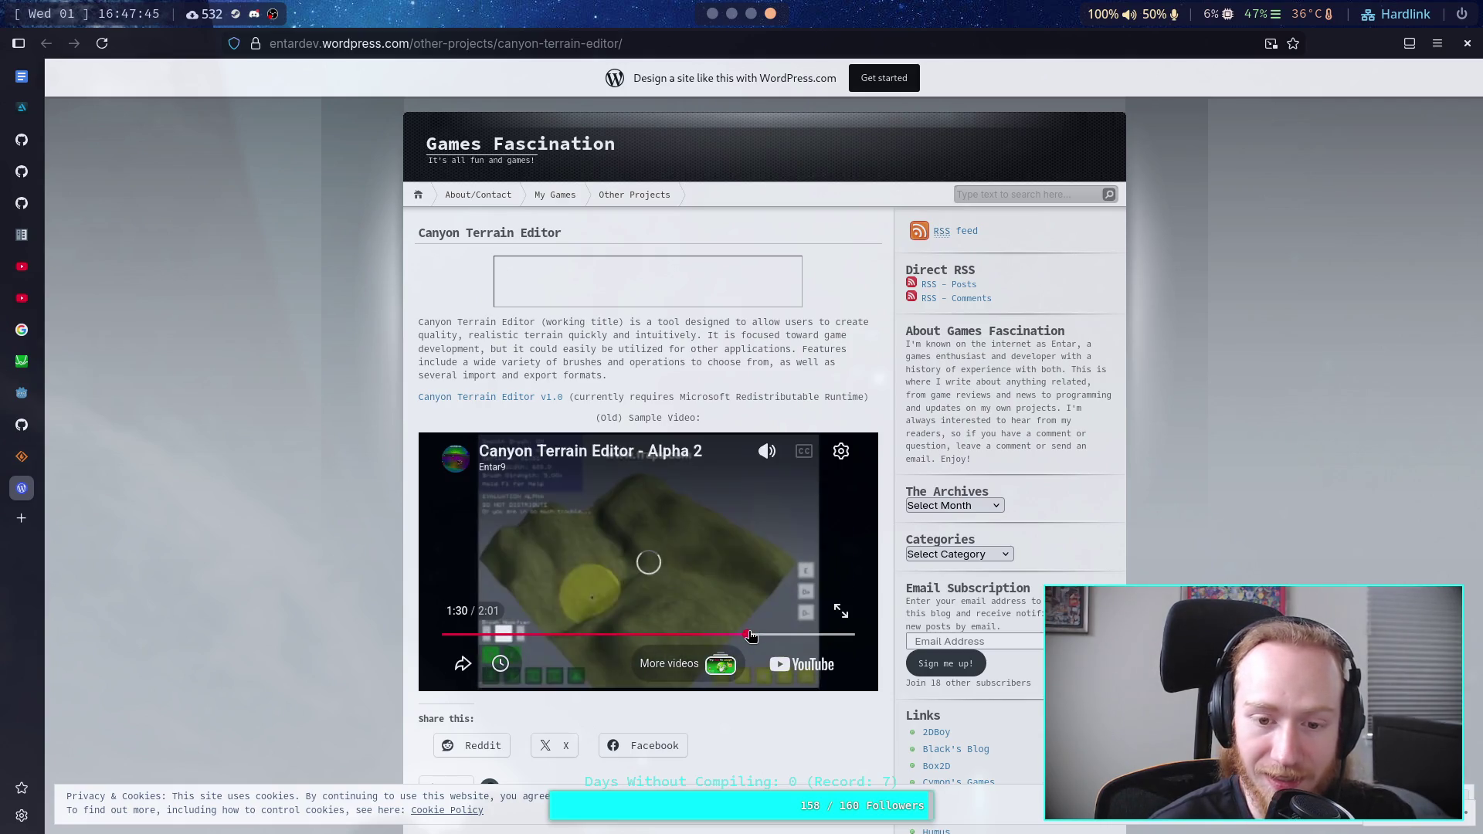
click(601, 567)
click(22, 456)
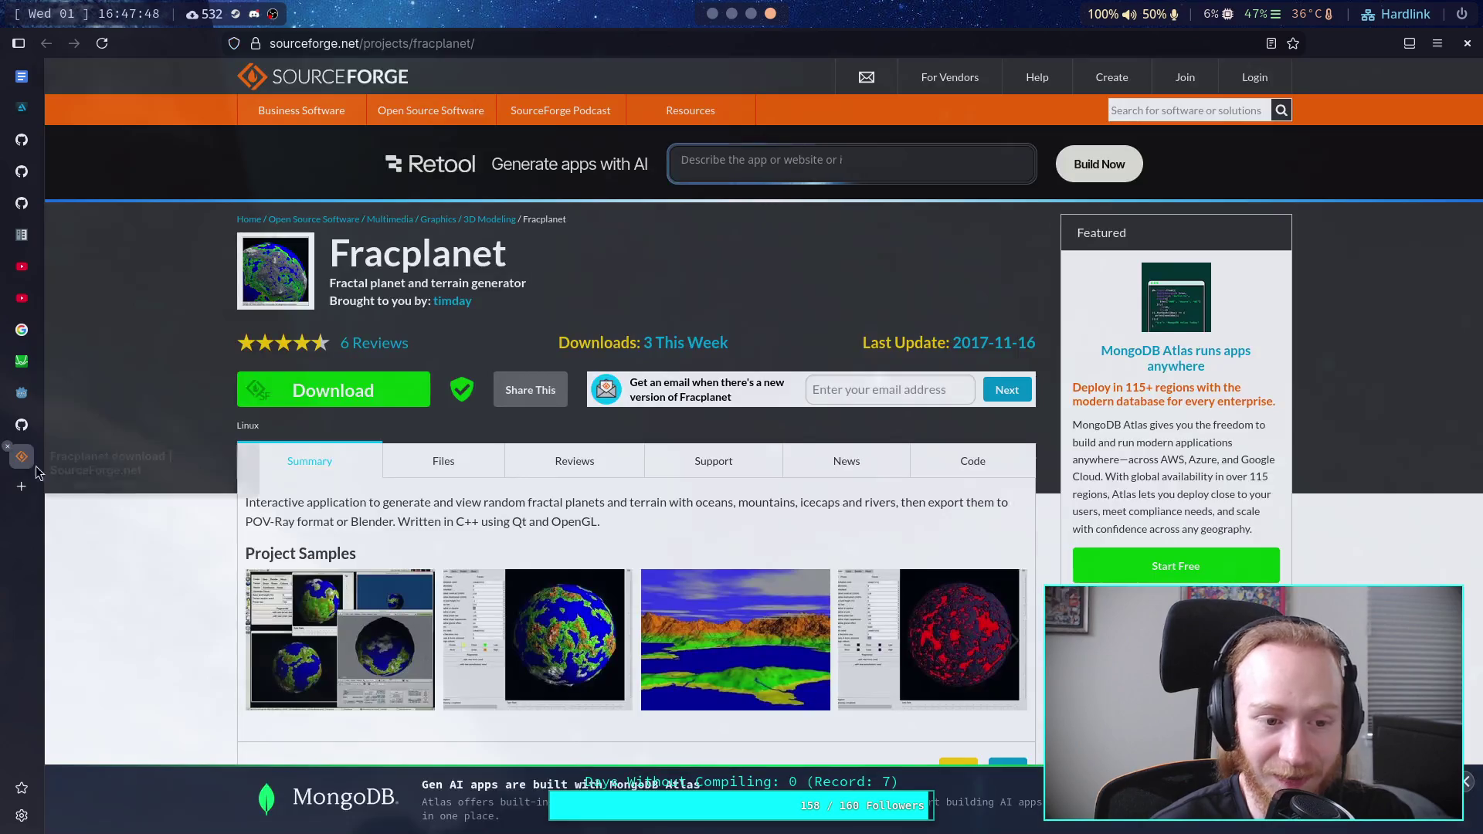
Step: Scroll through the Fracplanet page, selecting and reviewing several Project Activity entries and reviews
click(22, 425)
click(21, 457)
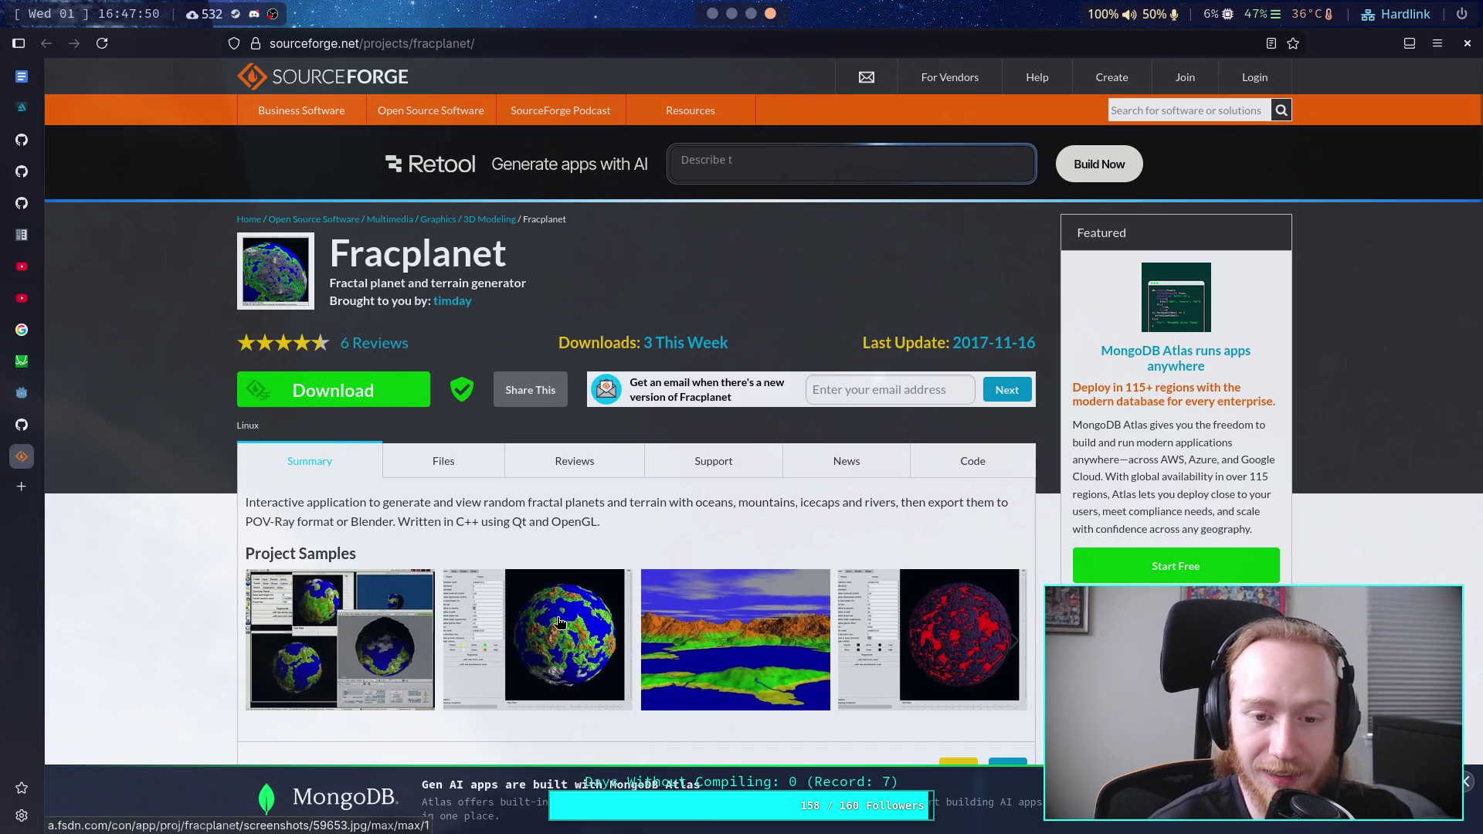
scroll(569, 583, down, 4)
scroll(586, 581, up, 4)
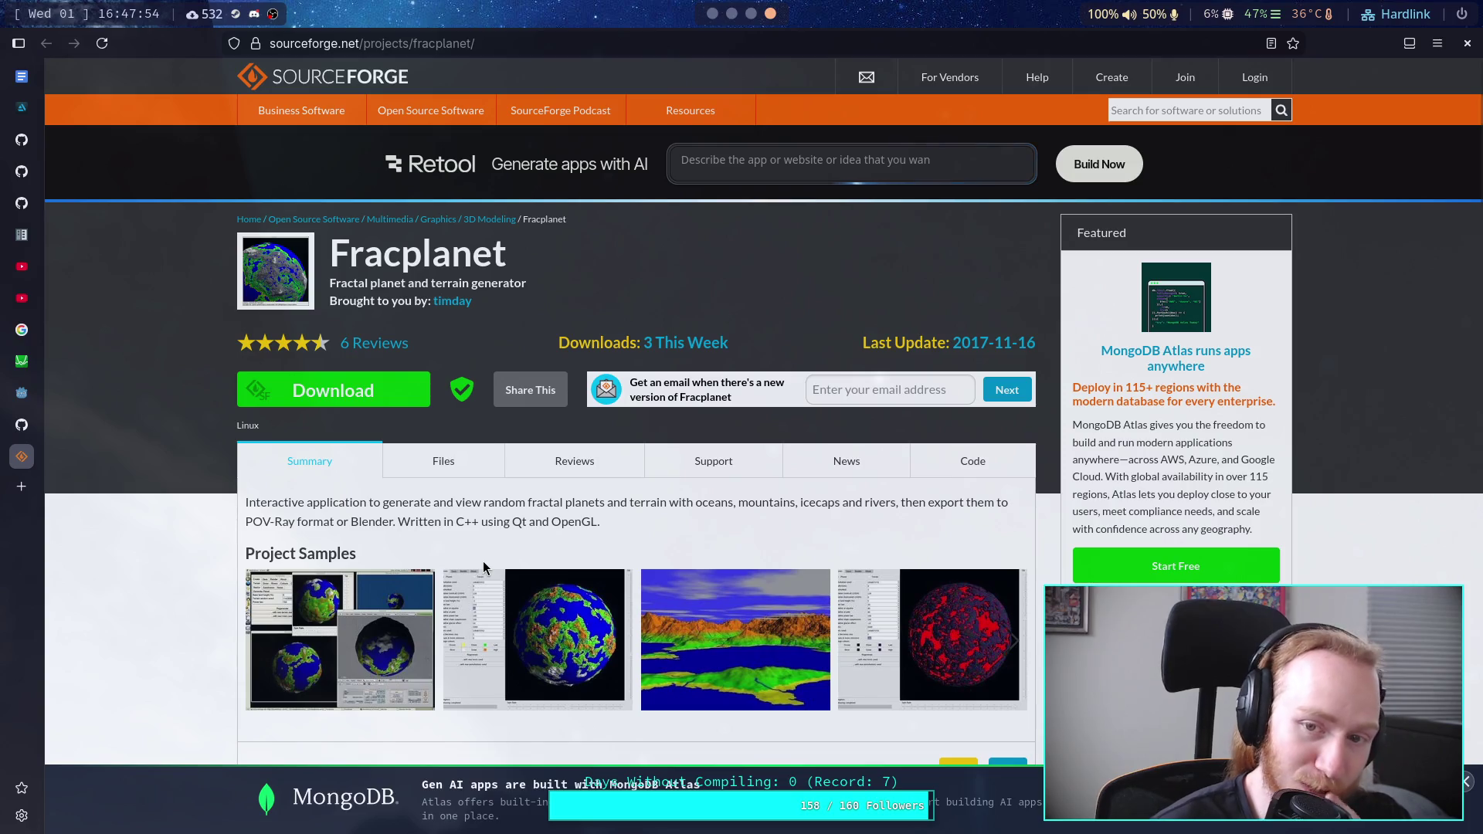
scroll(483, 566, down, 3)
scroll(468, 579, down, 3)
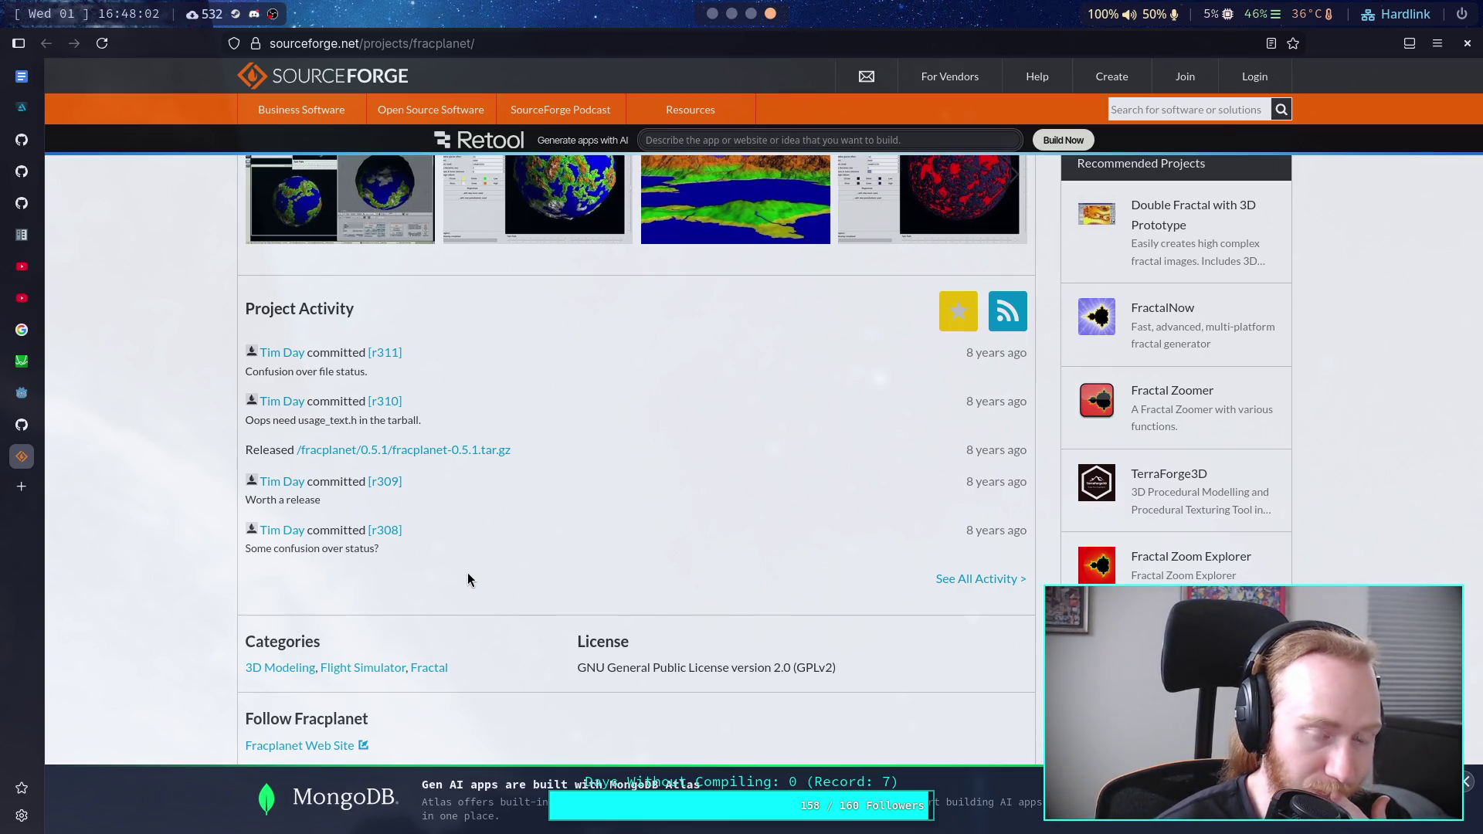
scroll(468, 579, down, 1)
mouse_move(340, 416)
mouse_down()
mouse_move(245, 386)
mouse_move(232, 306)
mouse_up()
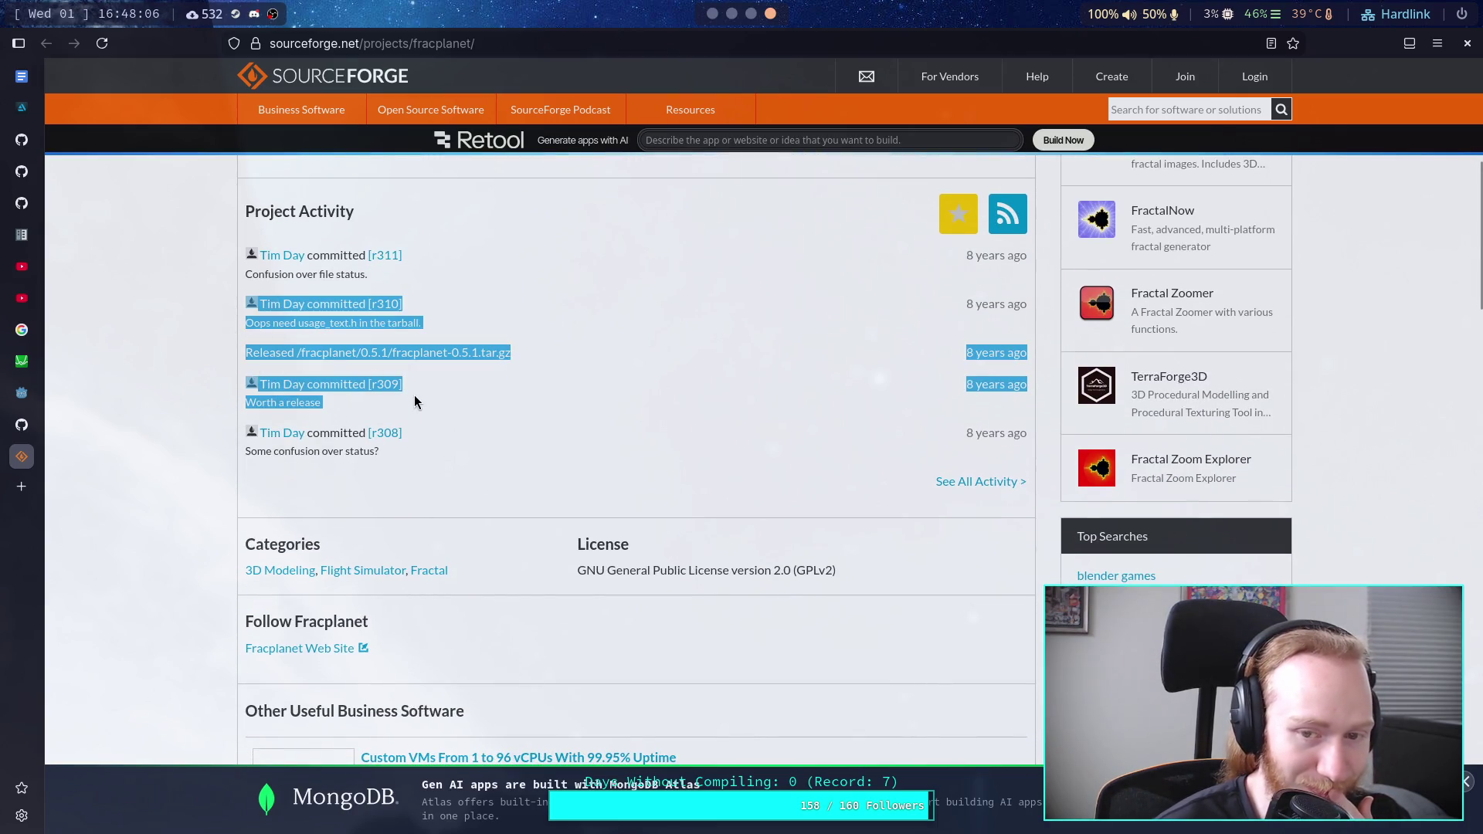
click(412, 392)
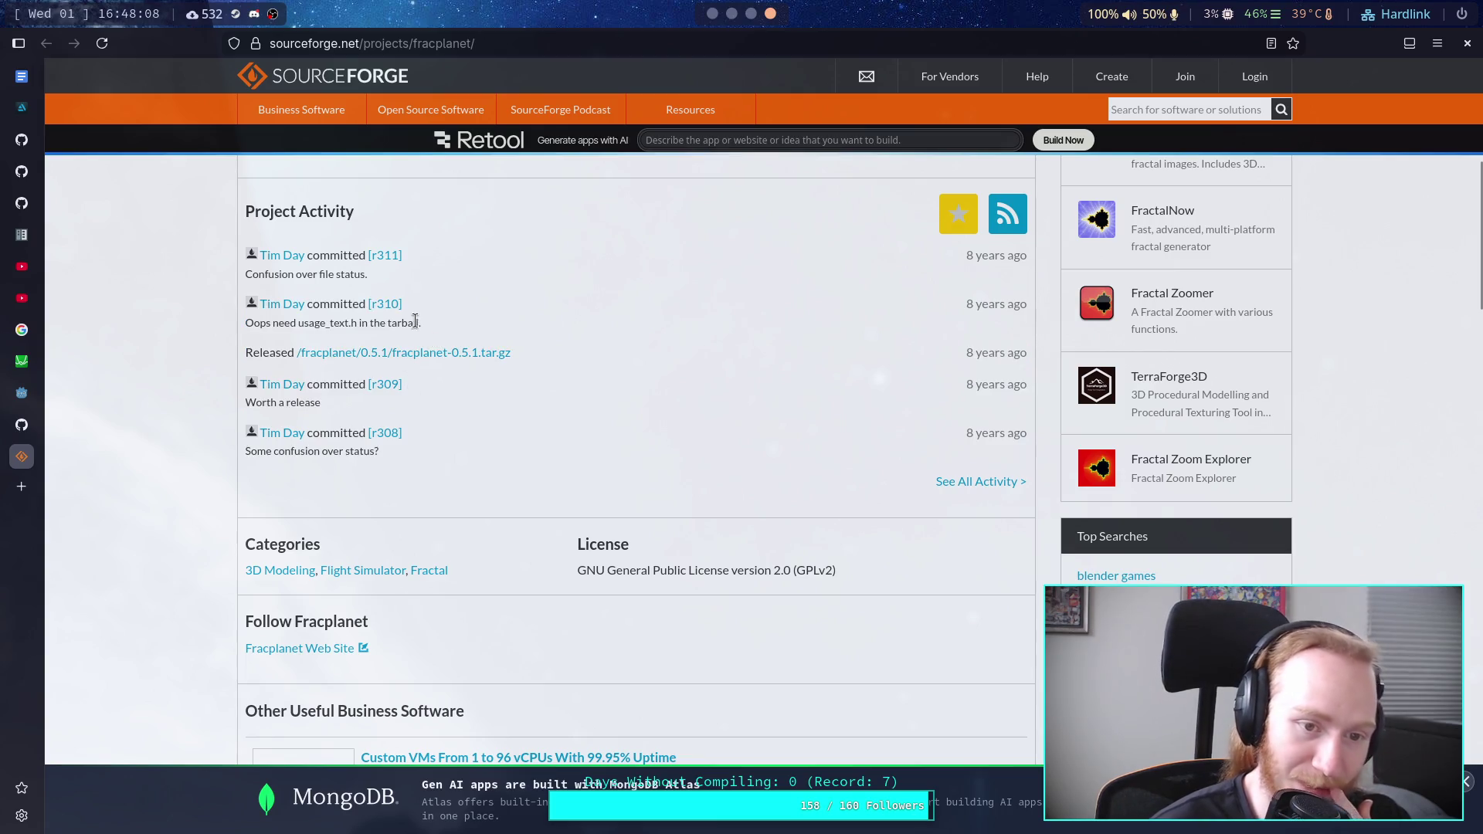
scroll(508, 494, down, 3)
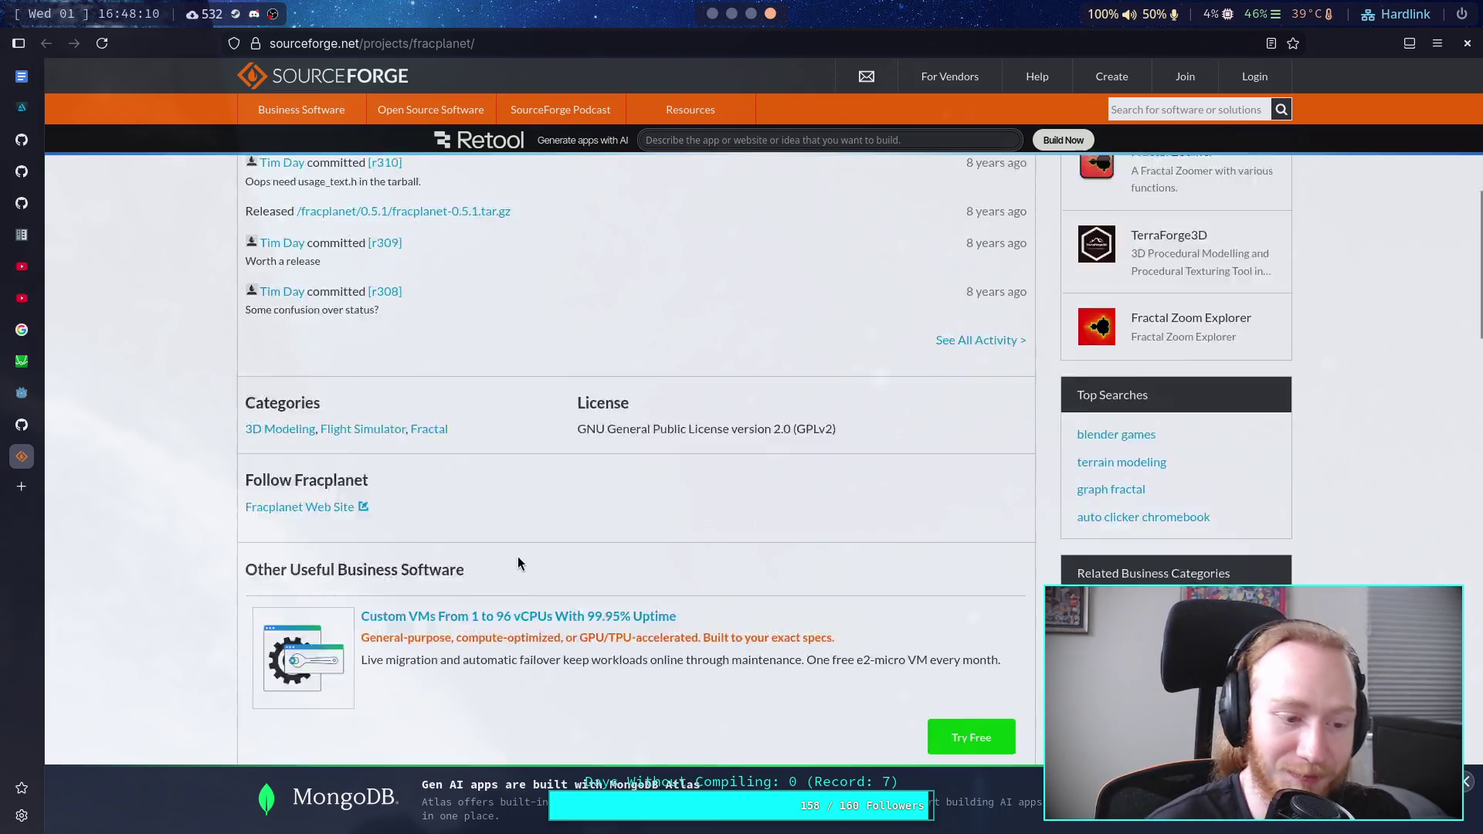
scroll(516, 552, down, 4)
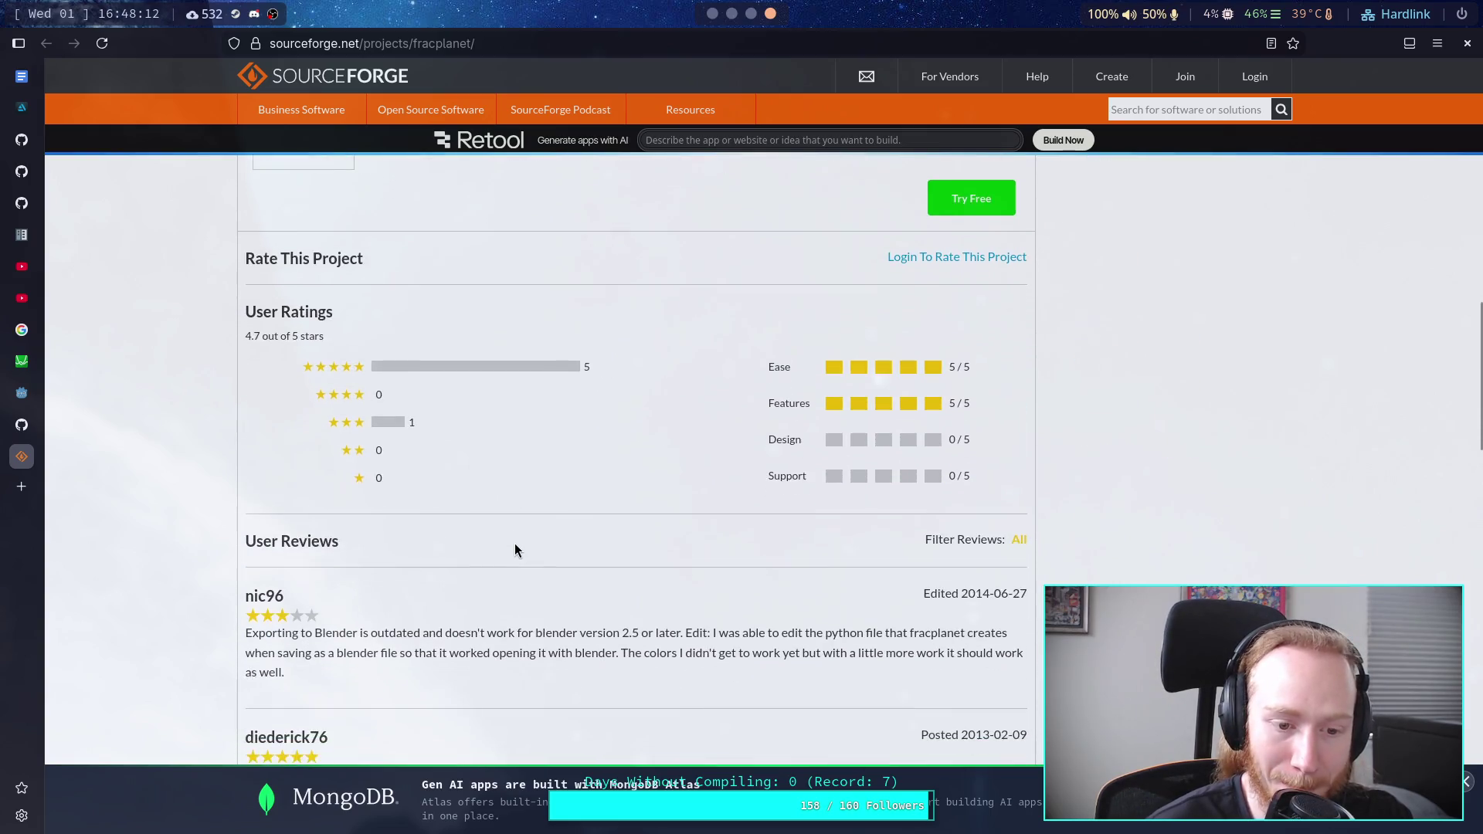
scroll(514, 550, up, 10)
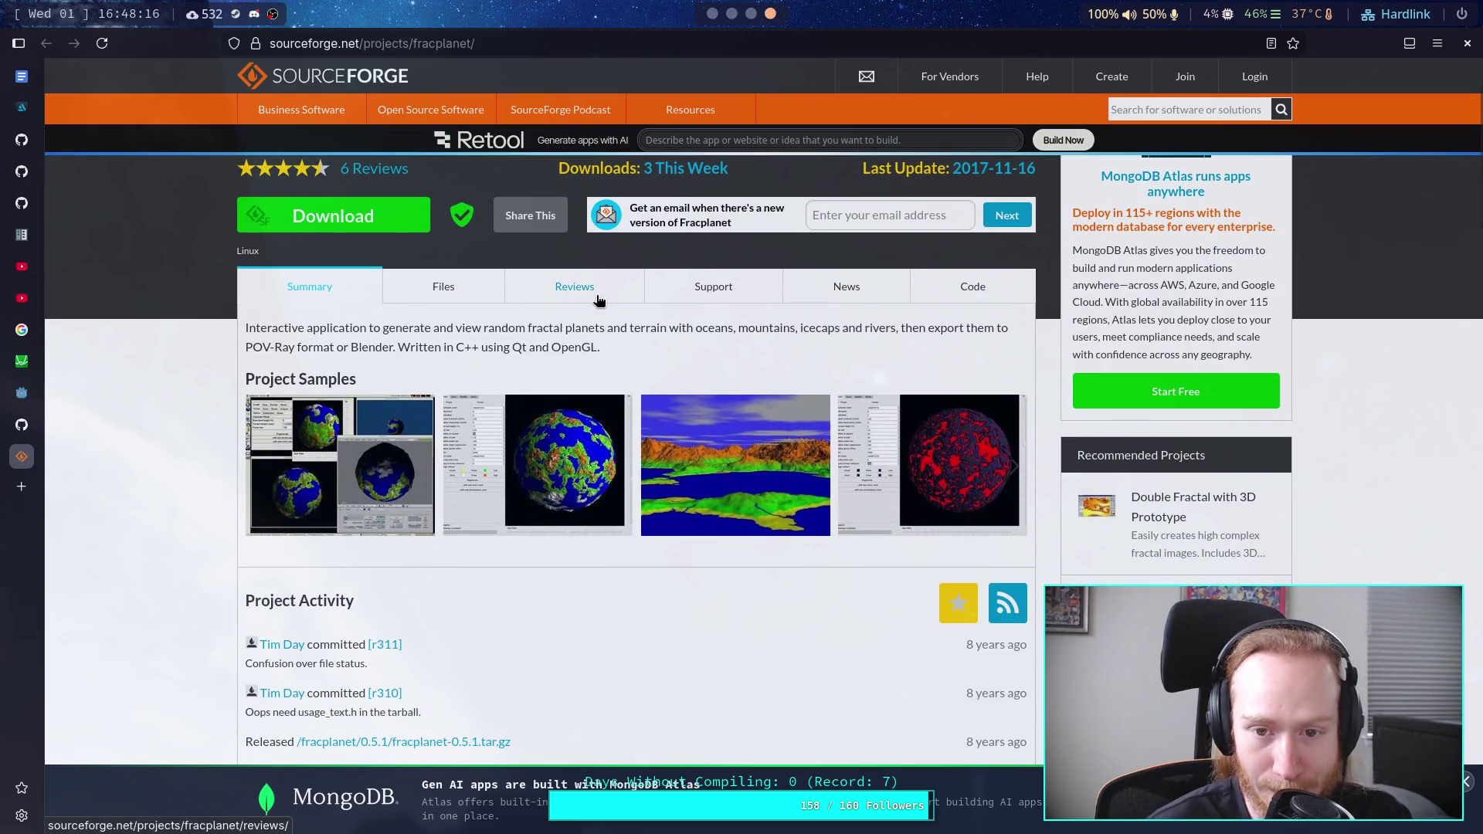
Step: Peek at the Fracplanet Files listing, return to Summary, and enlarge the first sample screenshot
click(434, 293)
click(307, 356)
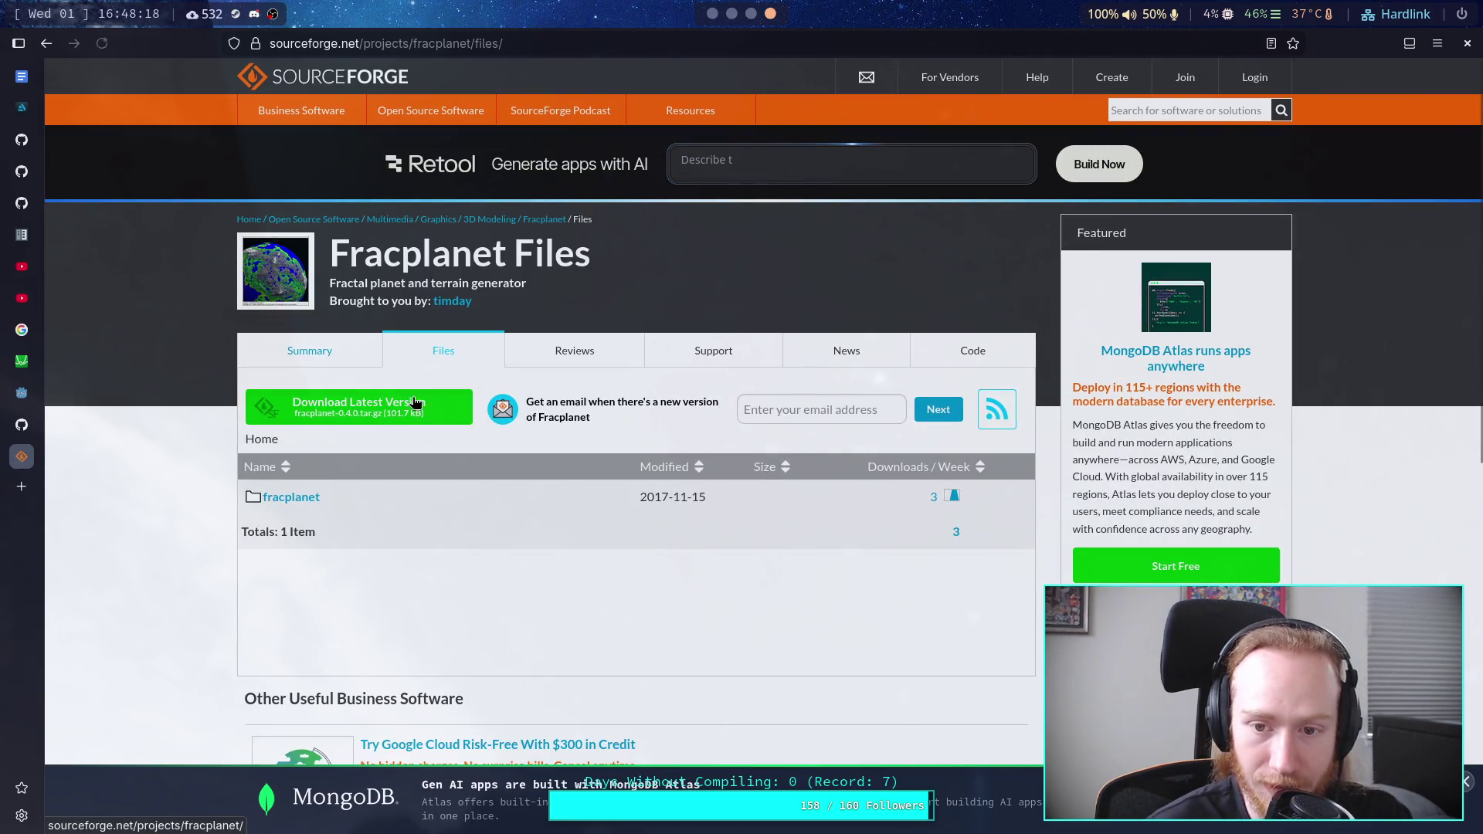
scroll(795, 488, down, 3)
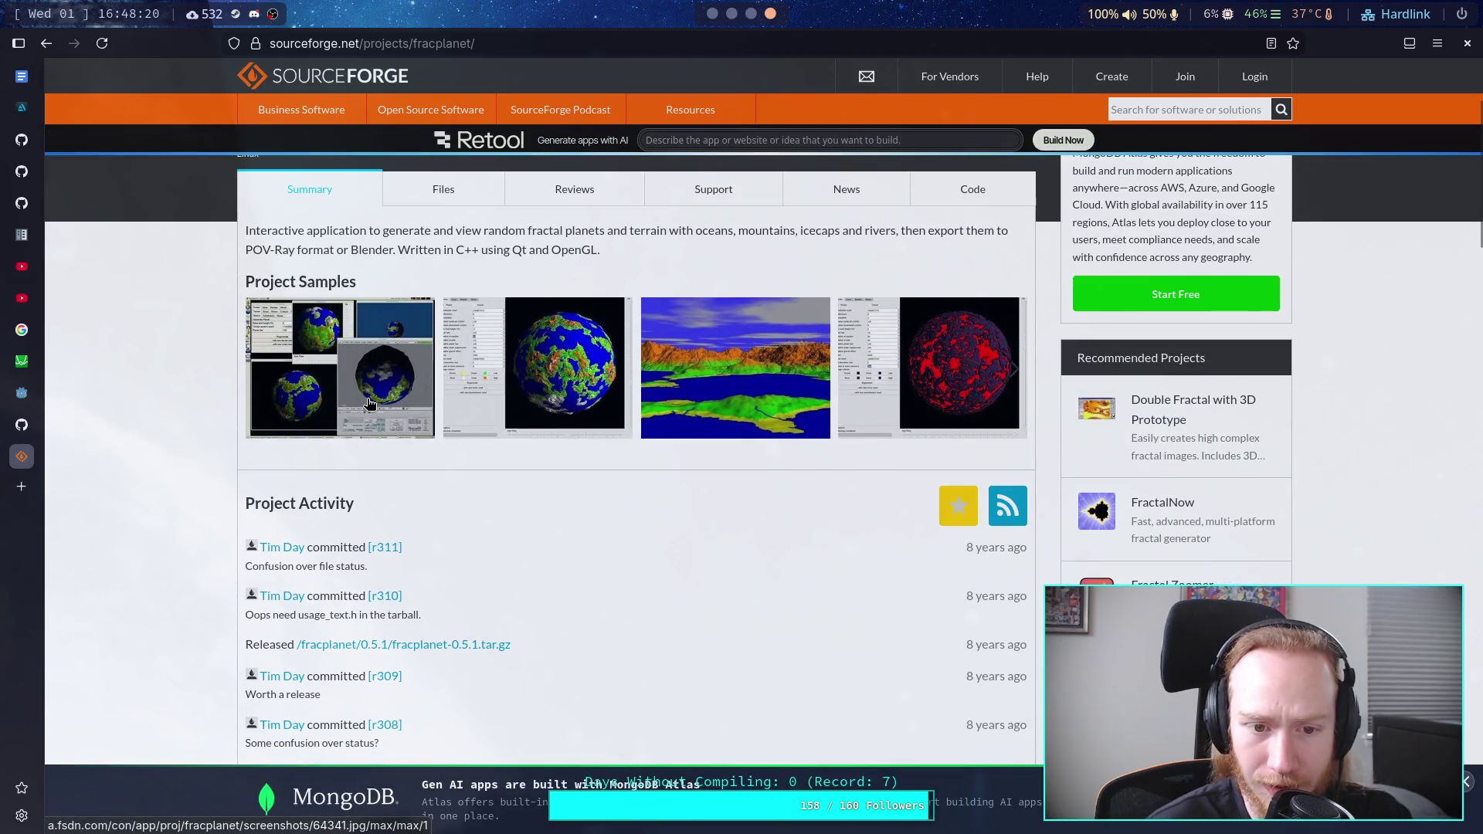
click(386, 406)
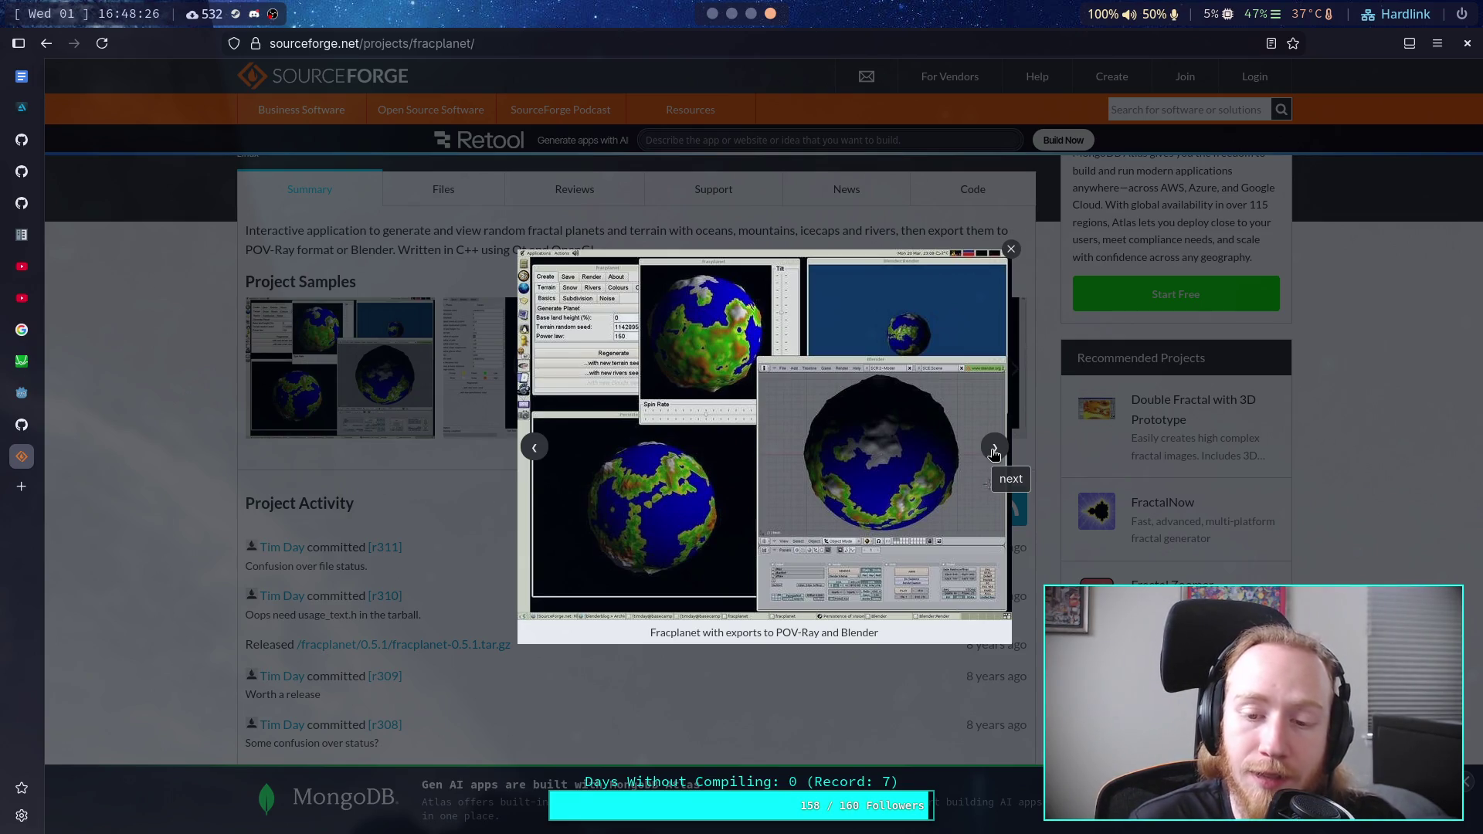
Step: Cycle through Fracplanet screenshots—flight mode, KDE, POV-Ray/Blender export, early version, clouds—then close the viewer
click(994, 448)
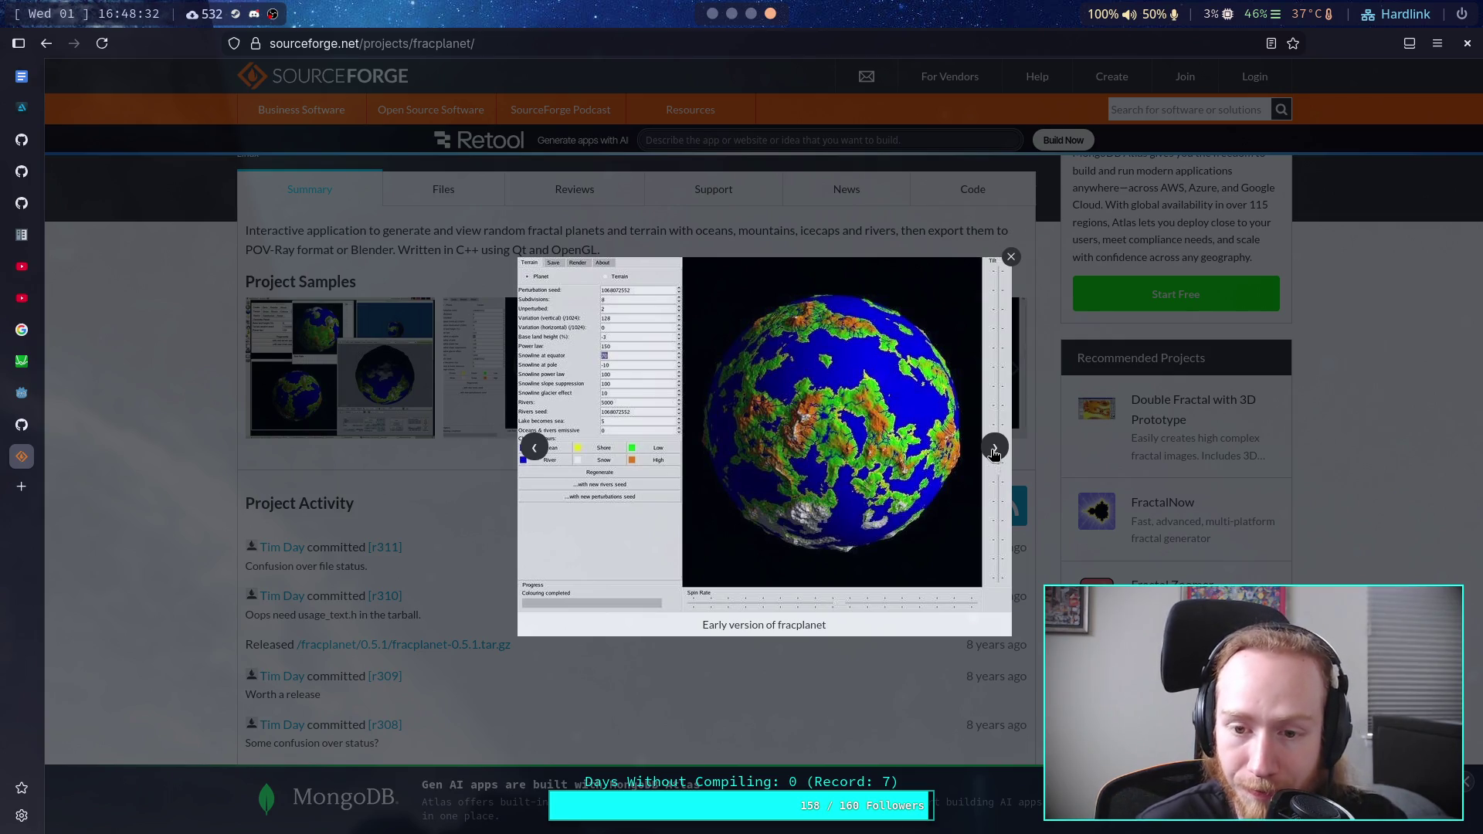
click(994, 450)
click(994, 450)
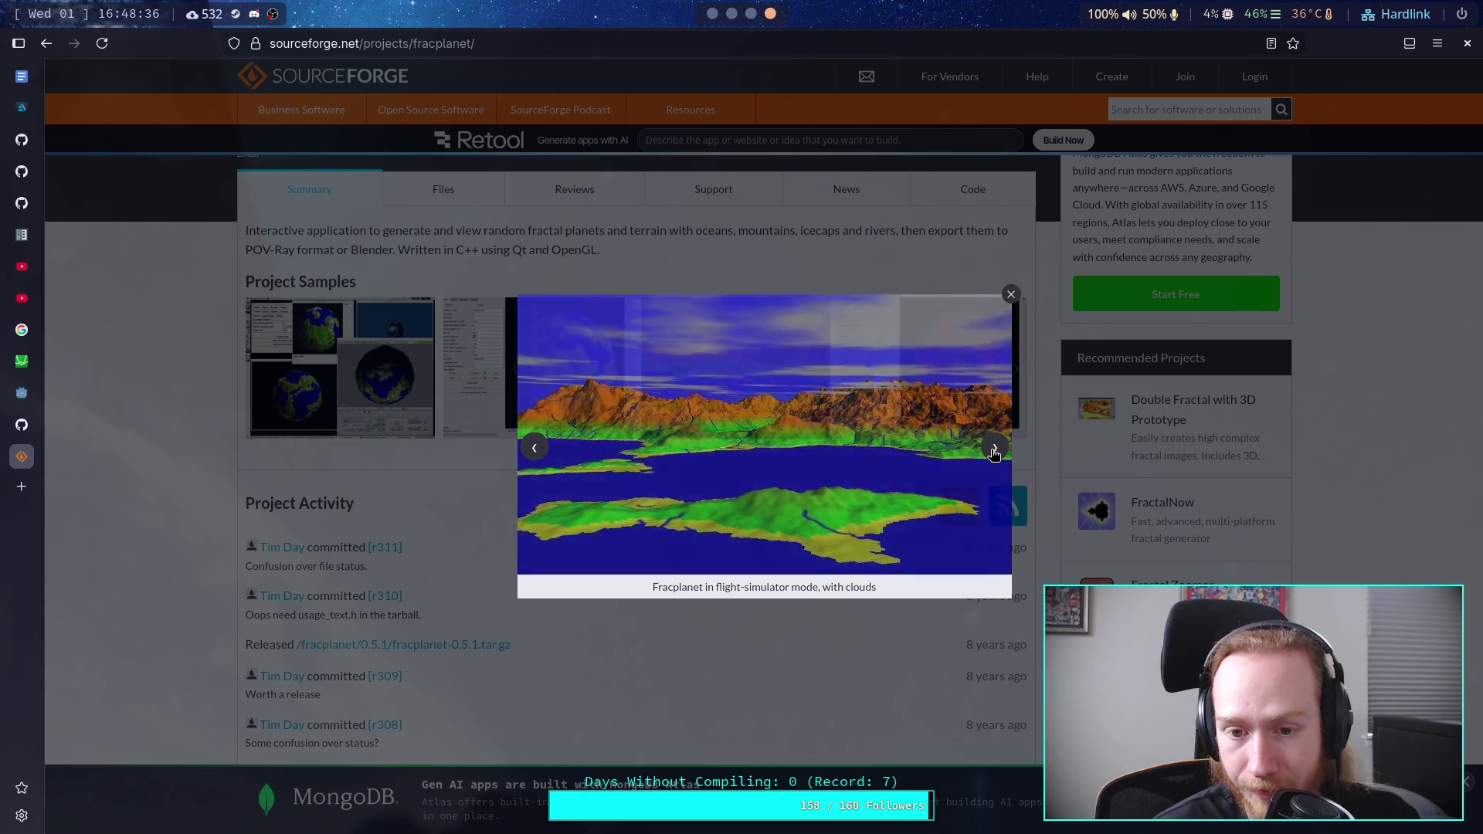
click(994, 451)
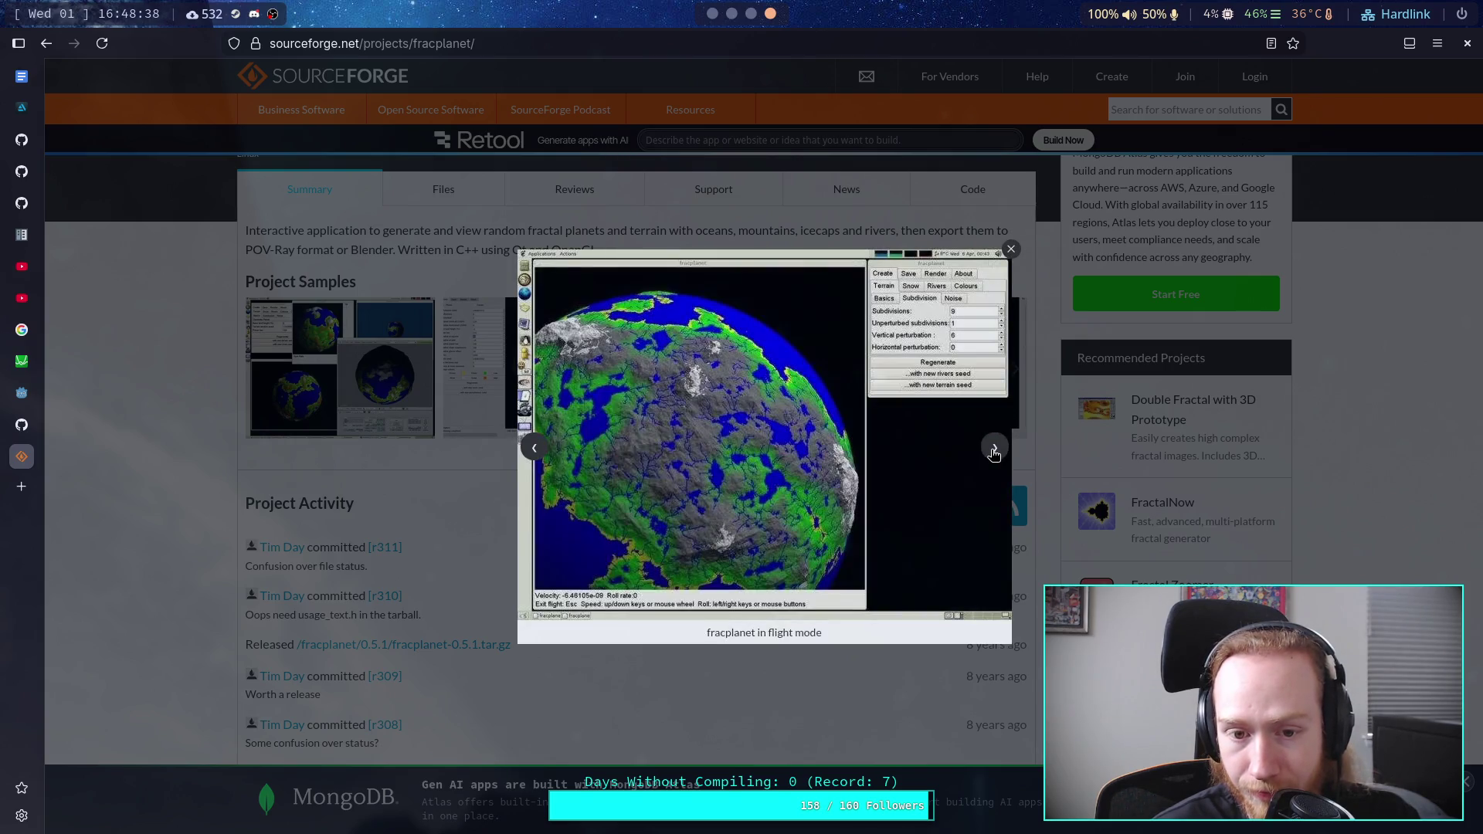
click(994, 450)
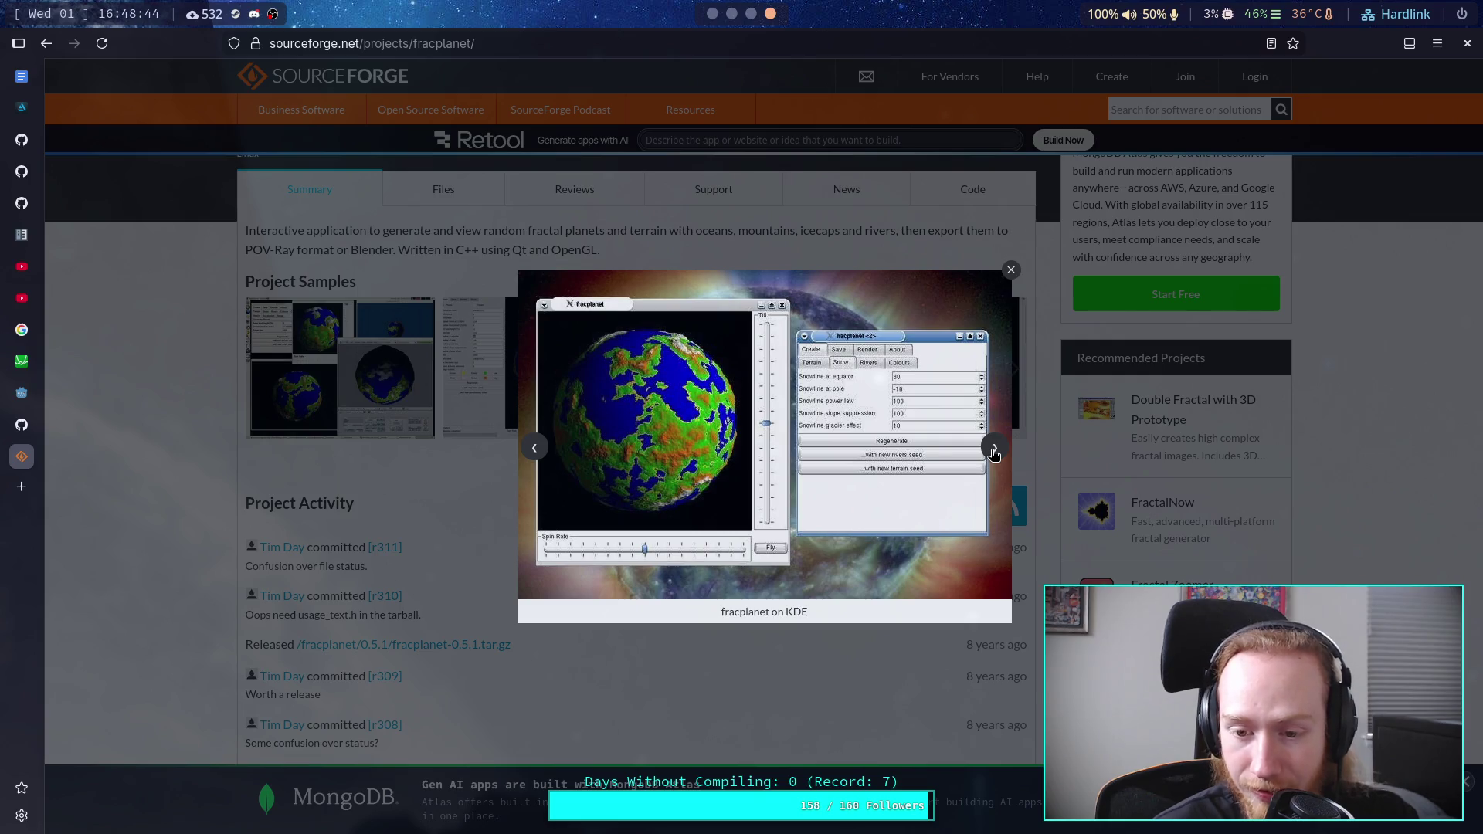
click(994, 450)
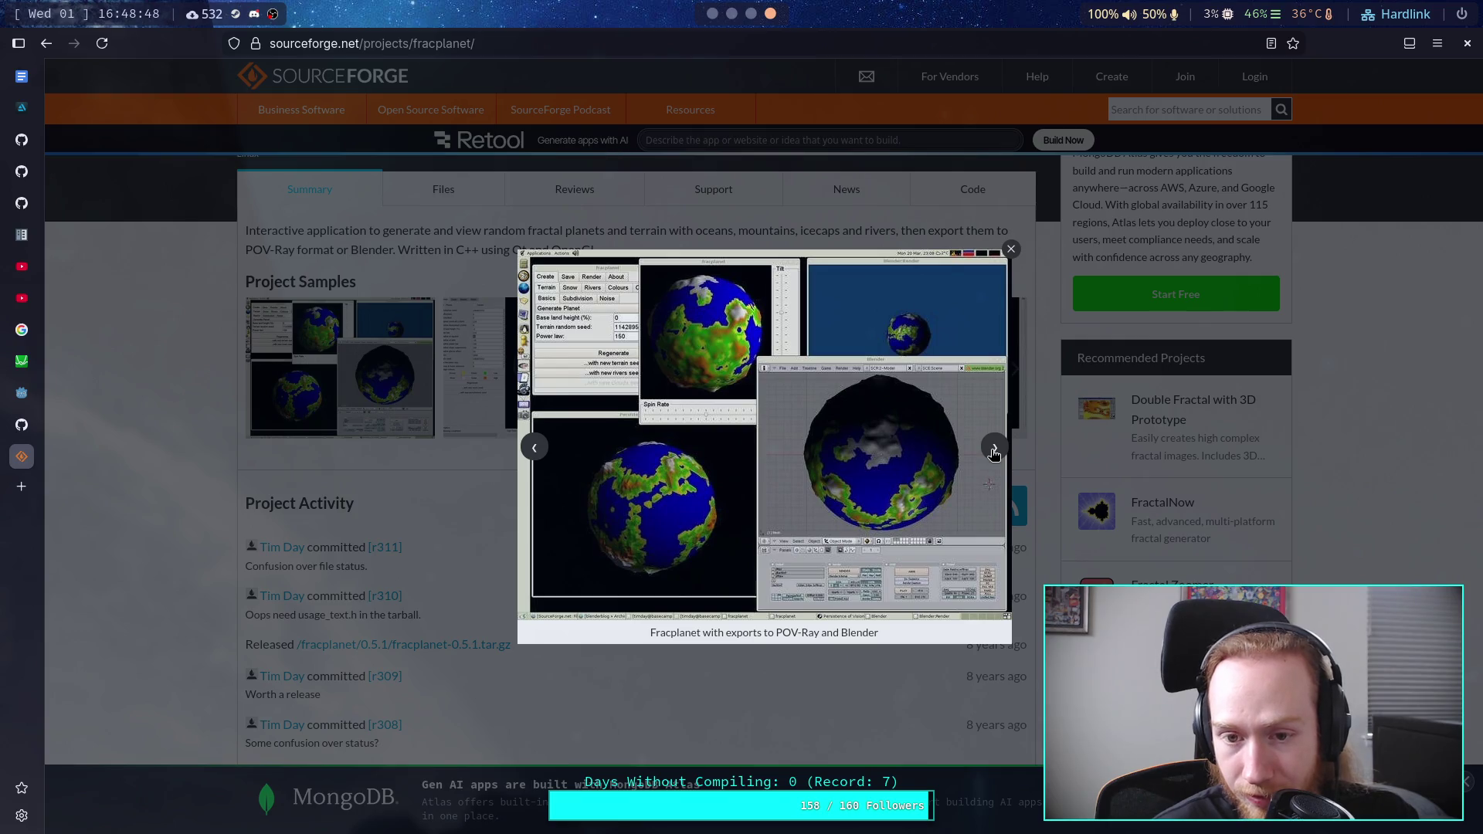
click(995, 450)
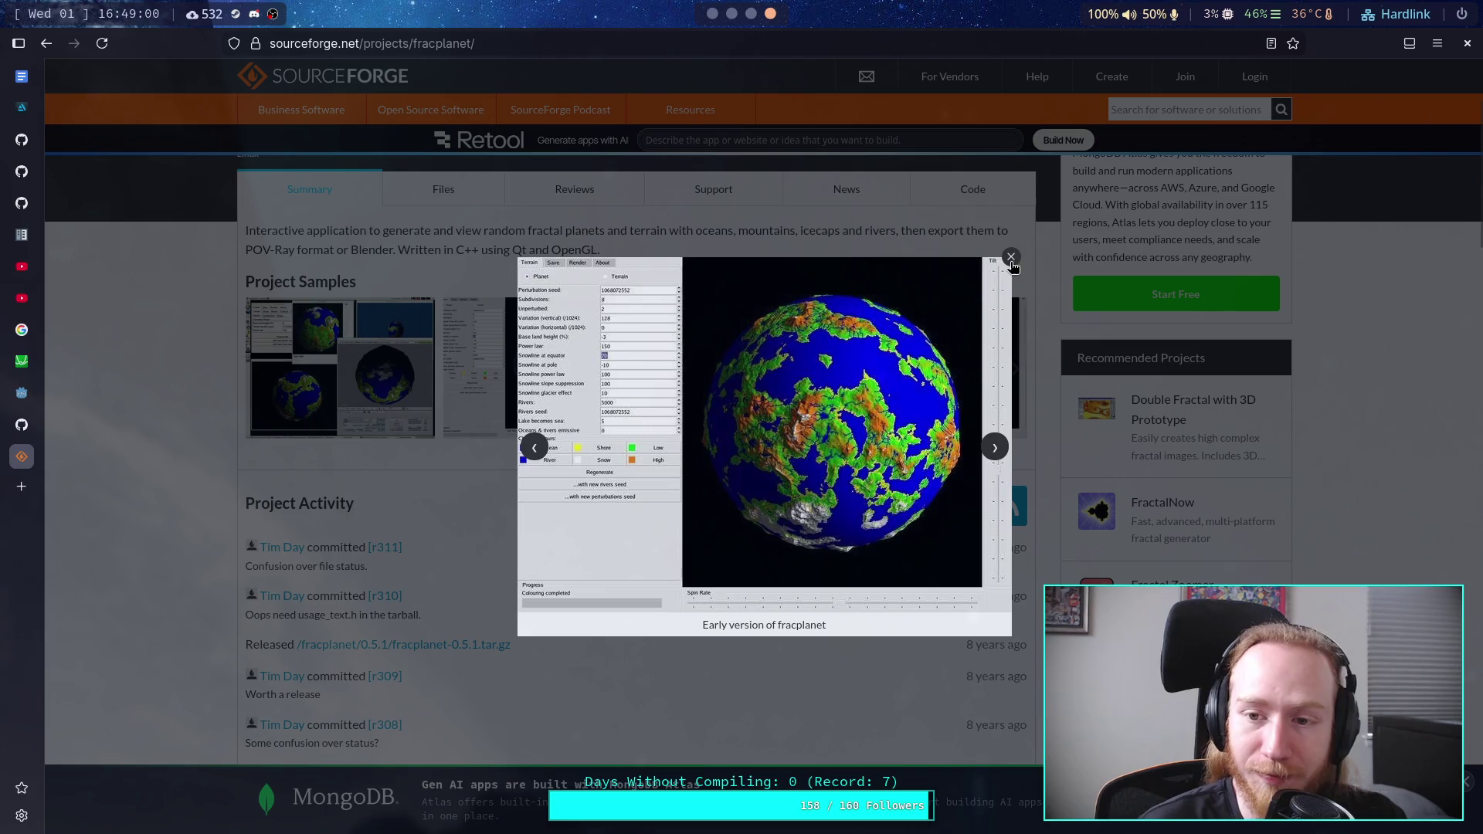
click(995, 448)
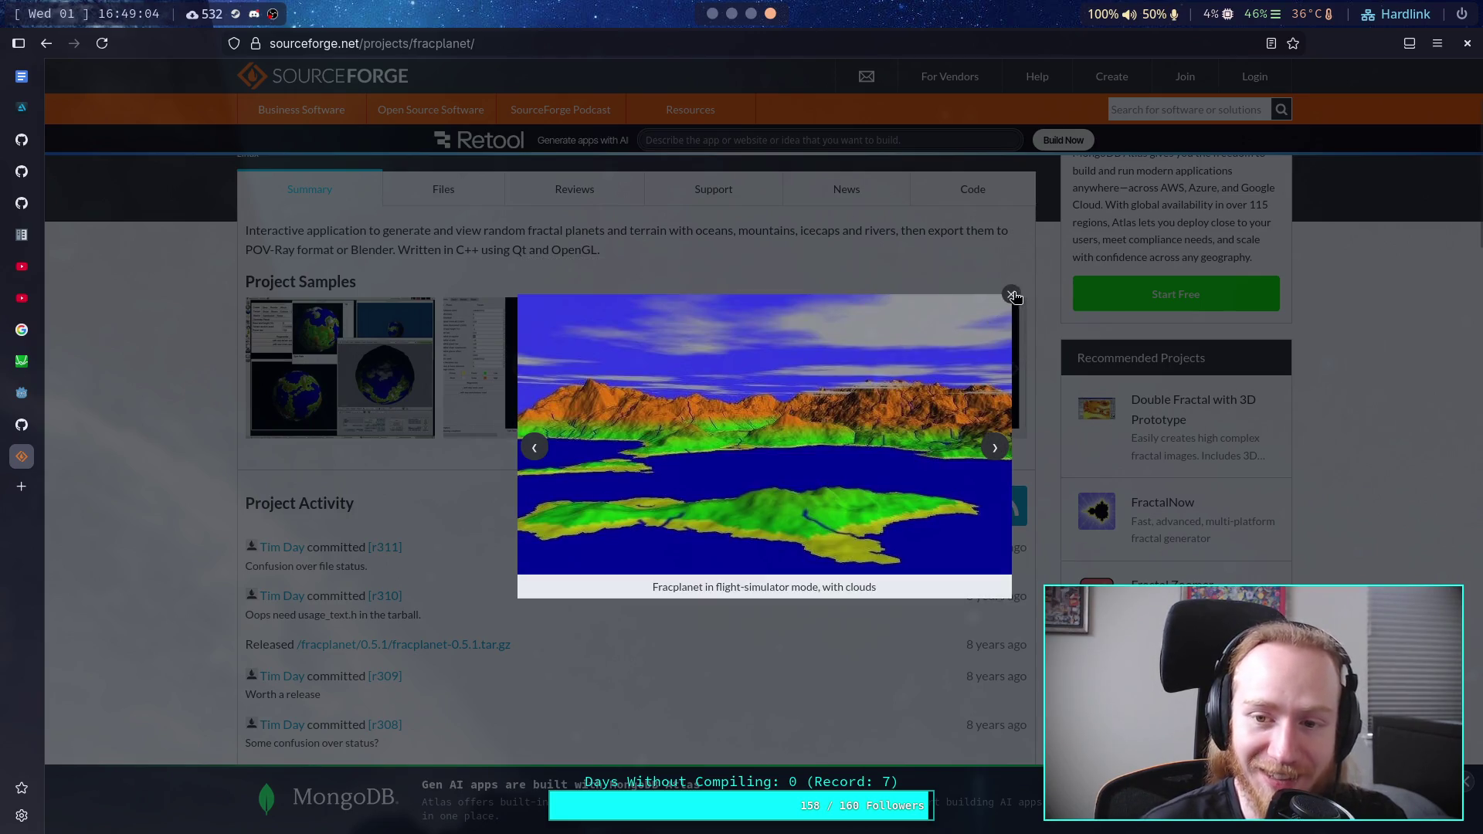
click(1013, 296)
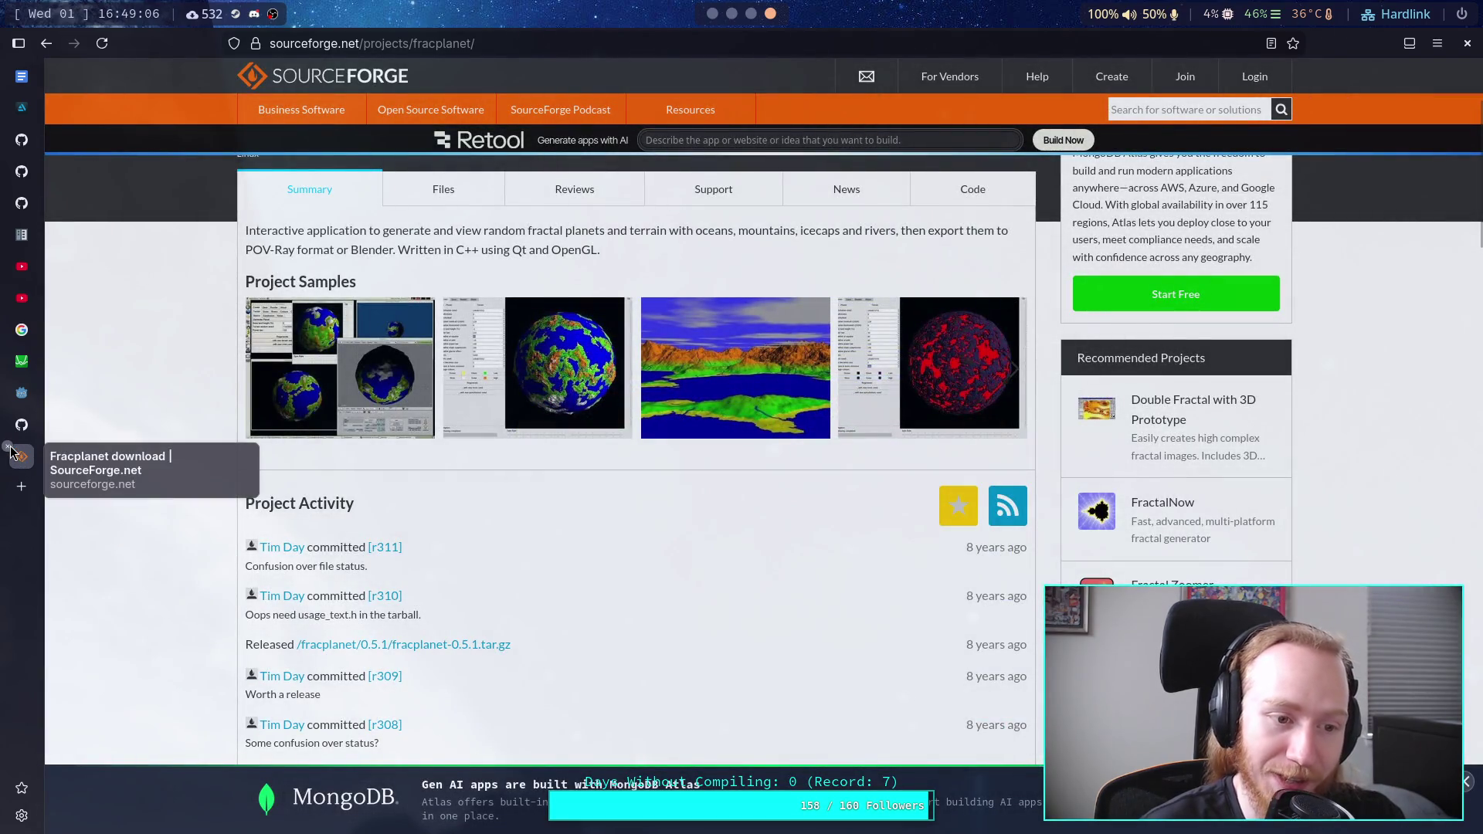
Step: Close the Fracplanet SourceForge tab and scroll down the GameDev-Resources README
click(8, 447)
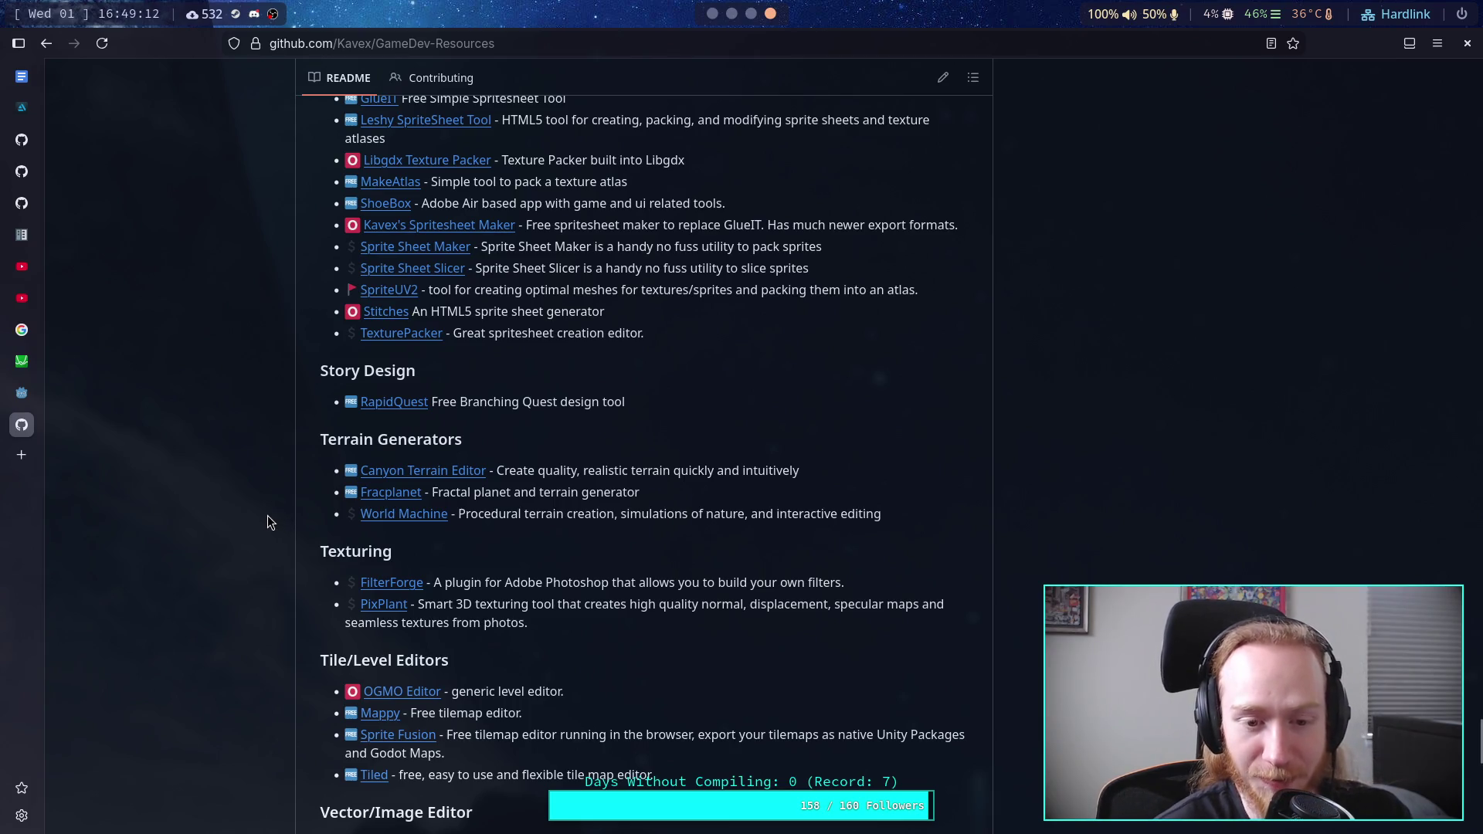
scroll(268, 516, down, 2)
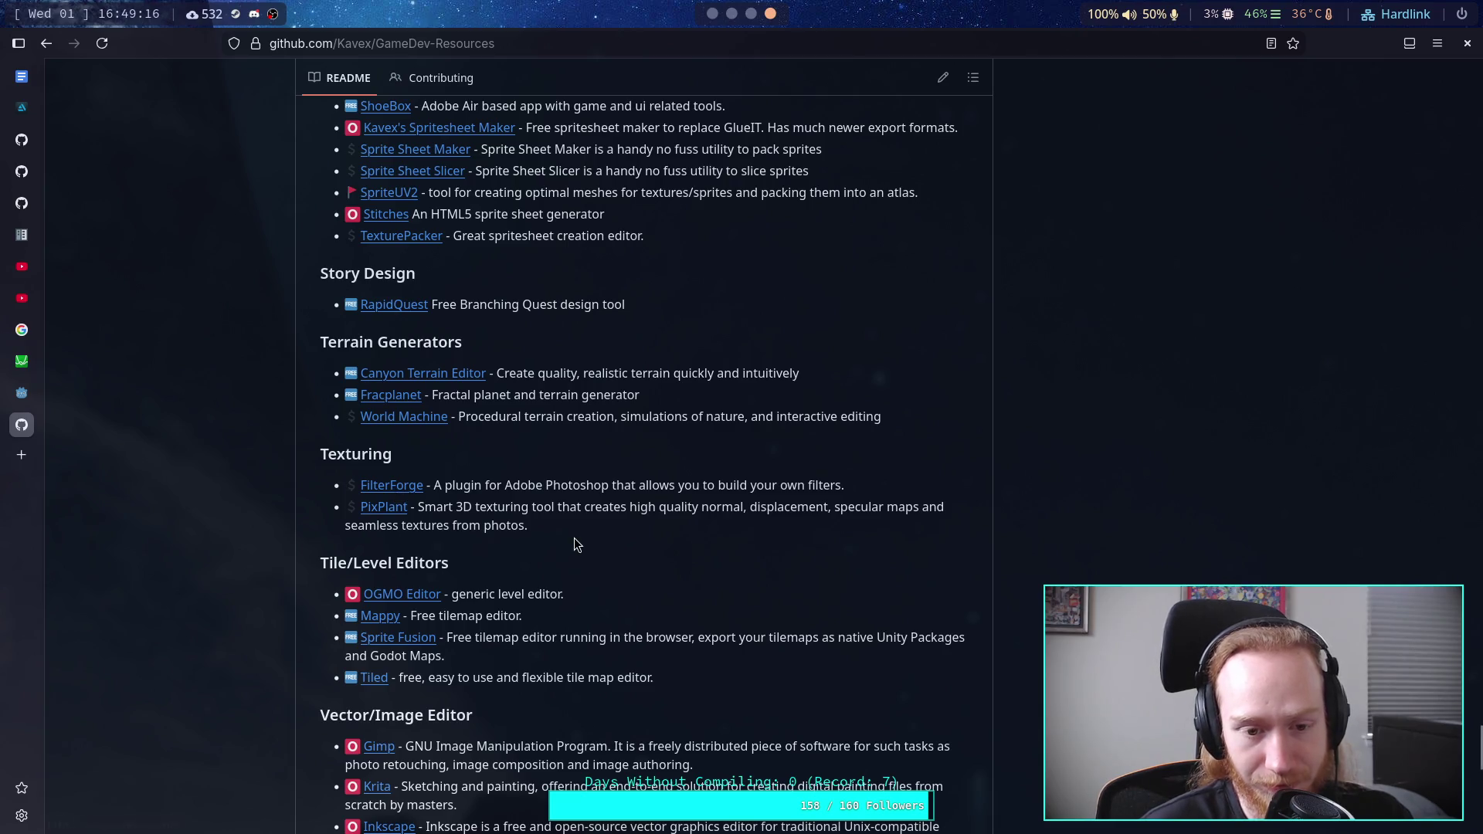
scroll(573, 538, down, 10)
scroll(479, 494, up, 4)
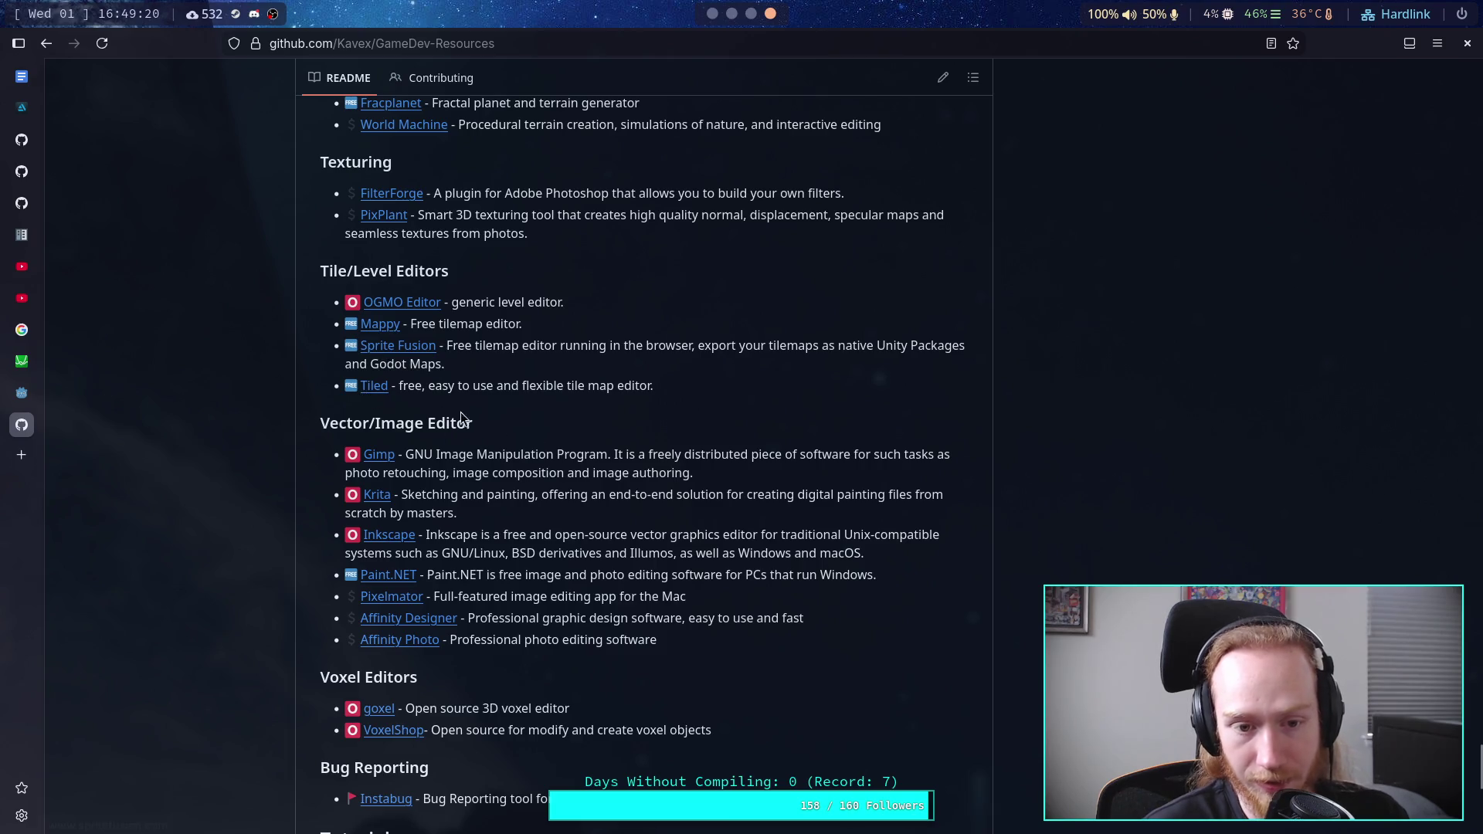
scroll(508, 452, down, 5)
scroll(507, 448, down, 3)
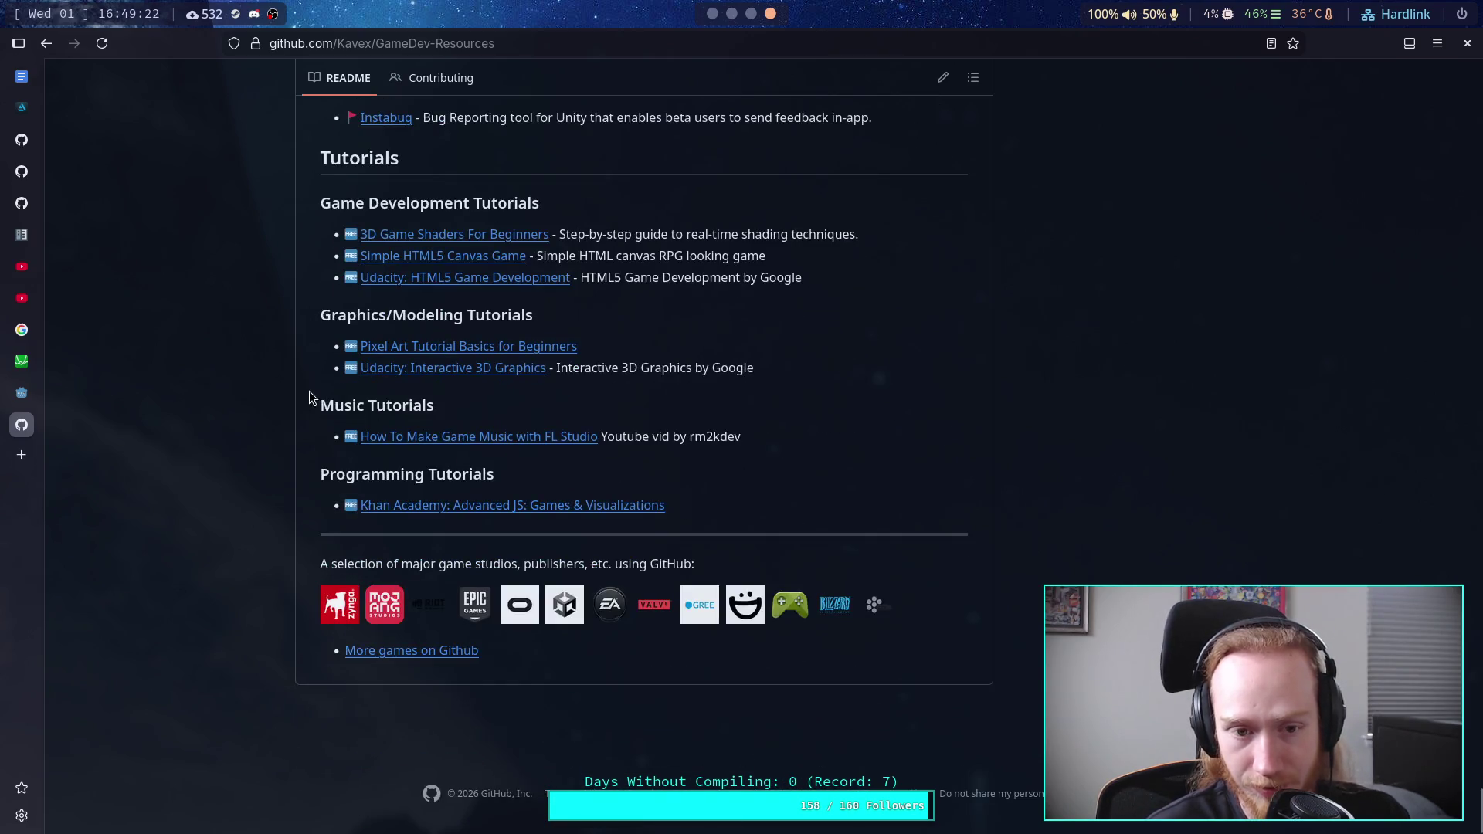
scroll(180, 421, up, 10)
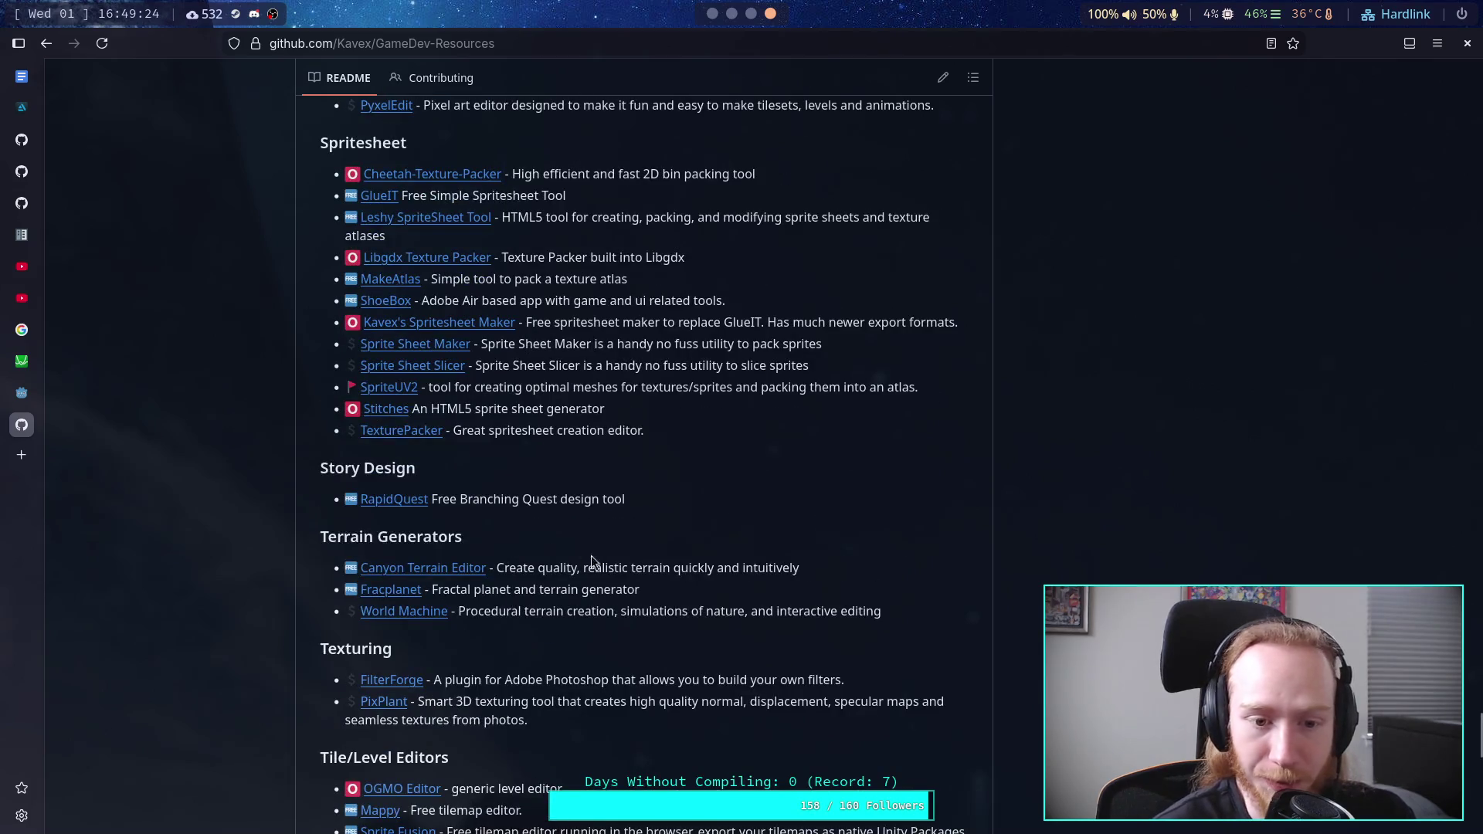
Step: Highlight the Fracplanet, World Machine and Canyon Terrain Editor lines under Terrain Generators
mouse_move(929, 614)
mouse_down()
mouse_move(629, 614)
mouse_move(314, 587)
mouse_up()
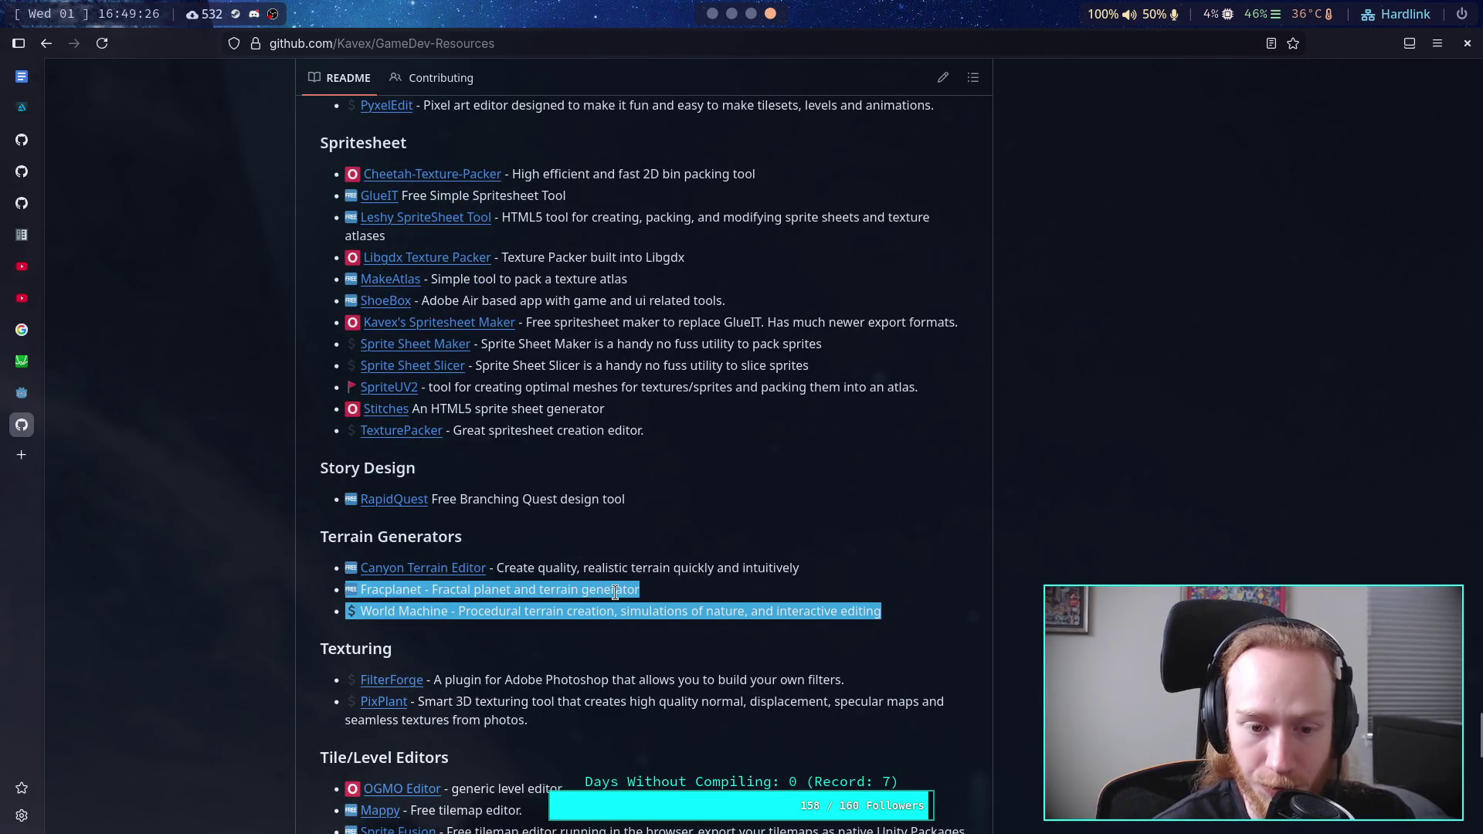
click(616, 591)
drag(641, 591, 324, 572)
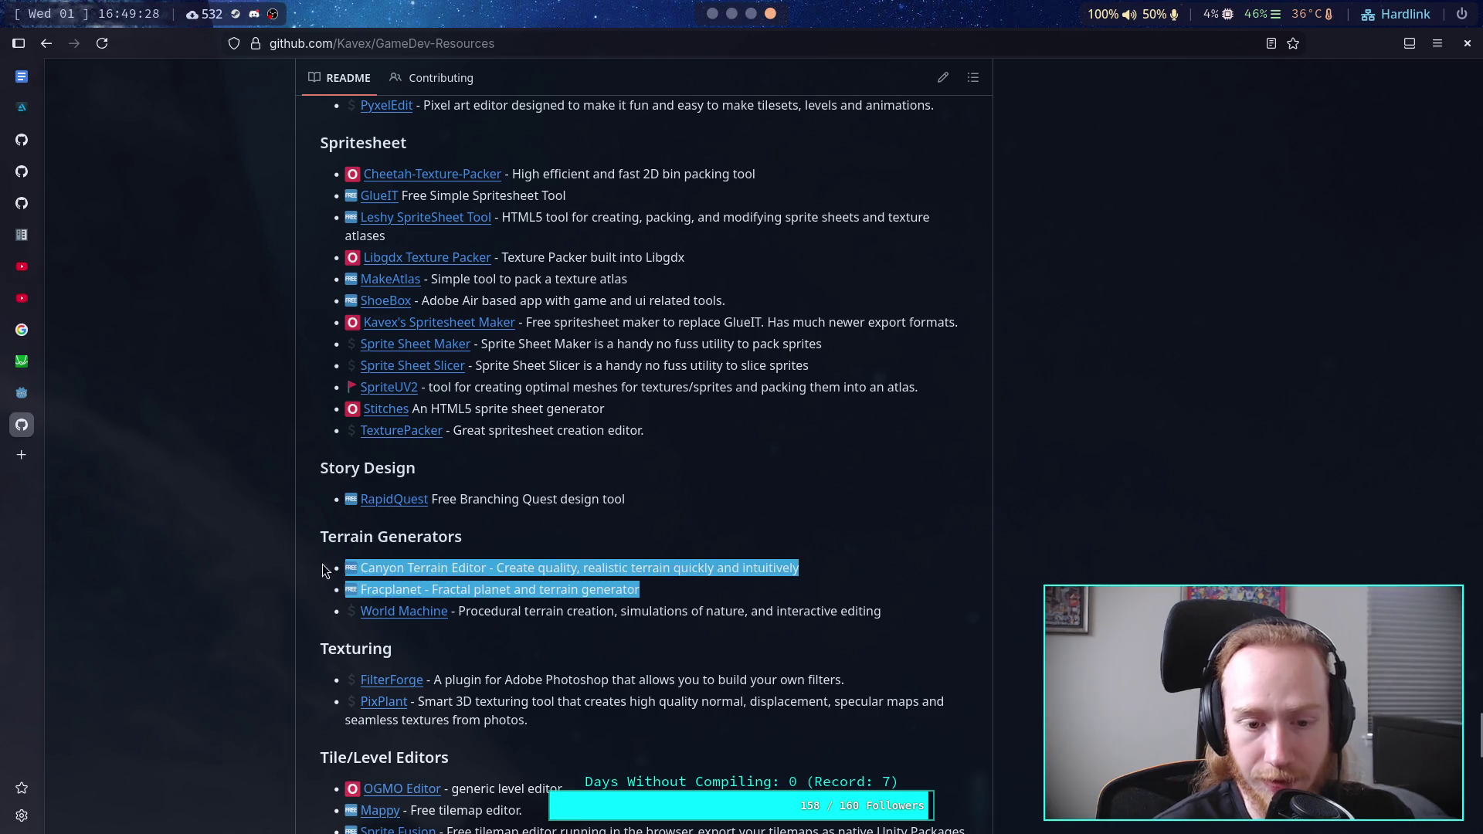
drag(653, 591, 270, 559)
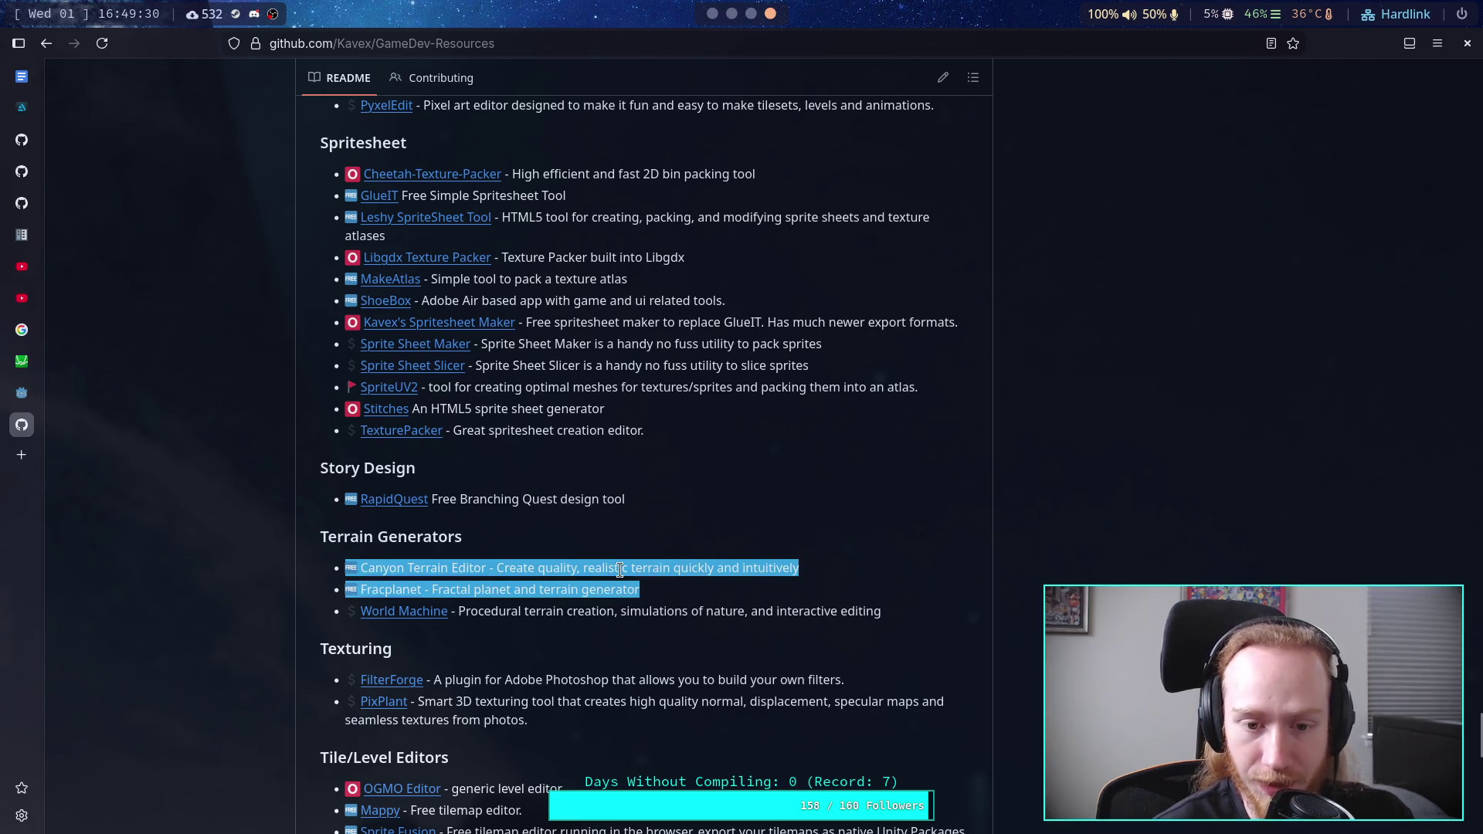
click(655, 561)
Step: Scroll around and repeatedly select then deselect the Canyon Terrain Editor entry
scroll(655, 560, up, 15)
scroll(655, 562, down, 5)
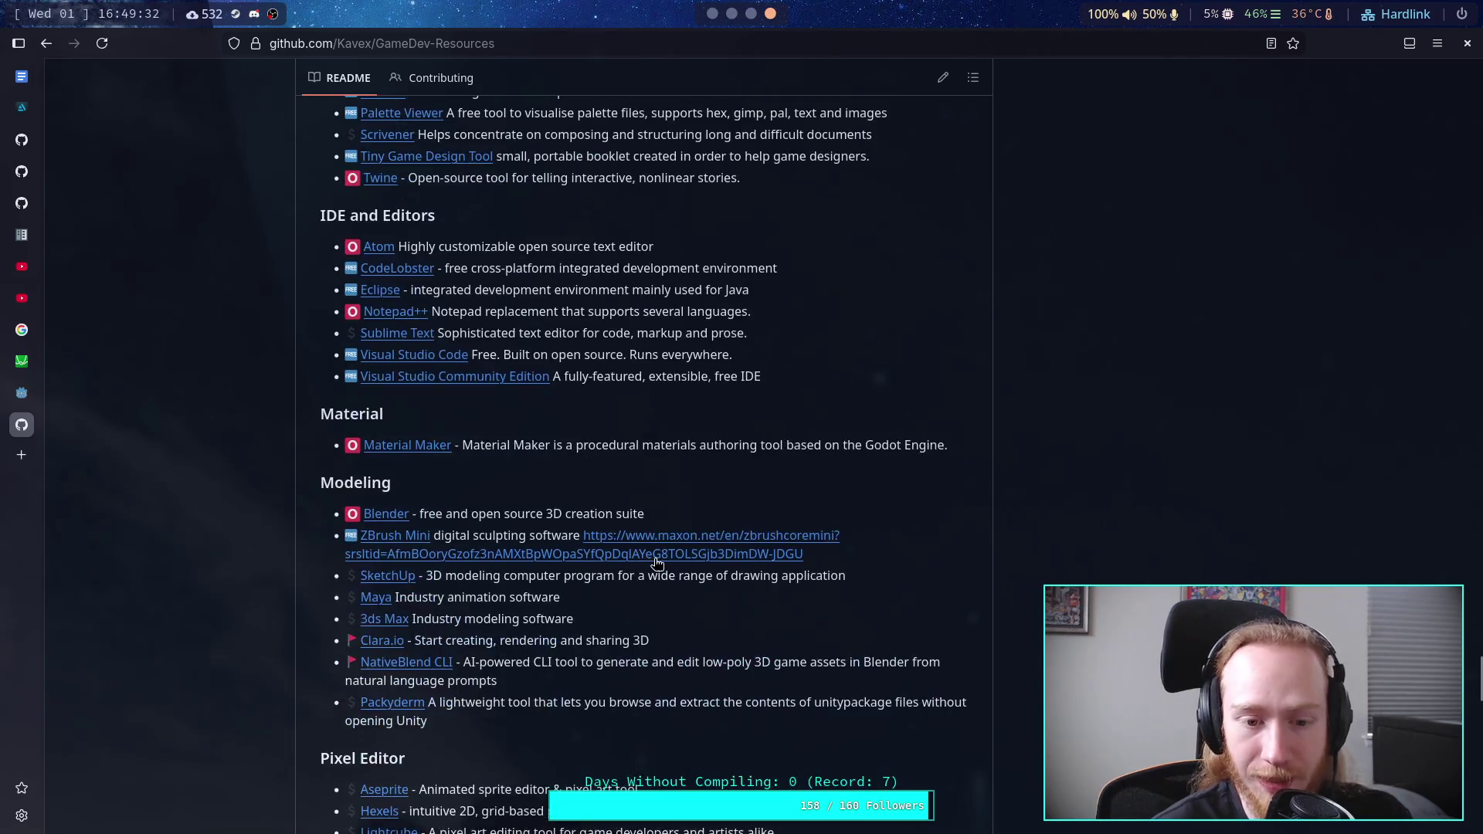
scroll(601, 533, down, 7)
scroll(600, 533, down, 5)
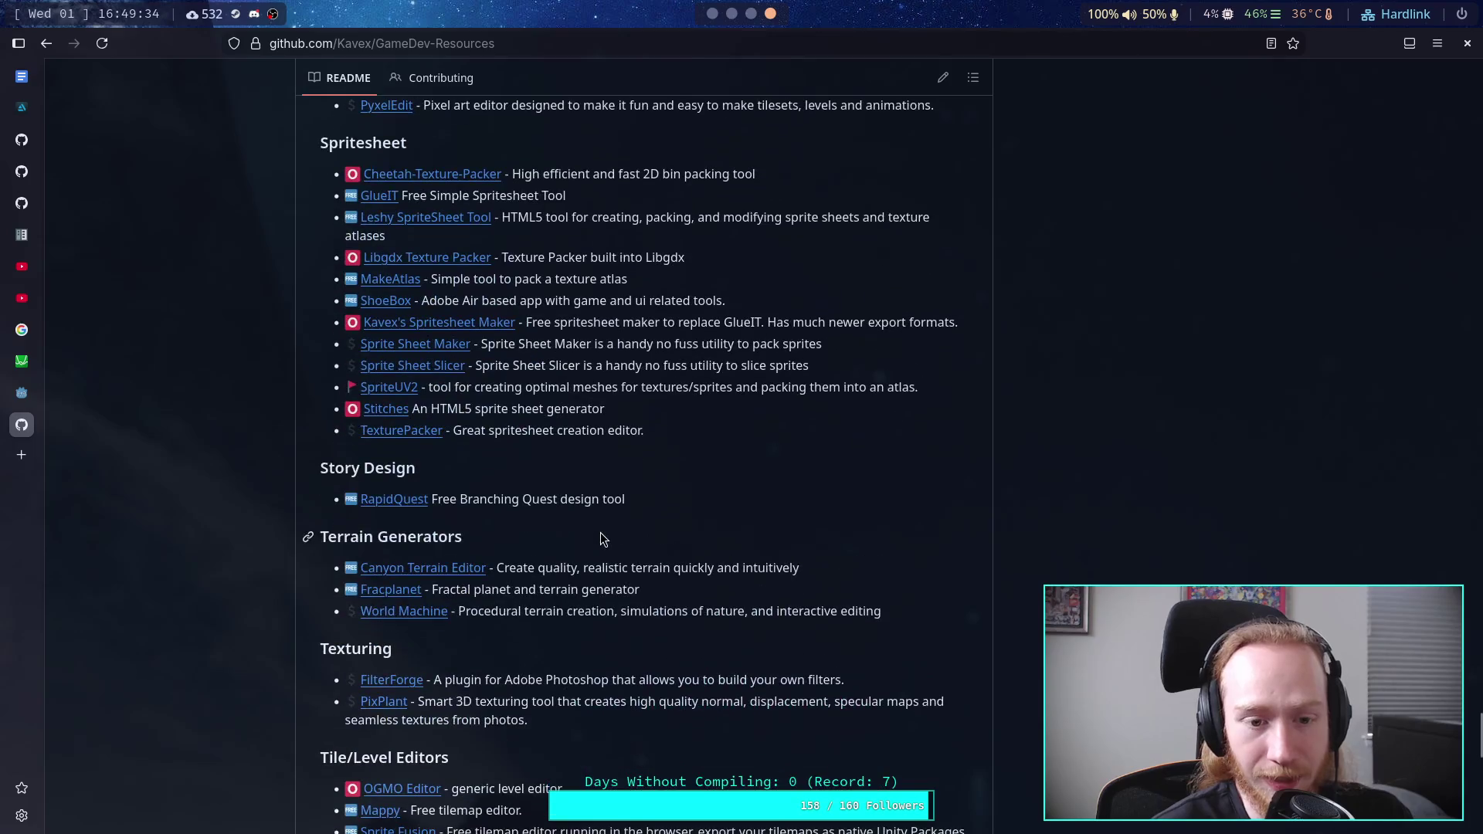
scroll(682, 496, down, 3)
scroll(682, 497, up, 1)
mouse_move(639, 494)
mouse_down()
mouse_move(438, 477)
mouse_move(490, 484)
mouse_up()
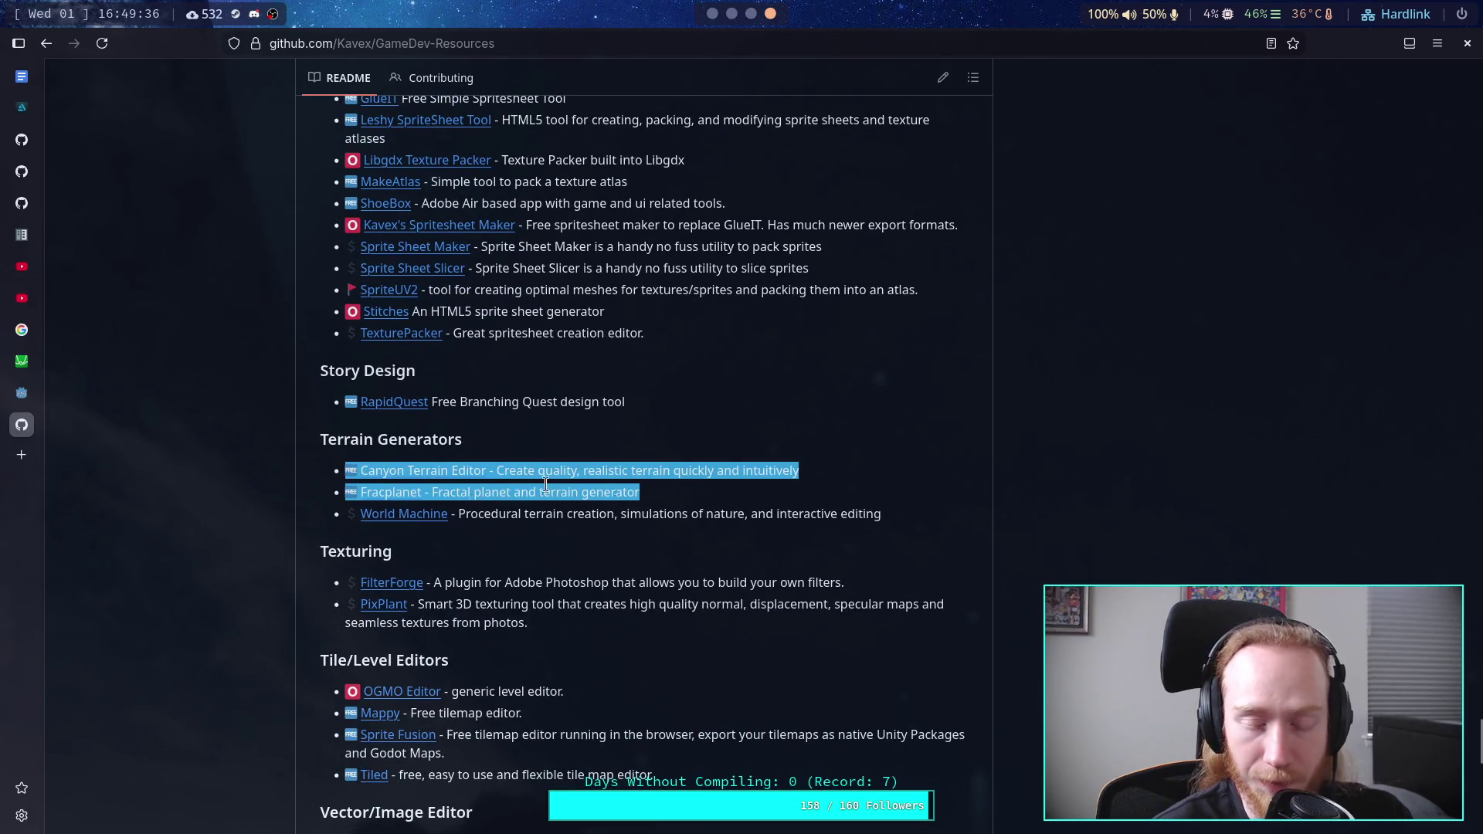
click(651, 492)
drag(842, 475, 304, 474)
click(673, 499)
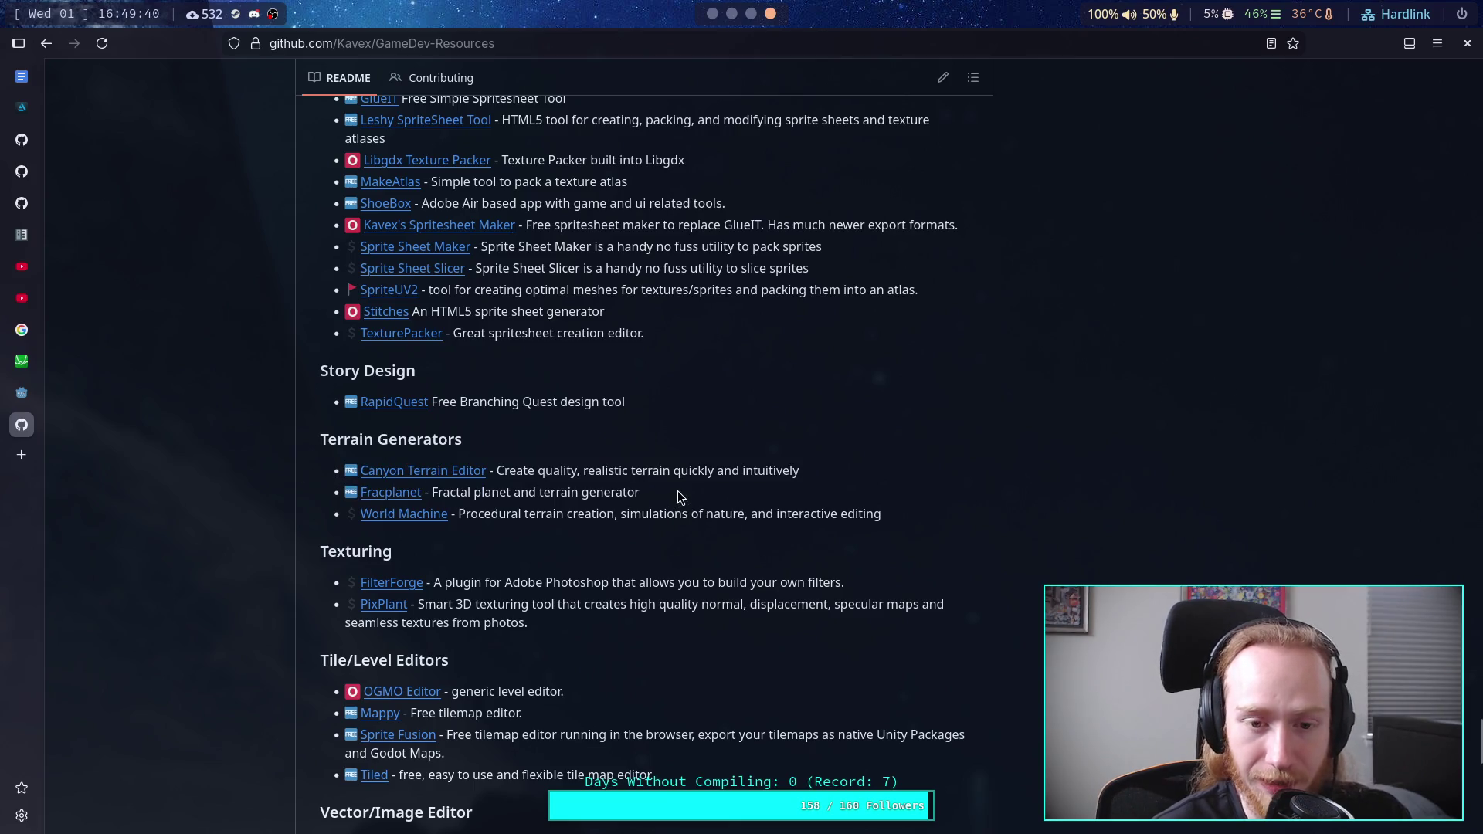
mouse_move(803, 474)
mouse_down()
mouse_move(448, 456)
mouse_move(672, 471)
mouse_up()
click(599, 461)
click(712, 456)
Step: Scroll back to the top and close the GameDev-Resources page
scroll(713, 455, up, 15)
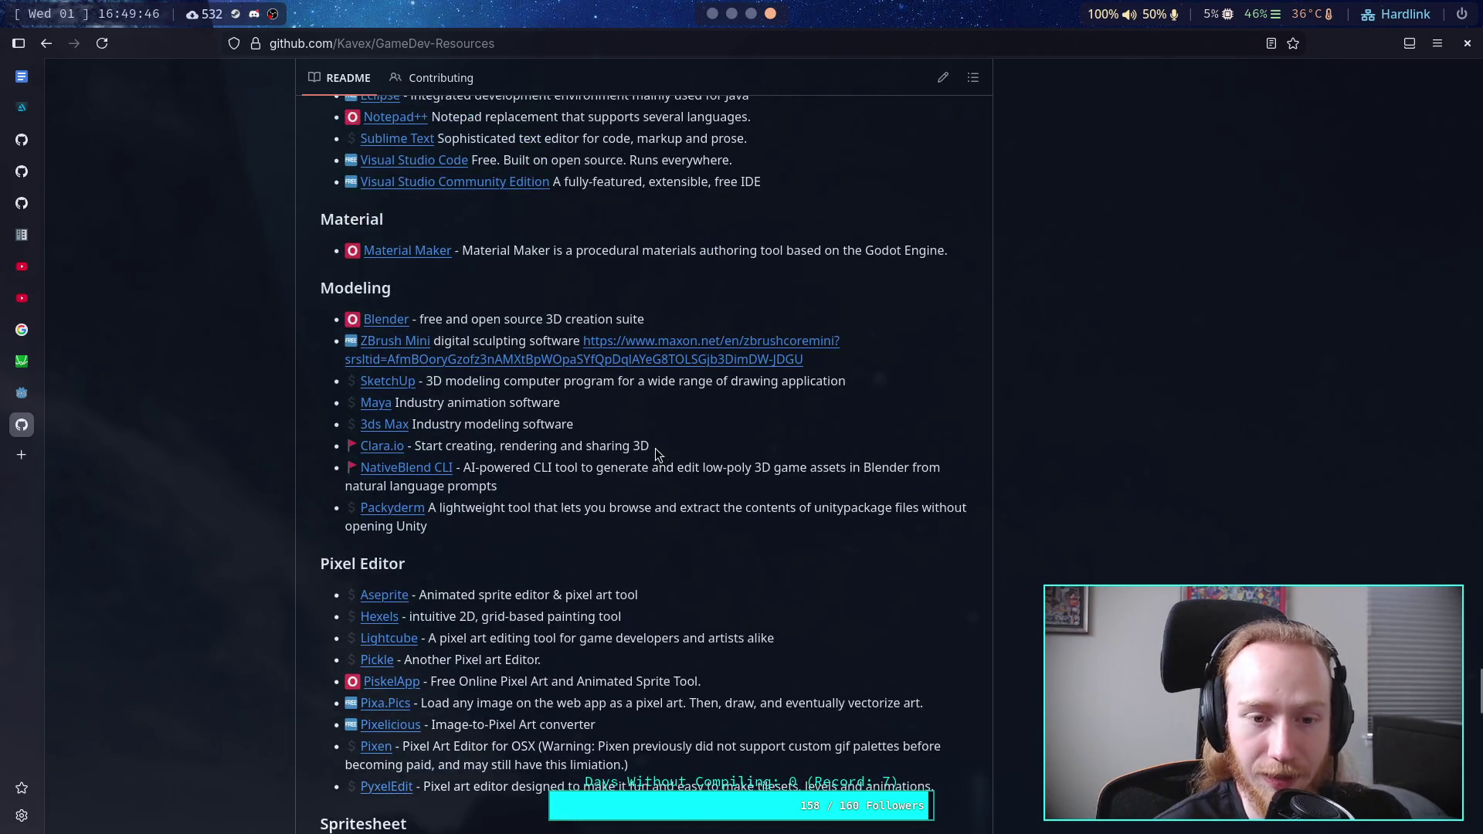
scroll(649, 448, up, 5)
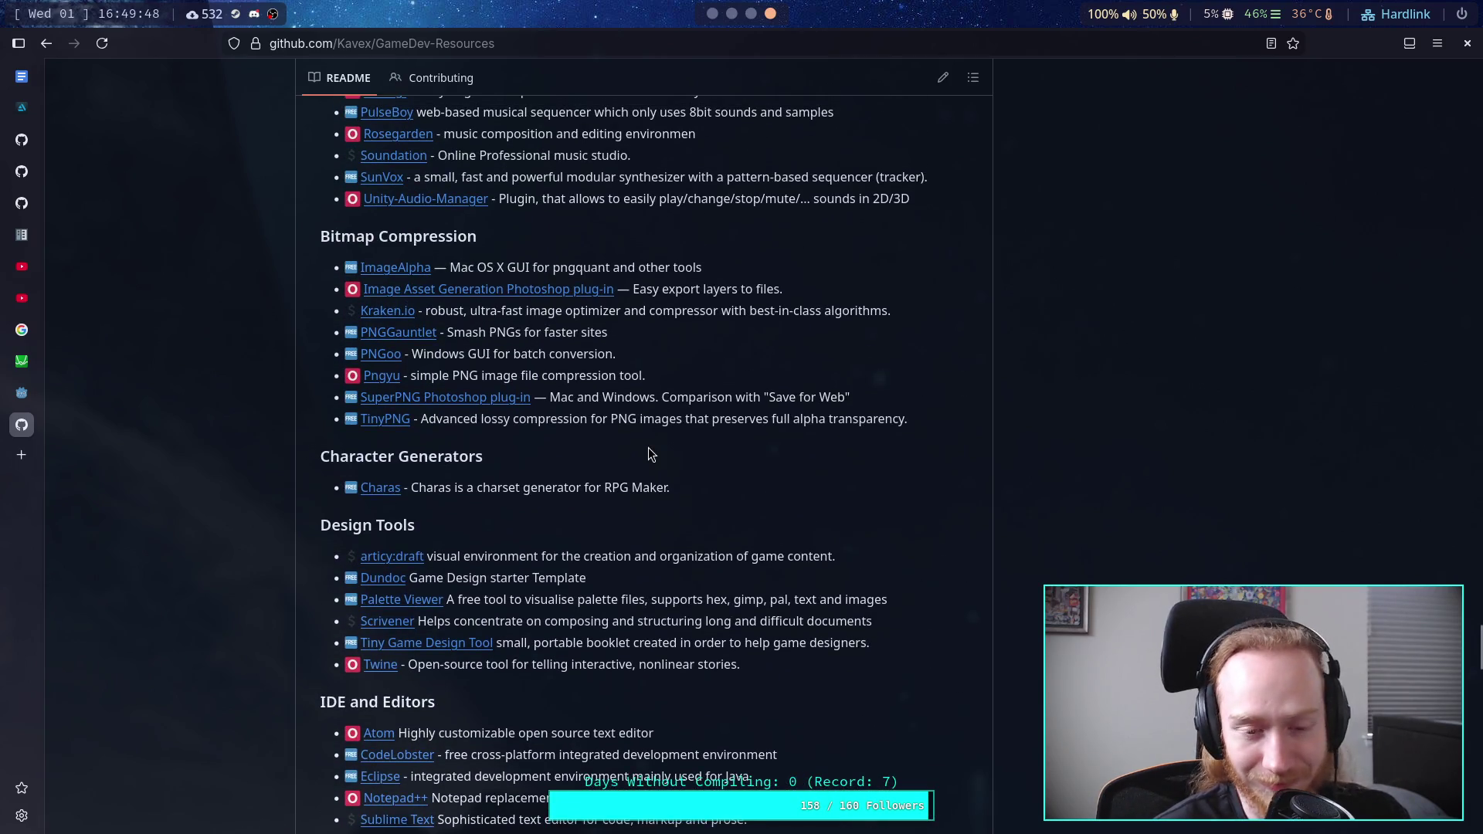
scroll(648, 447, up, 10)
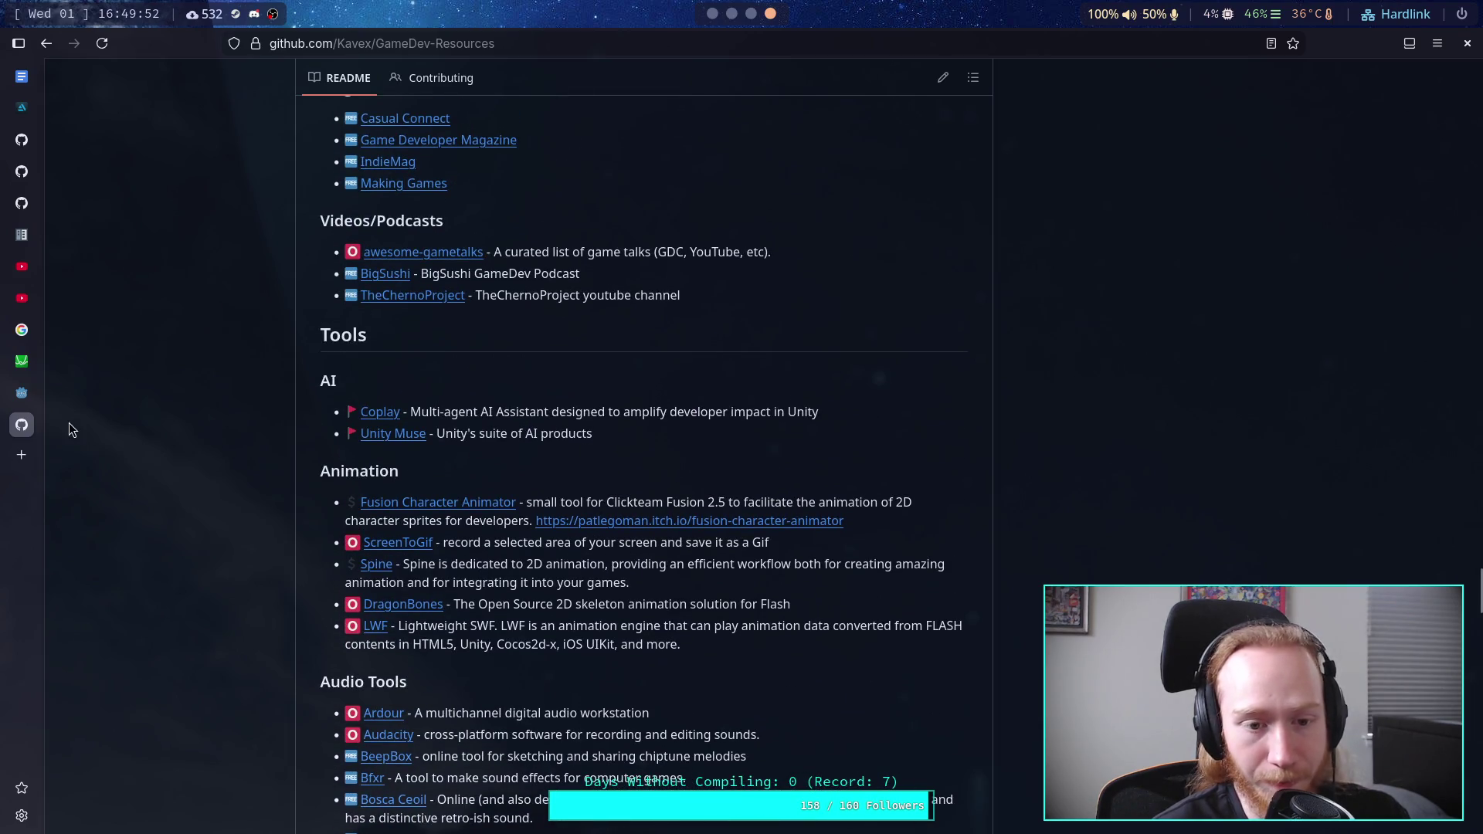
click(7, 415)
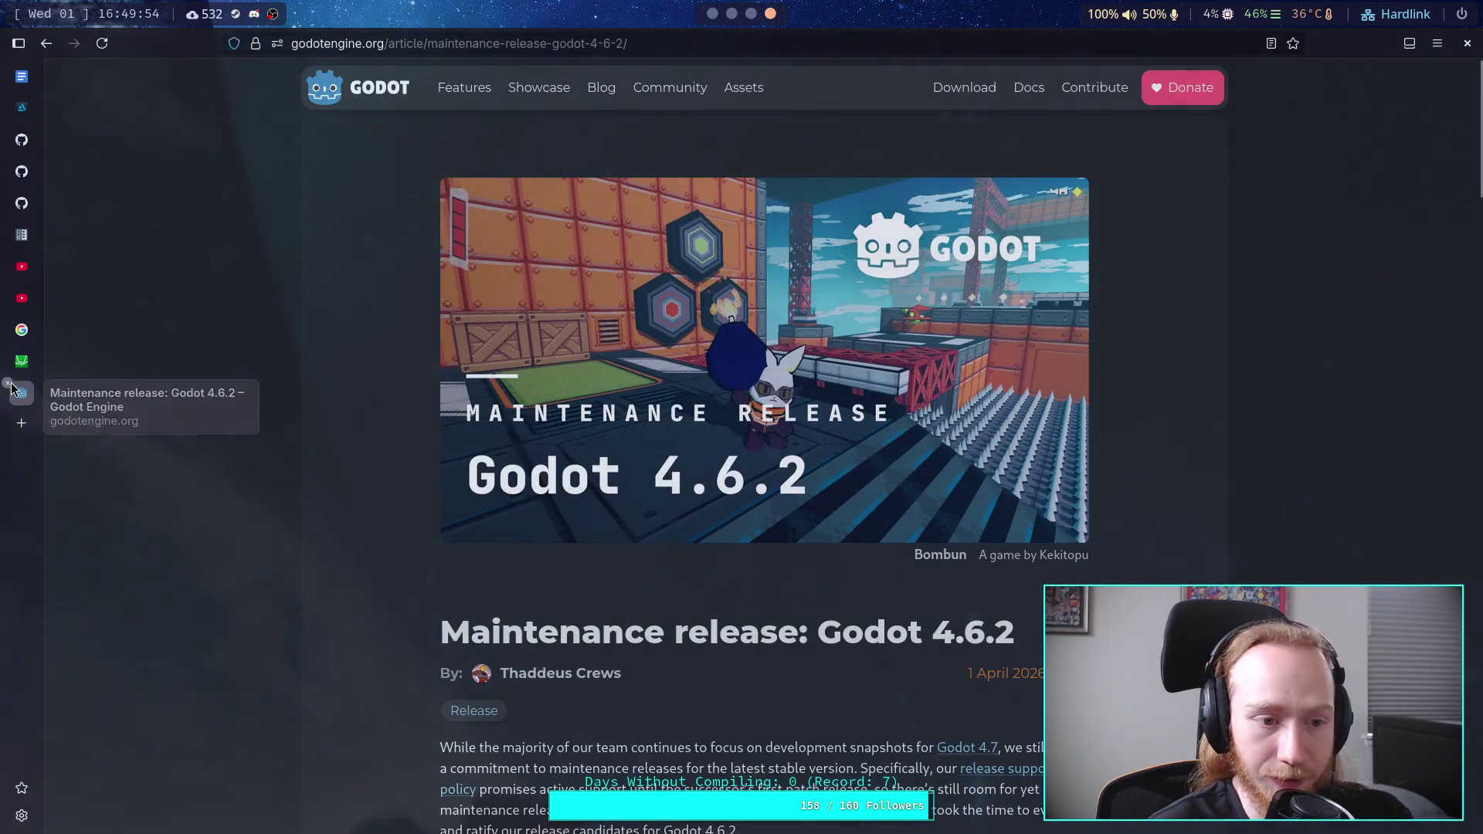
Step: Close the Godot 4.6.2 release article, view custom.py on GitHub, then switch to the Godot editor
click(7, 384)
click(22, 171)
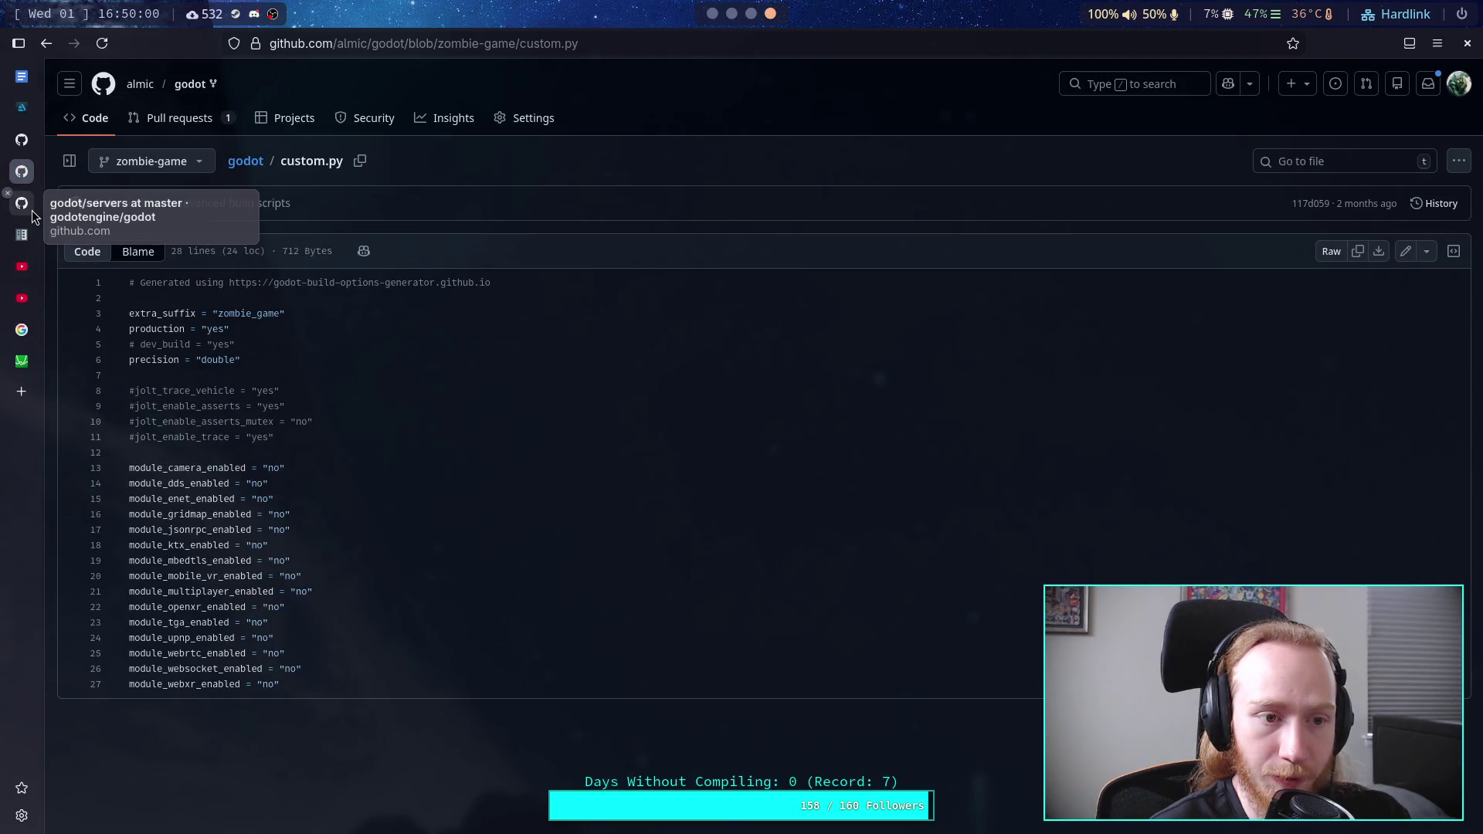
click(713, 13)
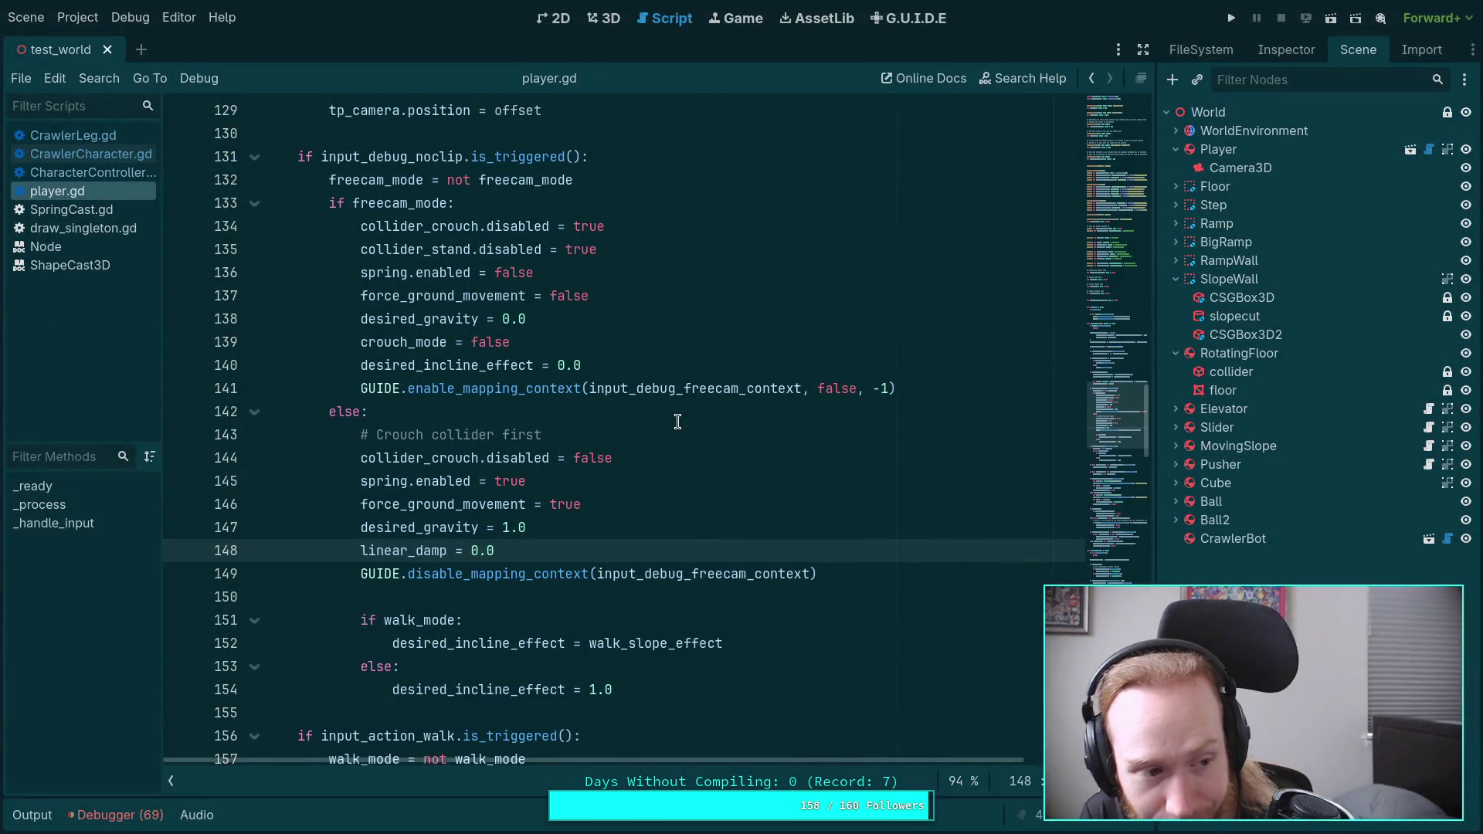
click(614, 592)
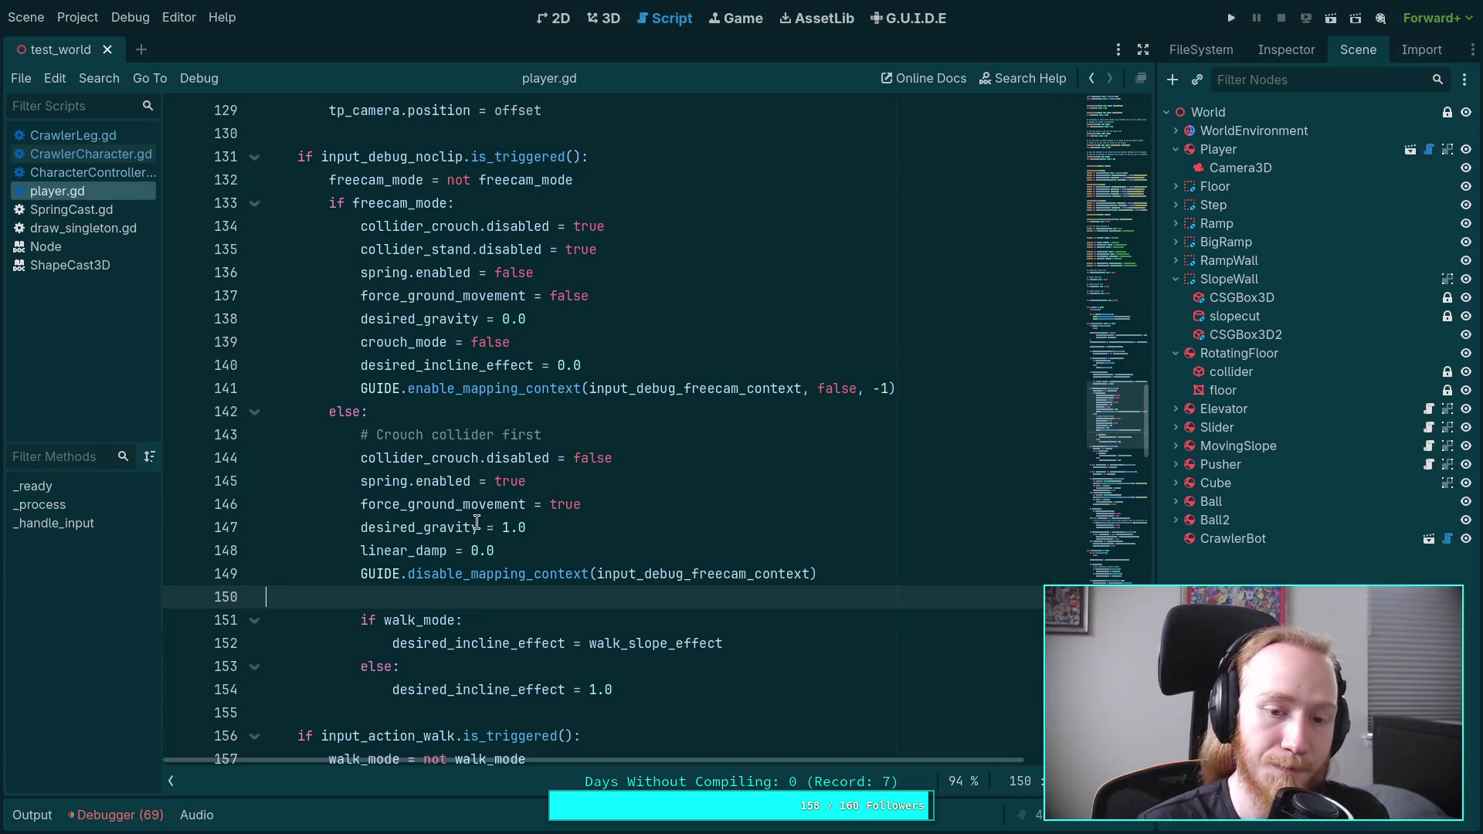
shift+click(511, 480)
click(435, 399)
click(113, 155)
click(58, 191)
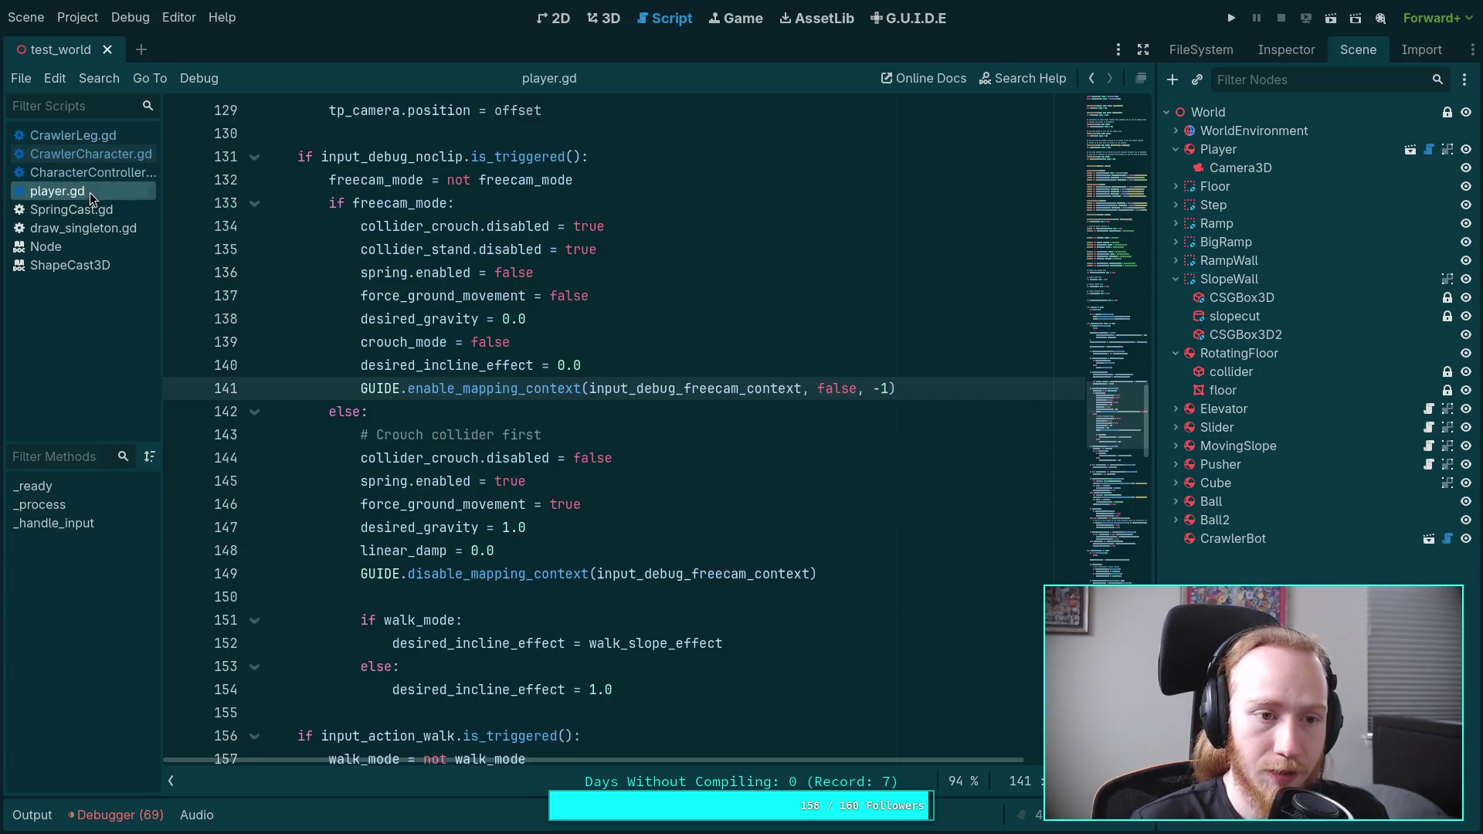
Step: Scroll player.gd and double-click linear_damp on line 228 to highlight its other uses
scroll(555, 500, down, 10)
scroll(555, 501, down, 11)
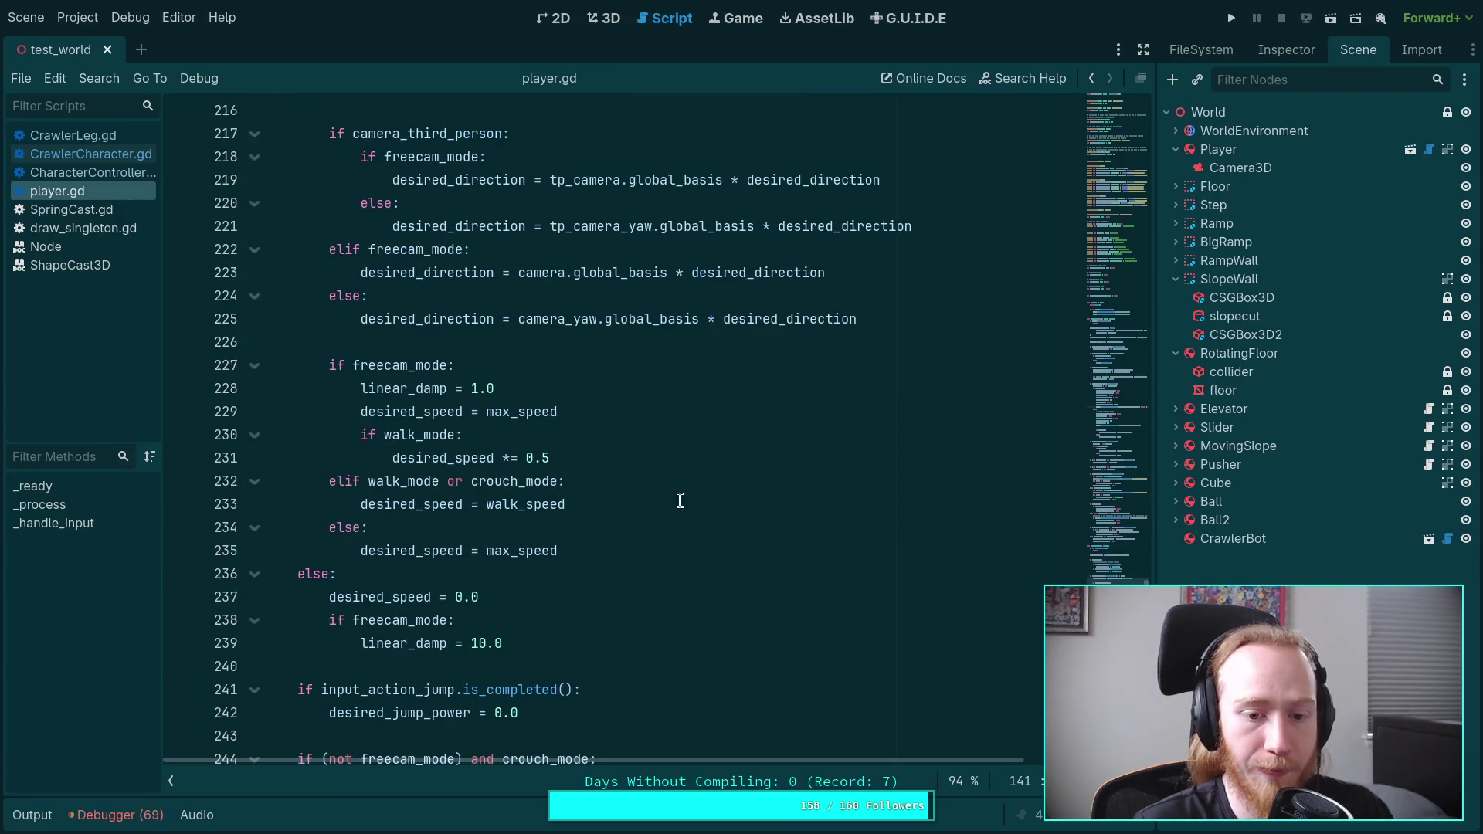
scroll(579, 618, up, 1)
scroll(575, 621, down, 3)
scroll(576, 621, up, 5)
scroll(574, 617, down, 2)
scroll(574, 614, down, 1)
scroll(573, 614, up, 1)
click(392, 460)
double_click(392, 460)
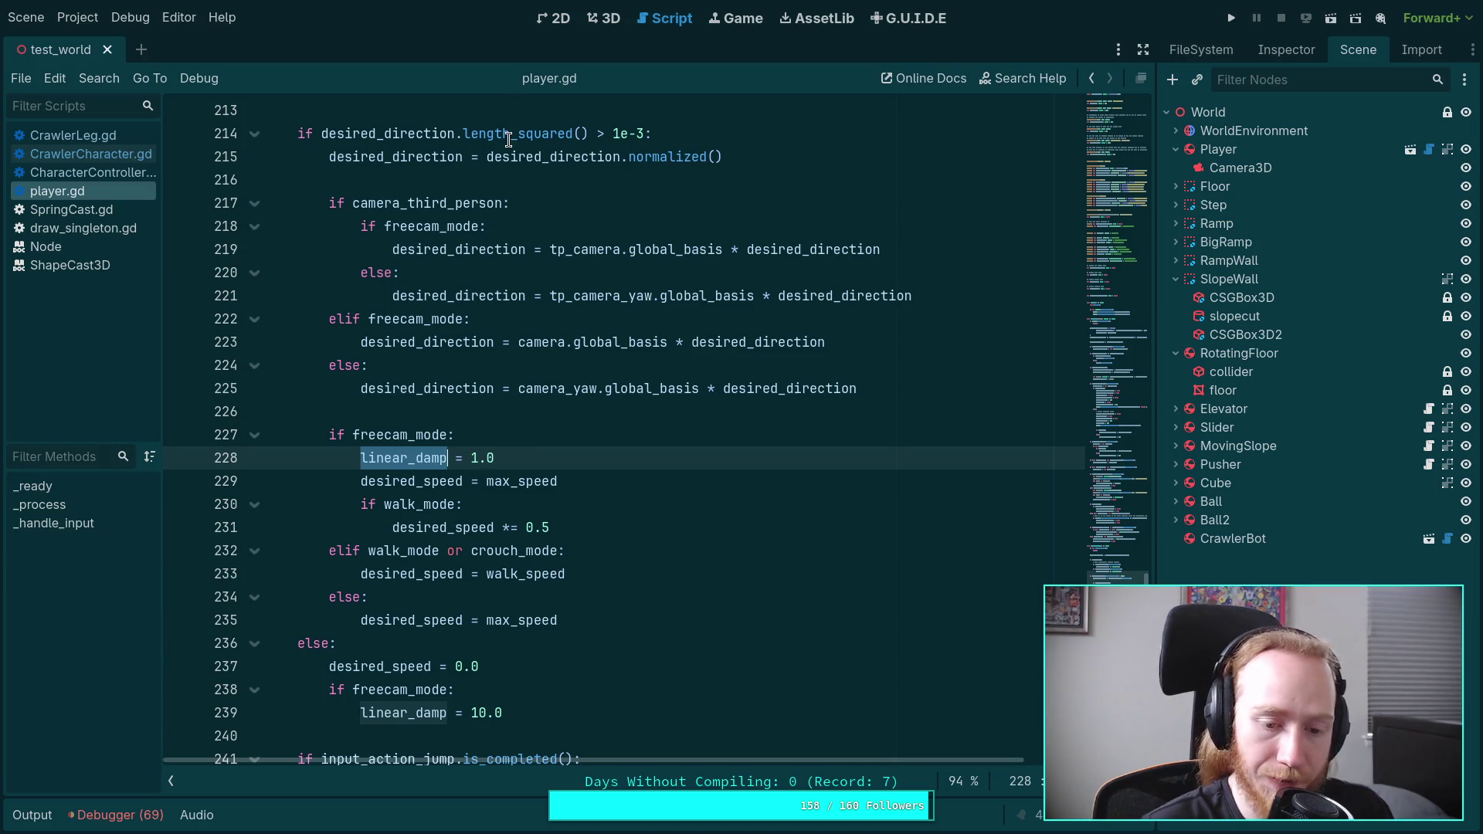
mouse_move(508, 139)
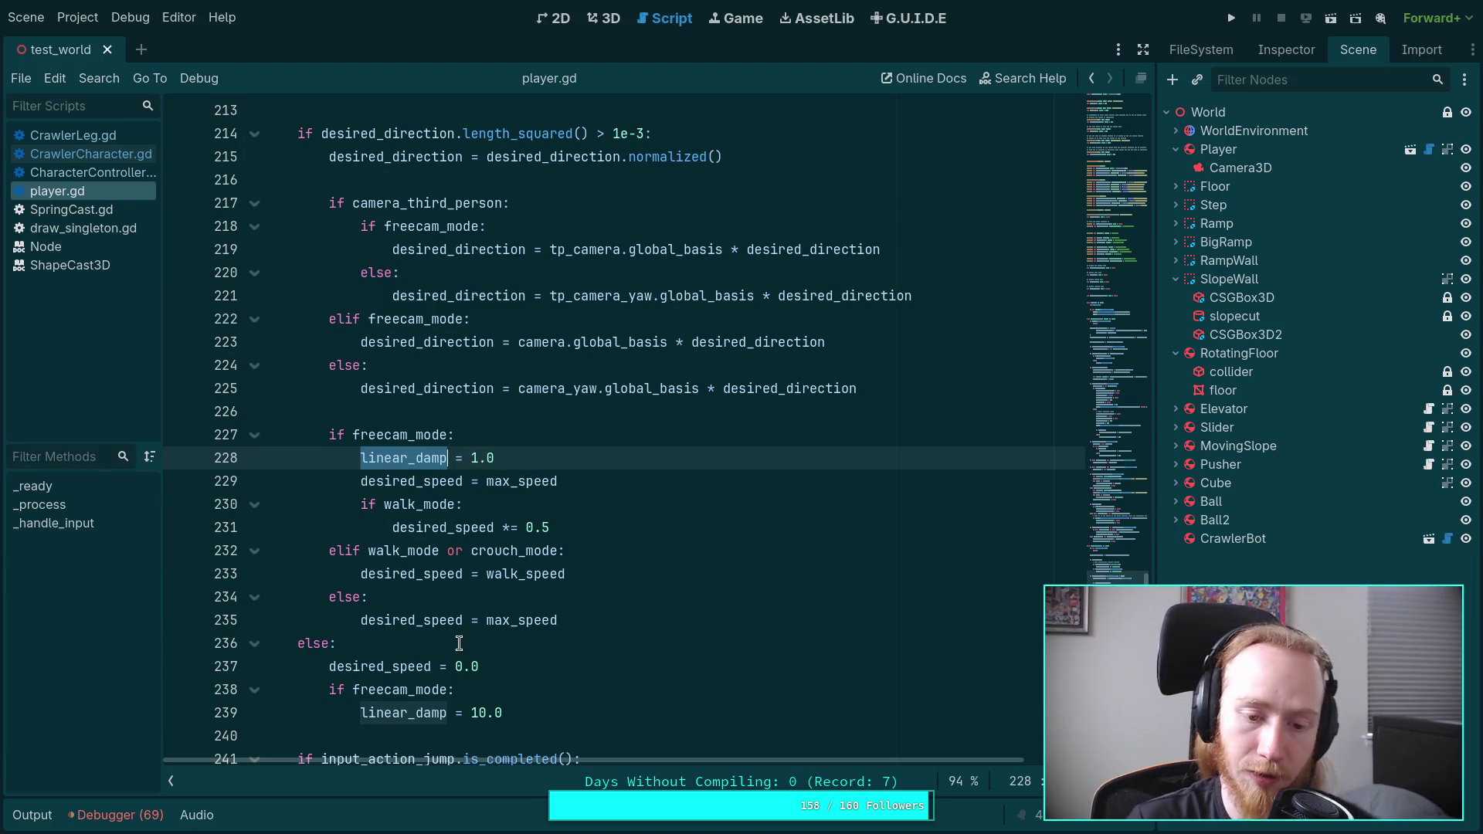
Step: Inspect the linear_damp = 0.0 line 148 and the linear_damp = 10.0 line 239
scroll(472, 598, up, 10)
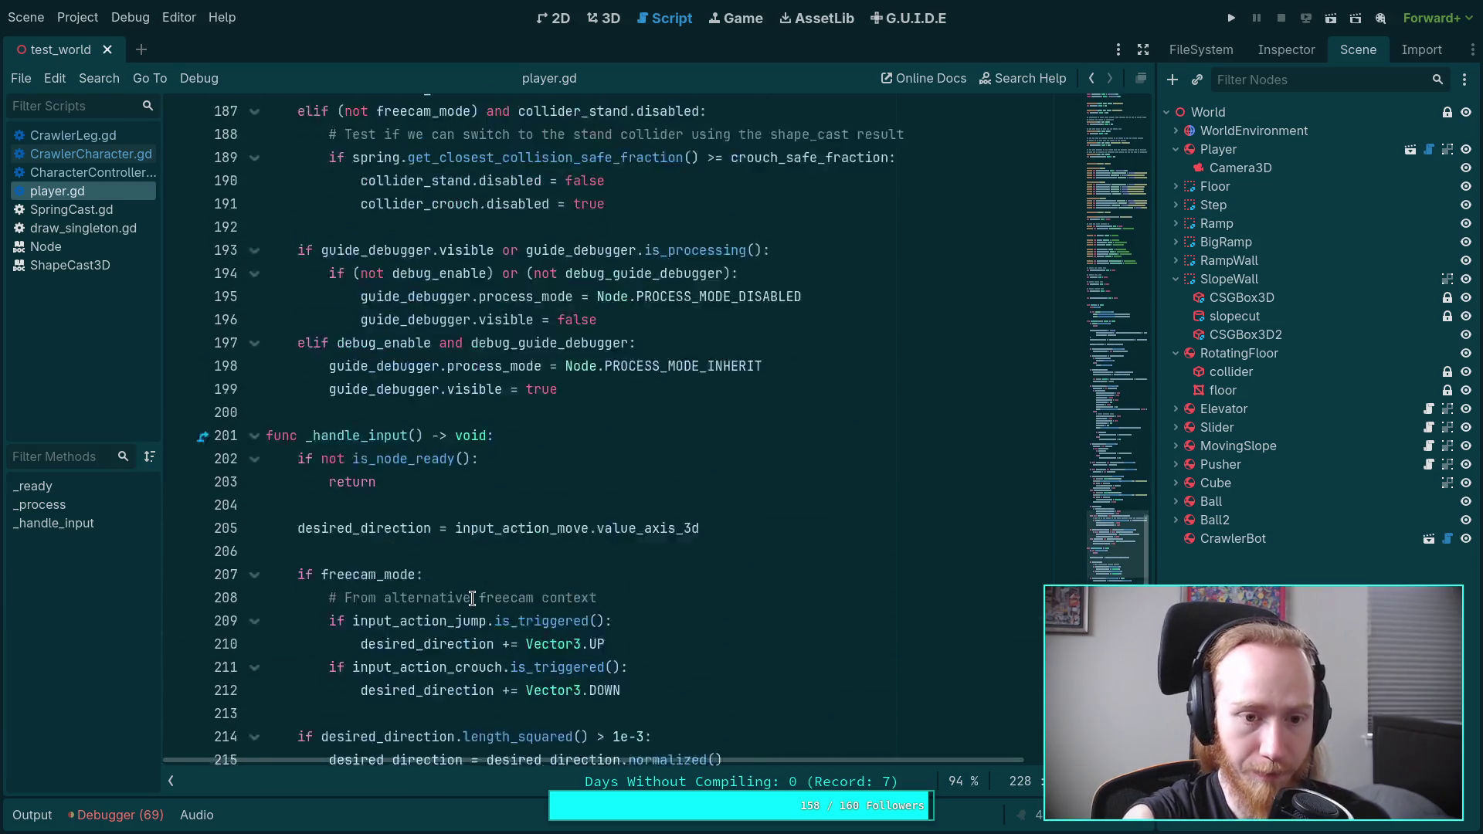
scroll(472, 598, down, 11)
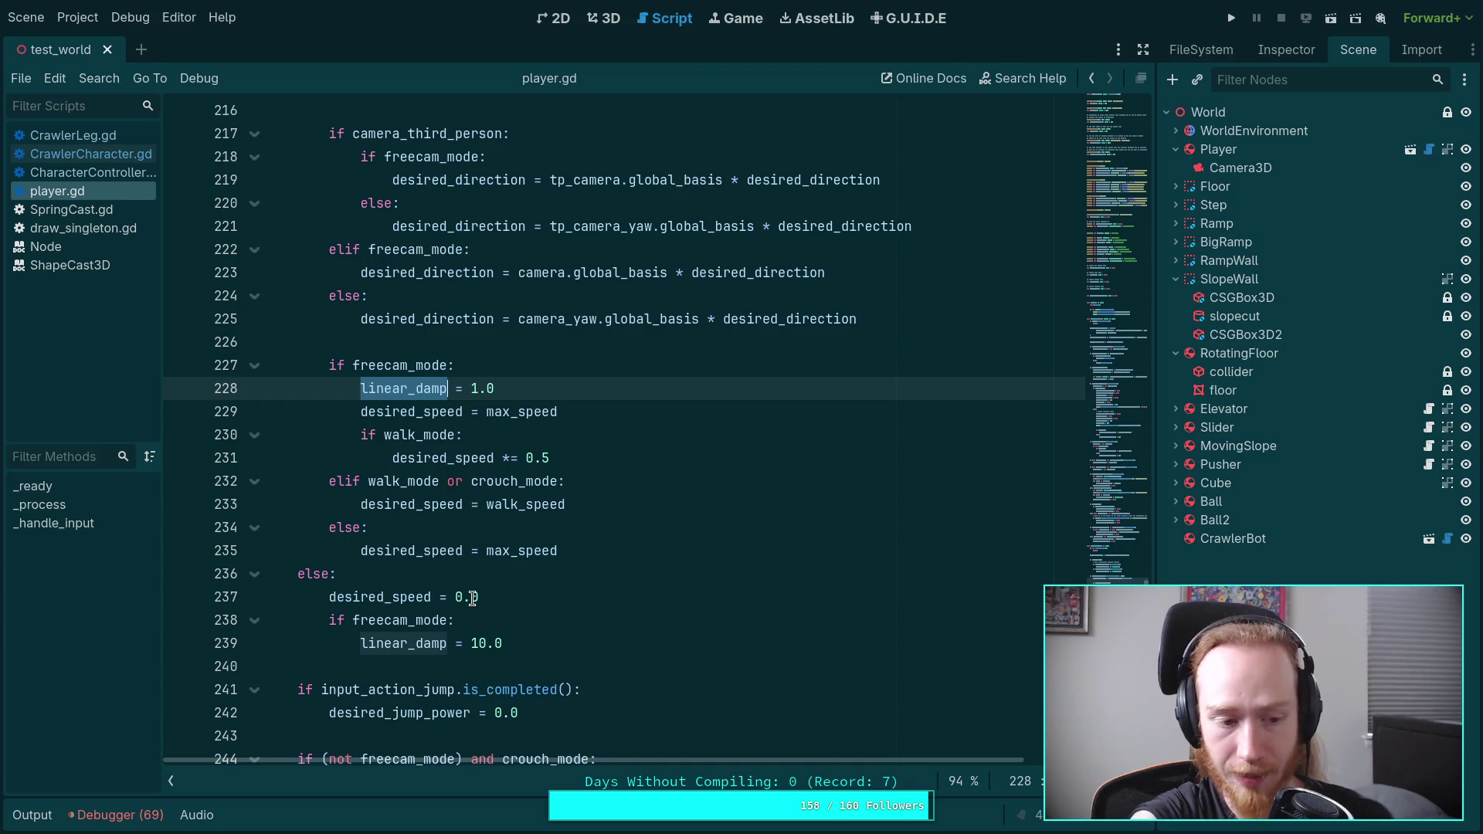
scroll(472, 599, up, 15)
scroll(472, 599, up, 14)
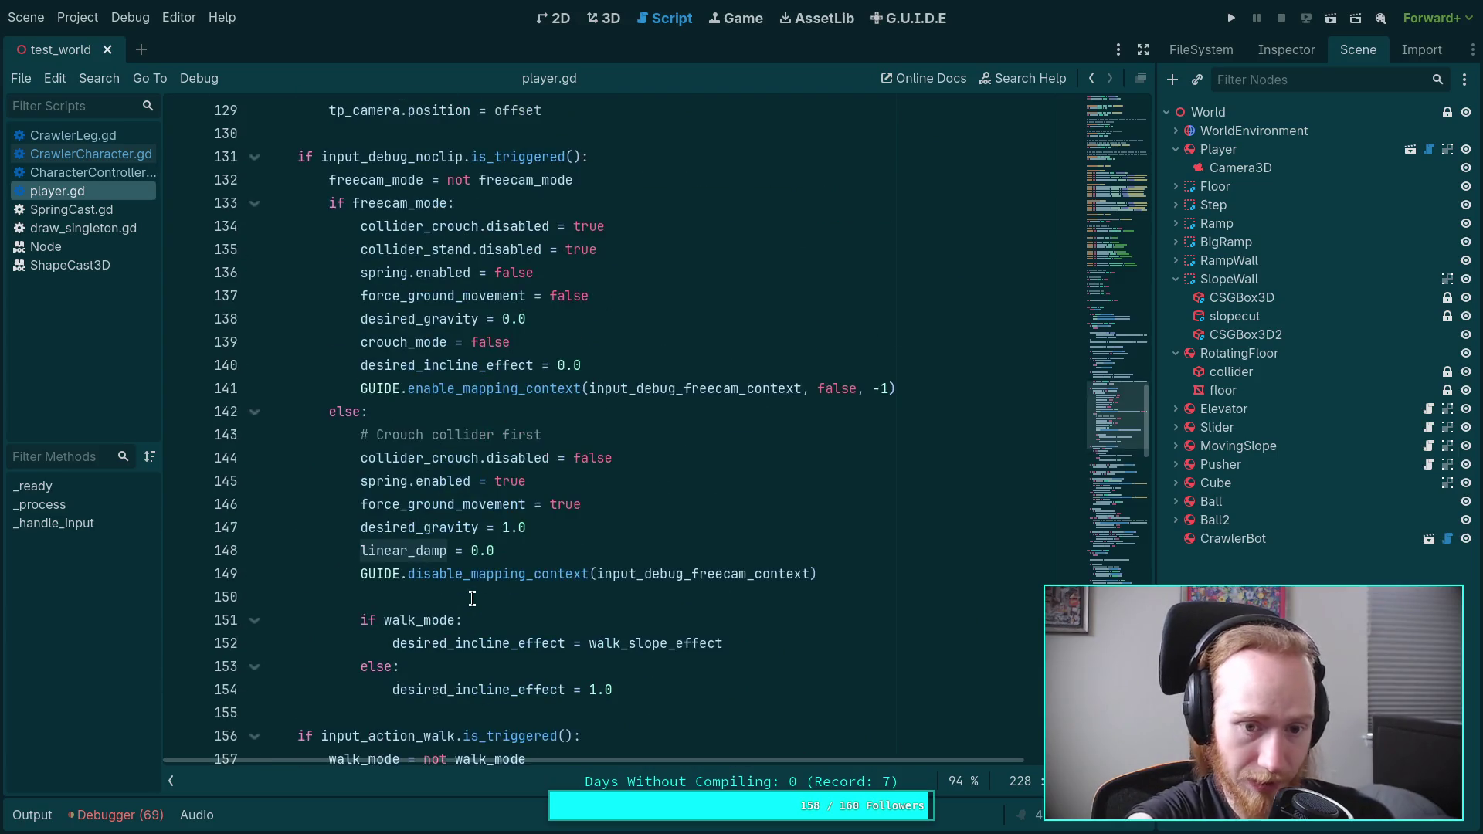
click(601, 550)
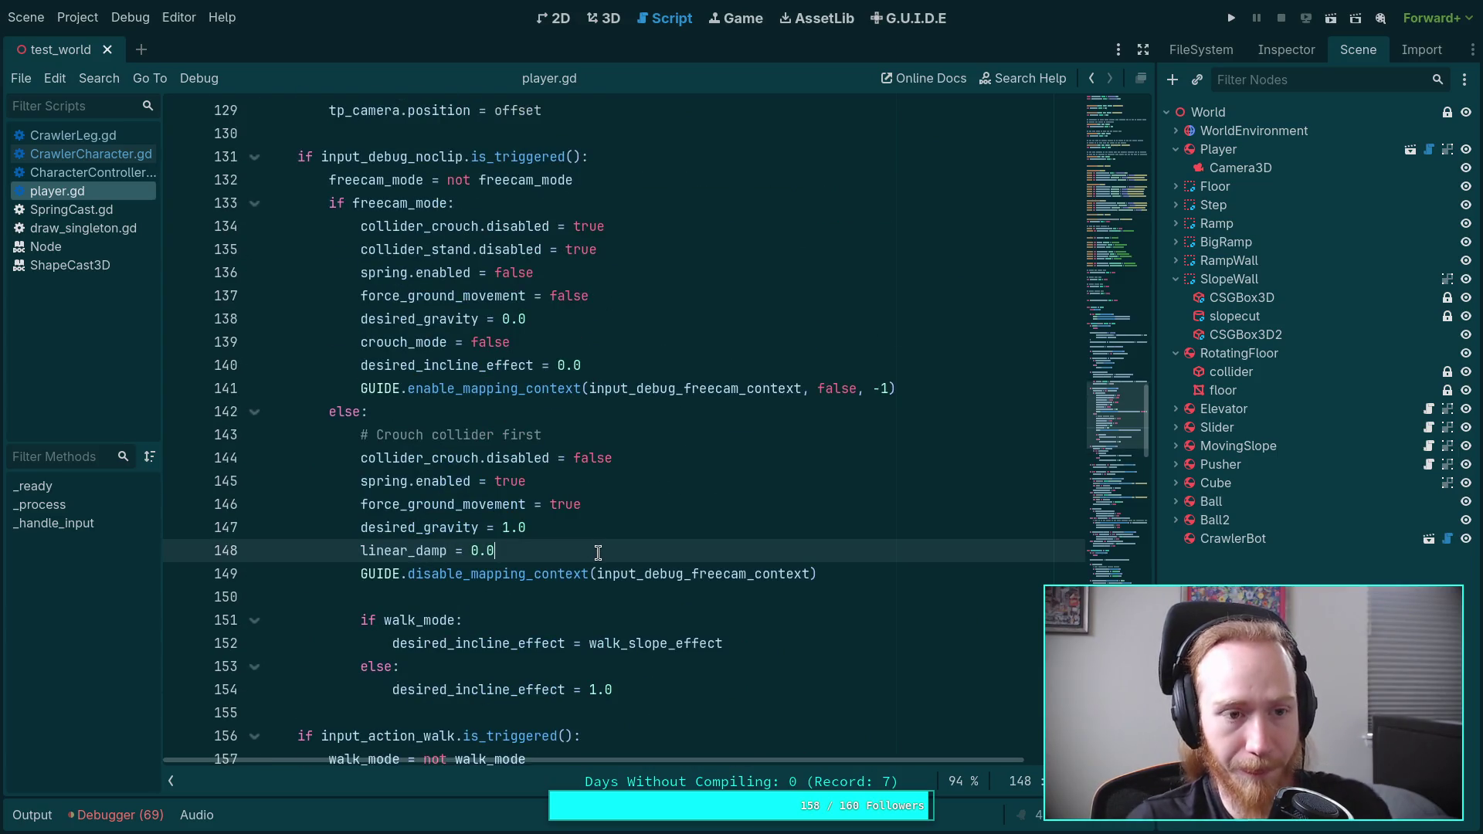
scroll(598, 552, down, 20)
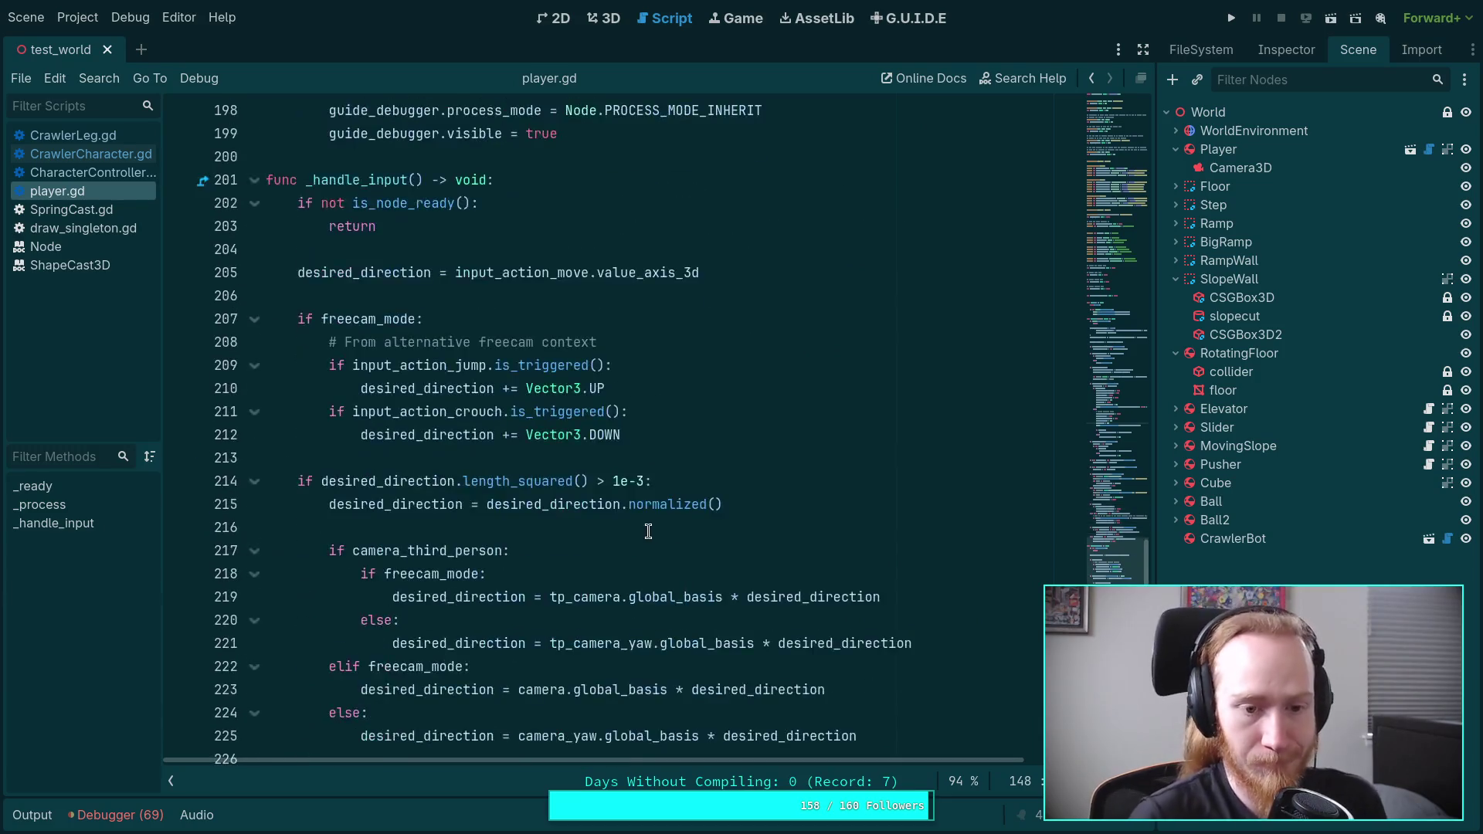
scroll(645, 521, down, 7)
click(578, 576)
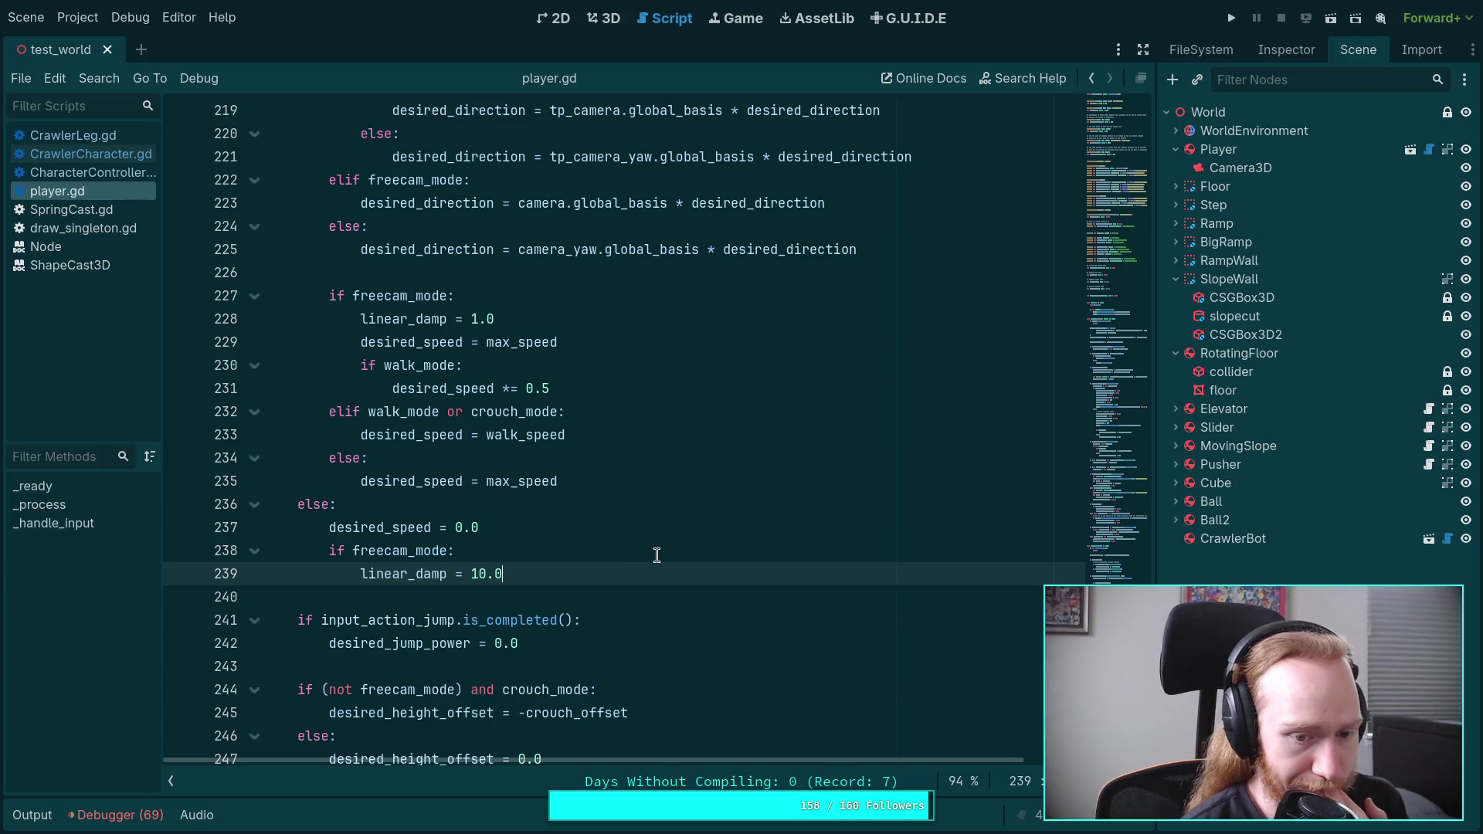
Step: Glance at CrawlerLeg.gd, then open CrawlerCharacter.gd at its leg sub-step loop (max_iterations 3)
scroll(665, 554, up, 3)
scroll(665, 553, up, 4)
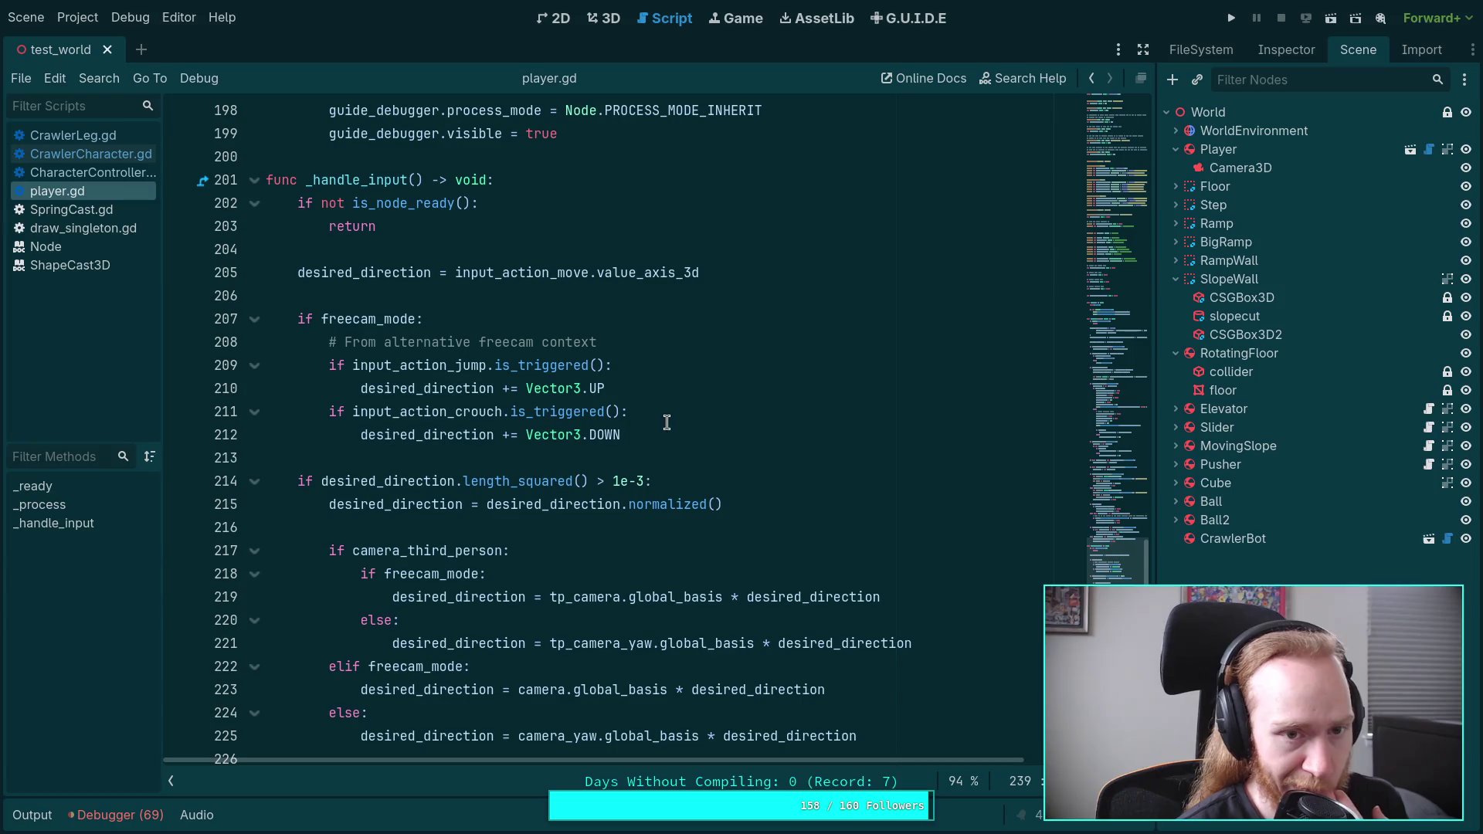
click(77, 136)
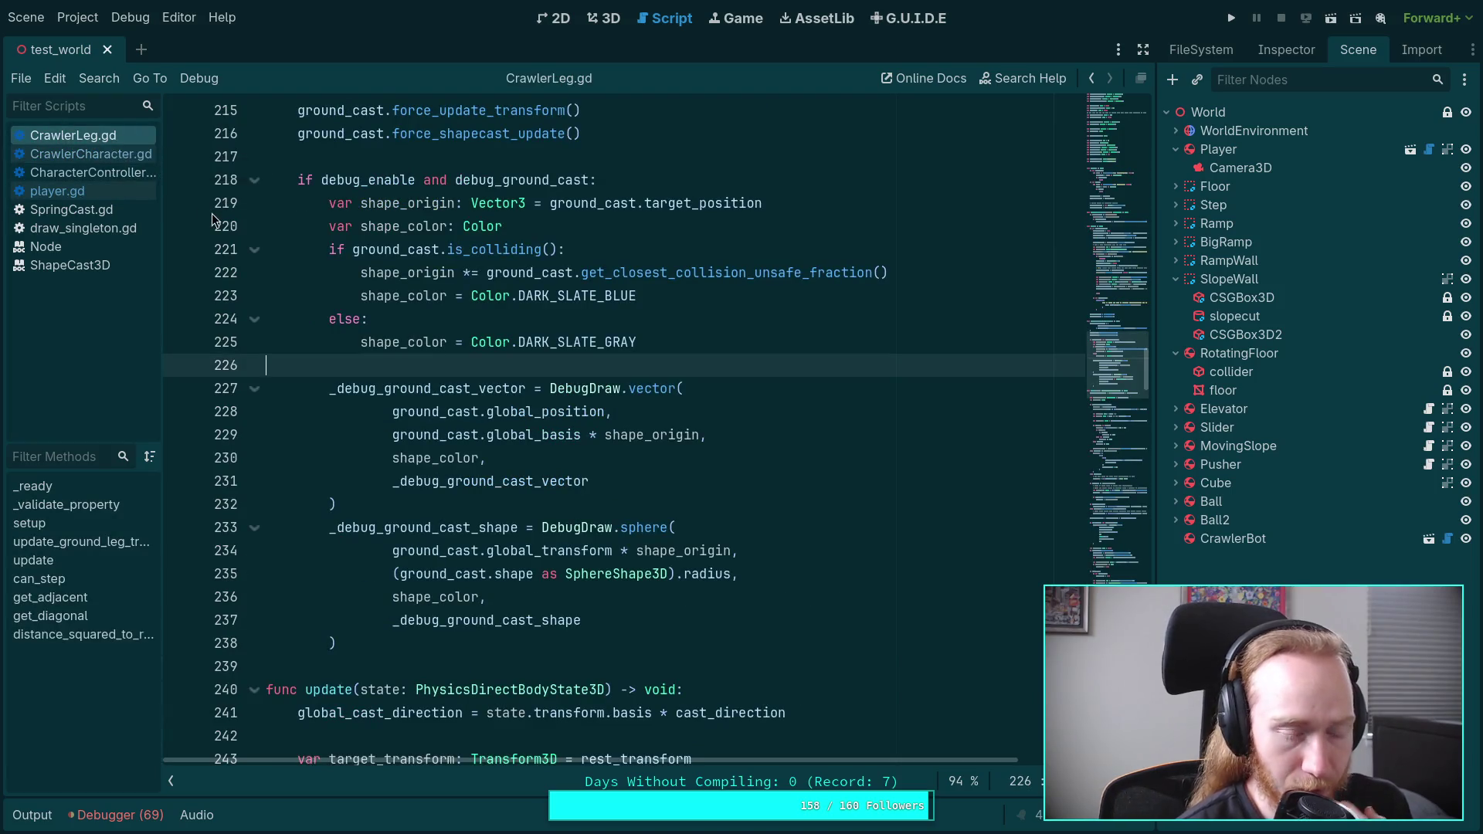
click(133, 158)
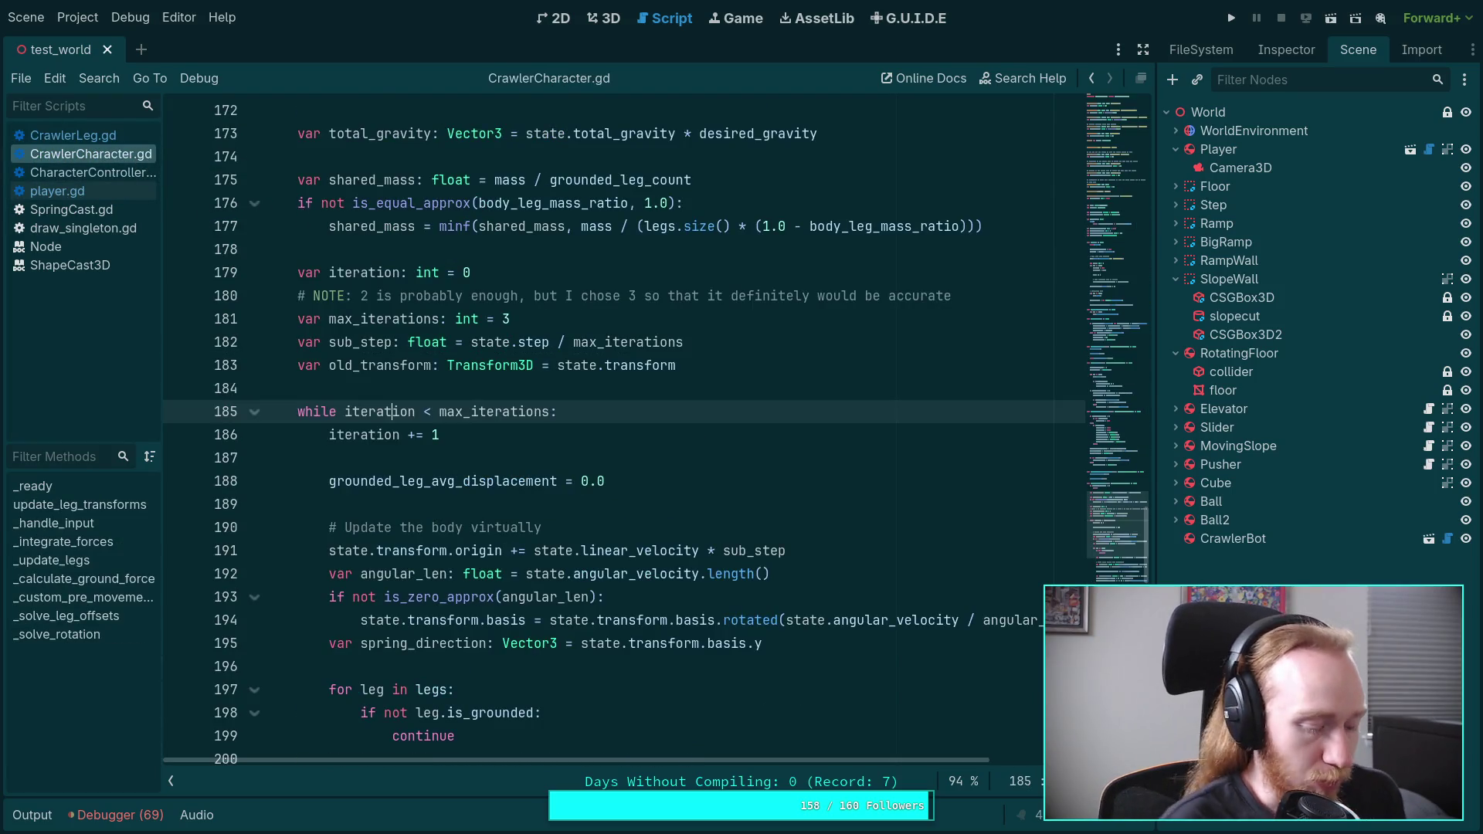
key(super+1)
Step: Run git diff and scroll through the pending crawler, player.gd and Crawler Bot note changes
text(qgit diff)
key(Return)
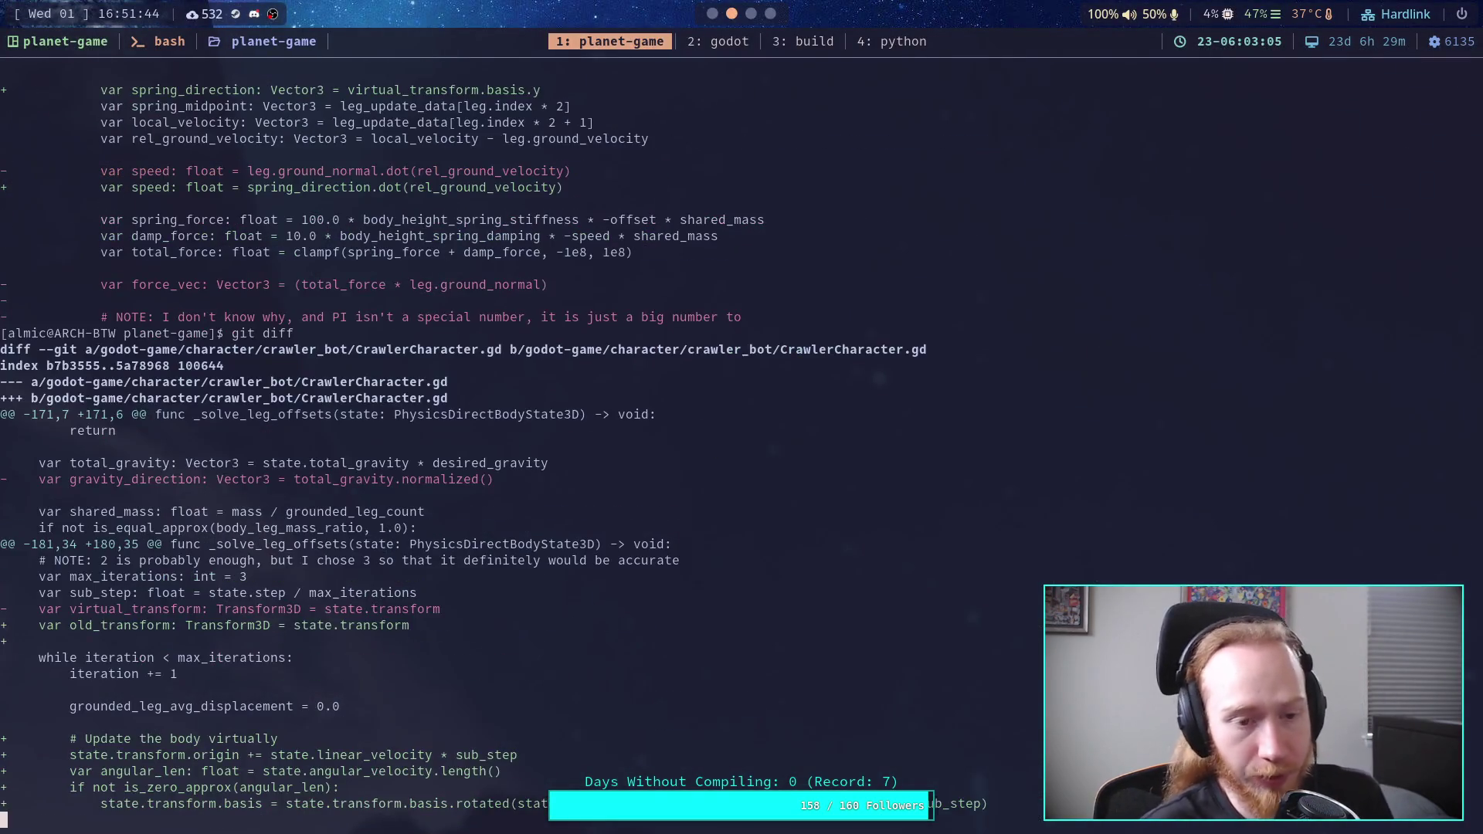
scroll(733, 443, down, 7)
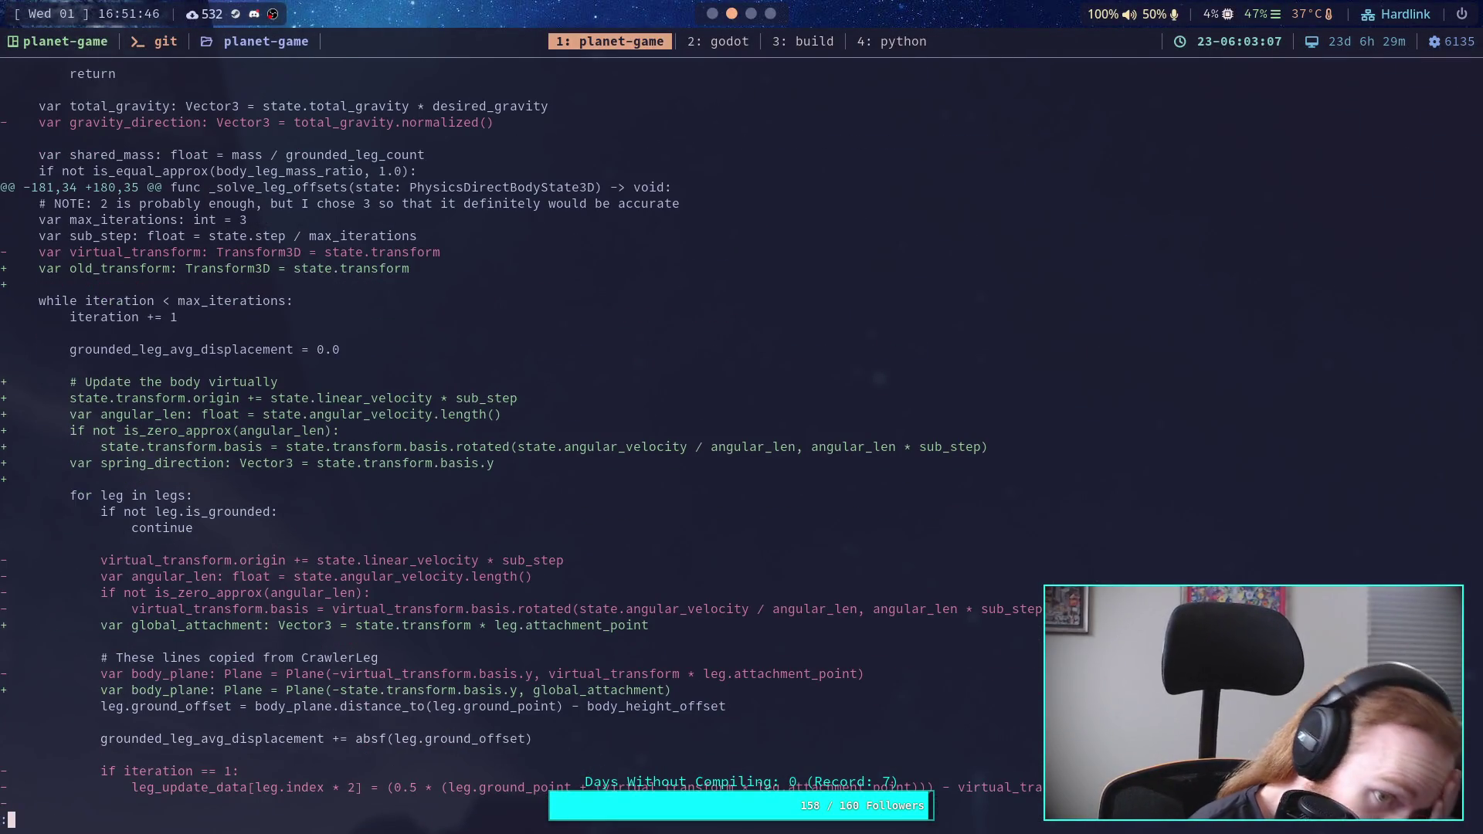
scroll(733, 443, down, 4)
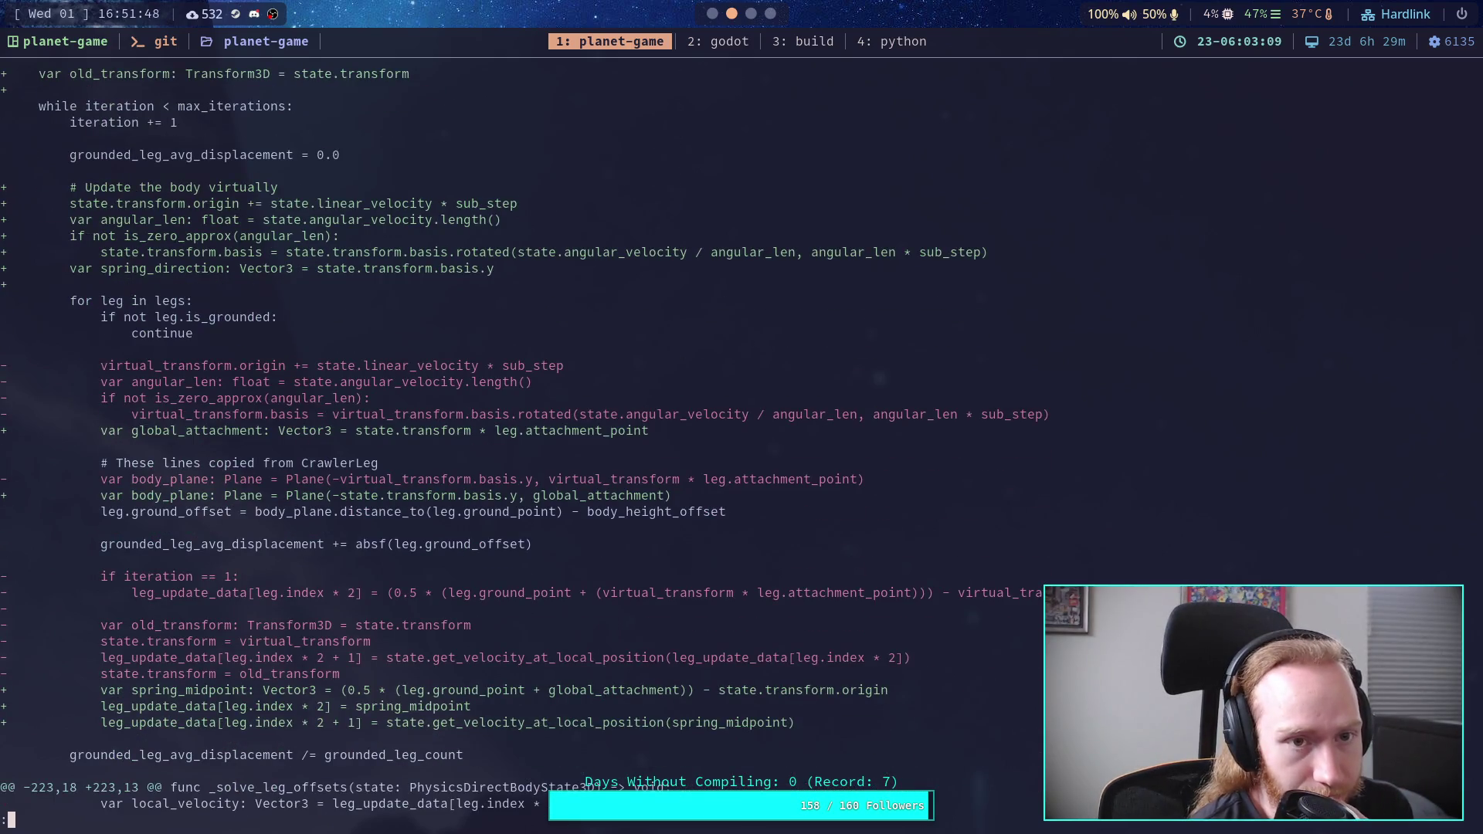
scroll(732, 443, down, 3)
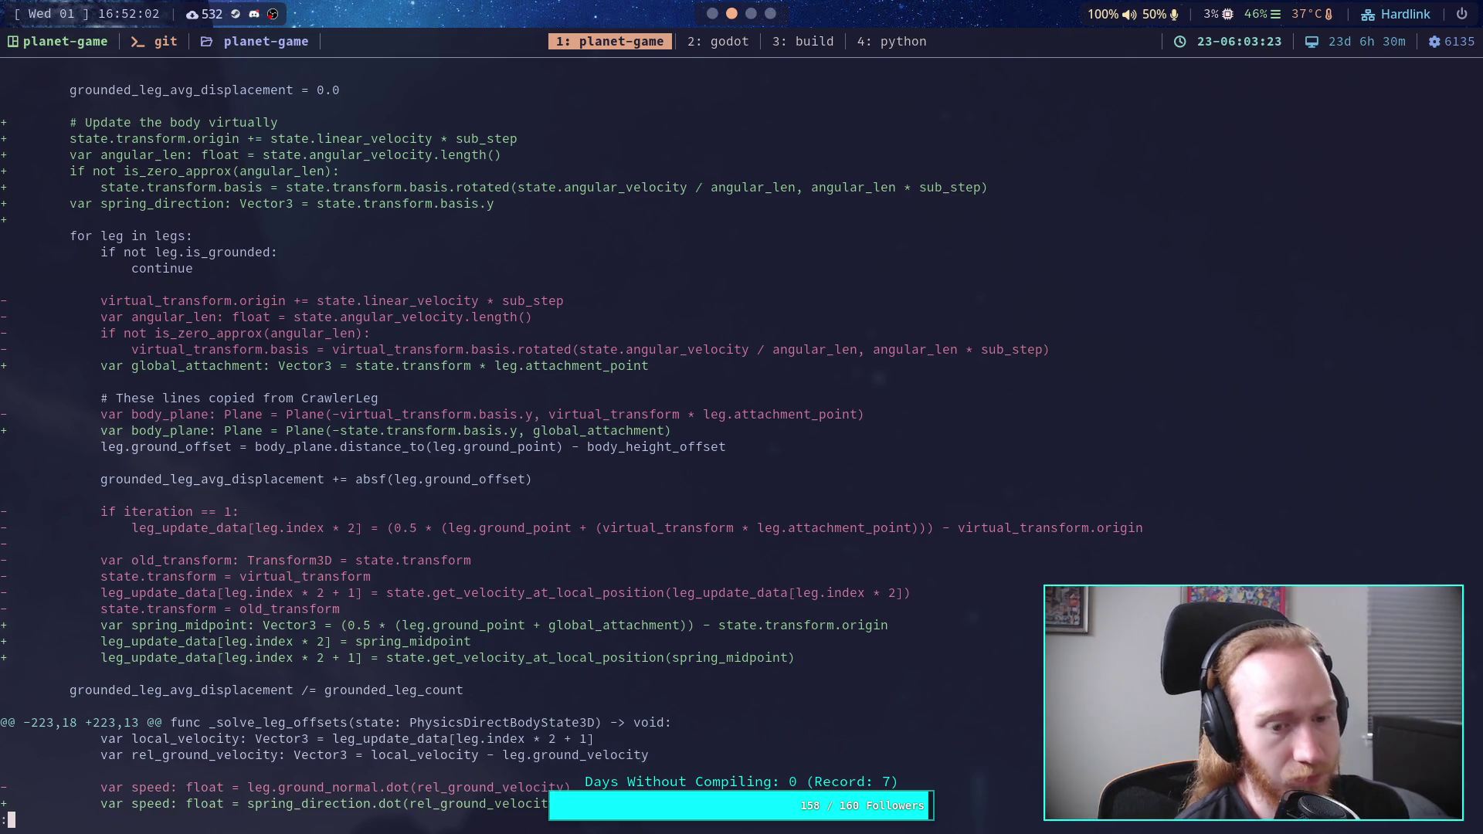
scroll(572, 439, down, 8)
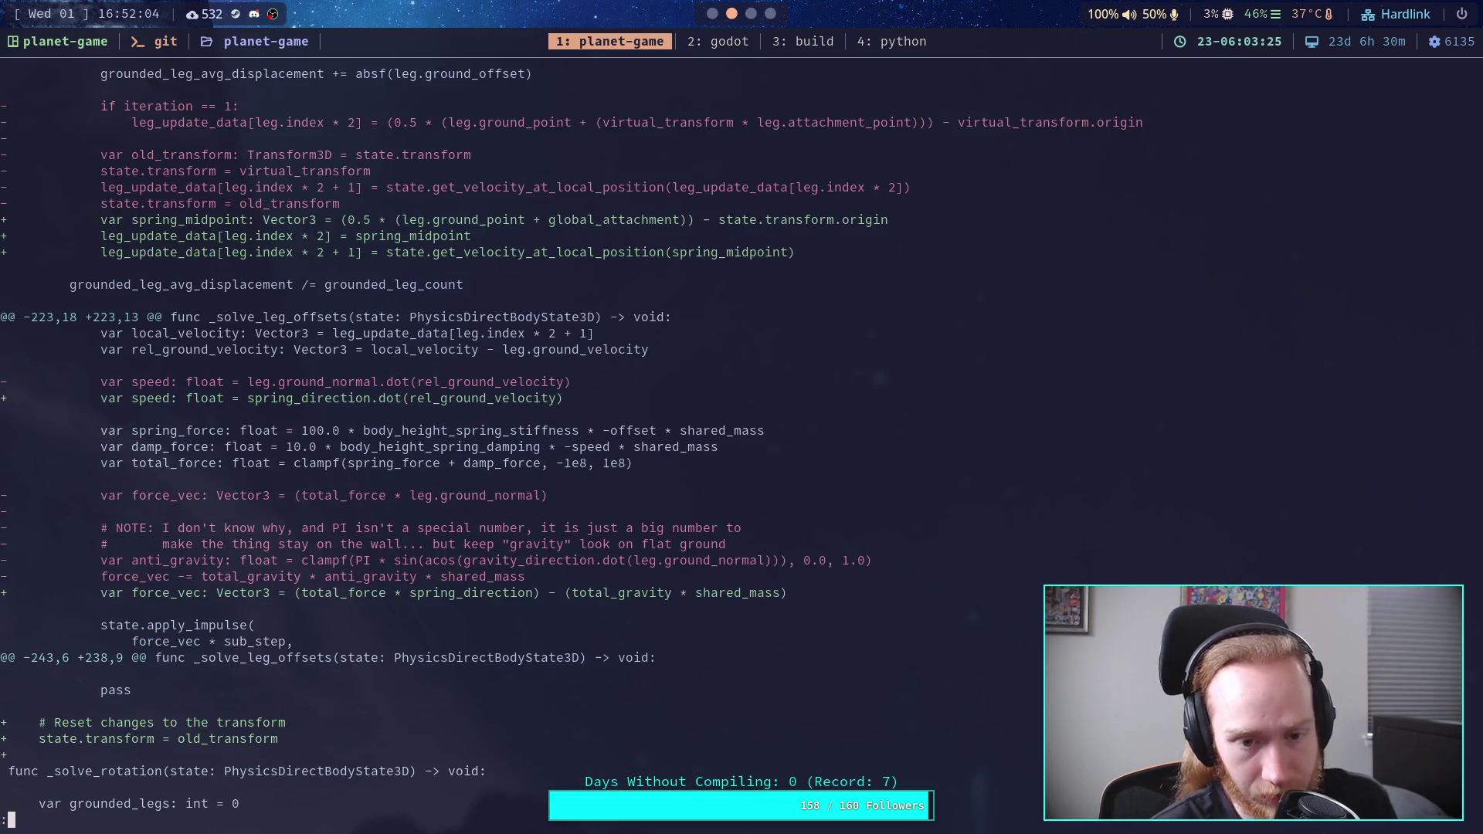
scroll(571, 439, down, 6)
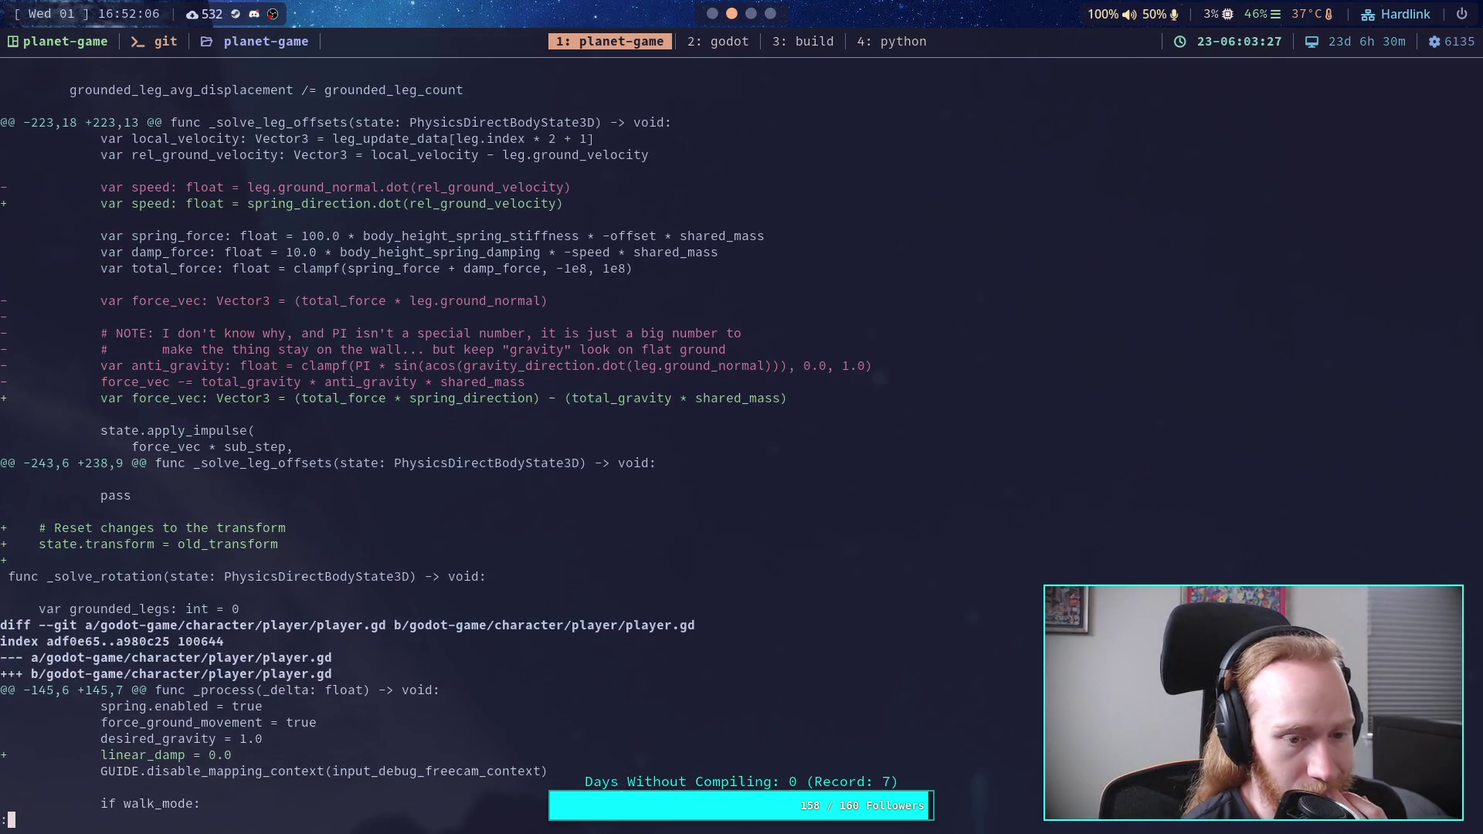
scroll(572, 438, down, 7)
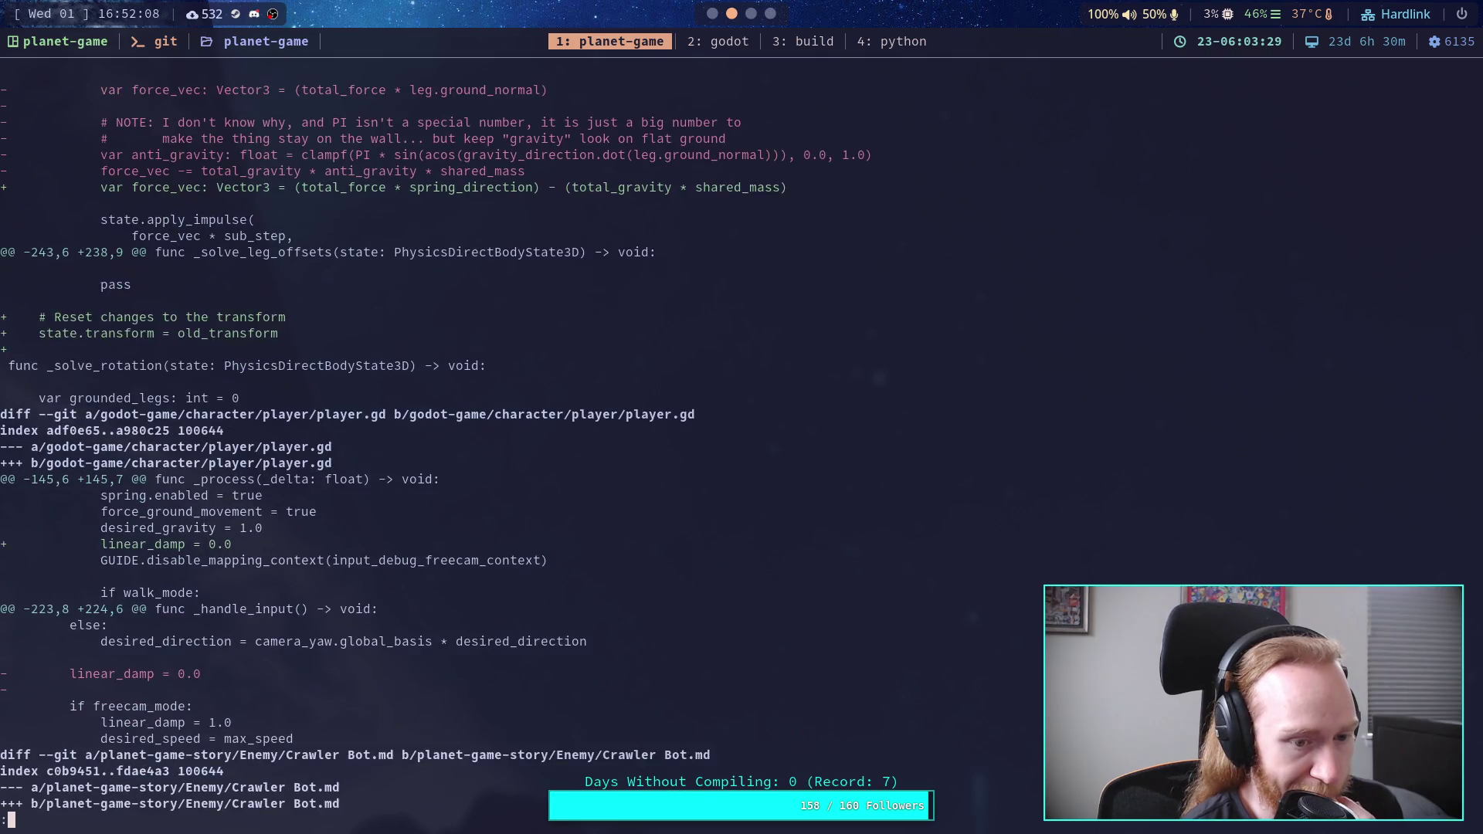
scroll(572, 439, down, 7)
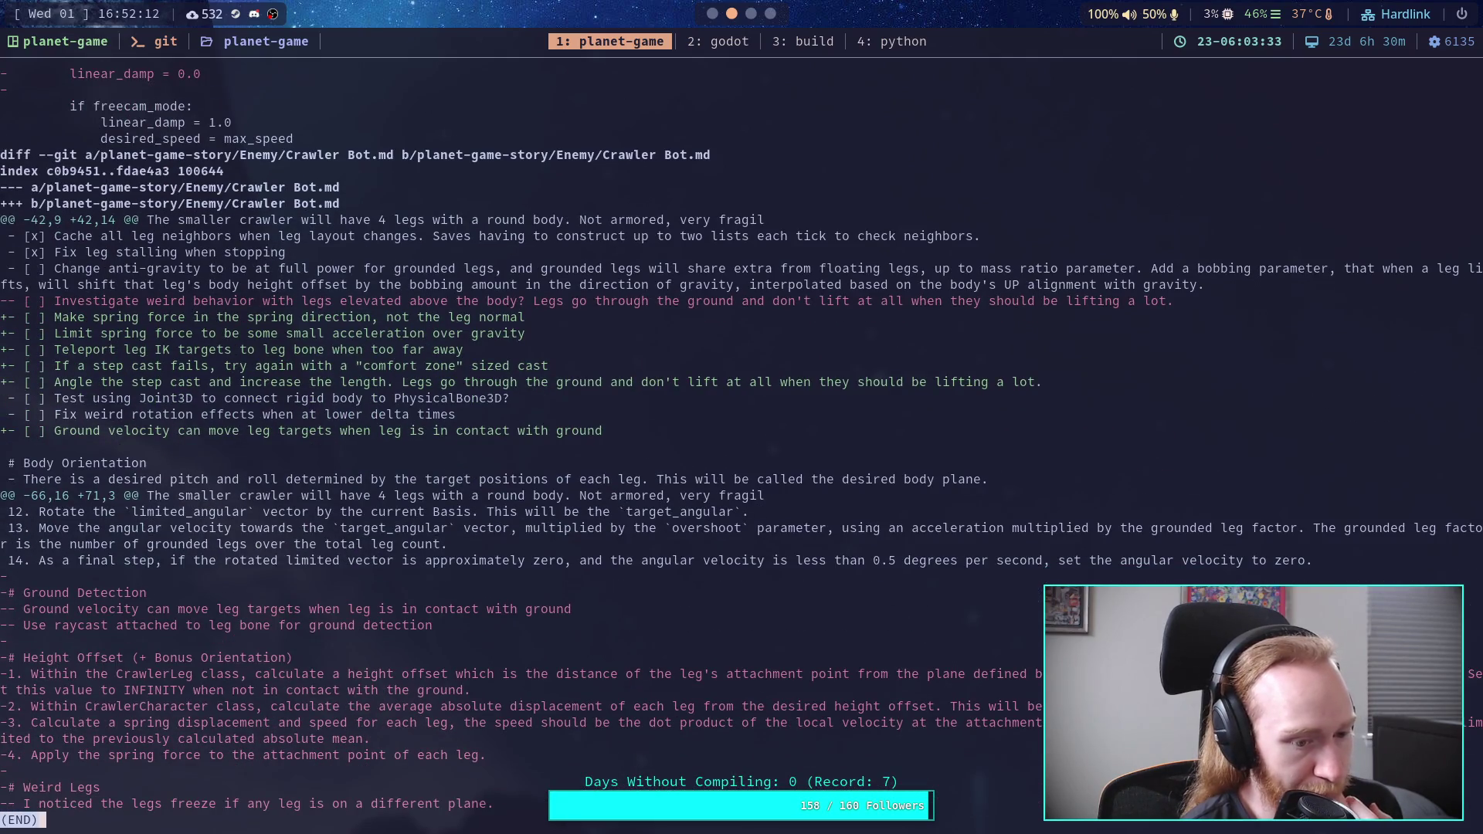
scroll(572, 439, up, 6)
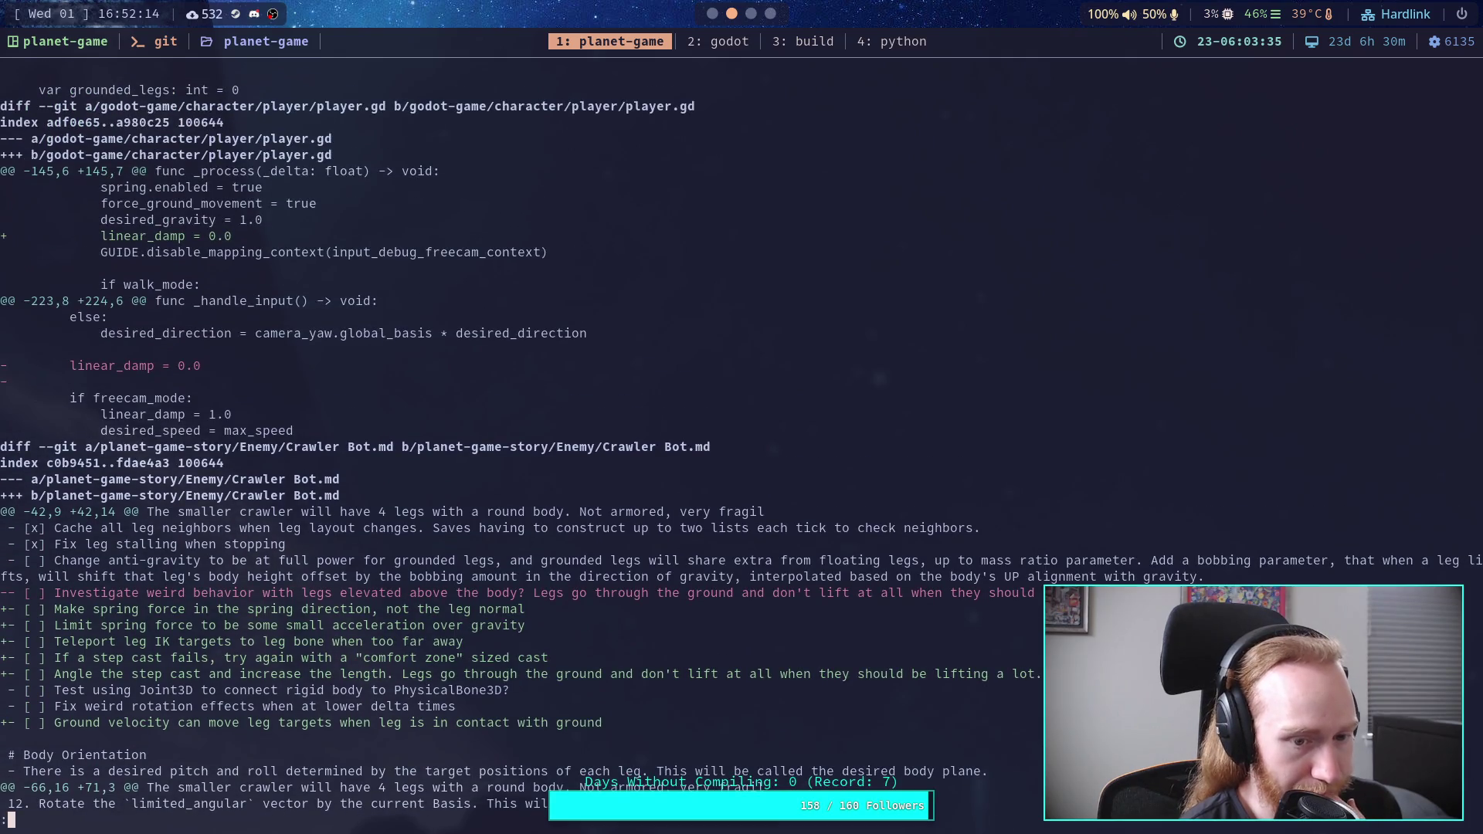
Step: Cycle through the Godot and terminal workspaces over to the Crawler Bot note
click(712, 13)
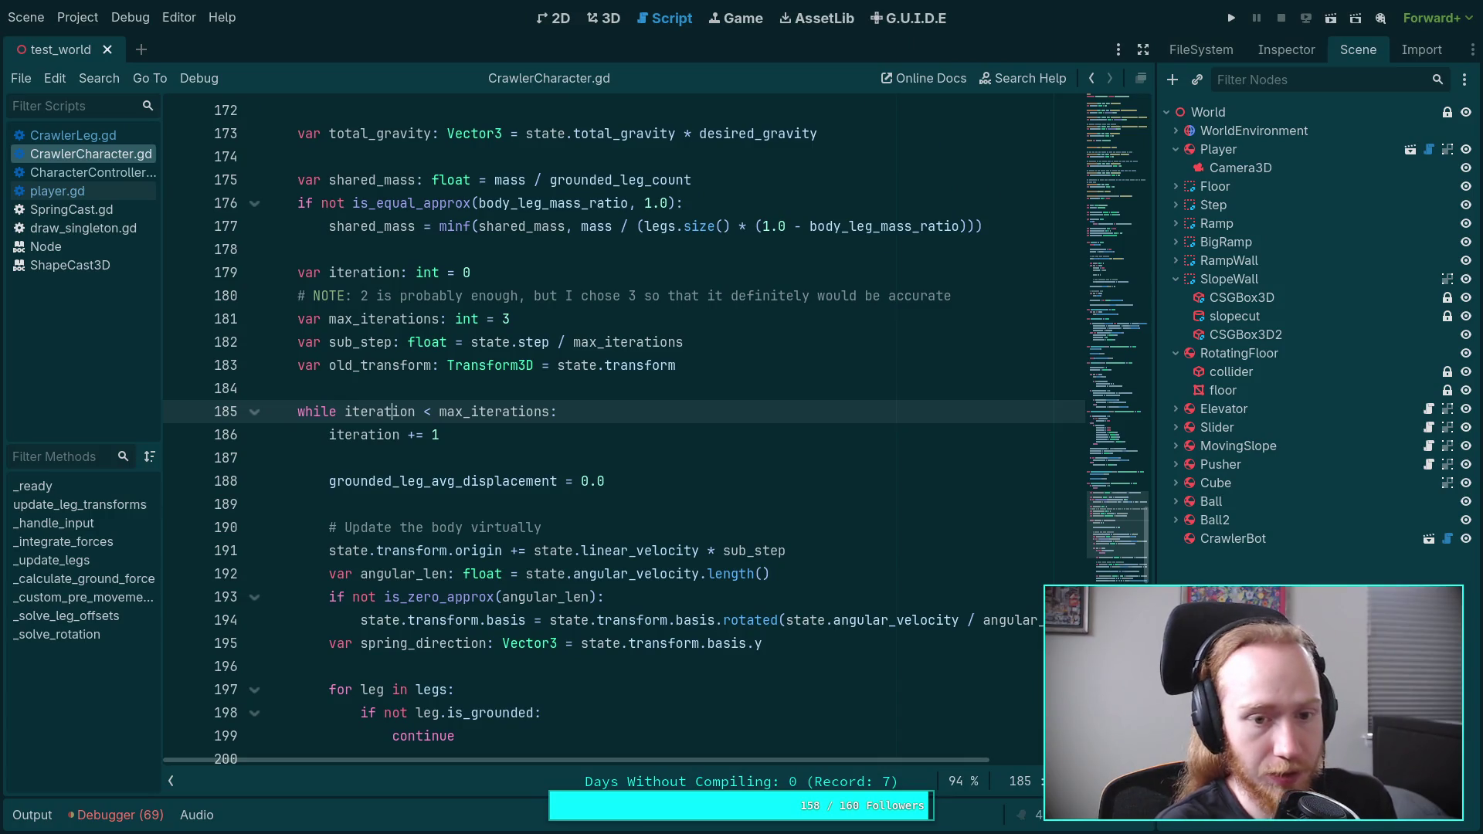
key(super+2)
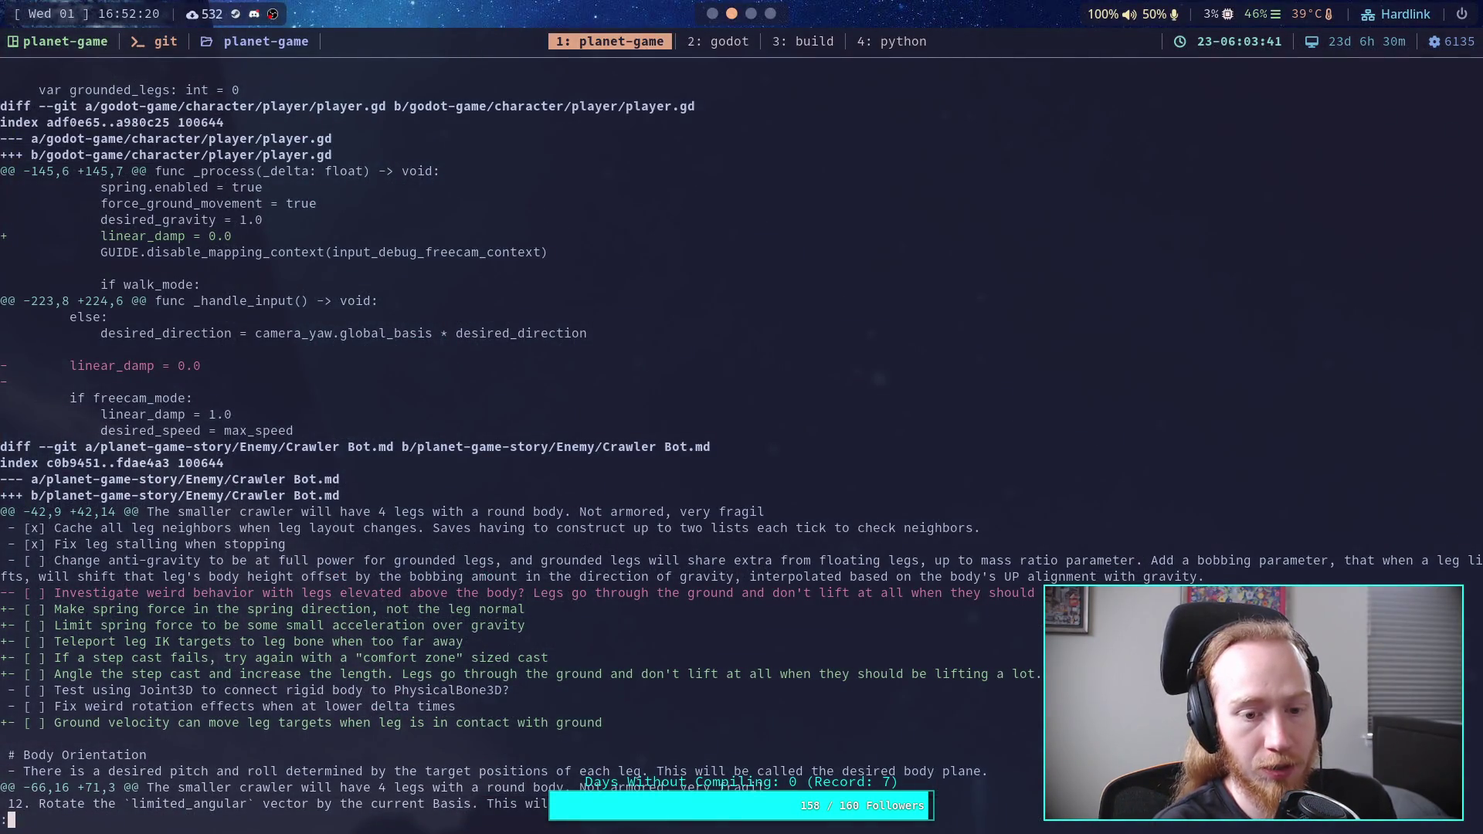
key(super+3)
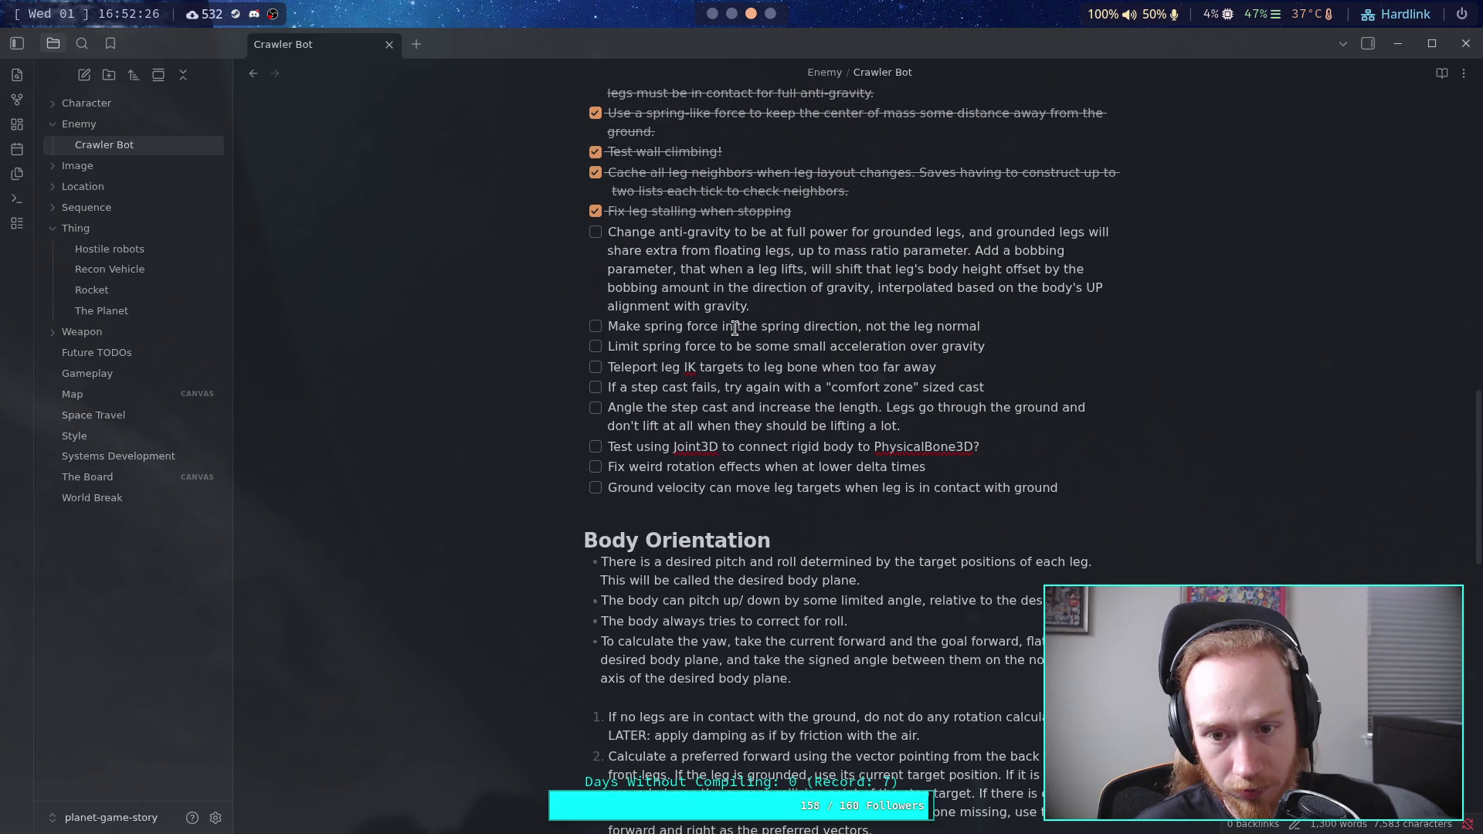
Step: Replace 'spring' with 'body up' in the spring-force task and tick it done
drag(761, 326, 796, 324)
text(bodfy)
key(BackSpace)
key(BackSpace)
text(y up)
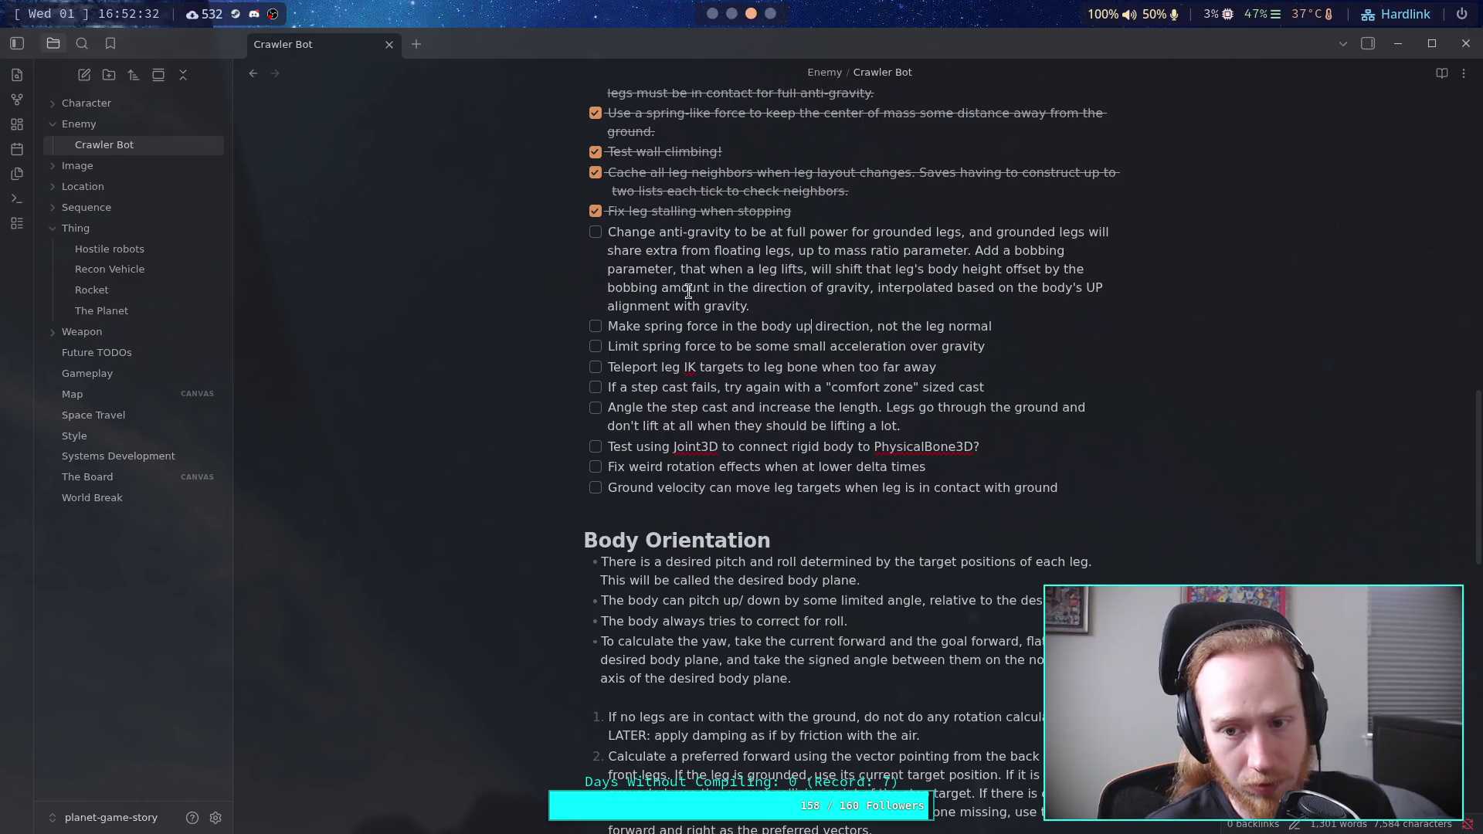
click(598, 327)
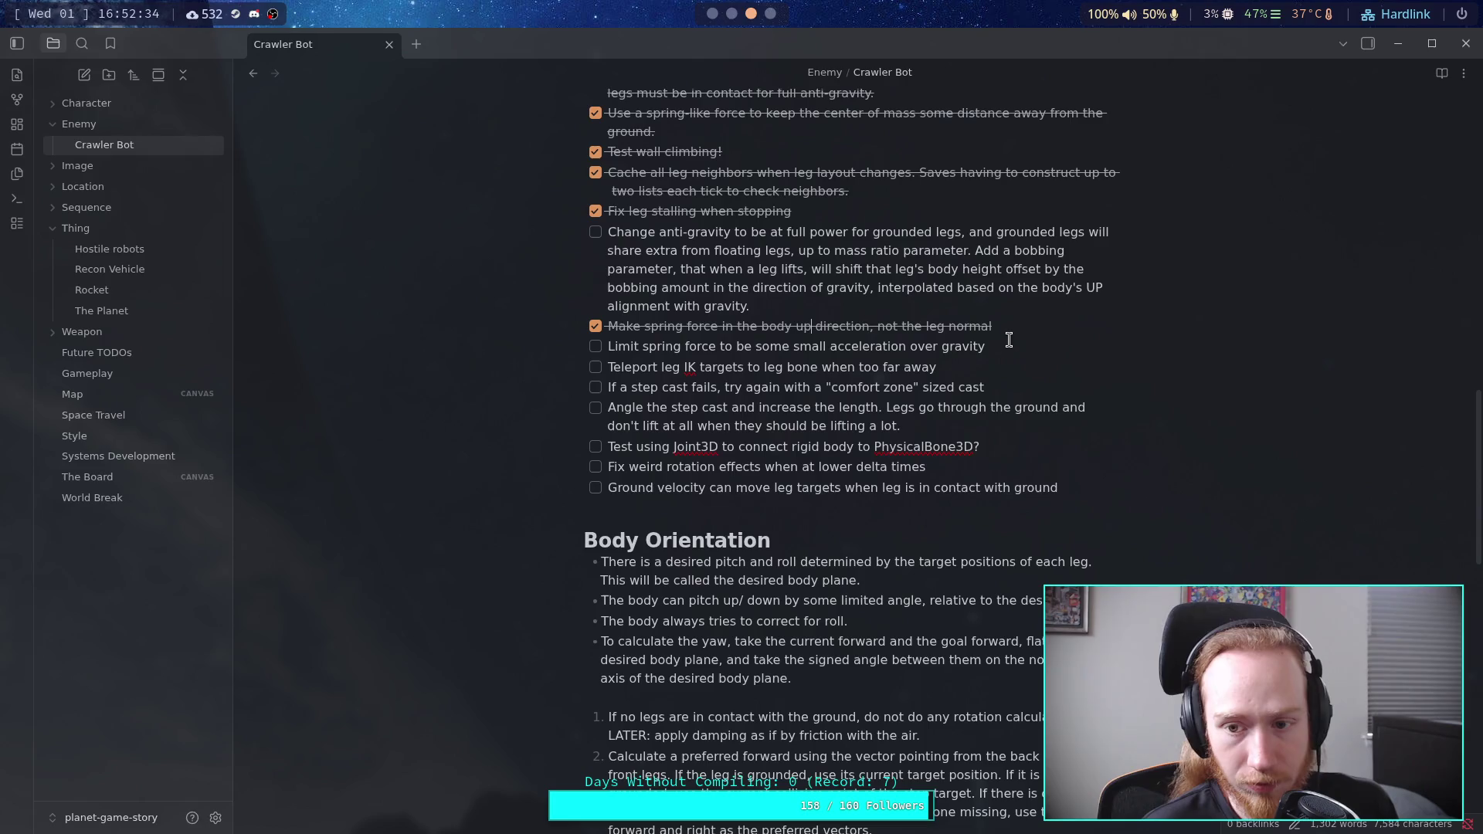
Step: Select the finished task, briefly check the terminal and Godot, then return to the note
drag(997, 326, 596, 331)
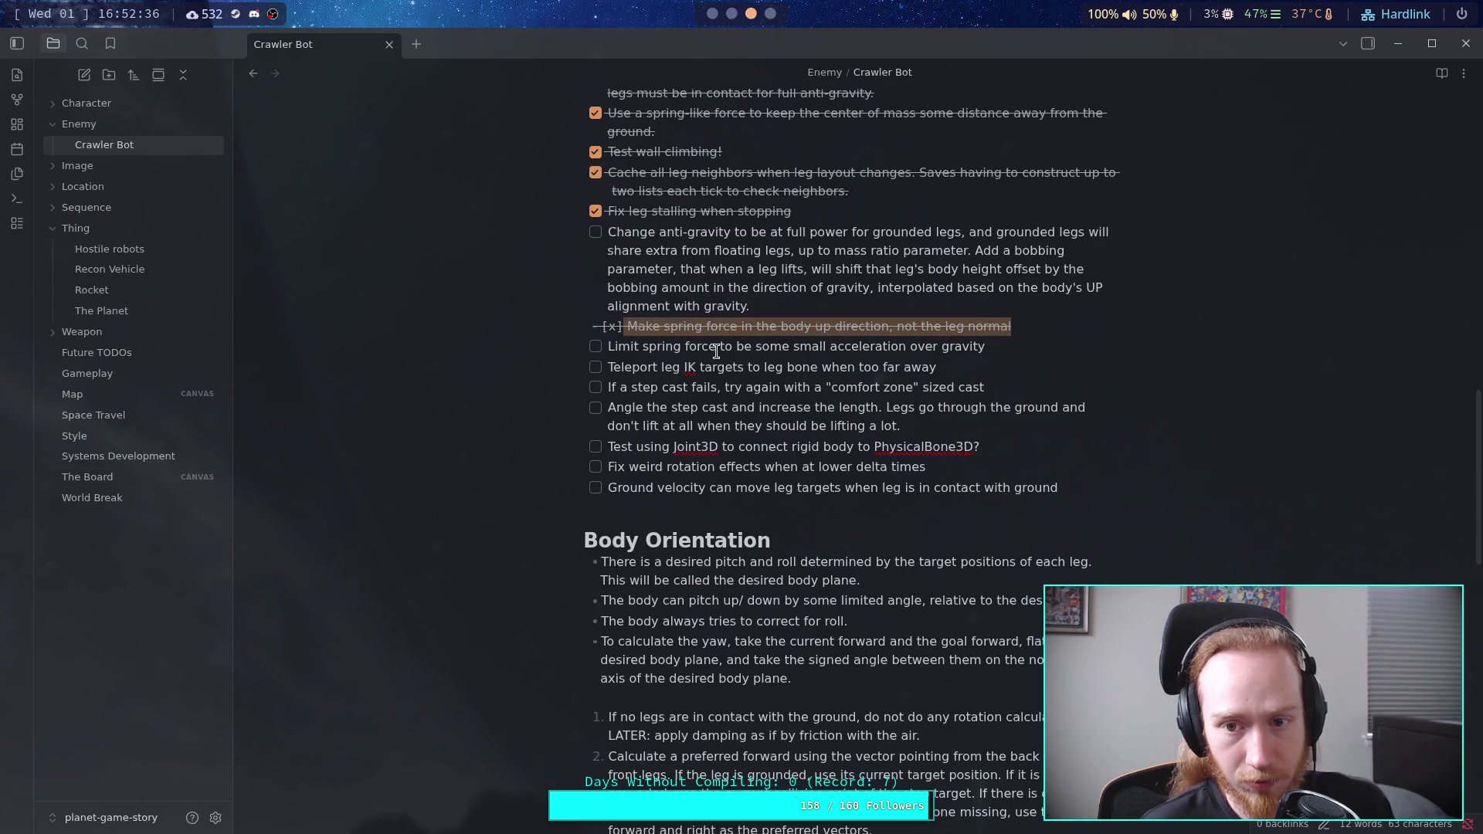
click(848, 366)
key(super+2)
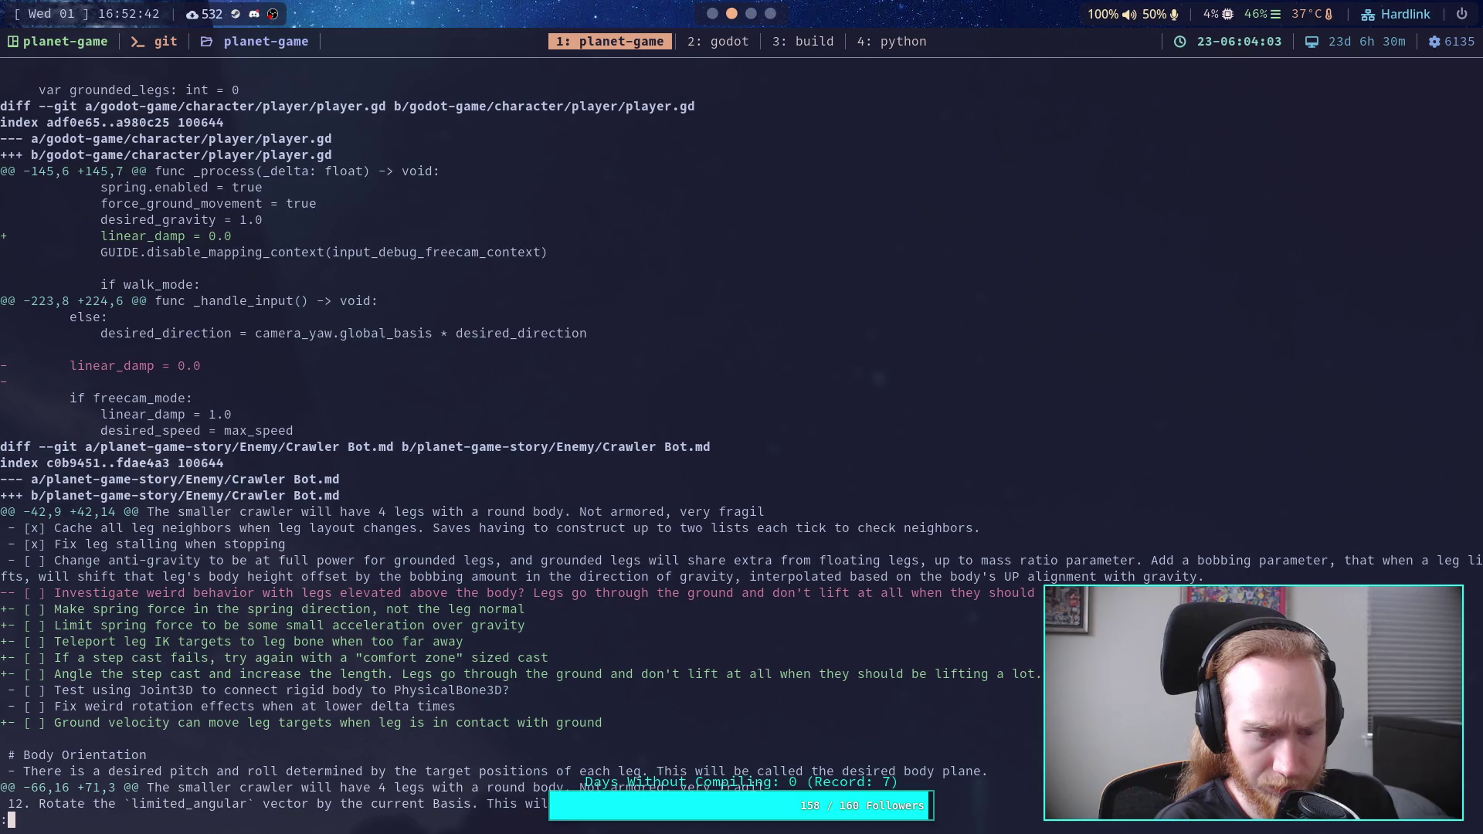
key(super+1)
key(super+2)
key(super+3)
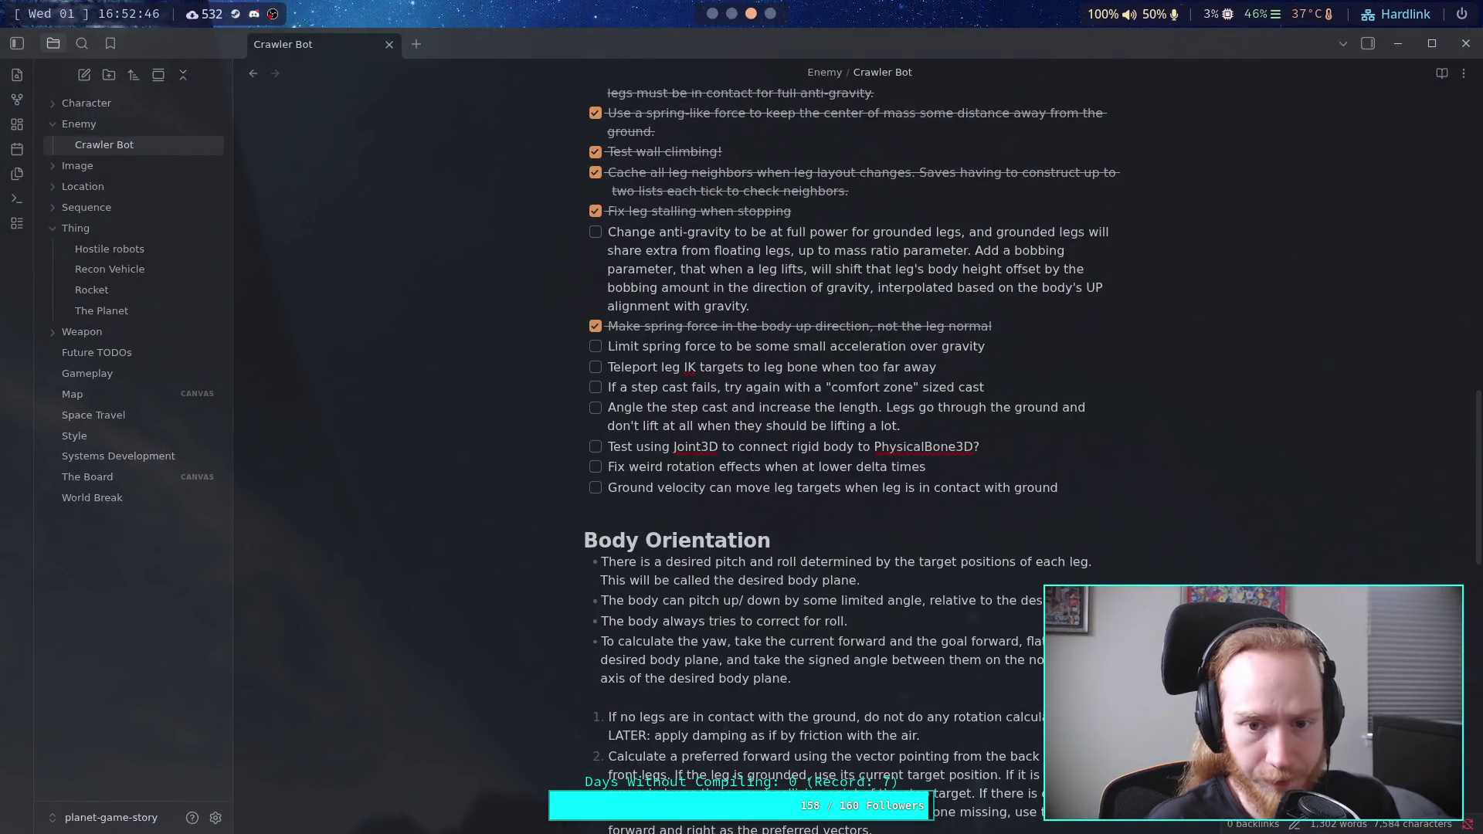
Step: Move the ticked task directly below 'Fix leg stalling when stopping' and remove the leftover blank line
drag(1036, 325, 601, 320)
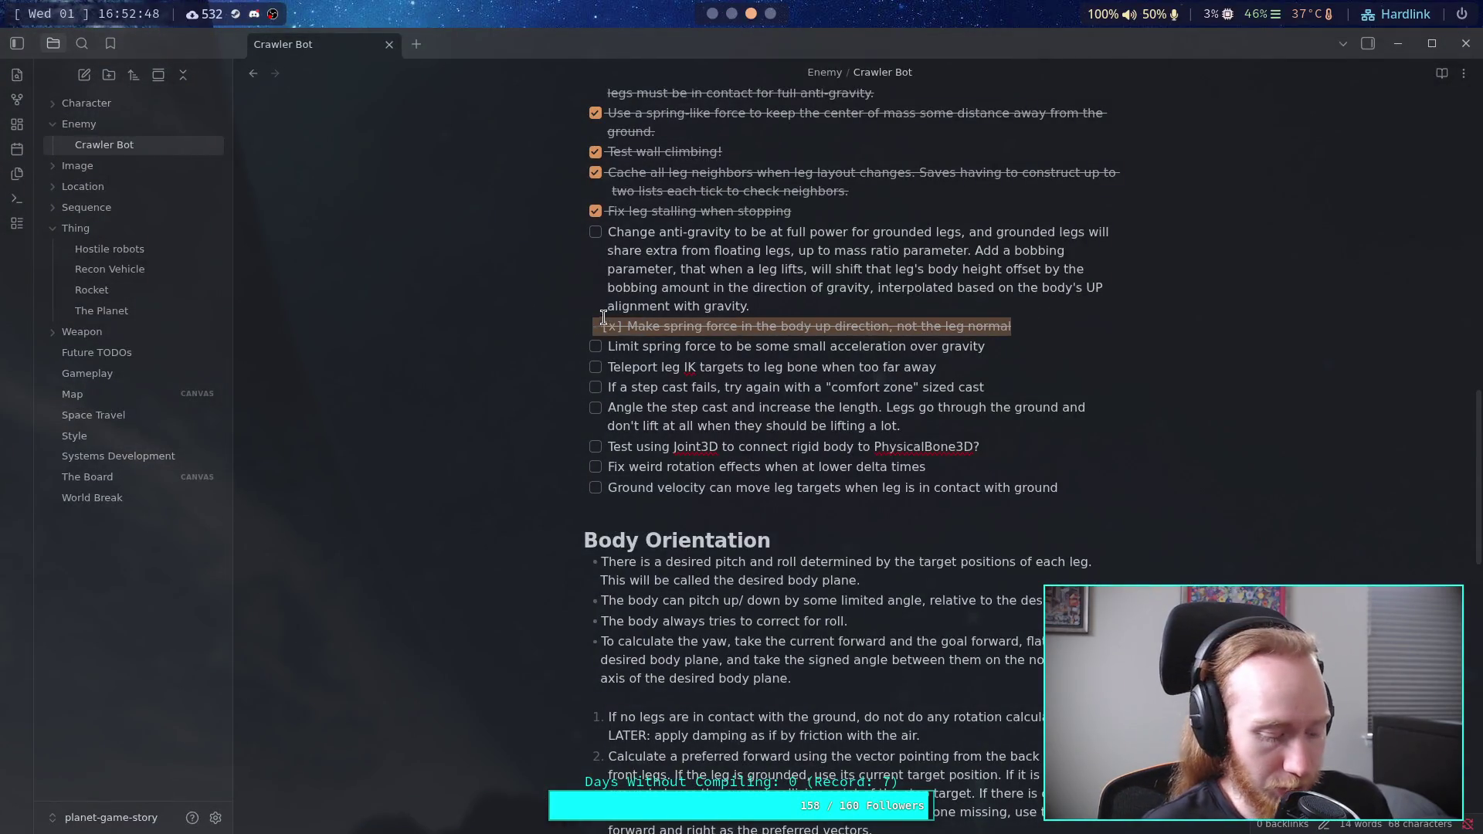
key(BackSpace)
click(876, 210)
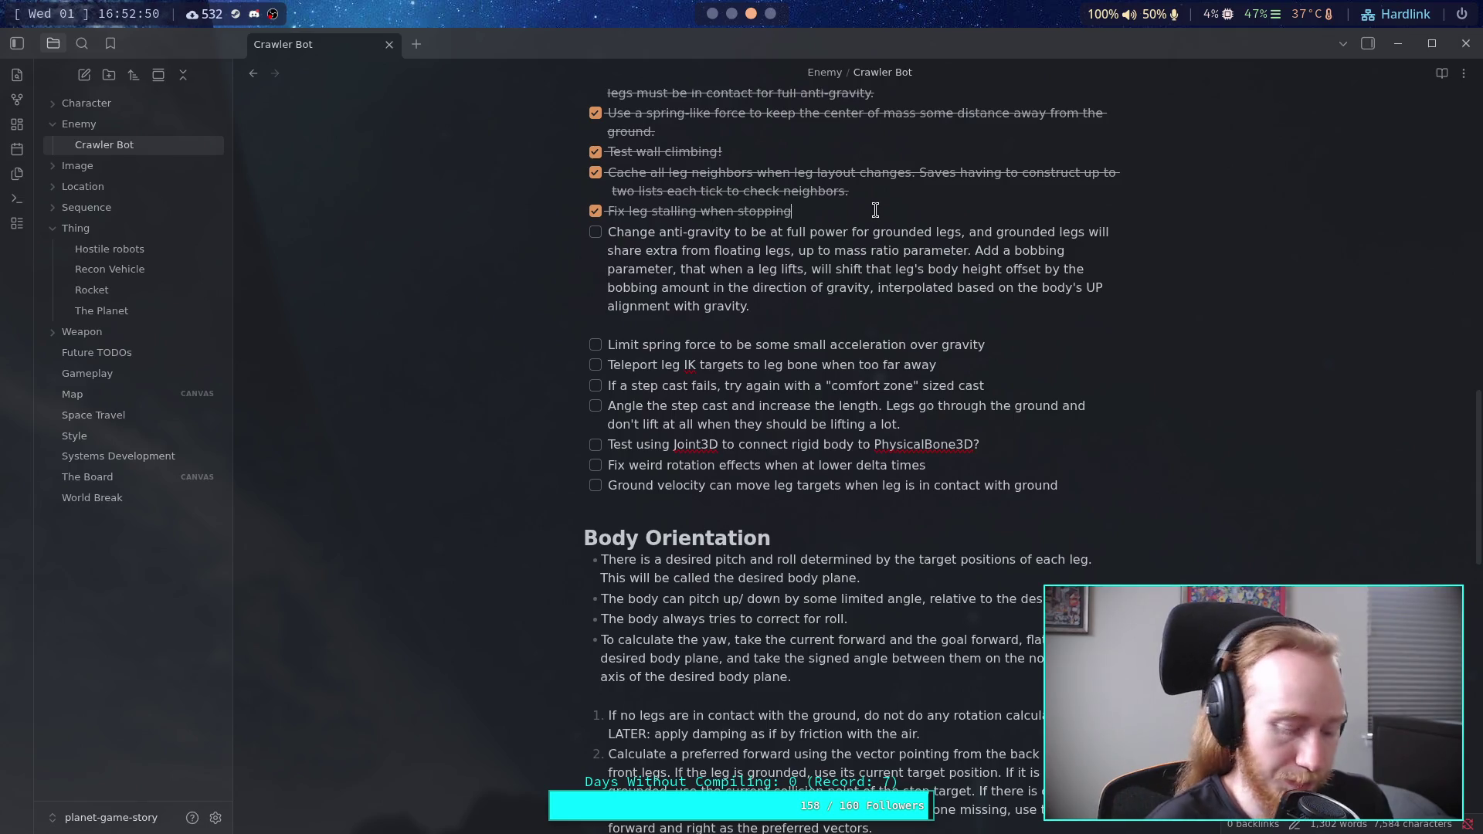
key(Return)
text(- [x] Make spring force in the body up direction, not the leg normal)
click(637, 231)
key(BackSpace)
key(BackSpace)
key(BackSpace)
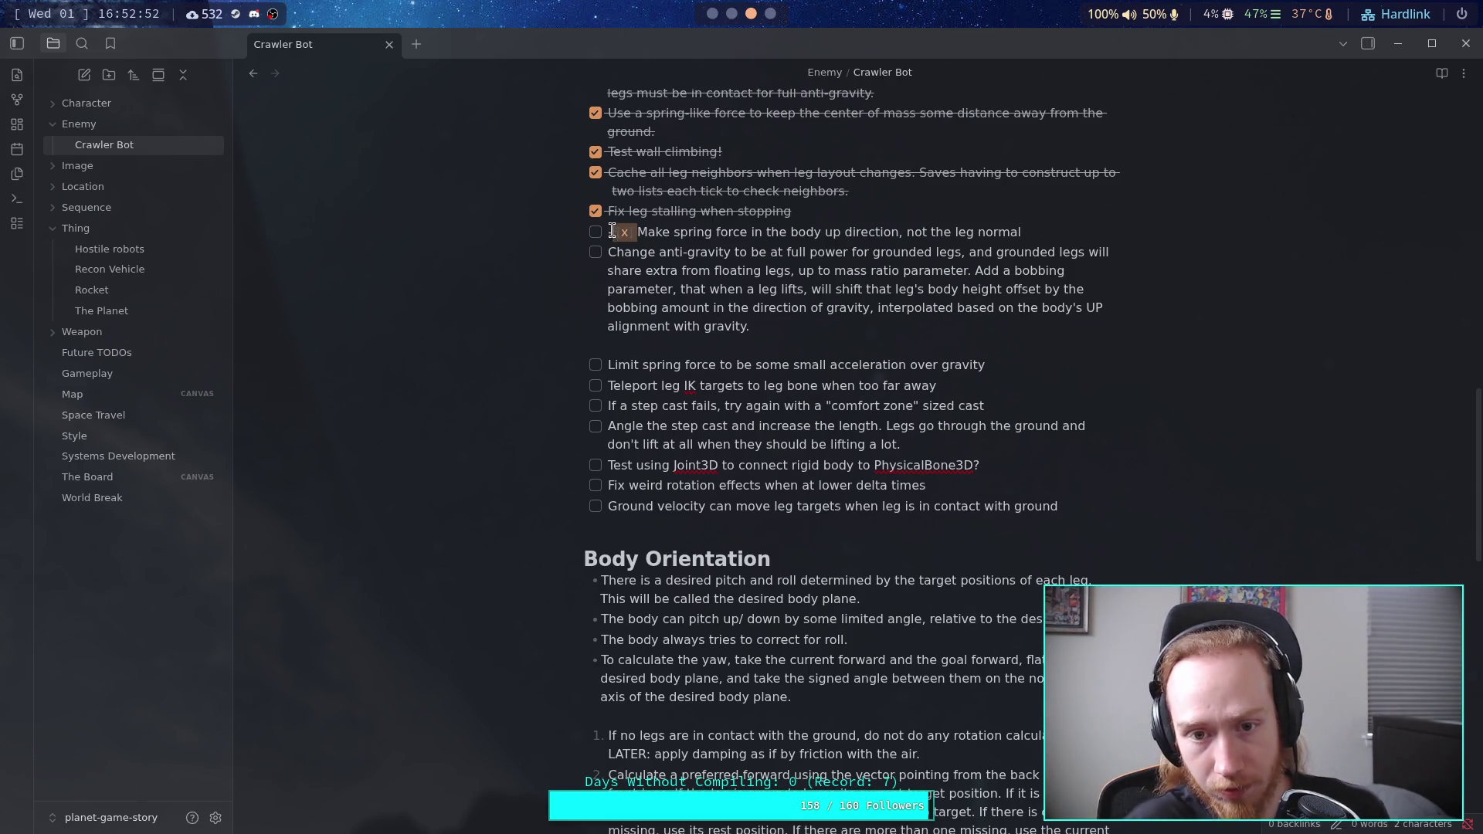
click(594, 232)
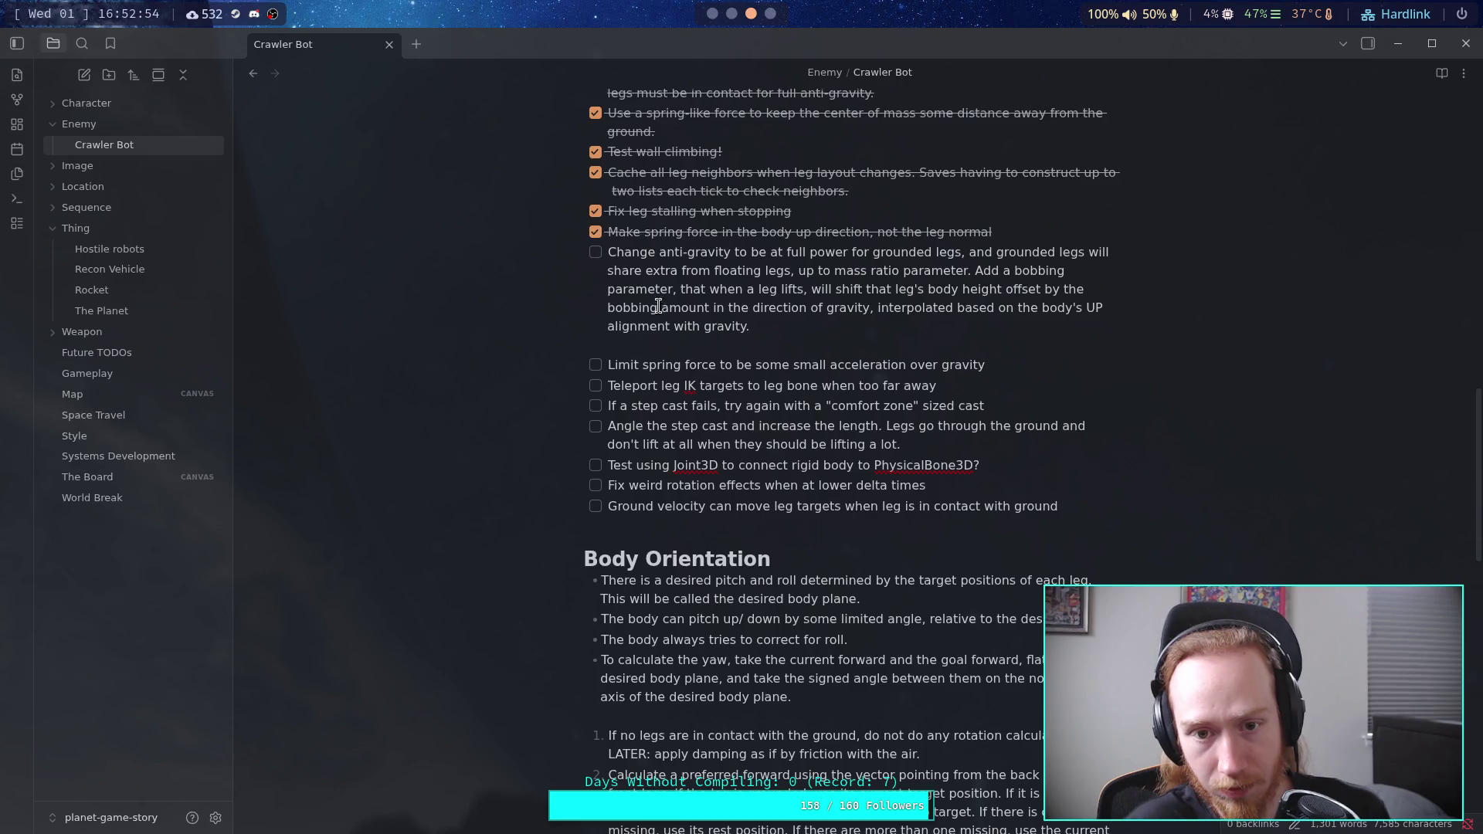
click(778, 346)
key(BackSpace)
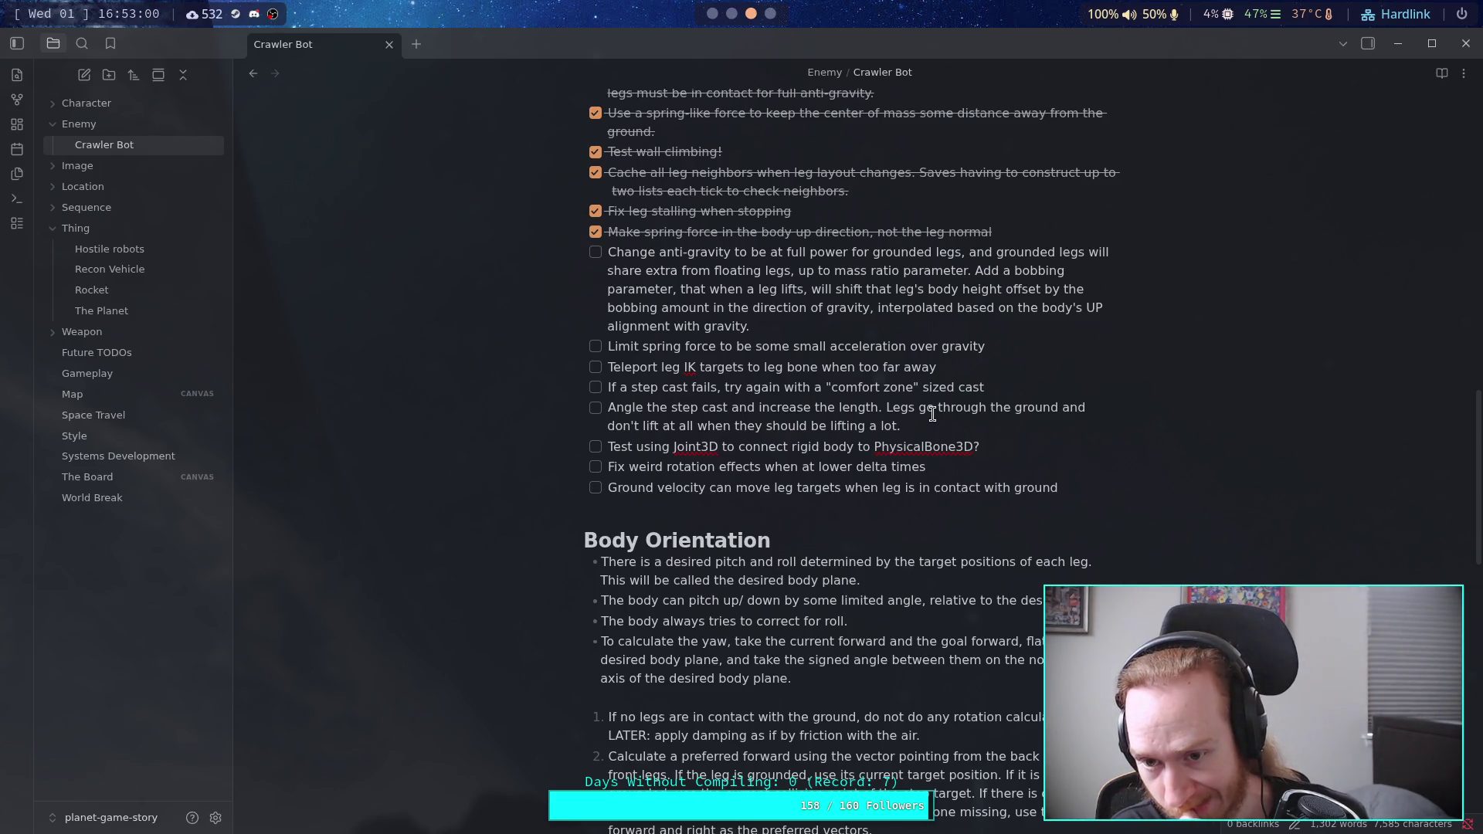
Step: Look over the 'Change anti-gravity' task before heading back to the terminal
mouse_move(772, 326)
mouse_down()
mouse_move(618, 270)
mouse_move(604, 251)
mouse_up()
click(604, 251)
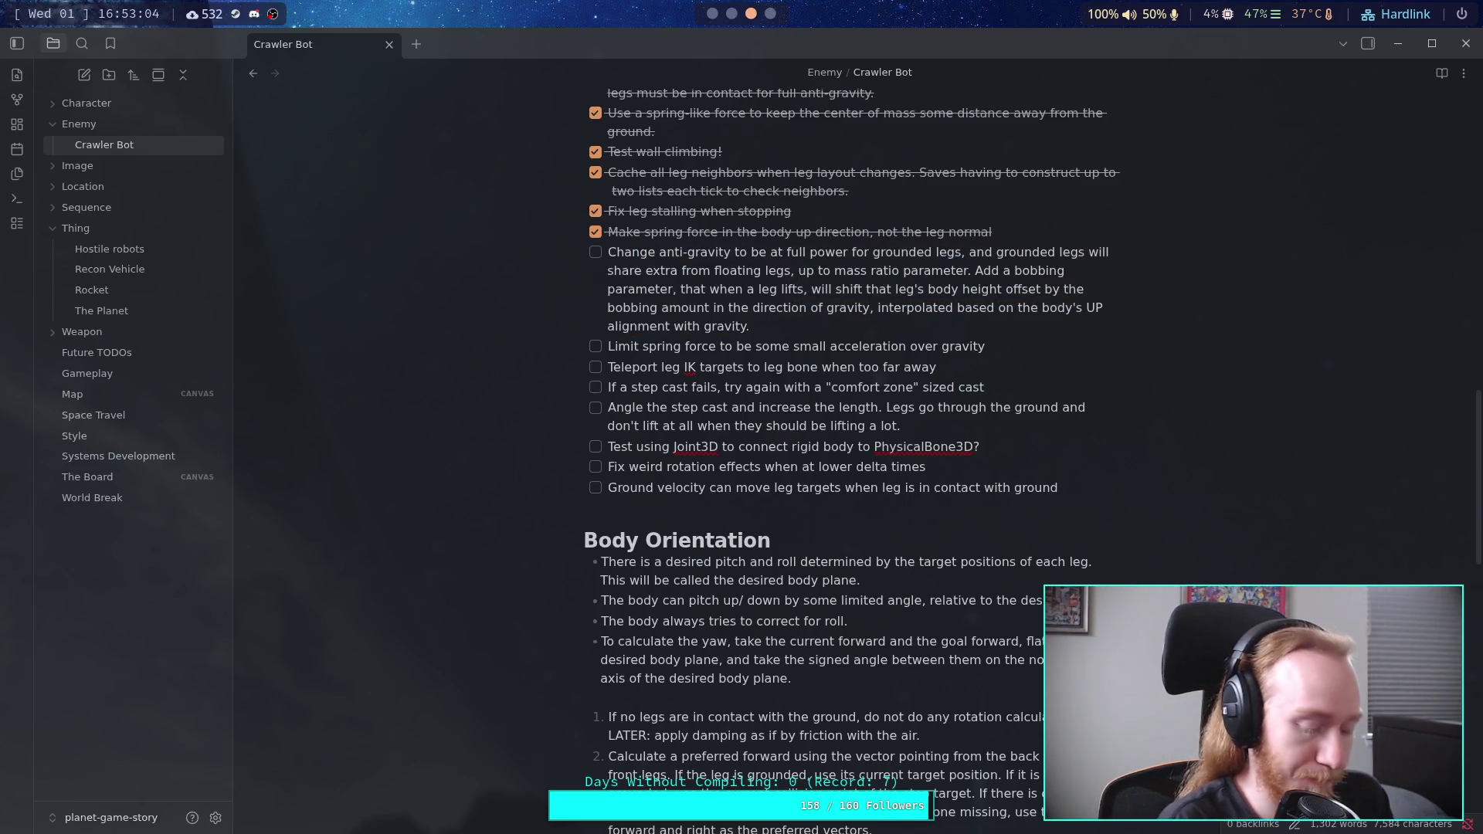
key(super+2)
Step: Finish reviewing the diff and check git status for the changed files
scroll(730, 439, up, 10)
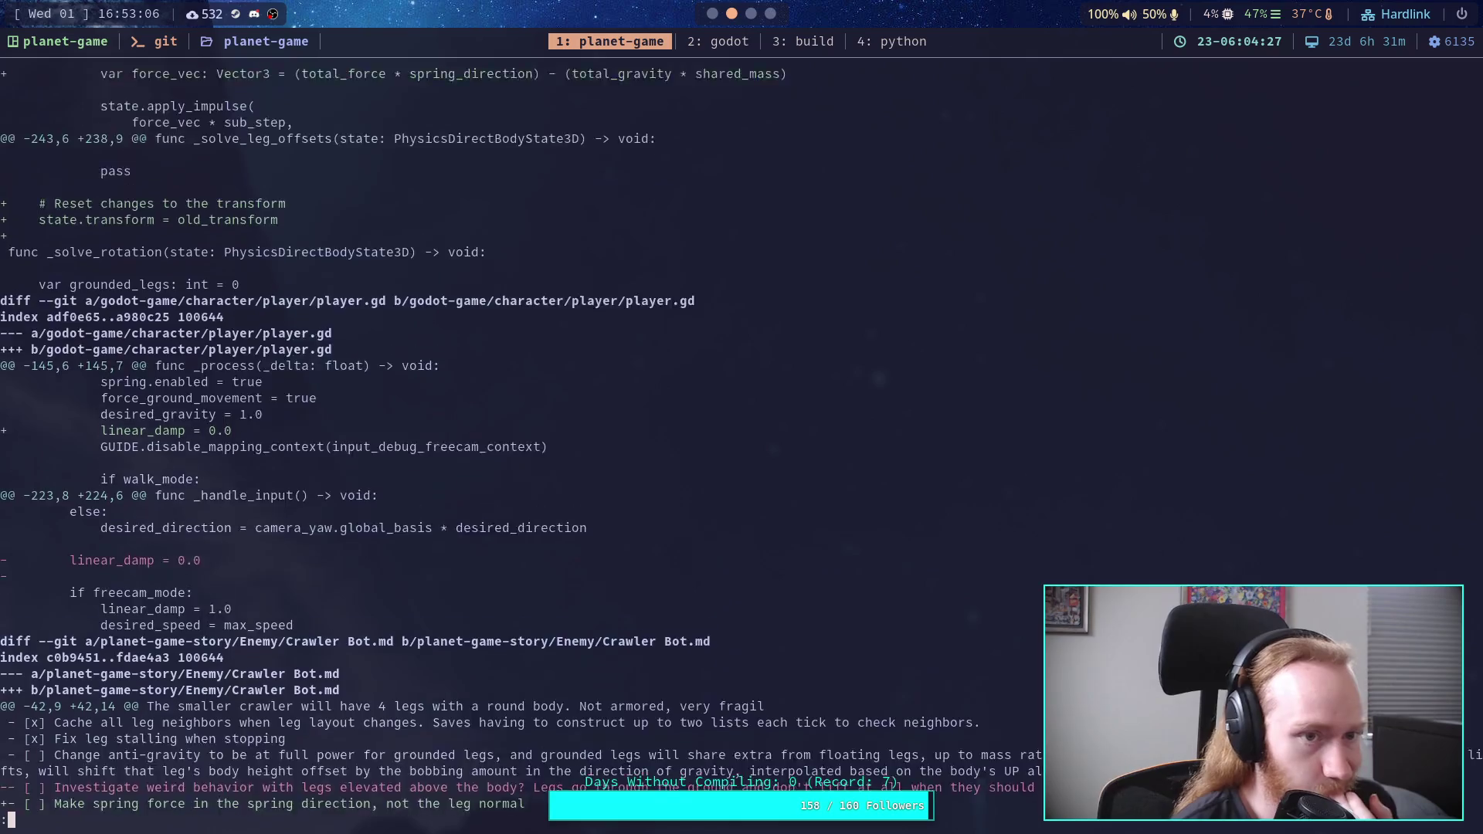
scroll(730, 439, up, 8)
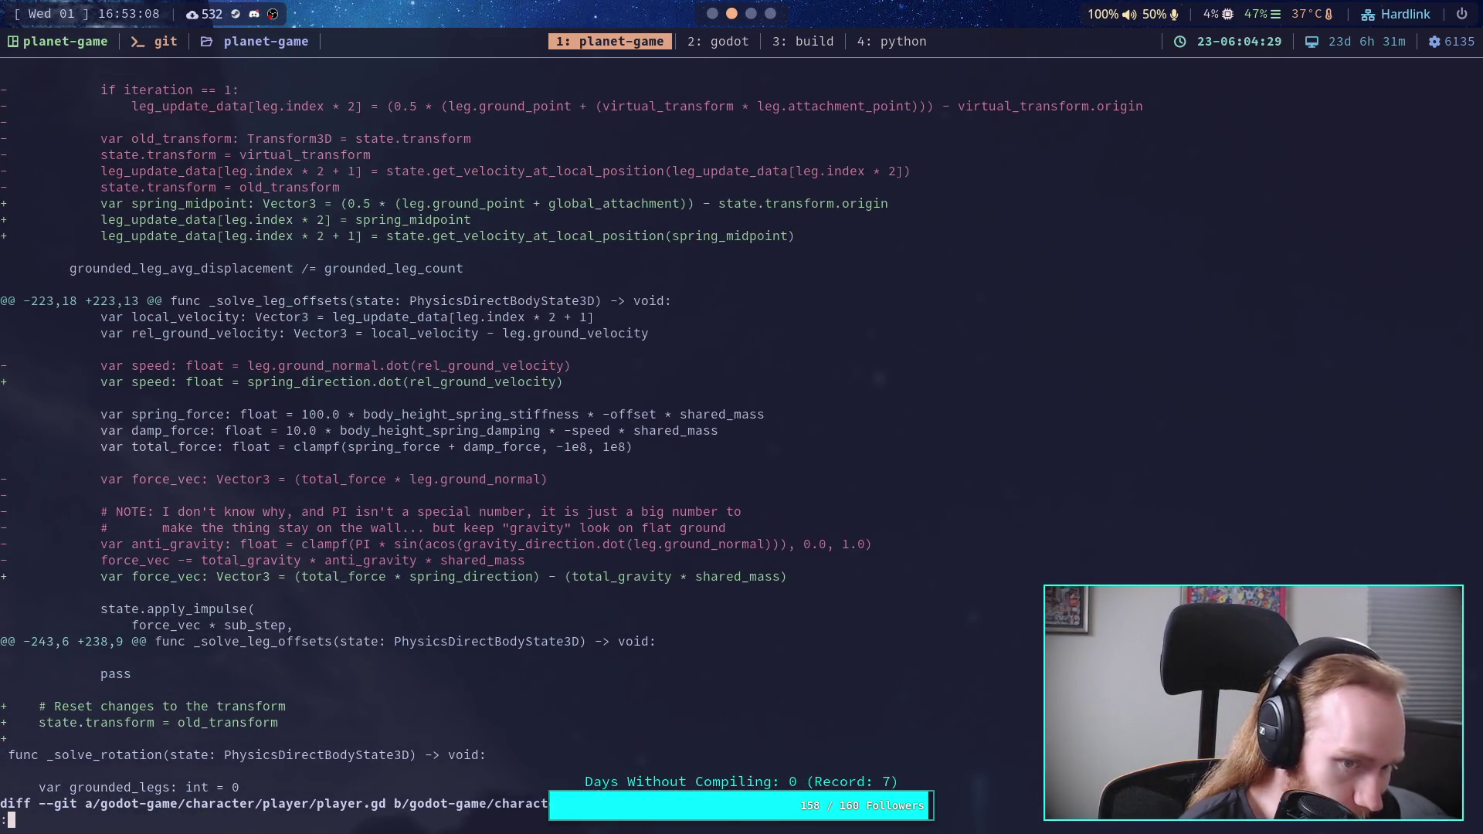
scroll(730, 438, up, 9)
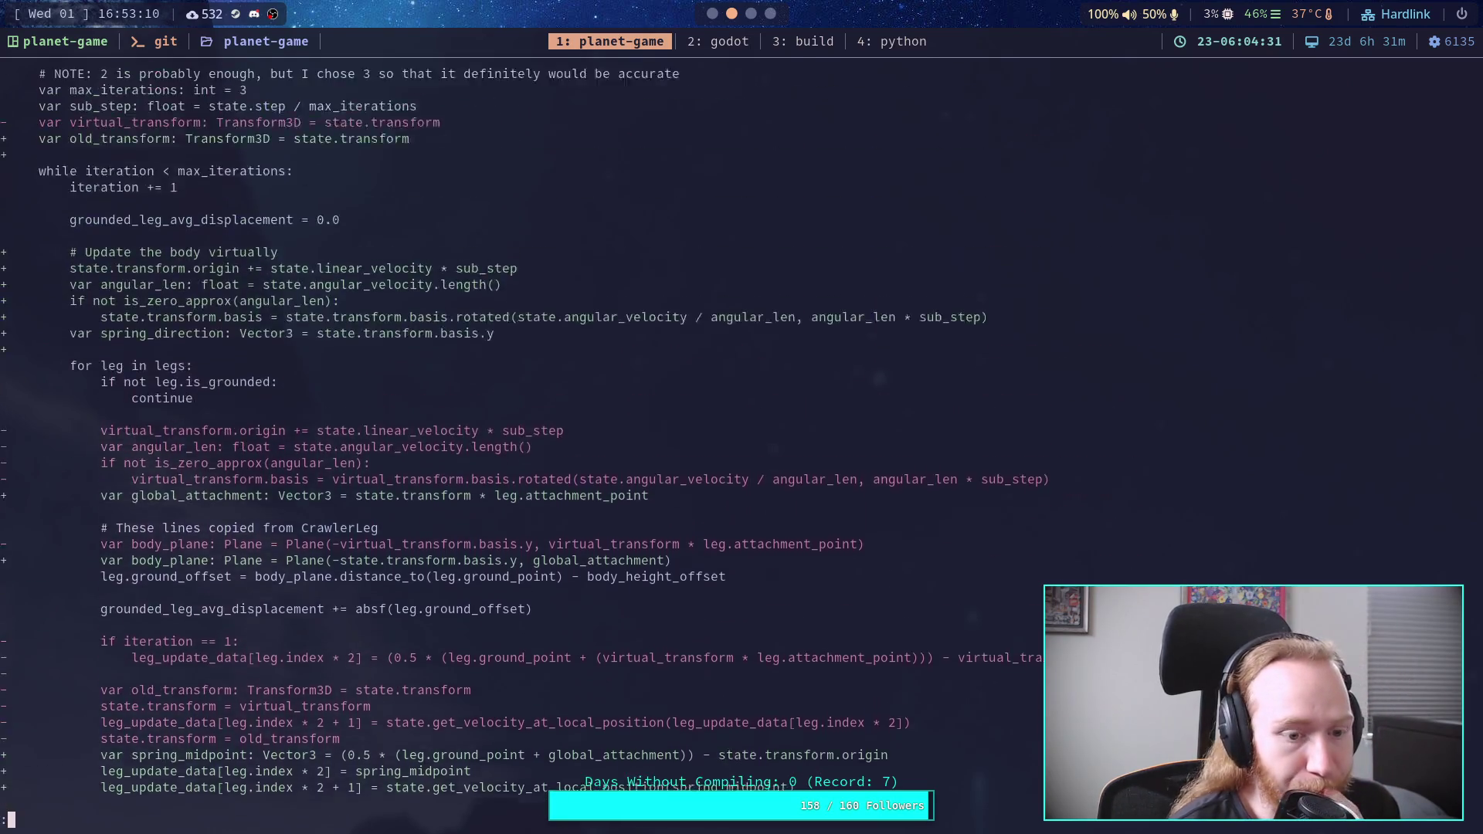
scroll(730, 439, down, 4)
text(qgit status)
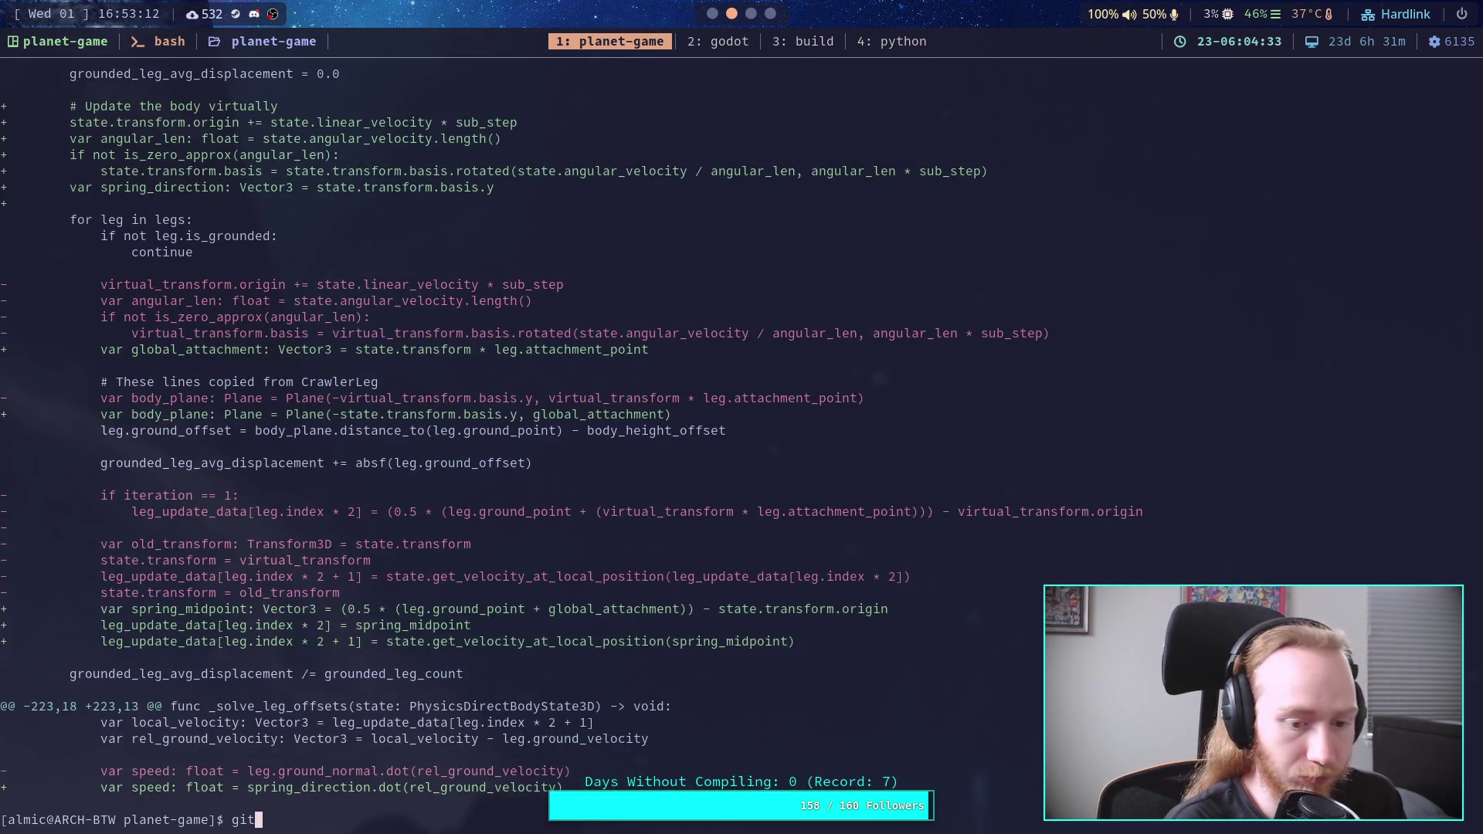
key(Return)
Step: Stage the godot-game folder with git add, then stage everything else including the note
text(git add go)
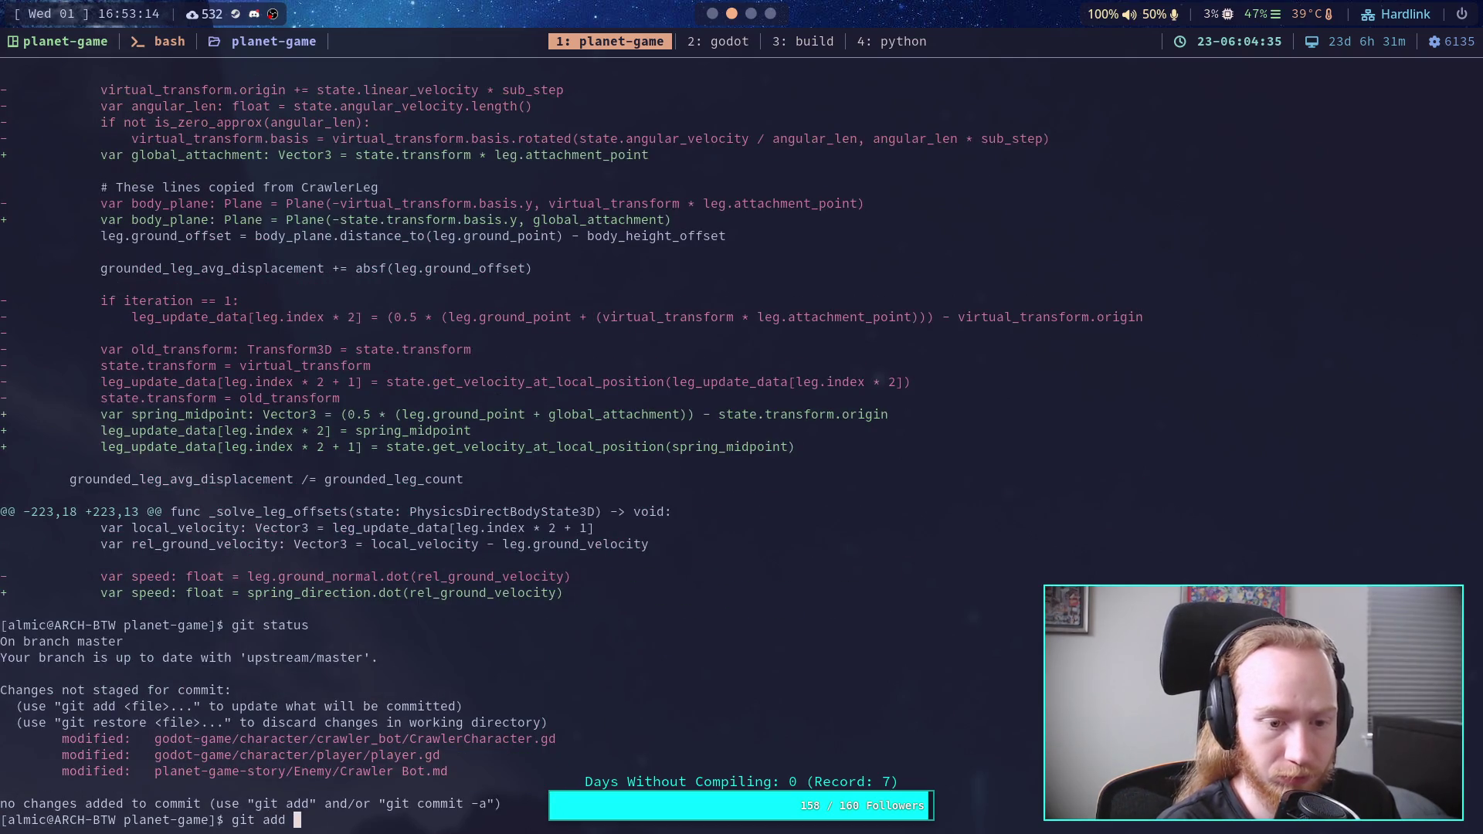
key(Tab)
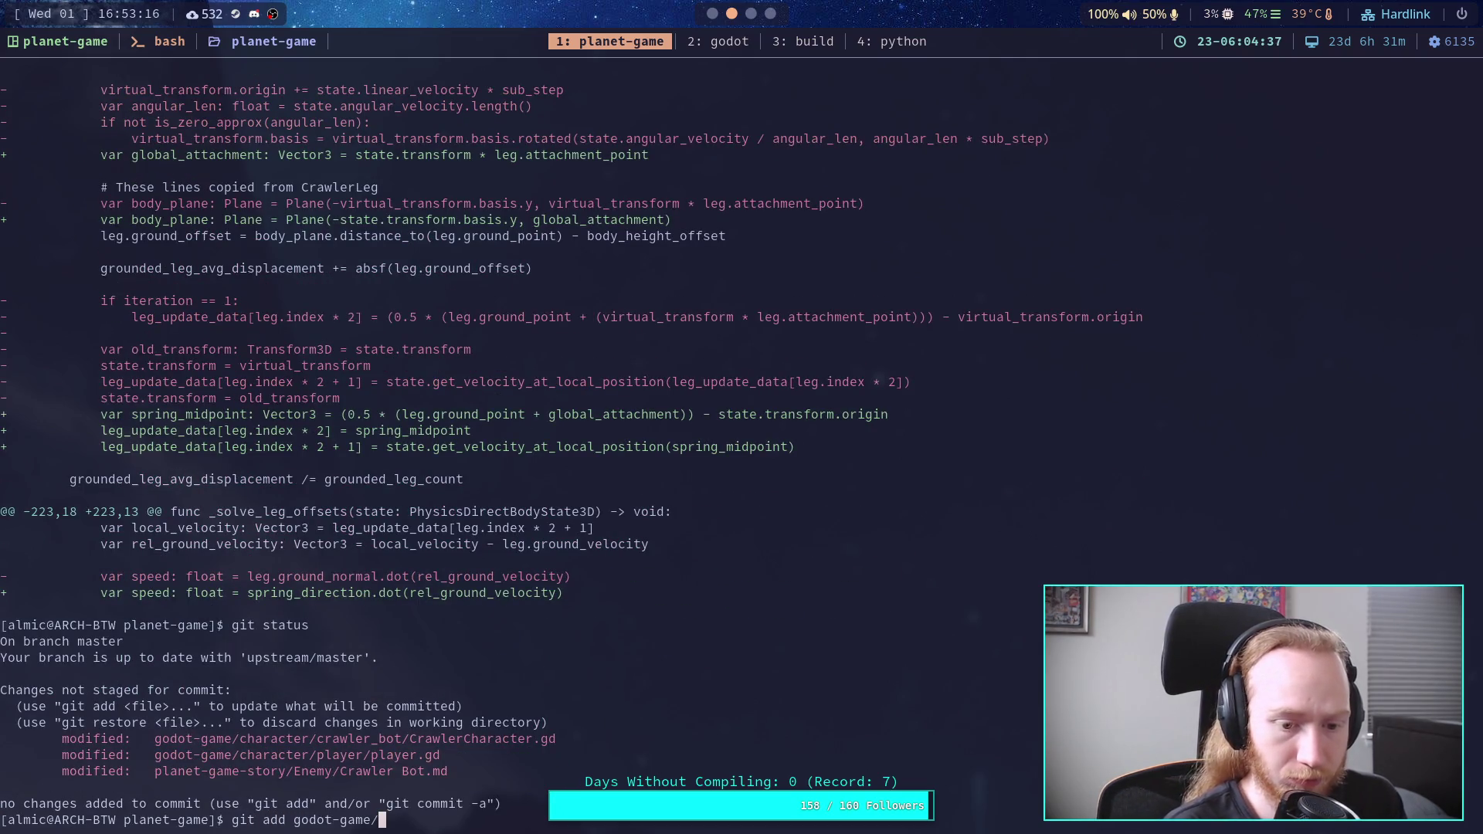
key(Return)
text(git add .)
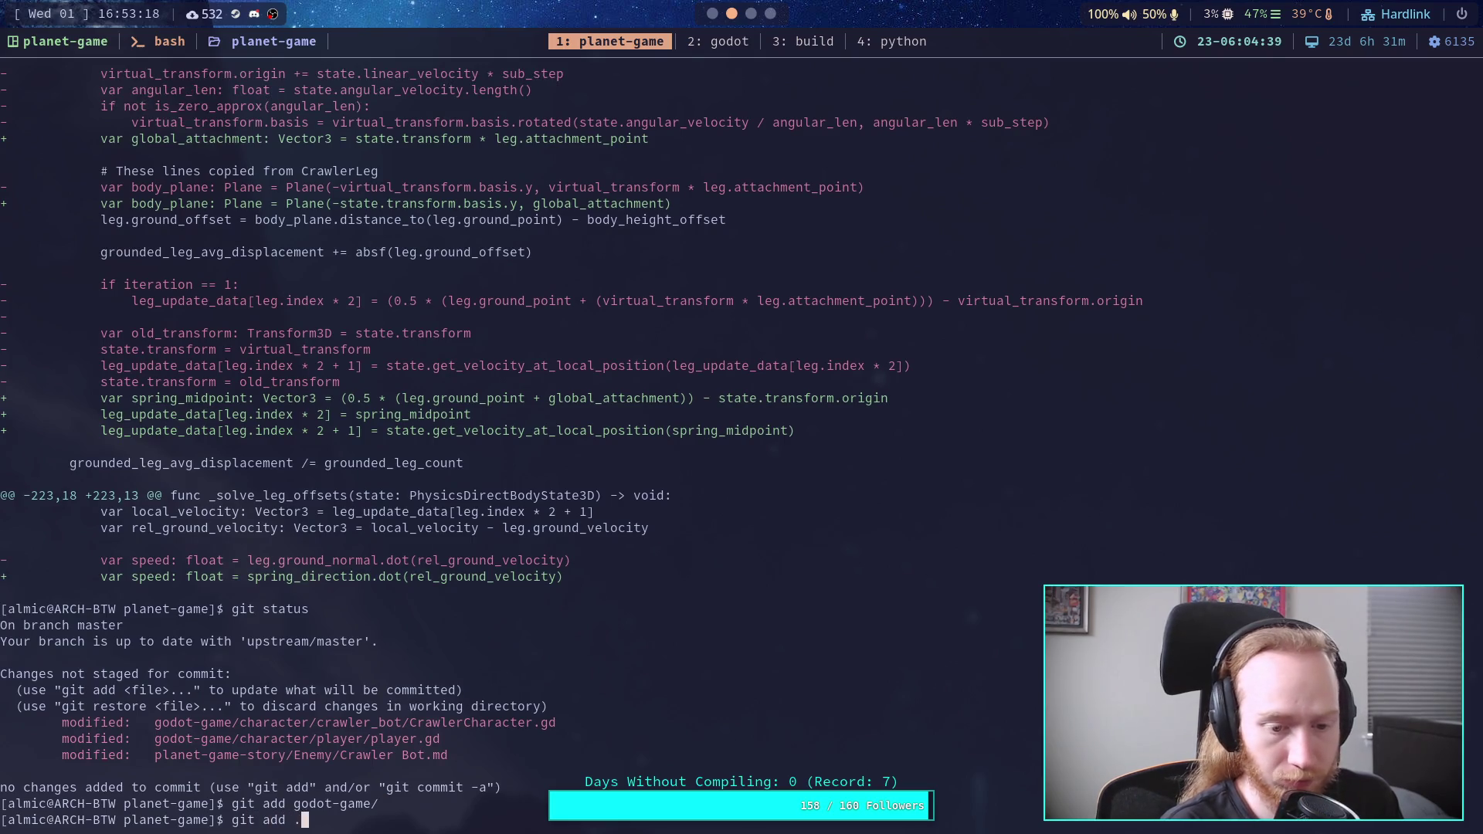
key(Return)
Step: Show the staged diff with git diff --staged and page up through it from the end
text(git diff --staged)
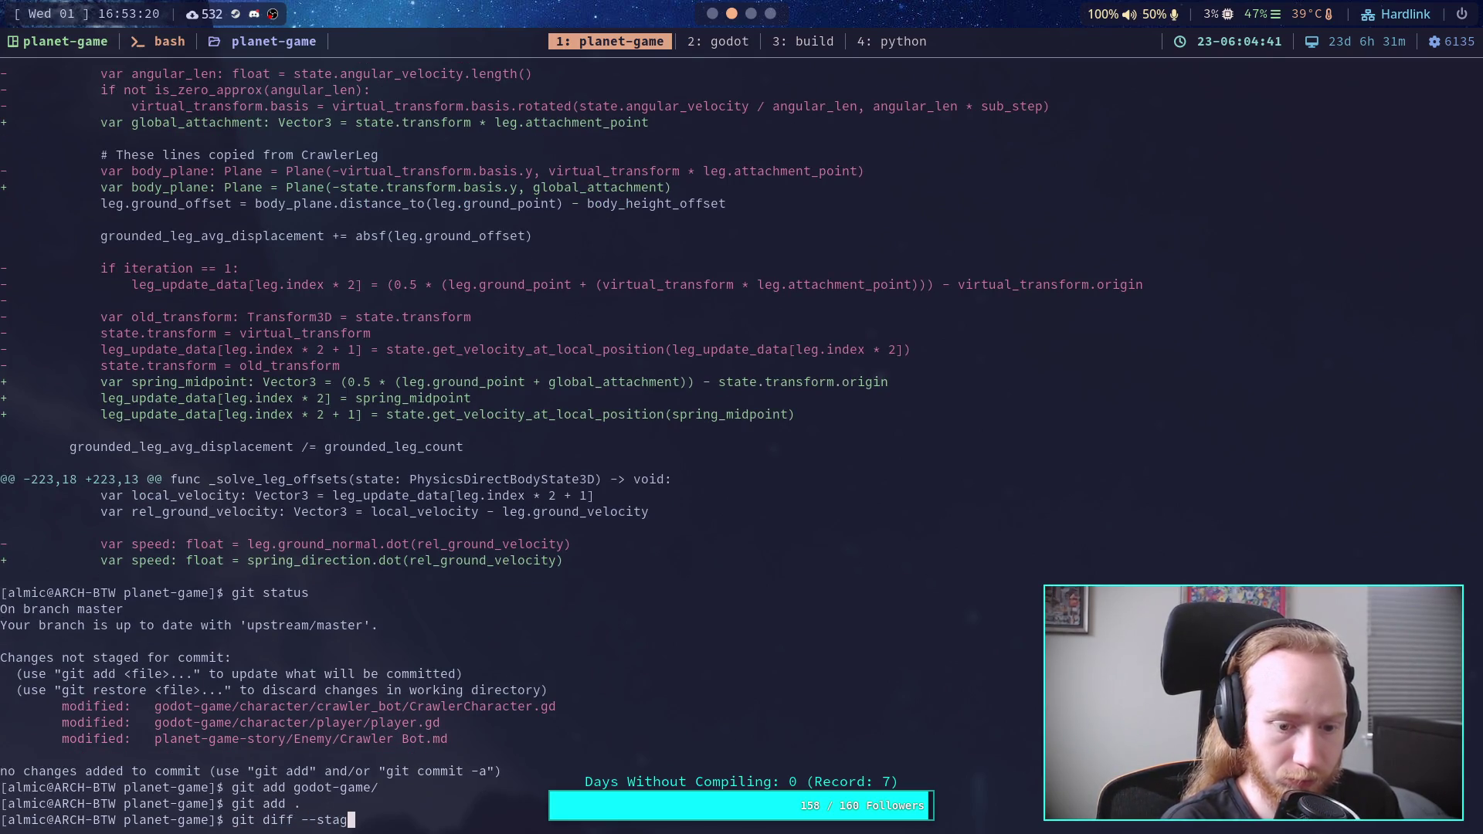
key(Return)
key(G)
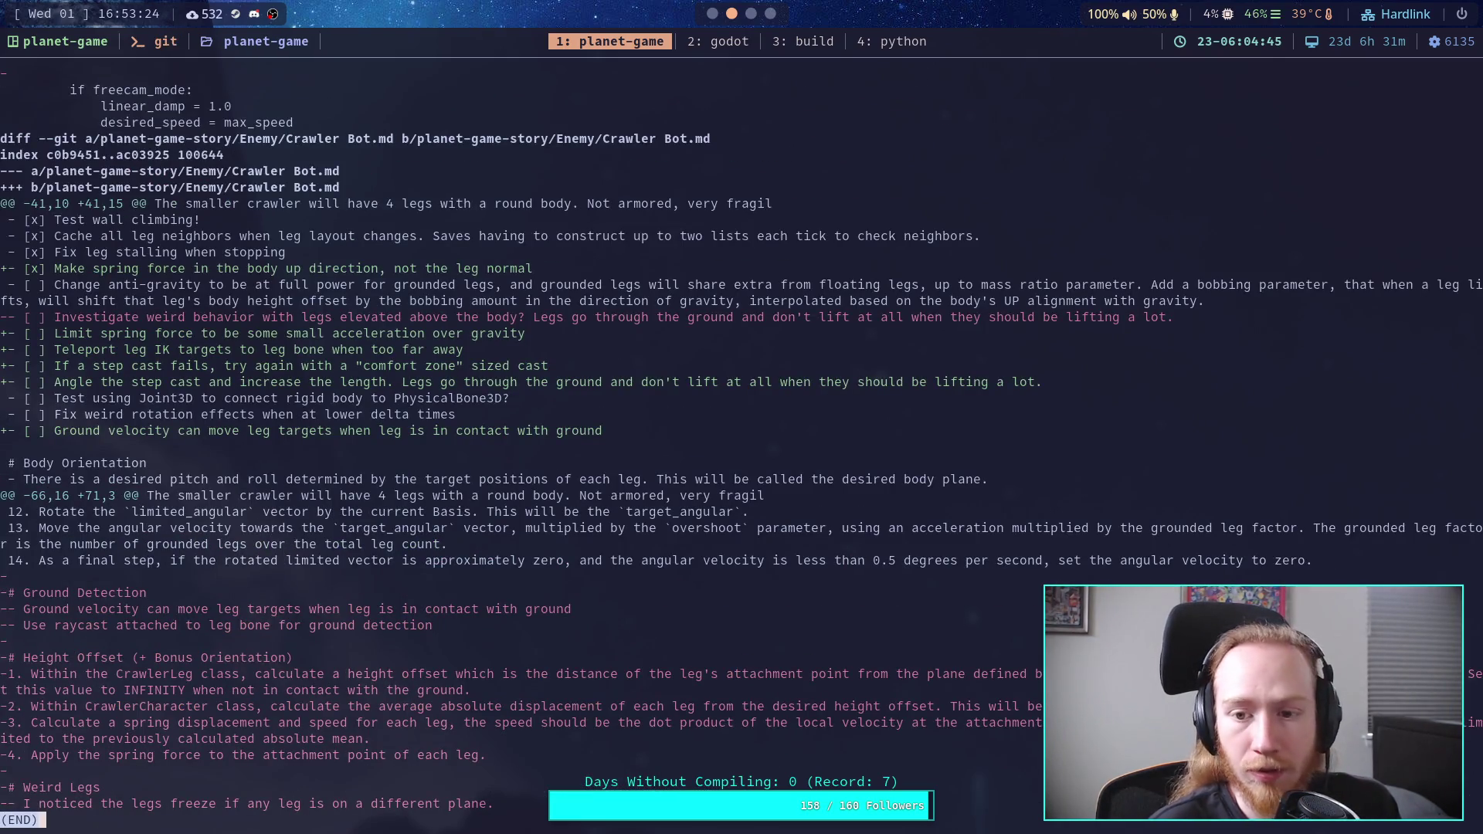
scroll(742, 448, up, 6)
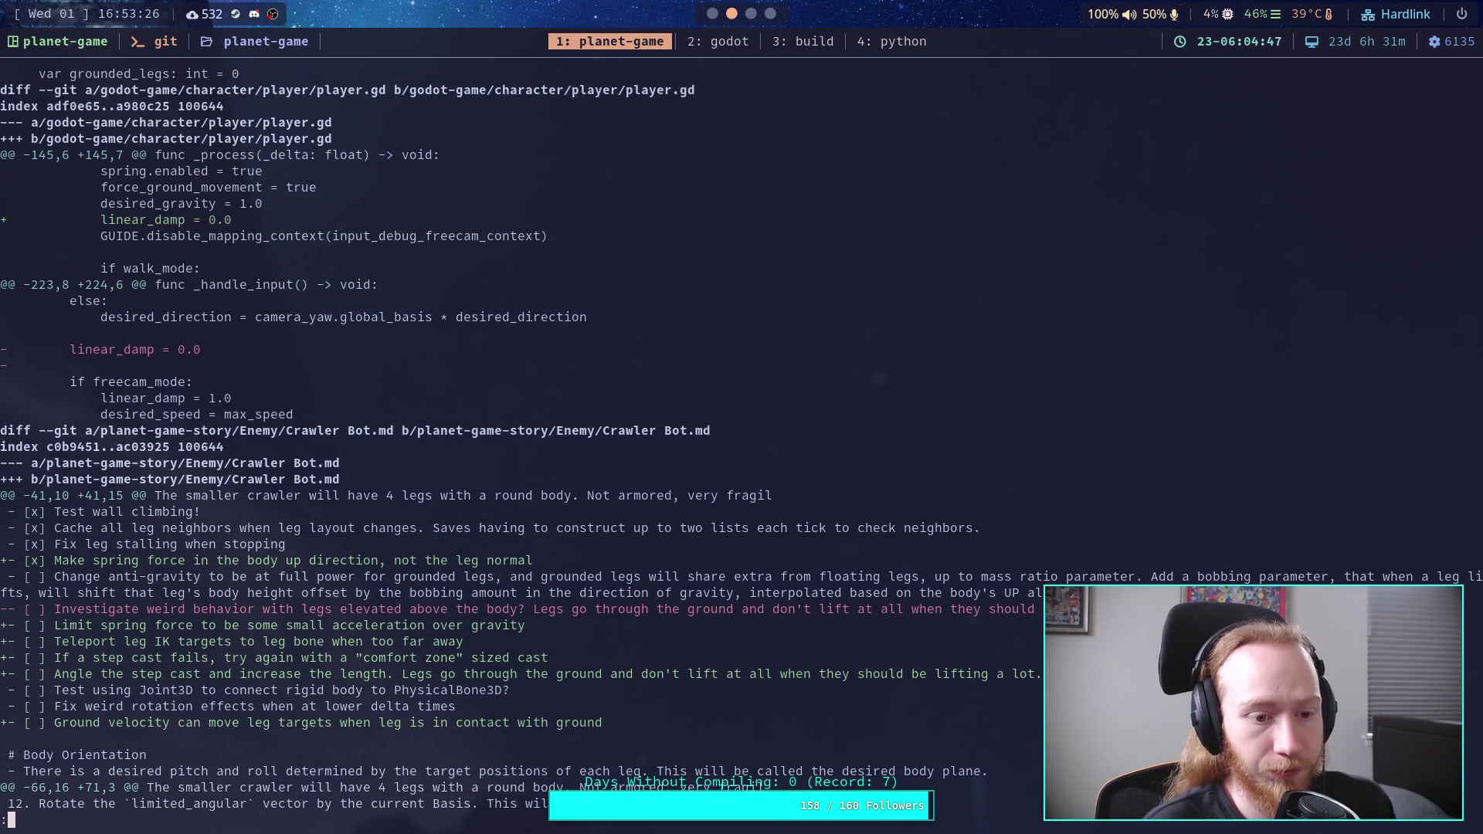
scroll(742, 448, up, 6)
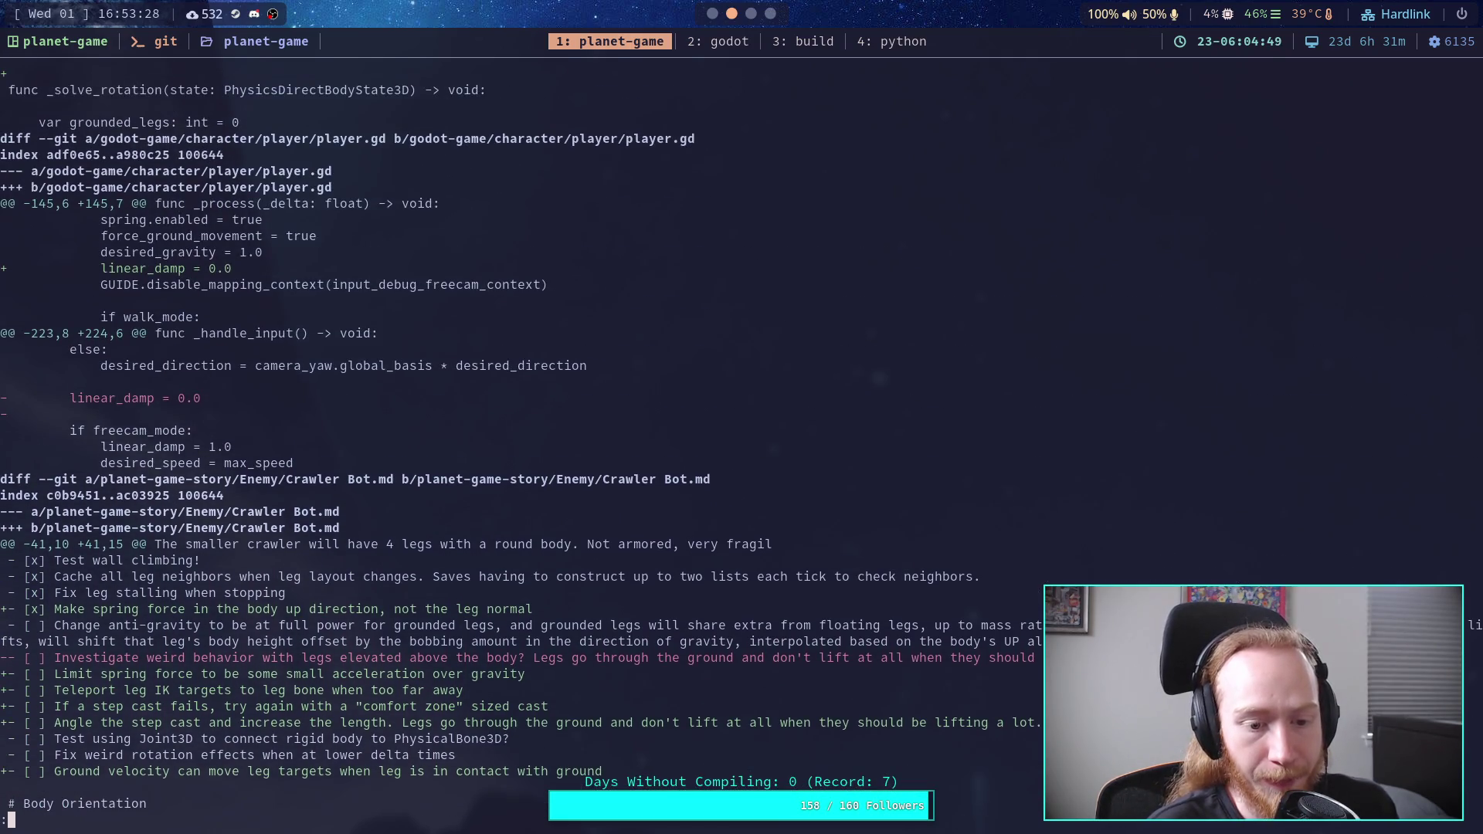
scroll(741, 448, up, 10)
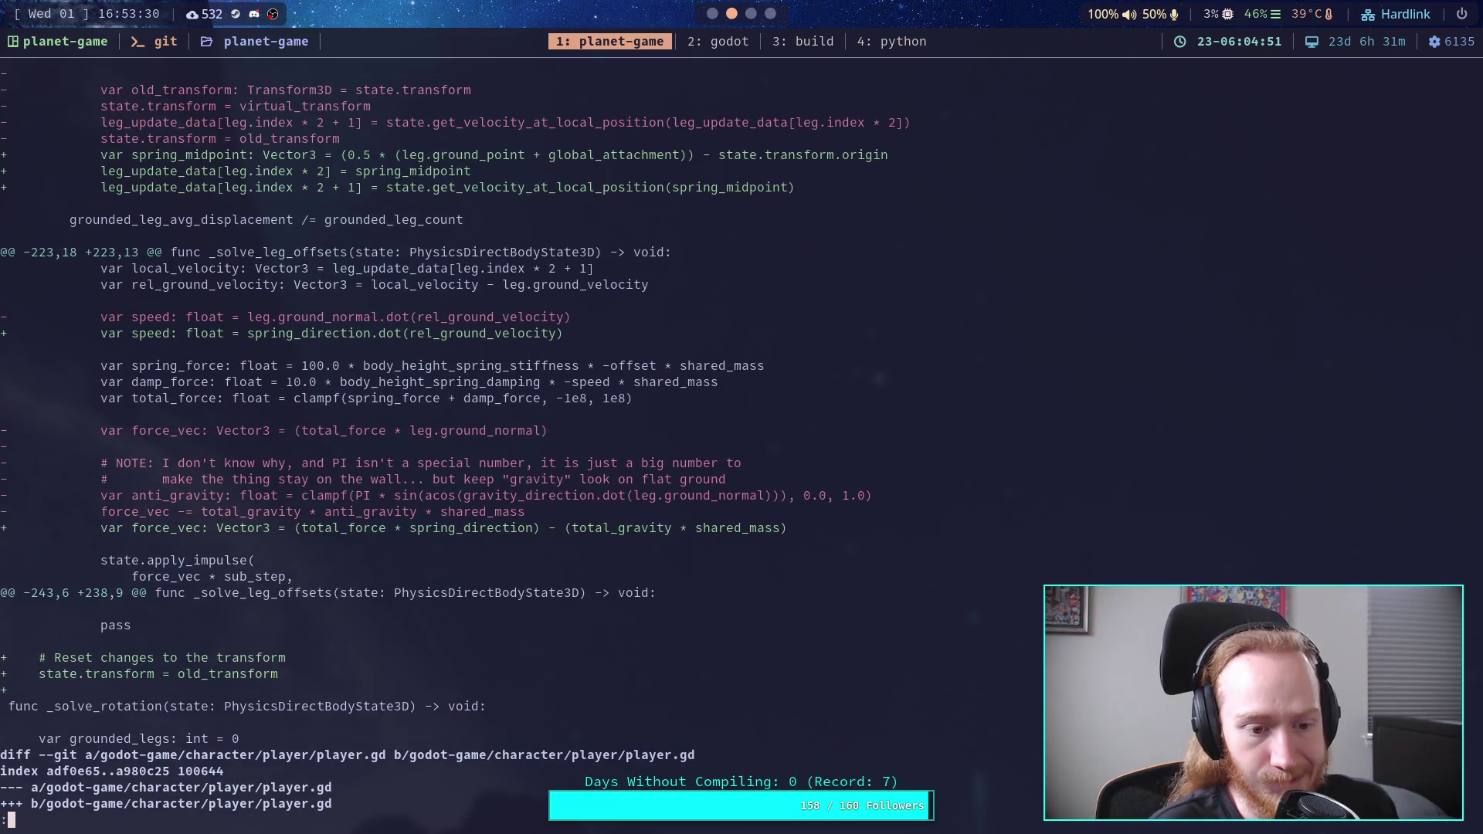
scroll(741, 448, up, 3)
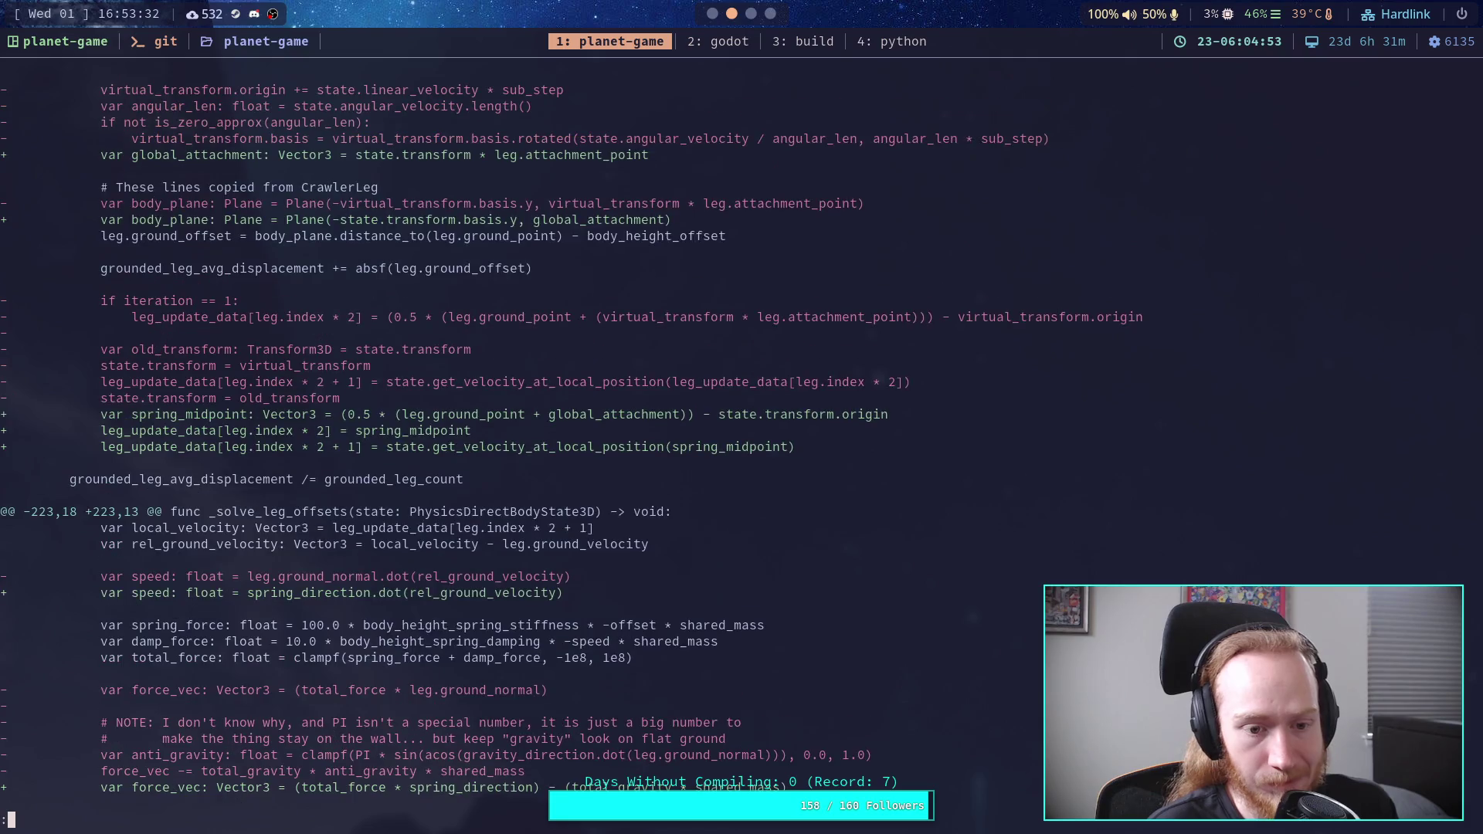
Step: Start a git commit titled 'Full anti-gravity for crawler, improve springs'
text(qgit commit)
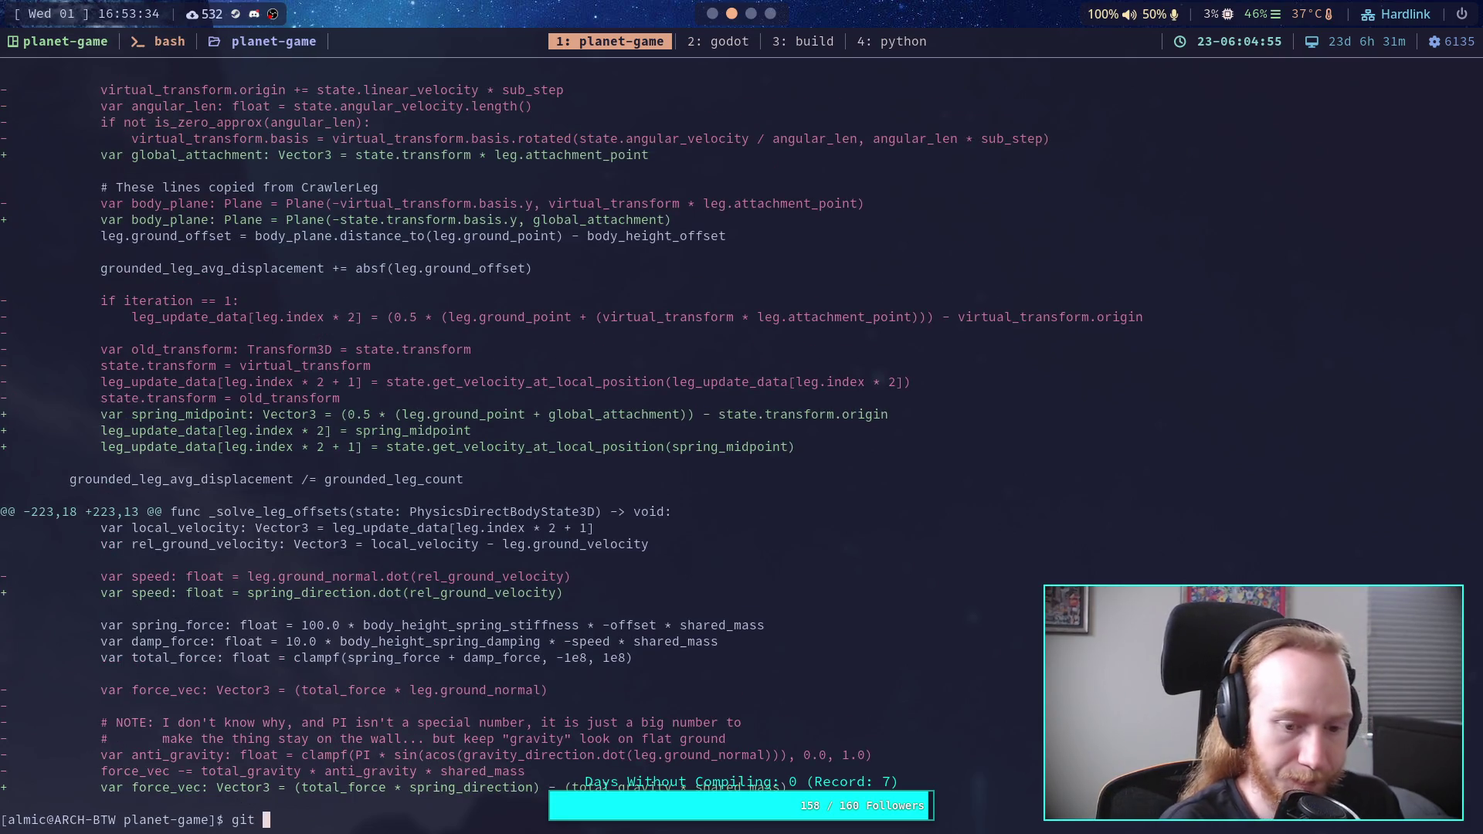
key(Return)
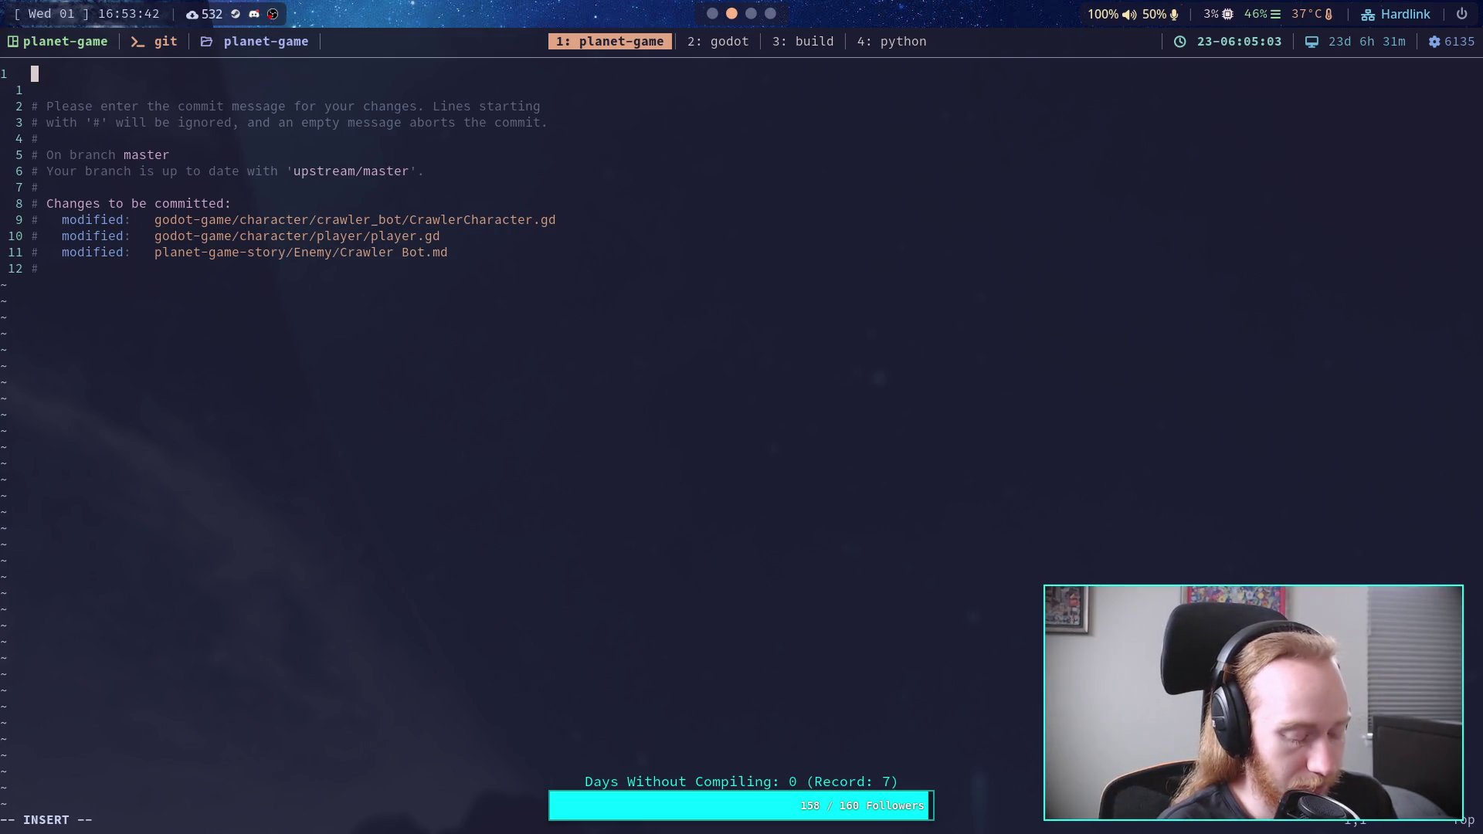
text(F)
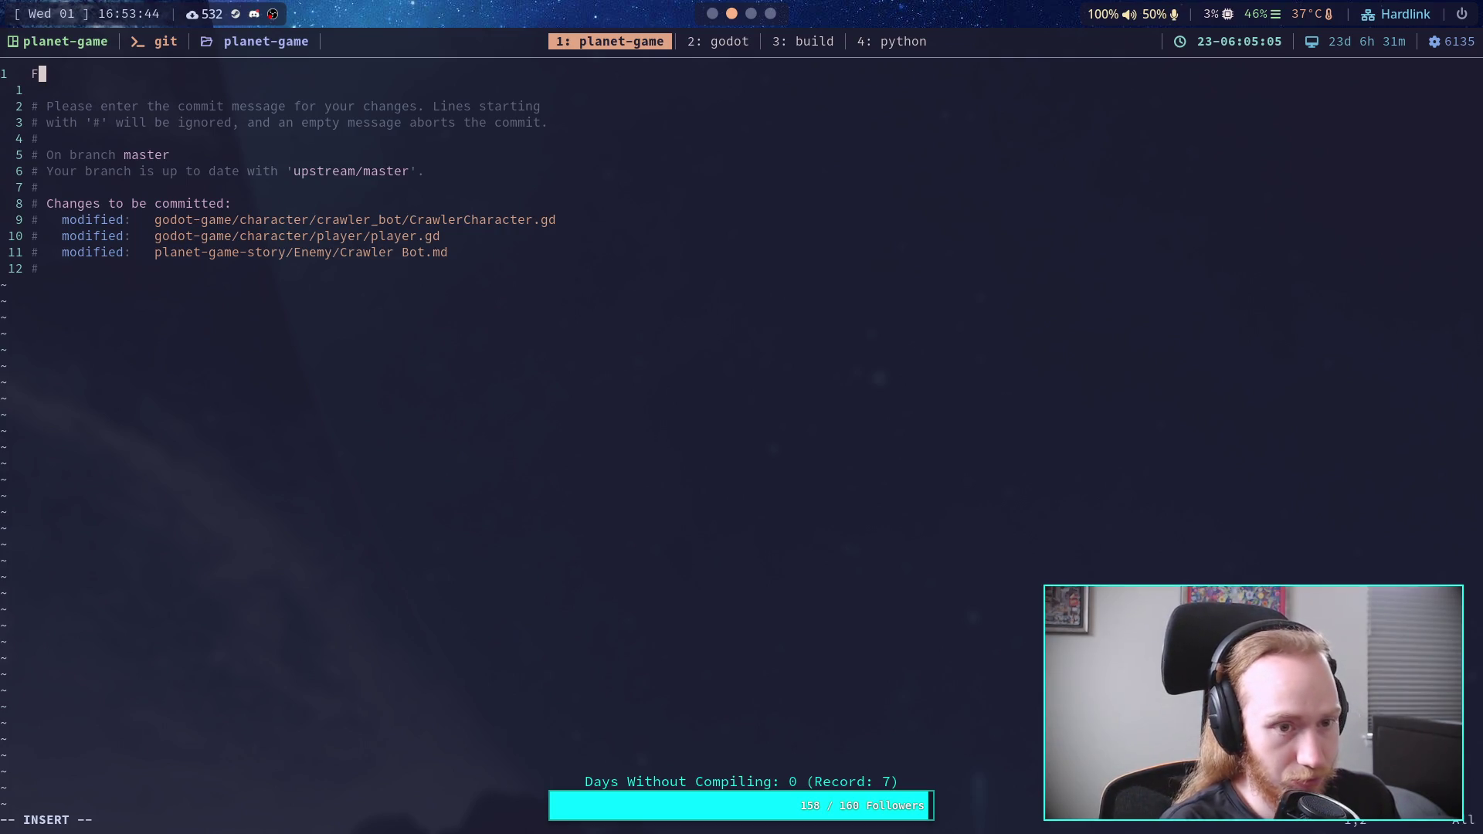
text(ull anti-gravity)
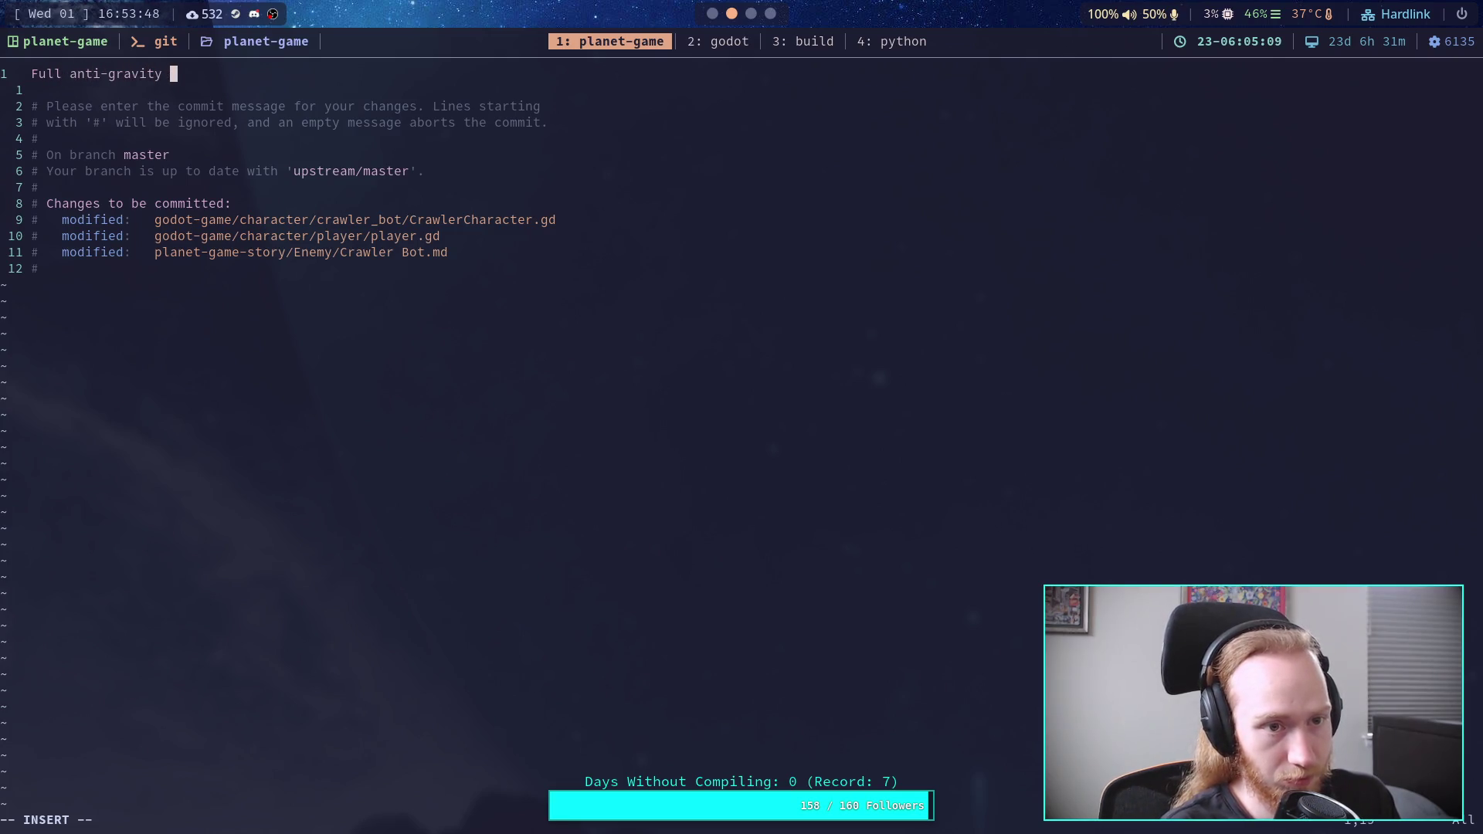
text( for crawler)
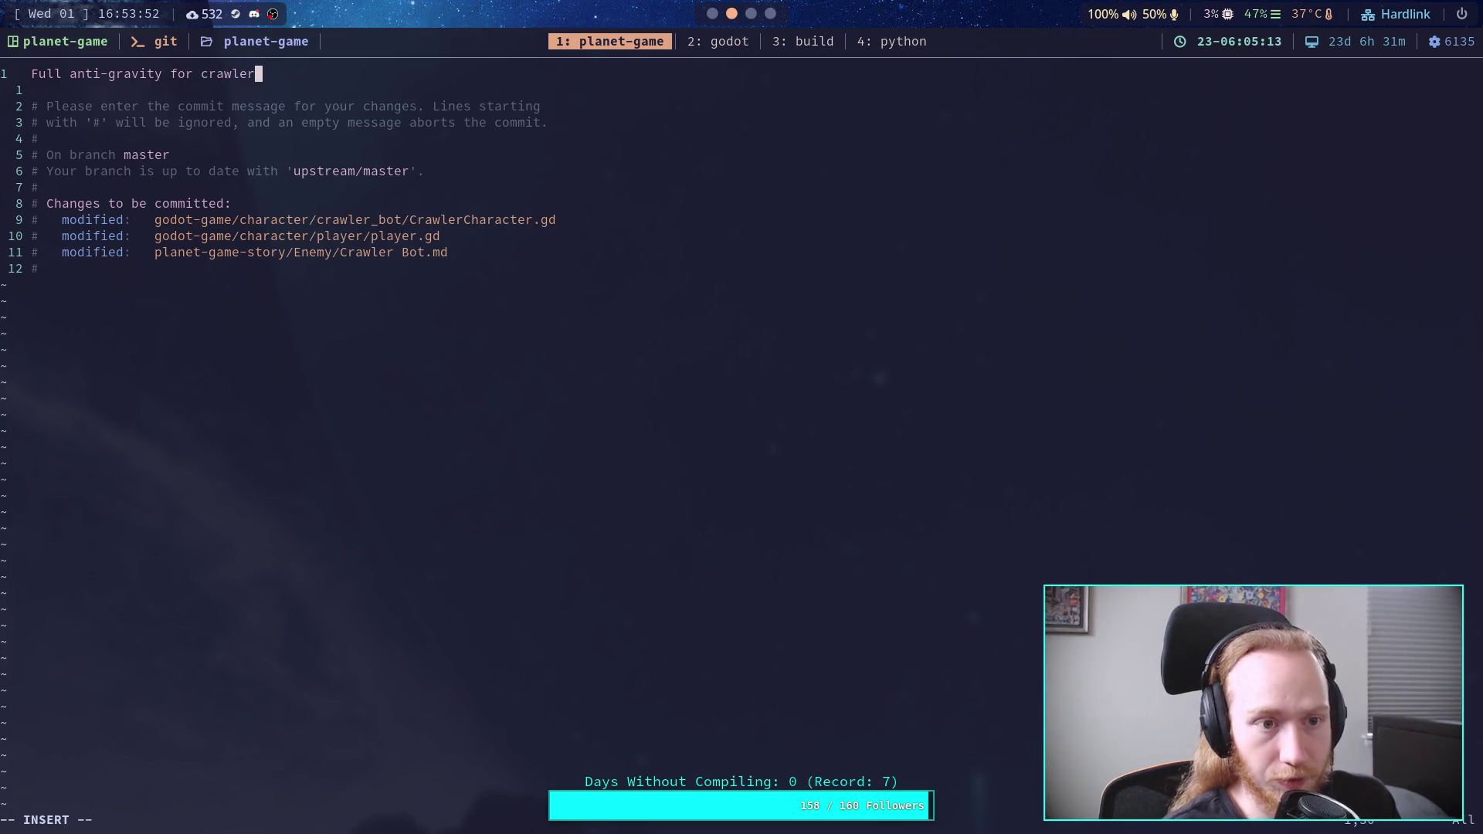
text(,)
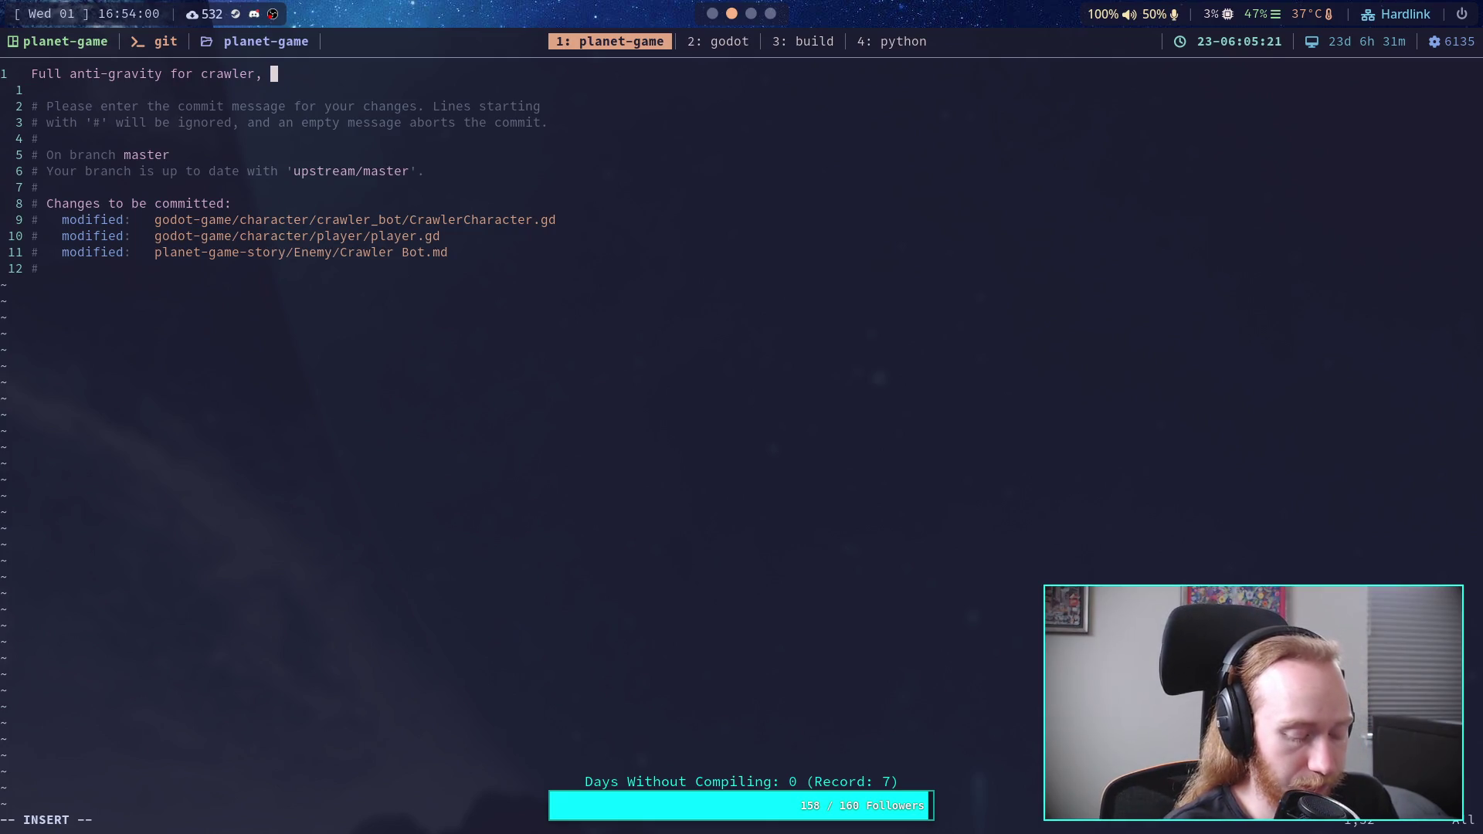
text(im)
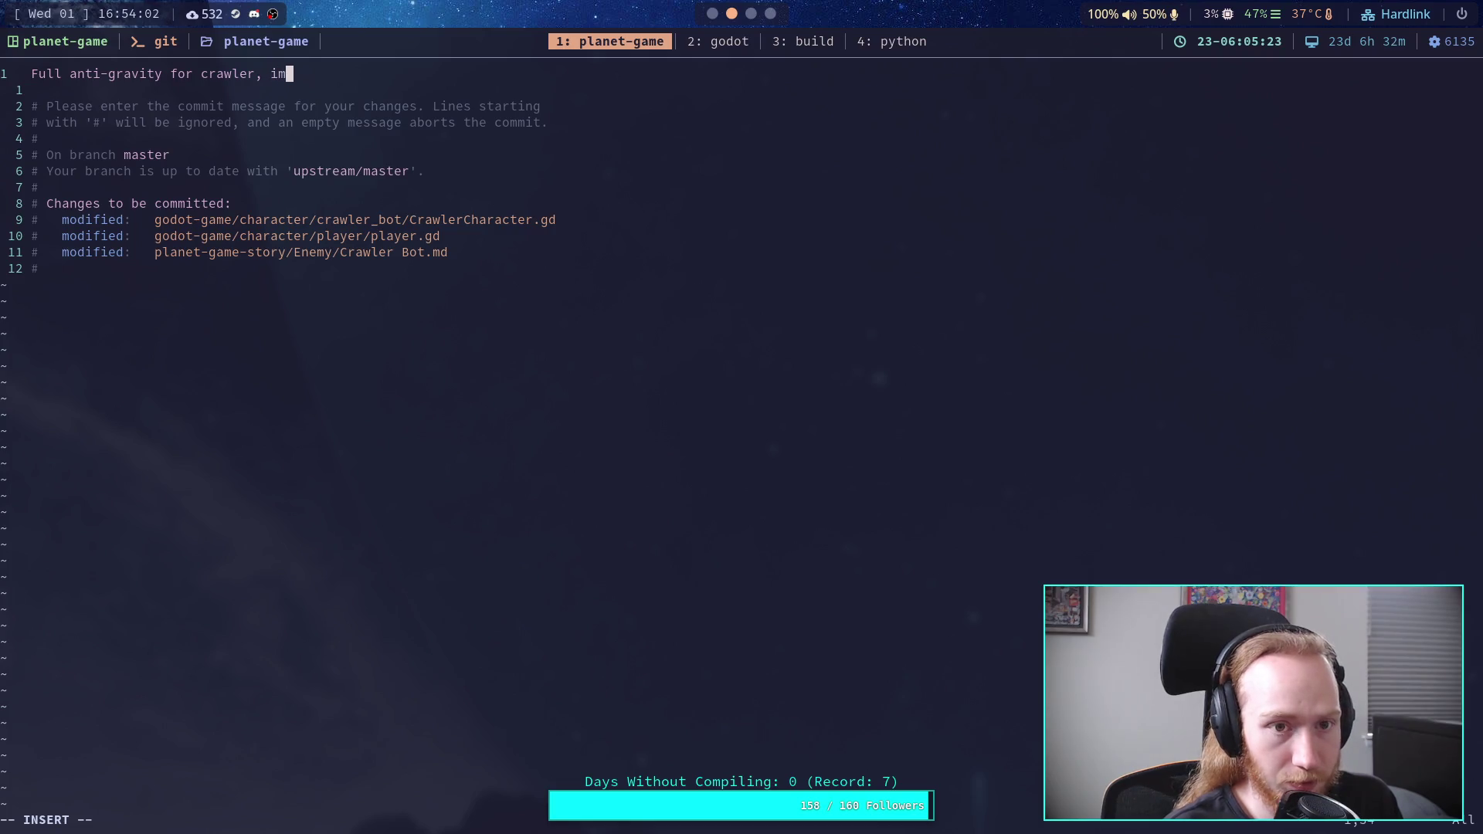
text(prove springs)
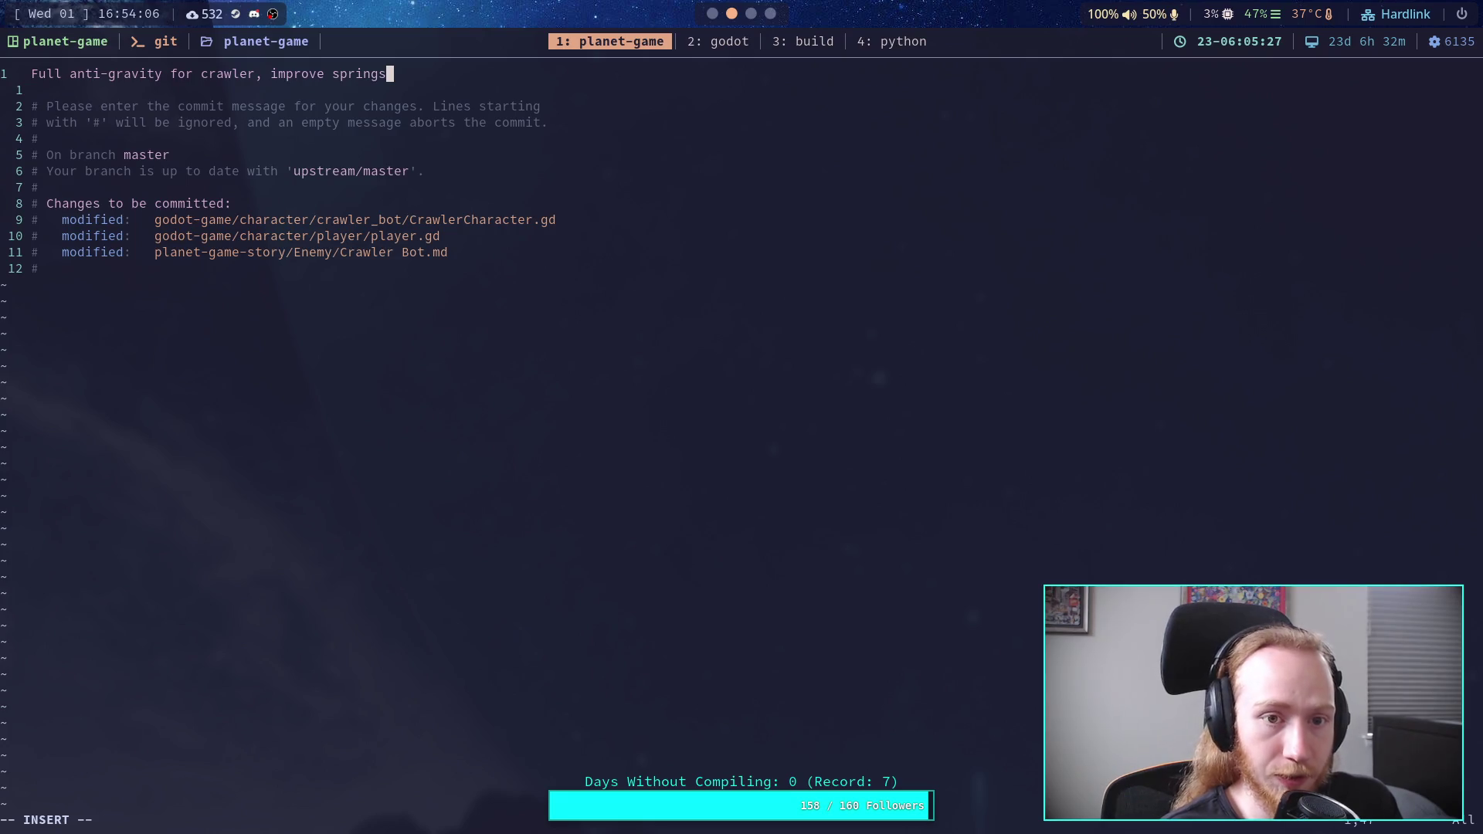
key(Return)
key(Return)
Step: Add a bullet on the CRAZY bug of the virtual transform being updated far more than intended
text(- Fix CRAZY bug )
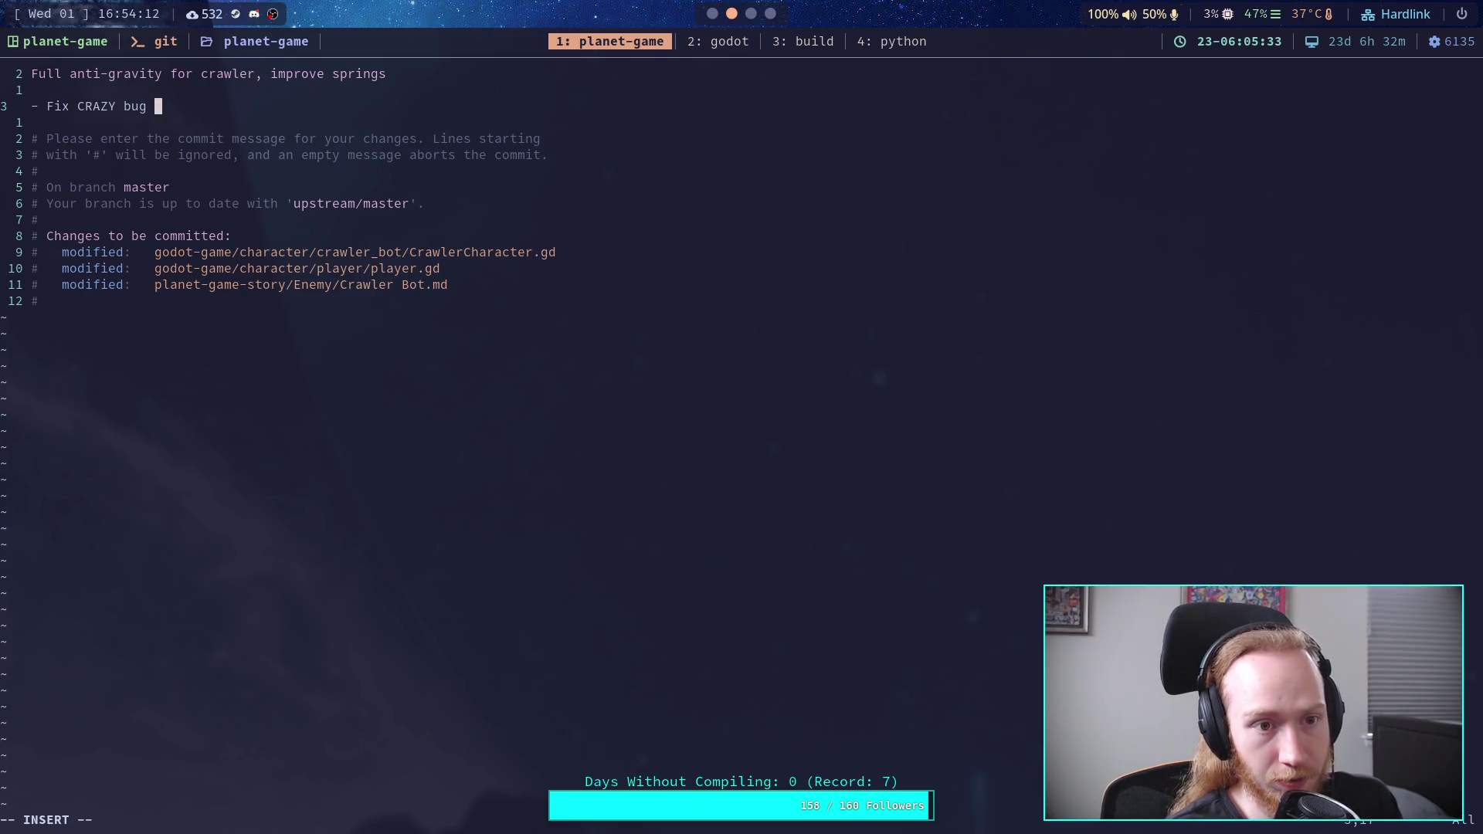
text(with )
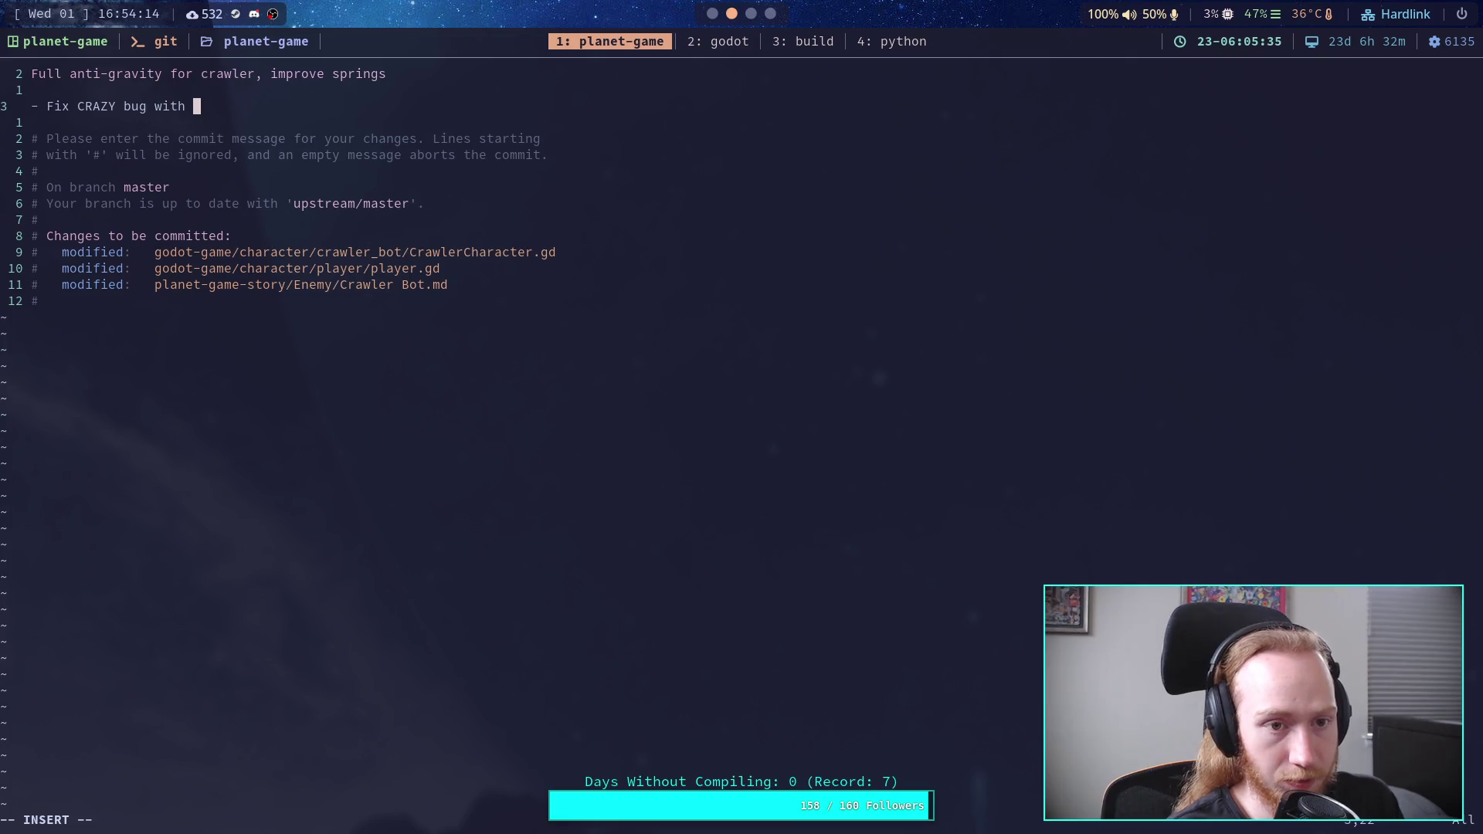
text(the vir)
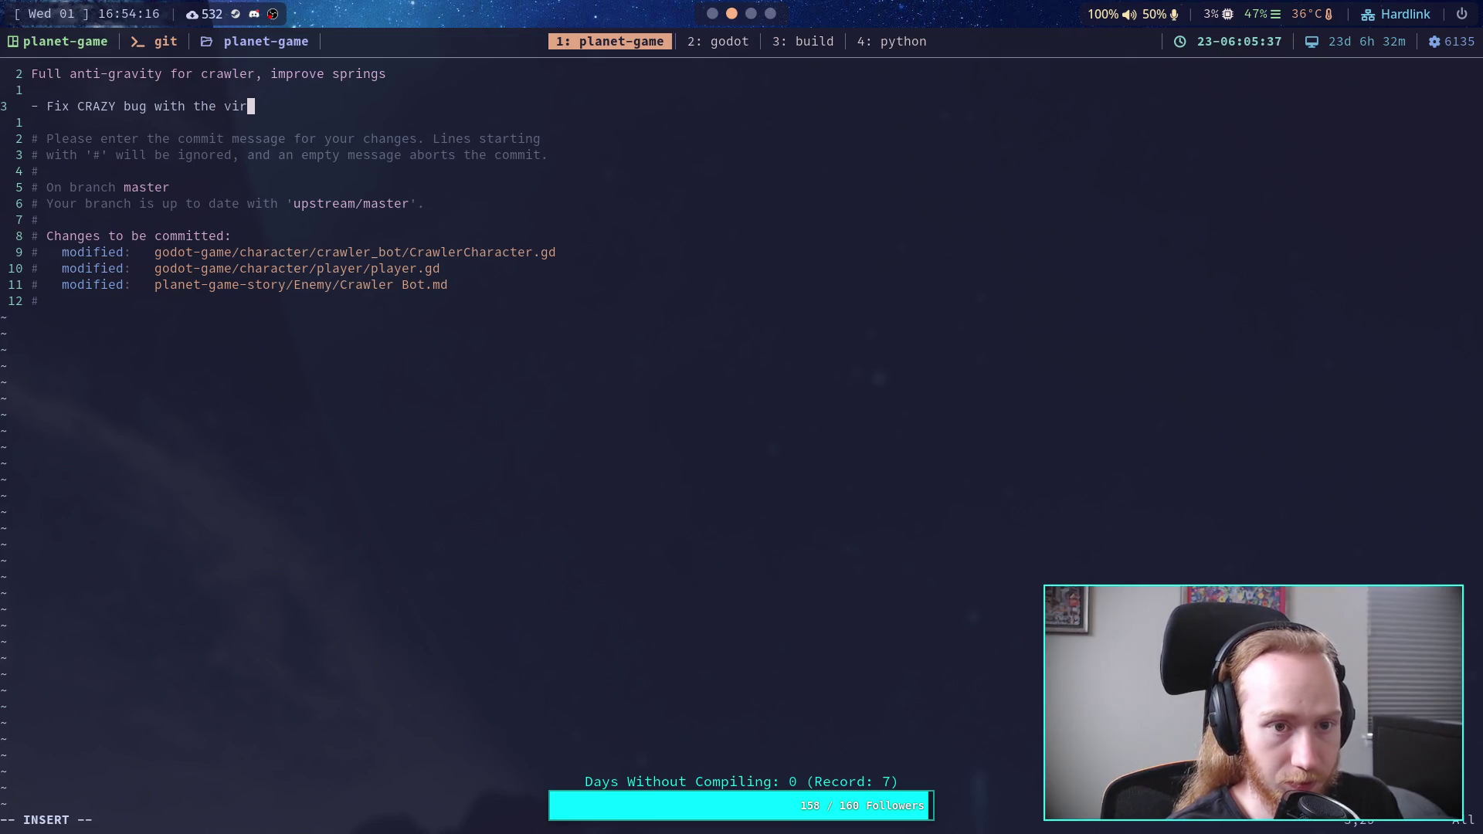
text(tual transform )
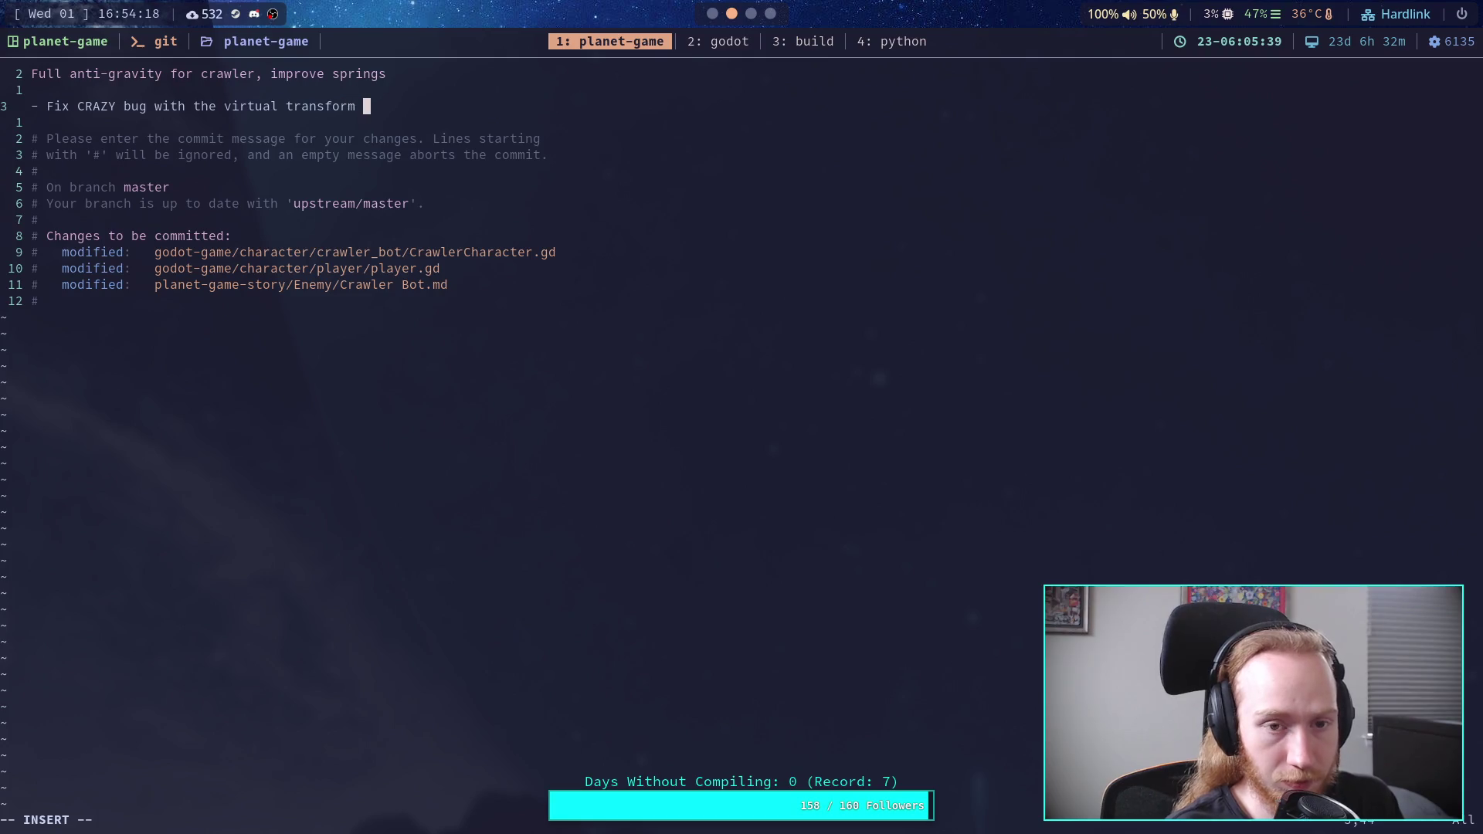
text(being updtade)
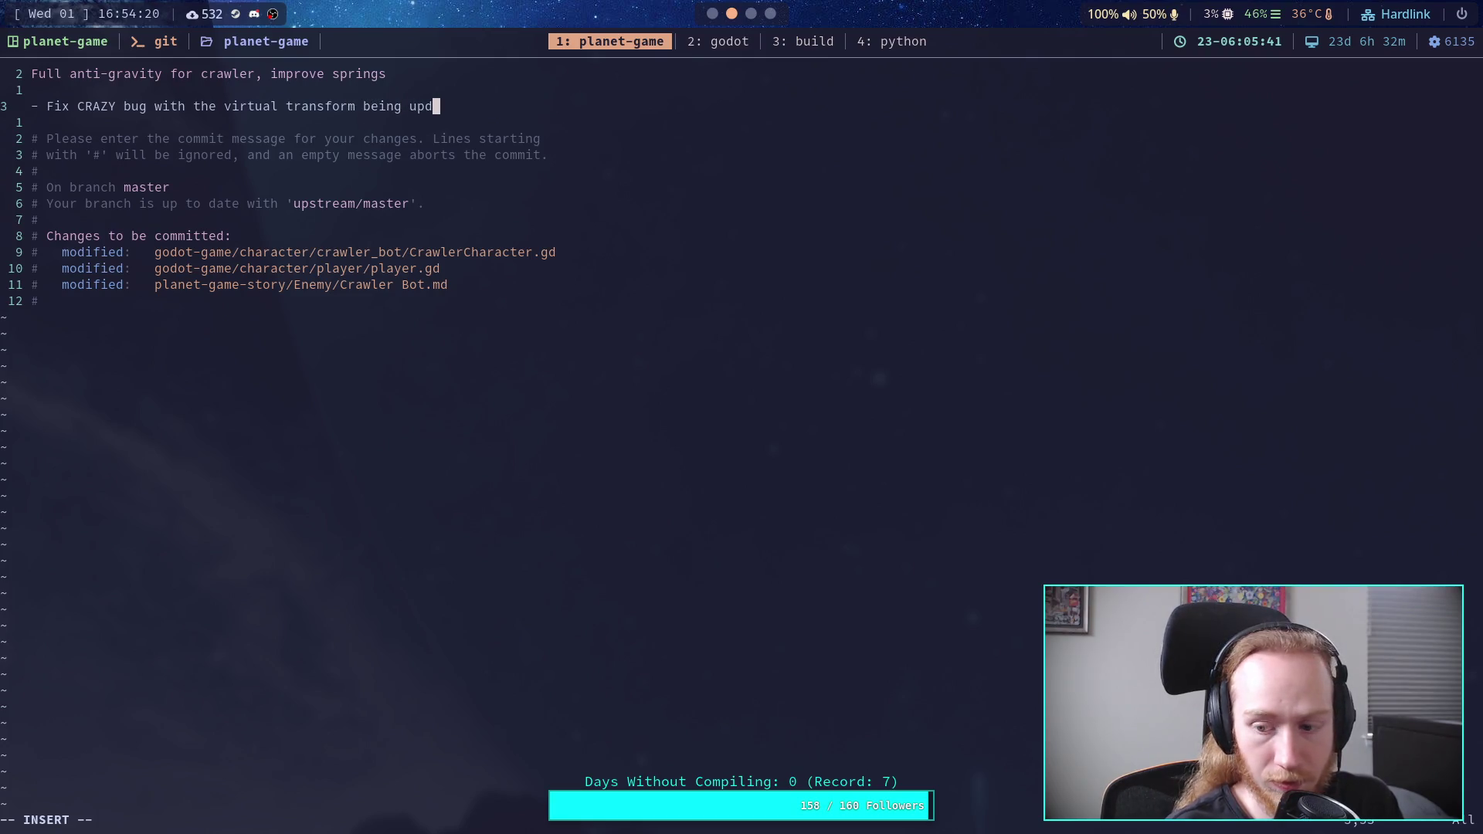
key(BackSpace)
key(BackSpace)
key(BackSpace)
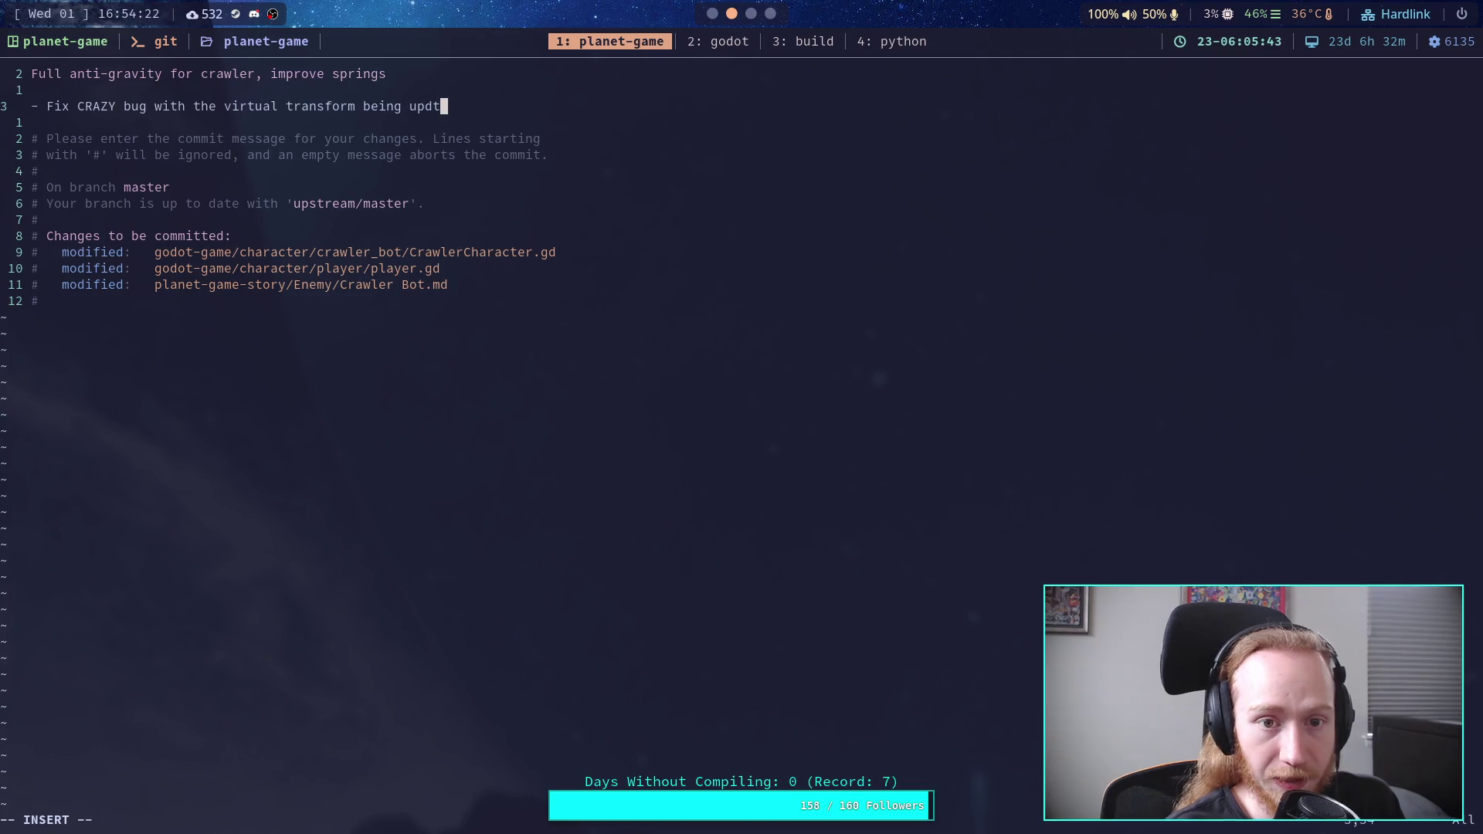
text(ated)
key(Return)
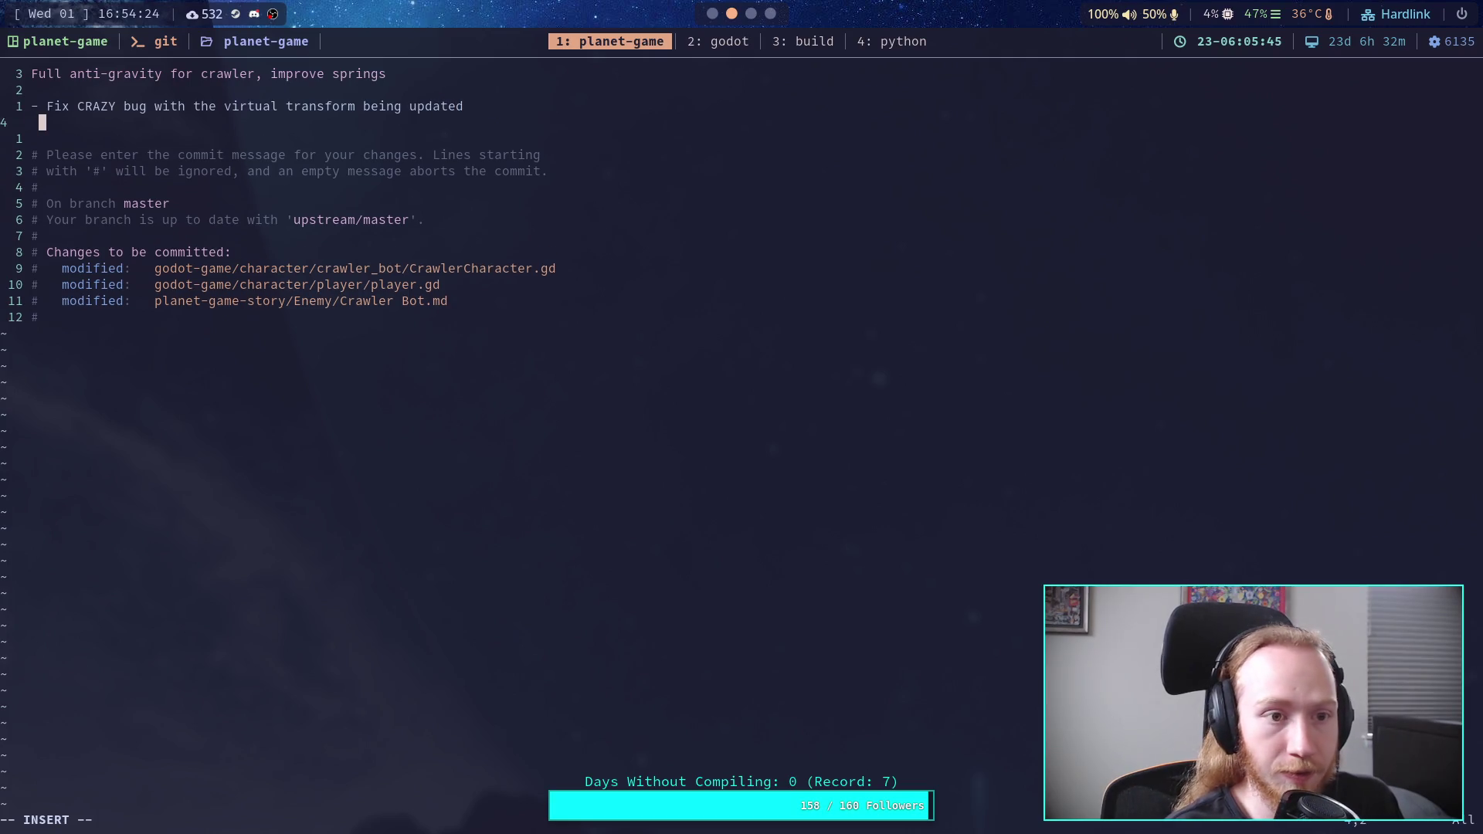
text(far mor)
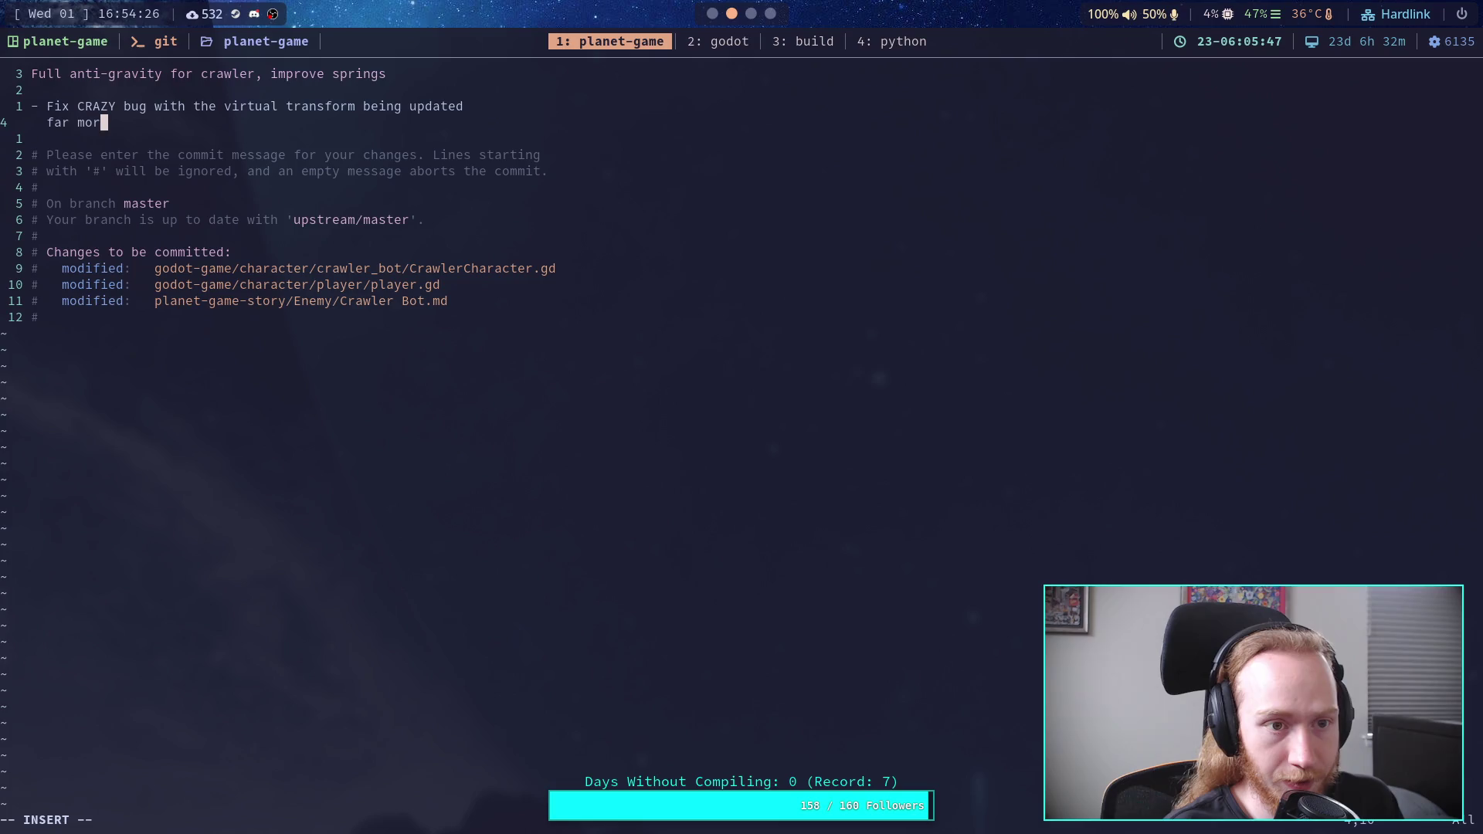
text(e than in)
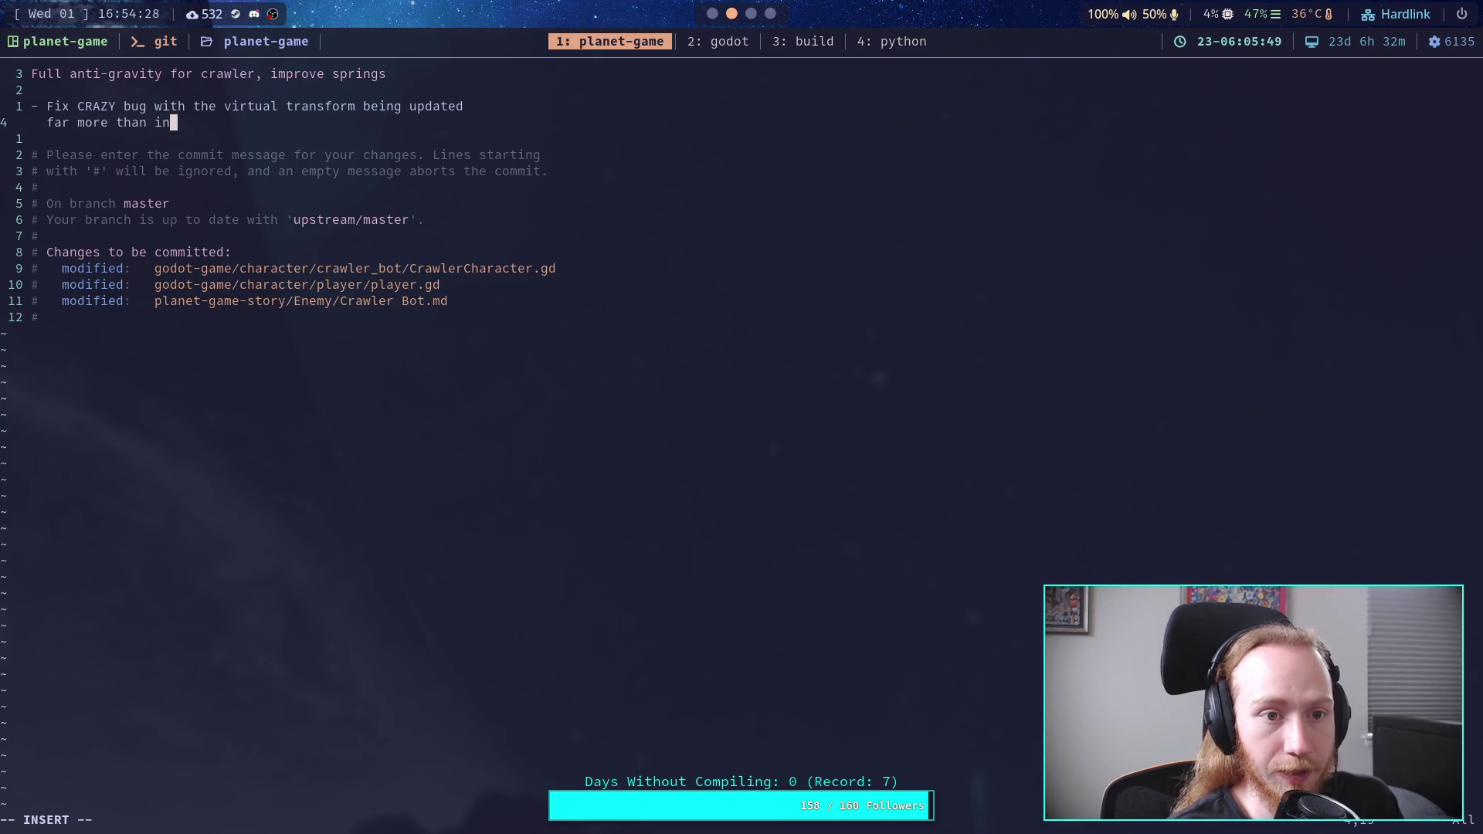
text(tended (somehow )
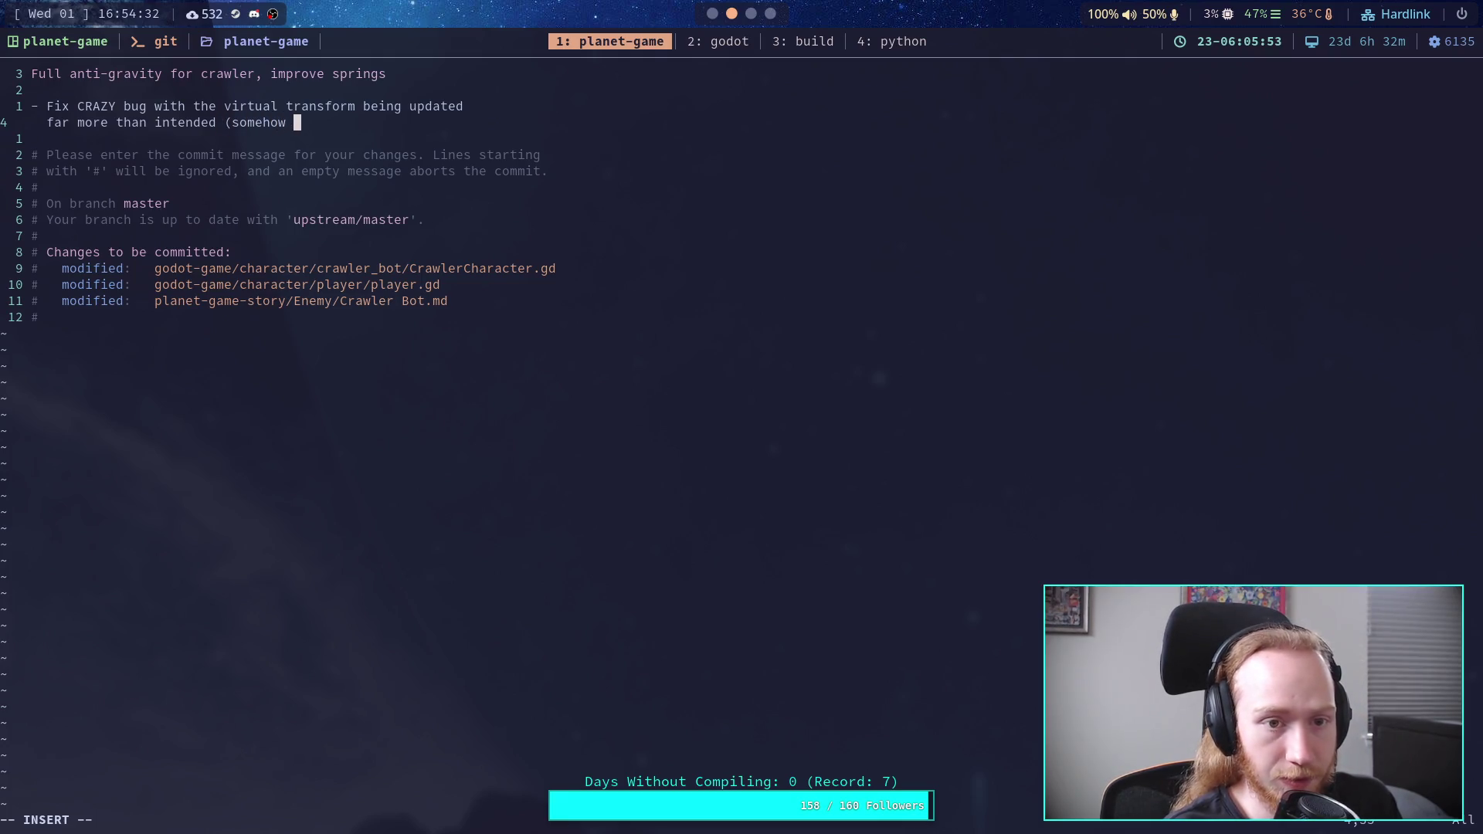
text(it had )
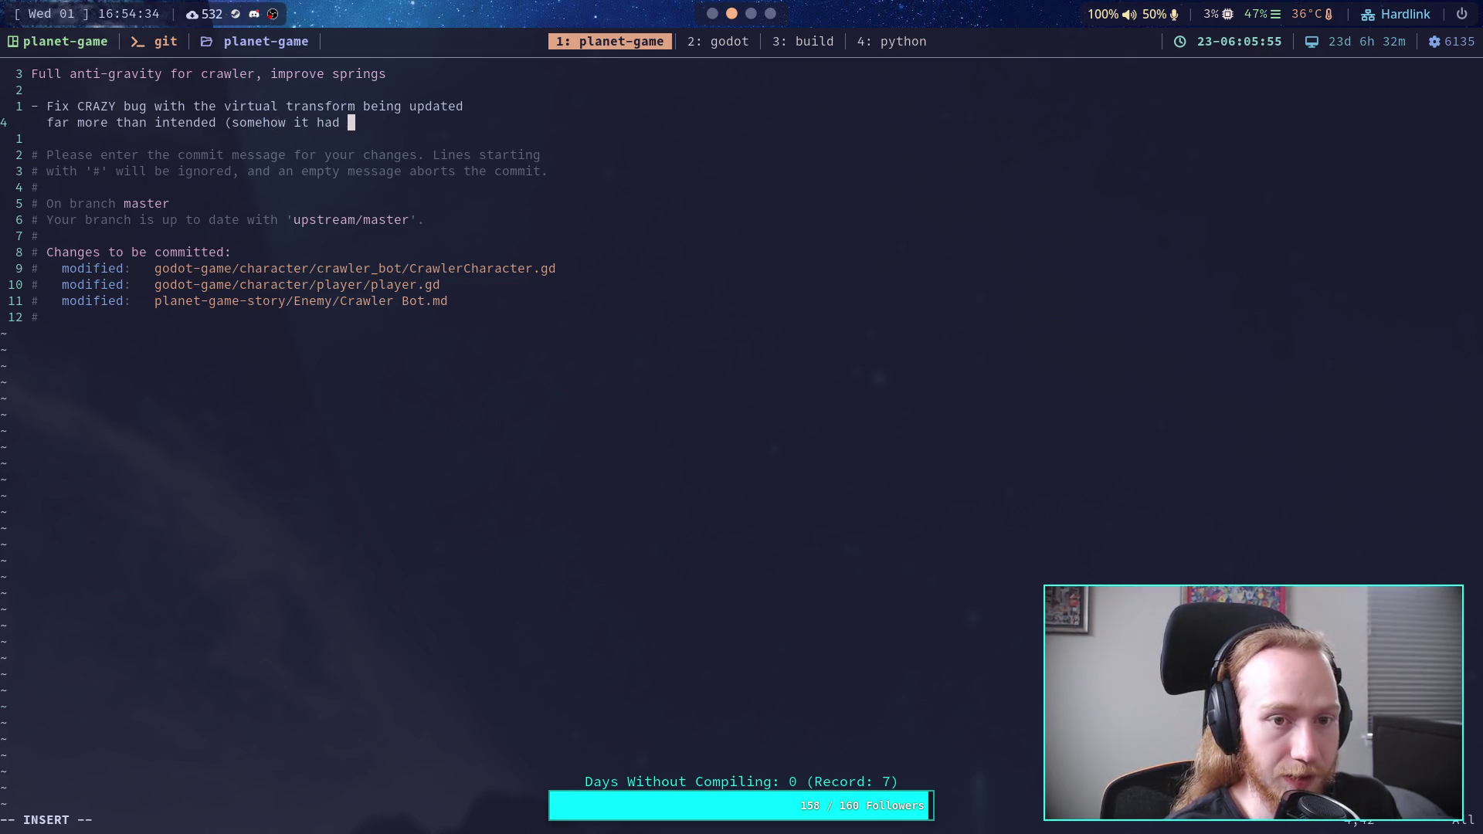
text(no vis)
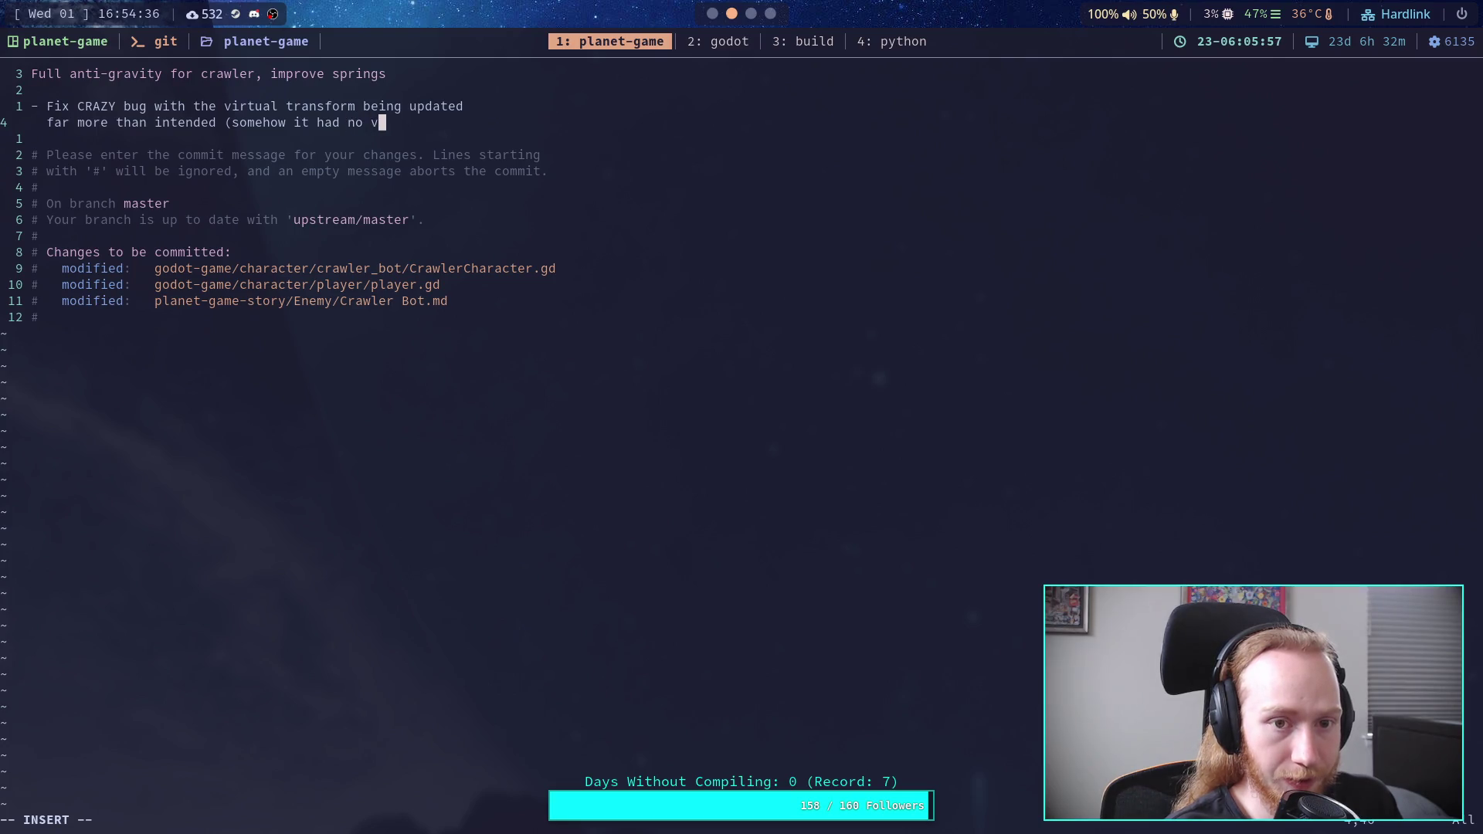
text(ual e)
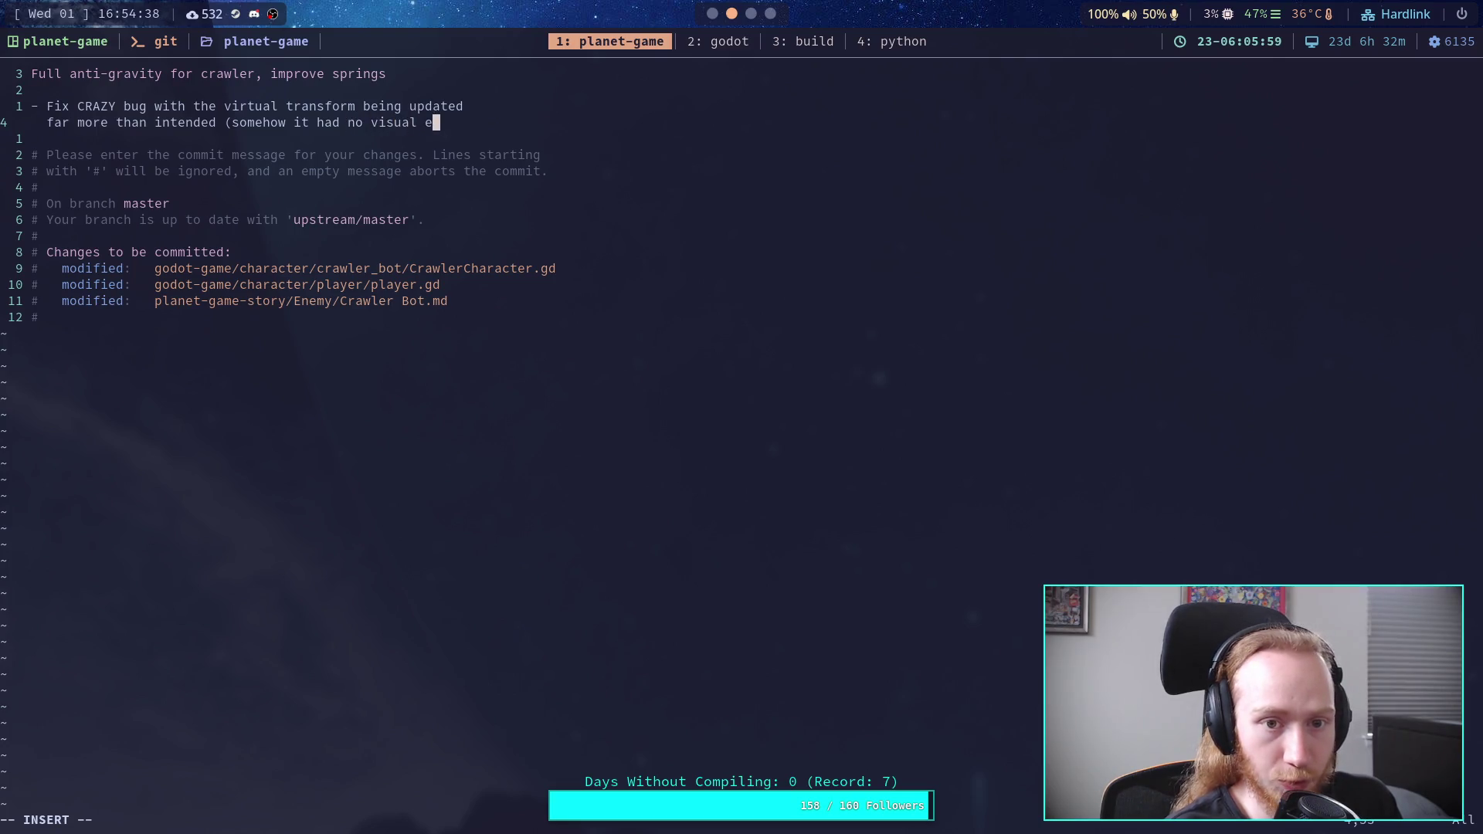
text(ffect?))
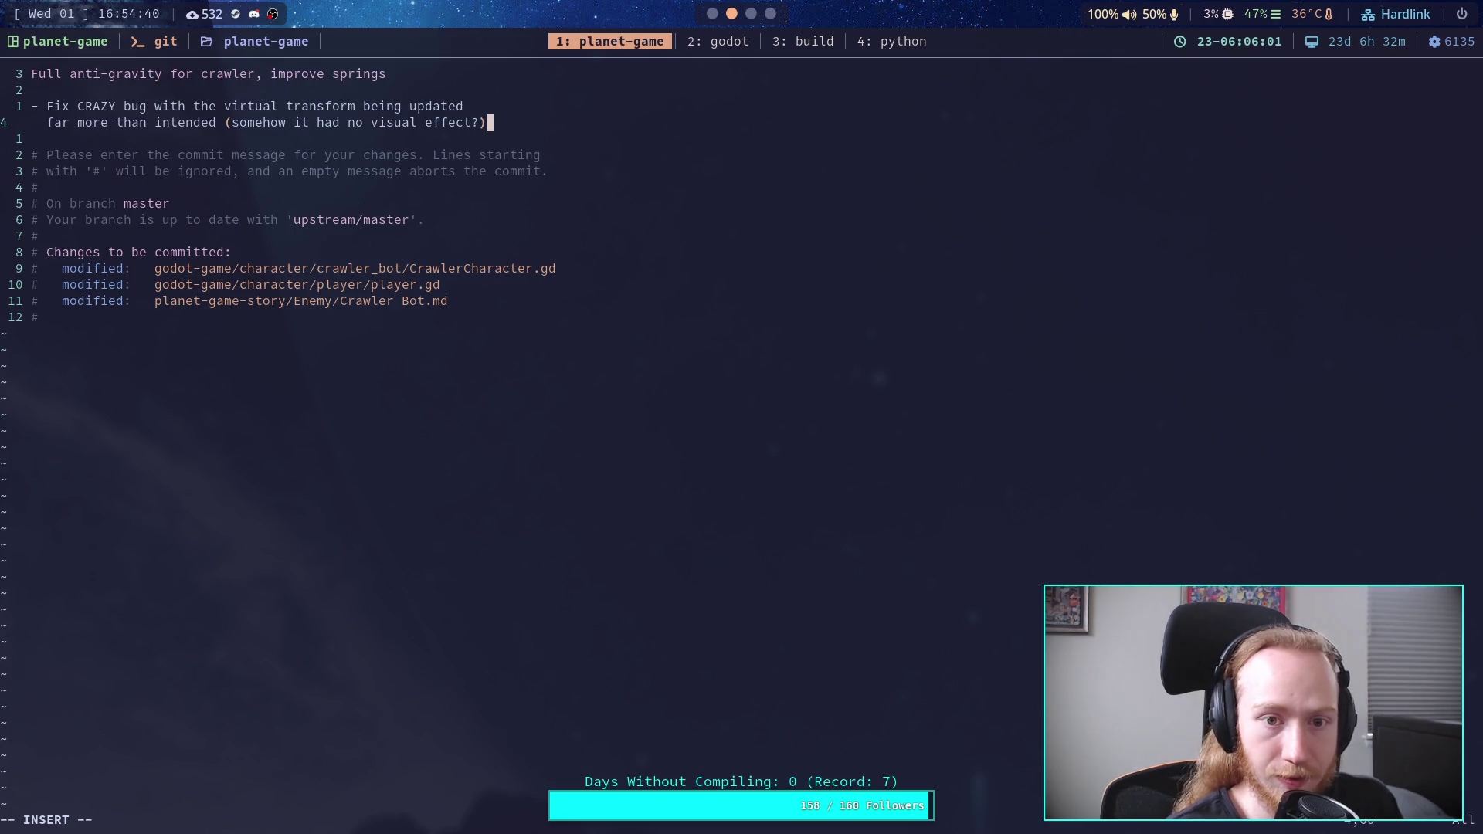
key(Return)
Step: Add the bullet on updating the state transform directly for performance, then begin '- Update spring length'
text(-)
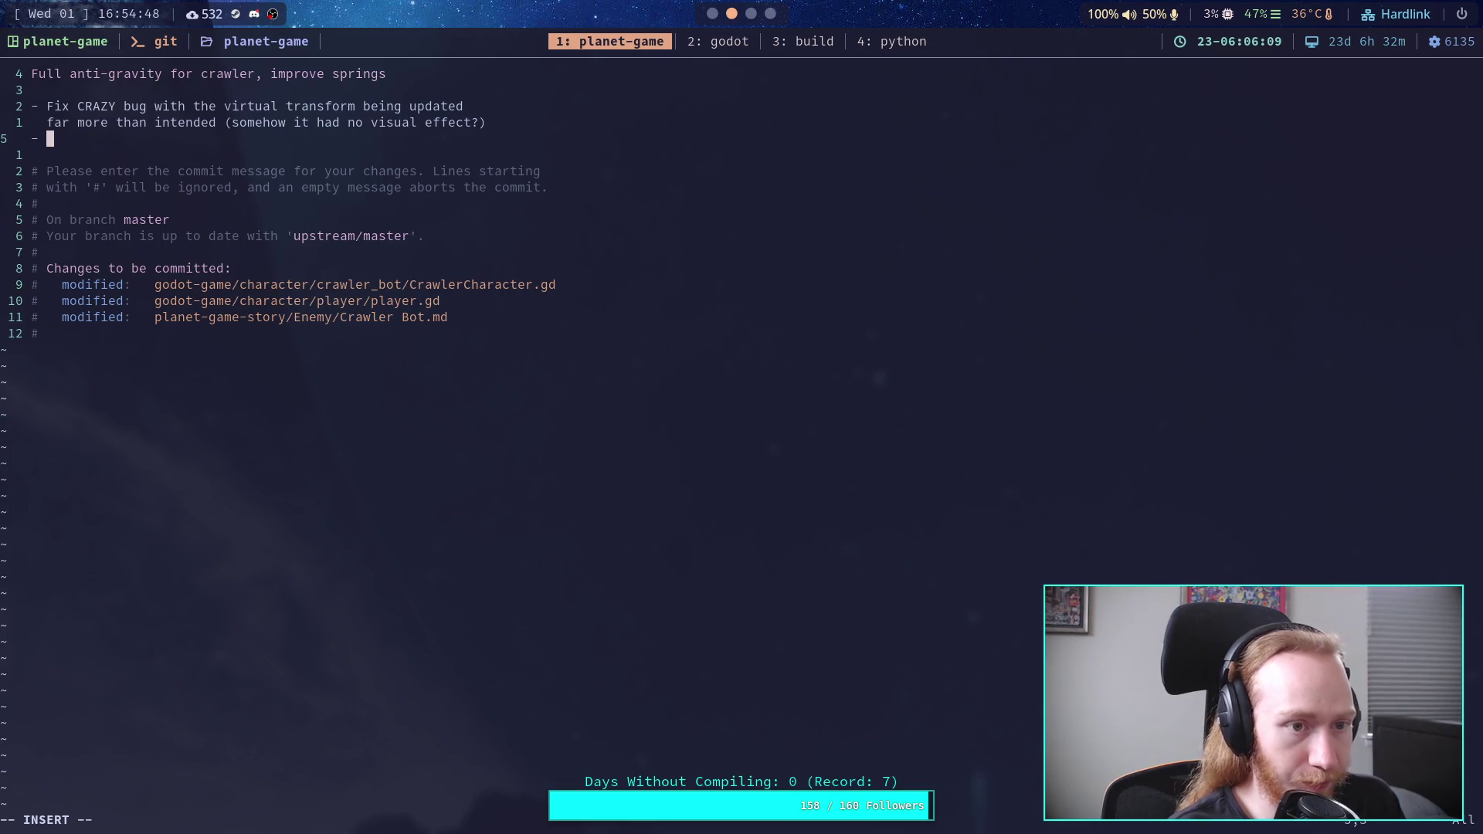
text(Improve po)
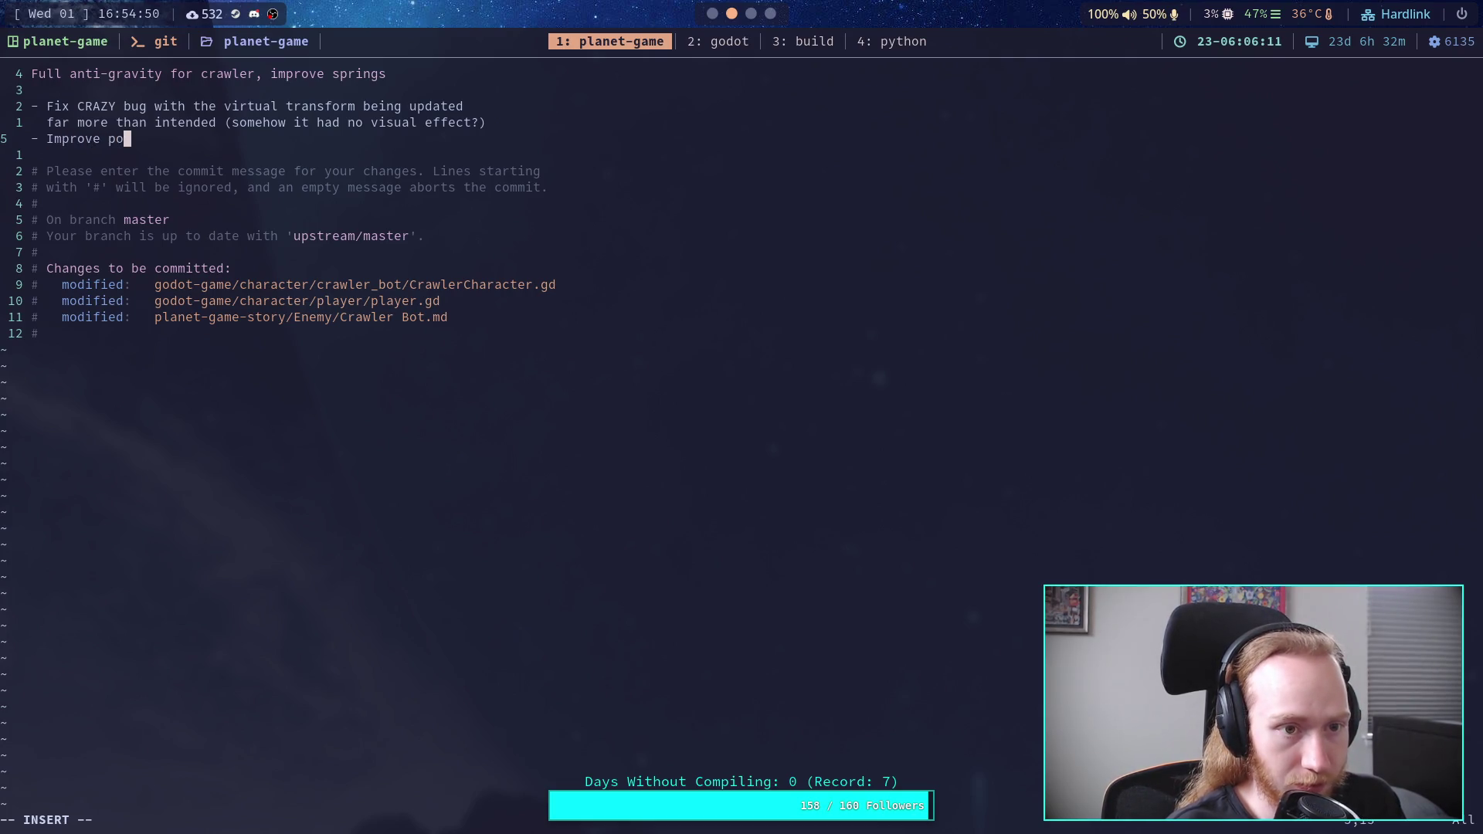
key(BackSpace)
text(erformance )
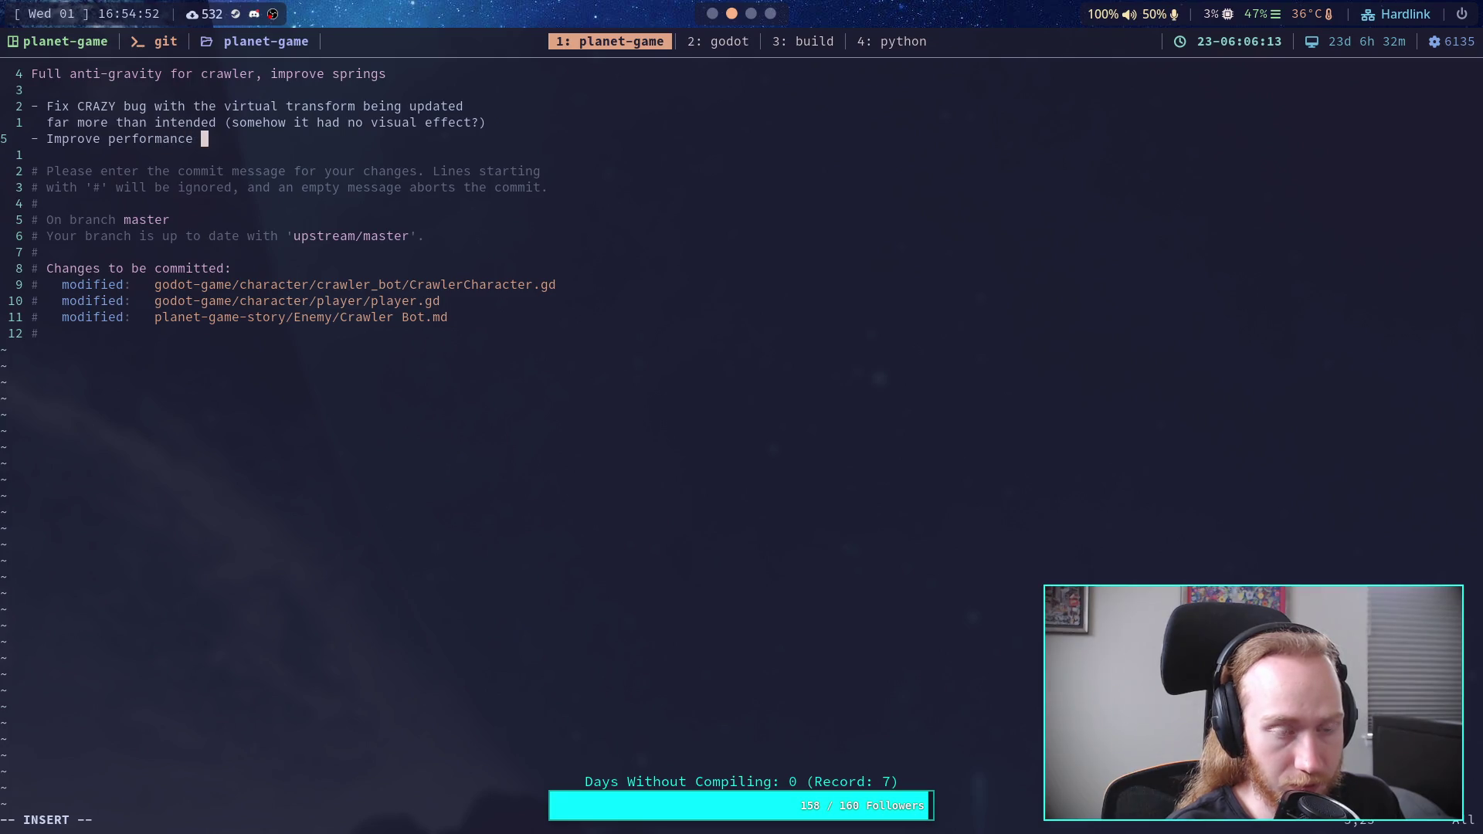
text(slightly by )
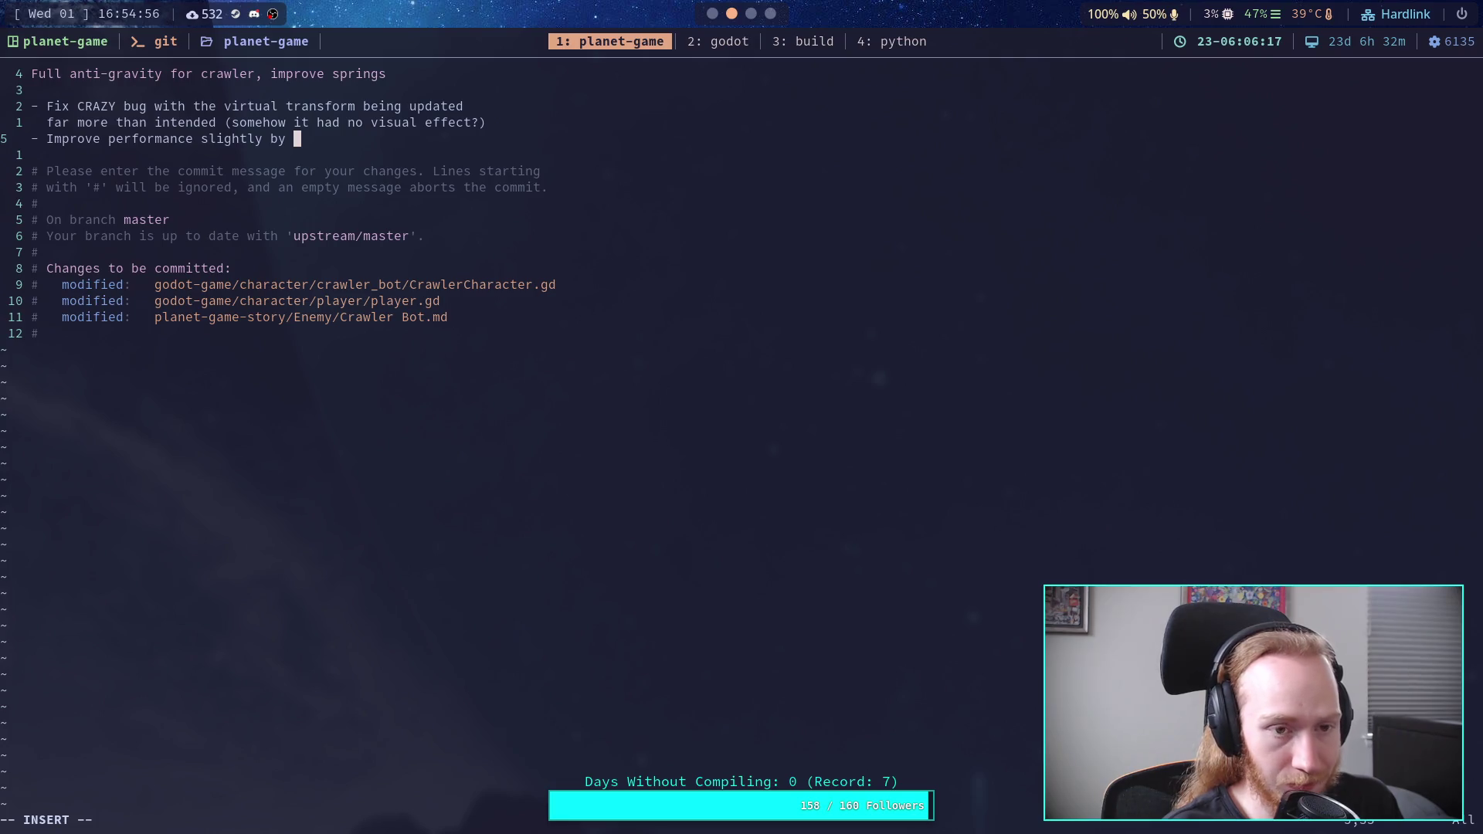
text(u)
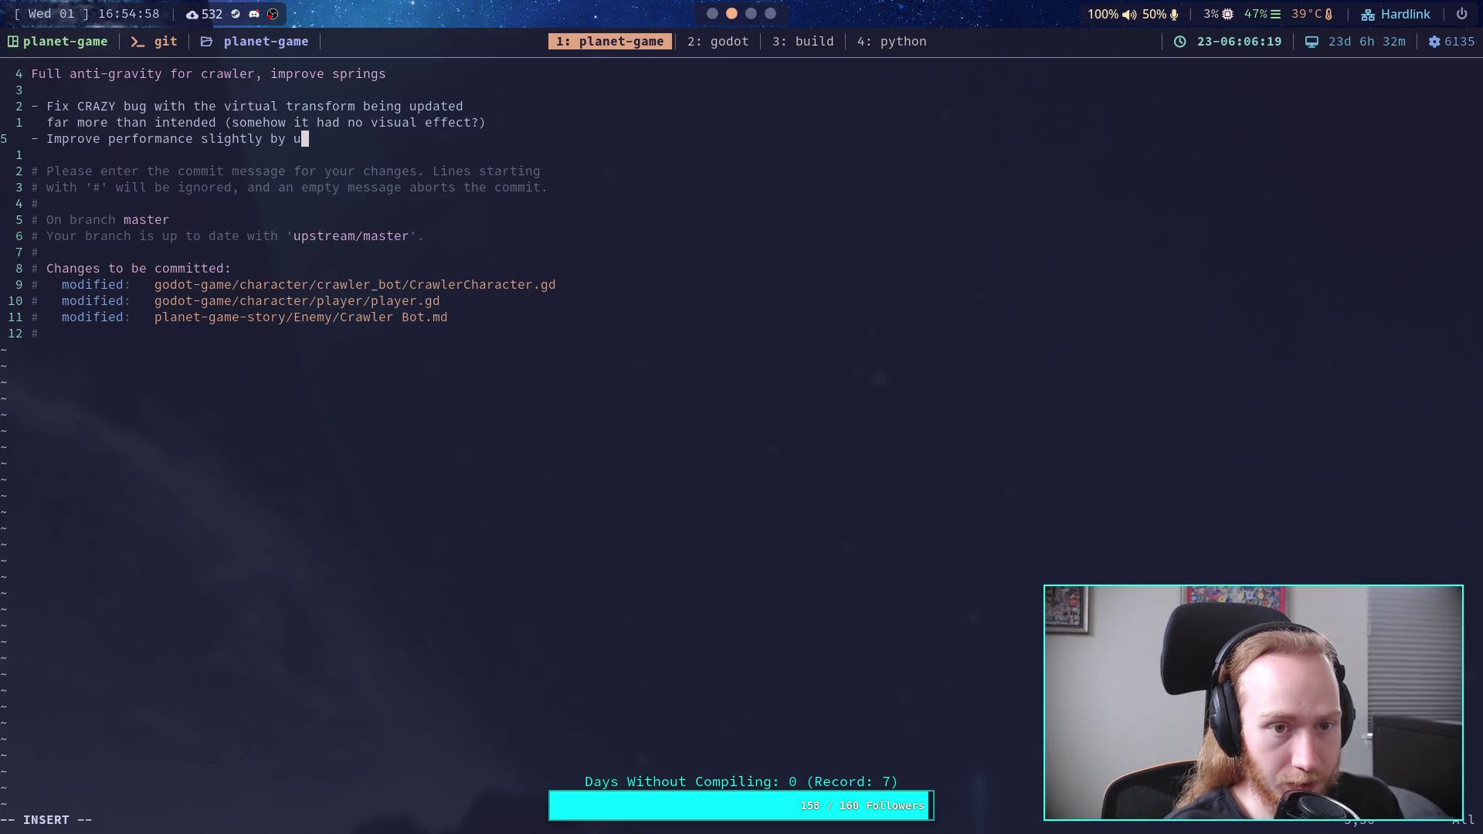
text(pdating the stat)
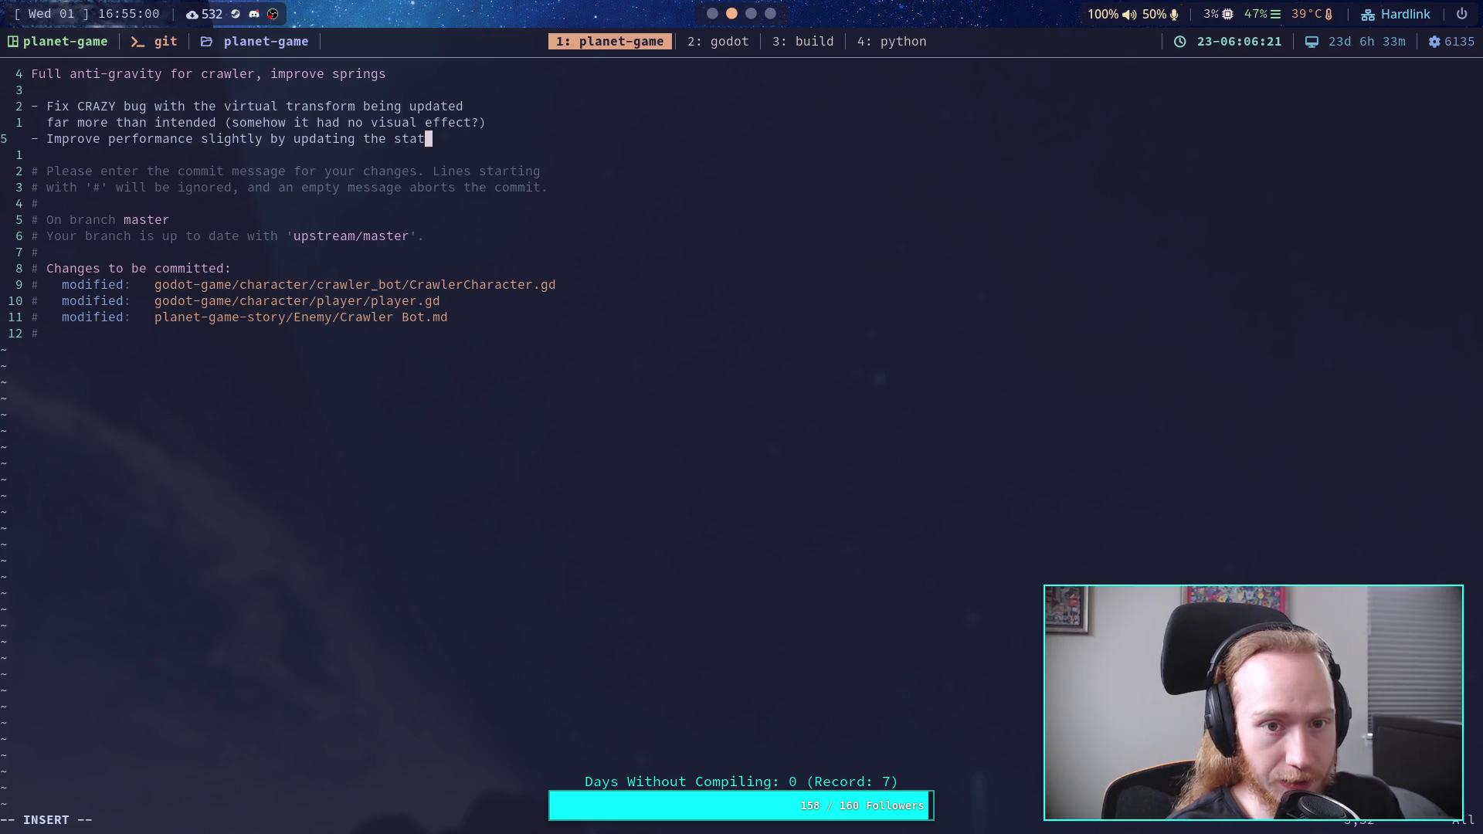
text(e tra)
key(BackSpace)
key(BackSpace)
key(BackSpace)
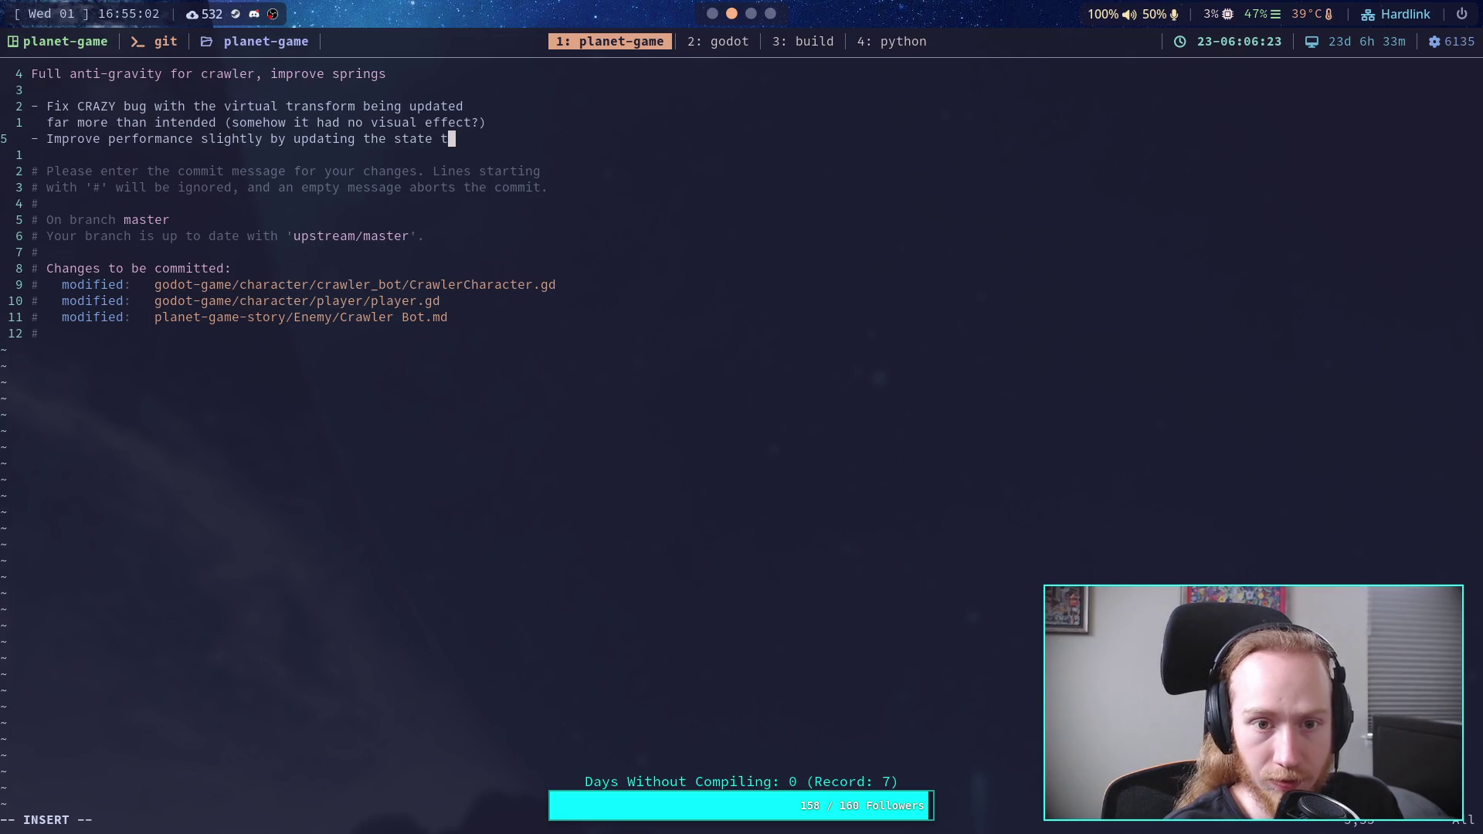
key(Return)
text(transfo)
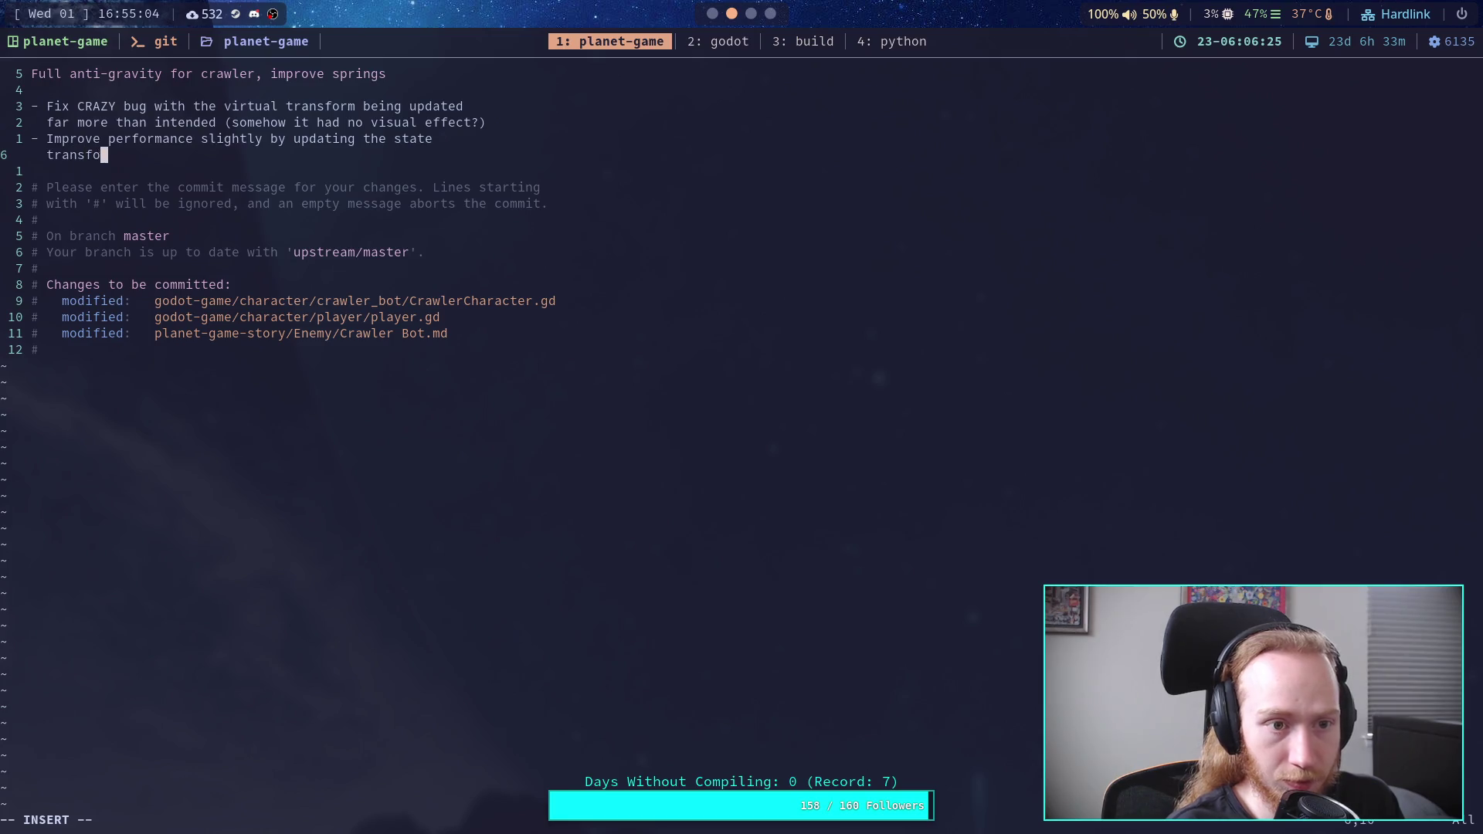
text(rm directl)
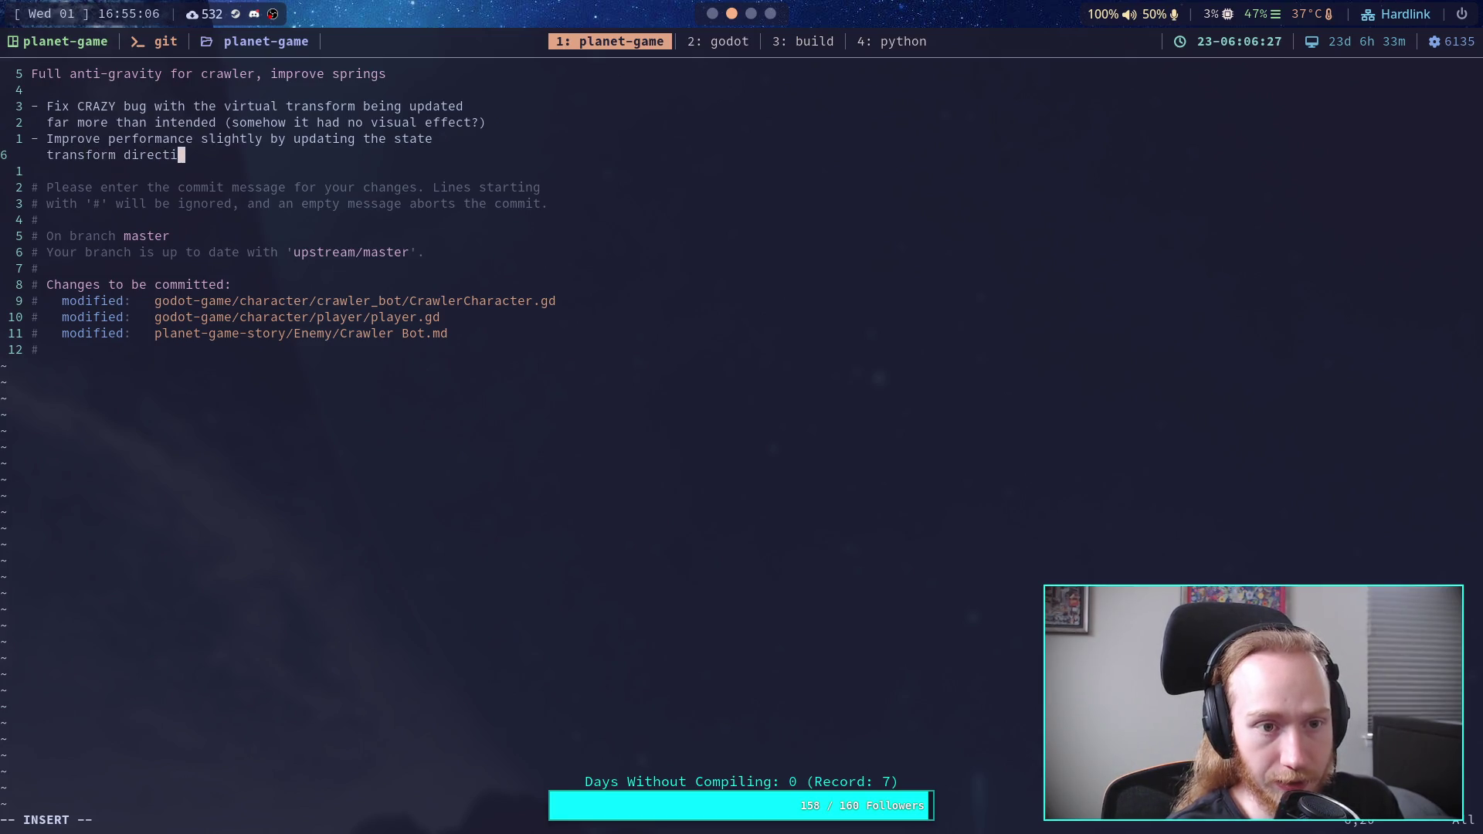
text(y insto)
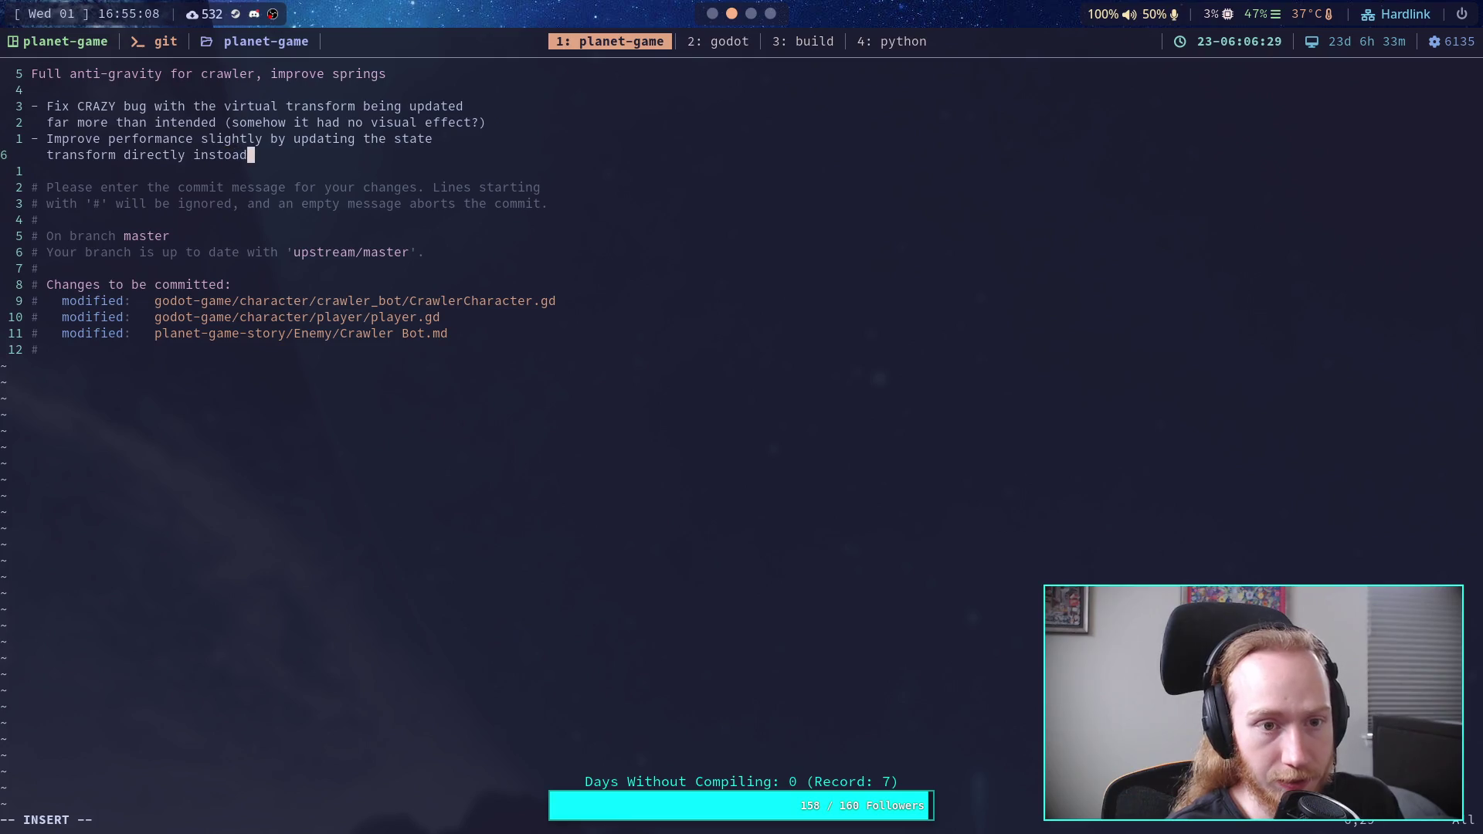
key(BackSpace)
text(ead of usi)
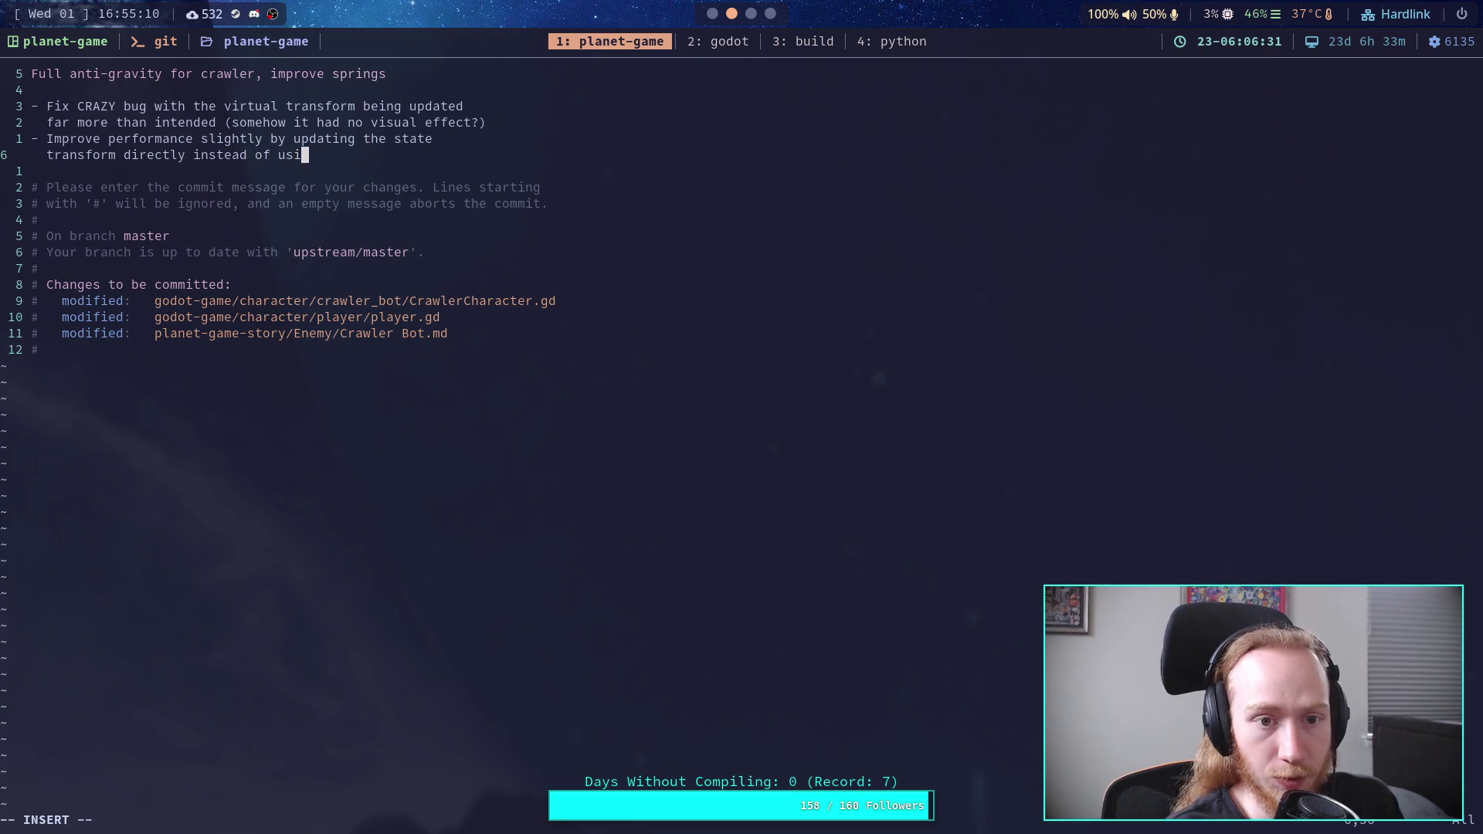
text(ng a virtual )
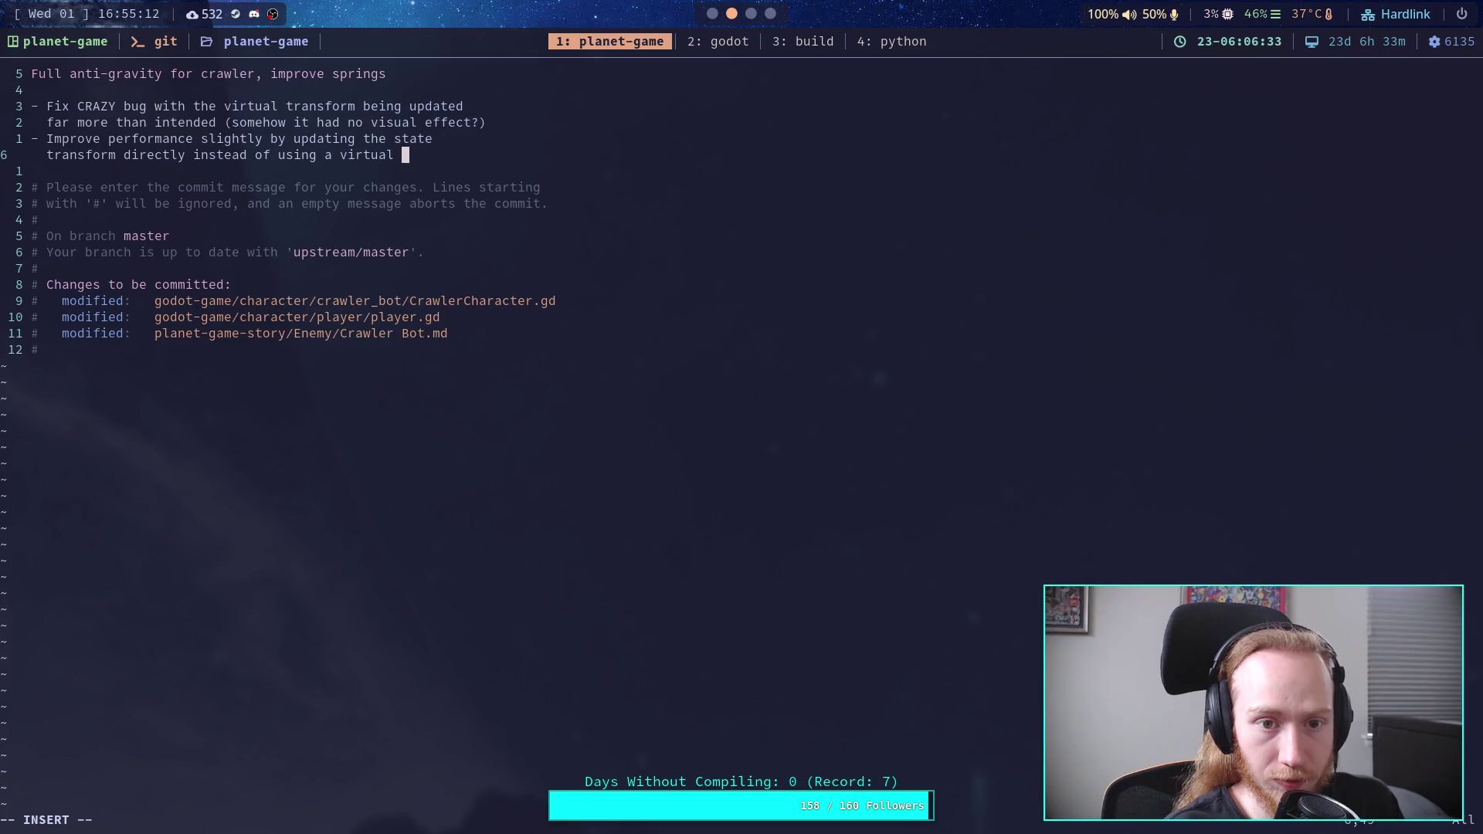
text(transform)
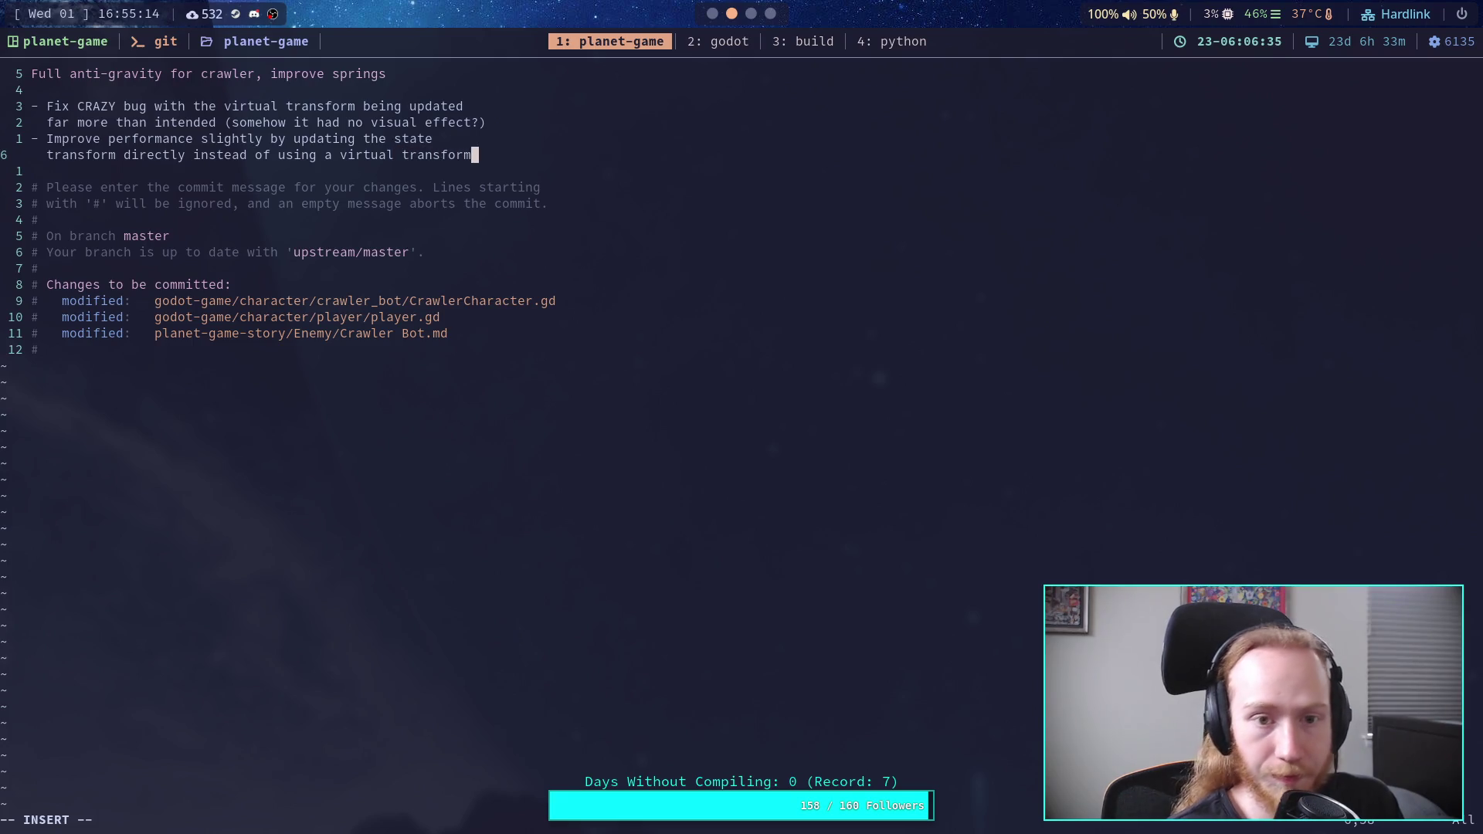
key(Return)
text(- Update )
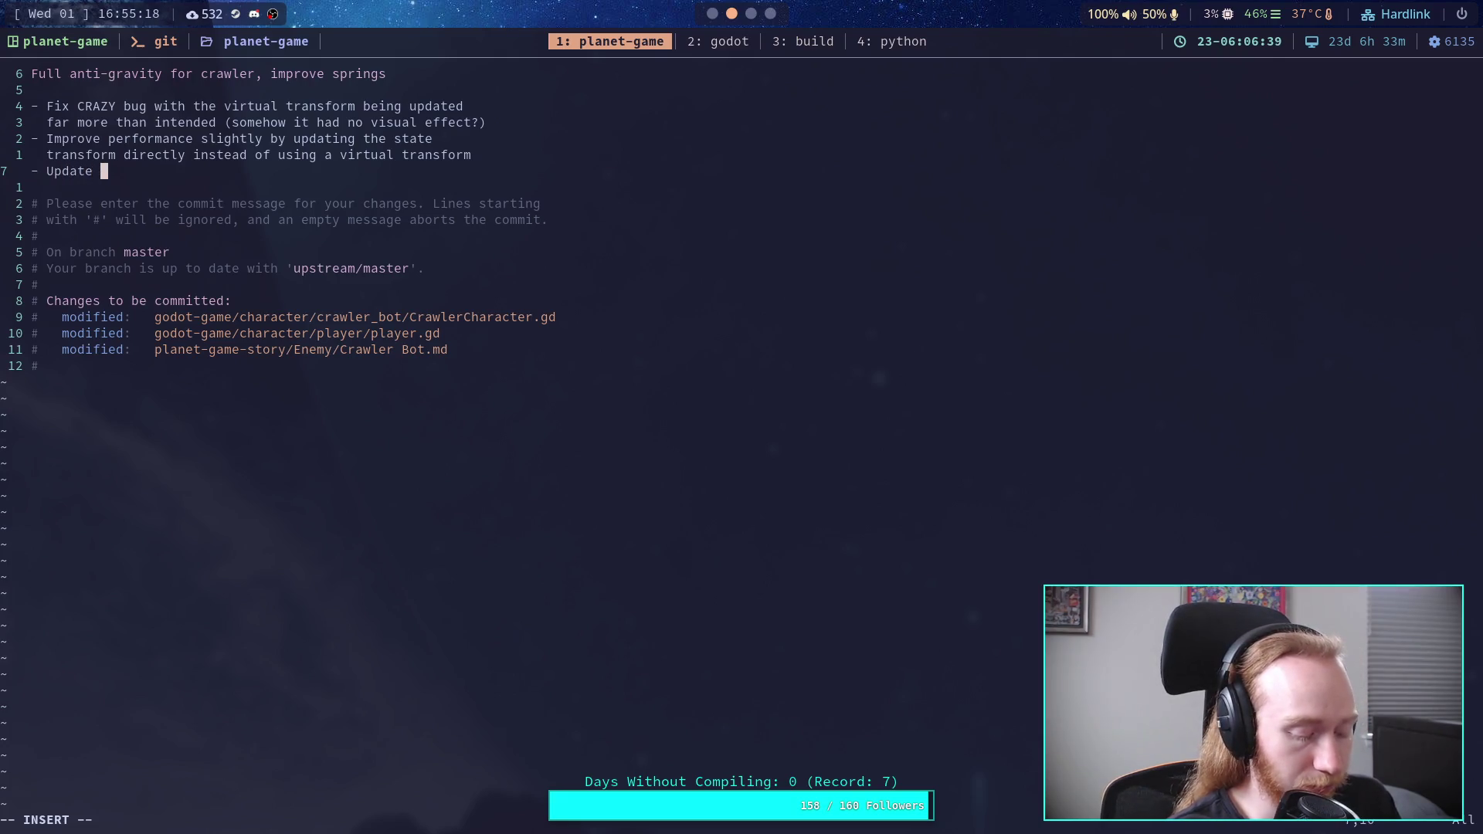
text(spring )
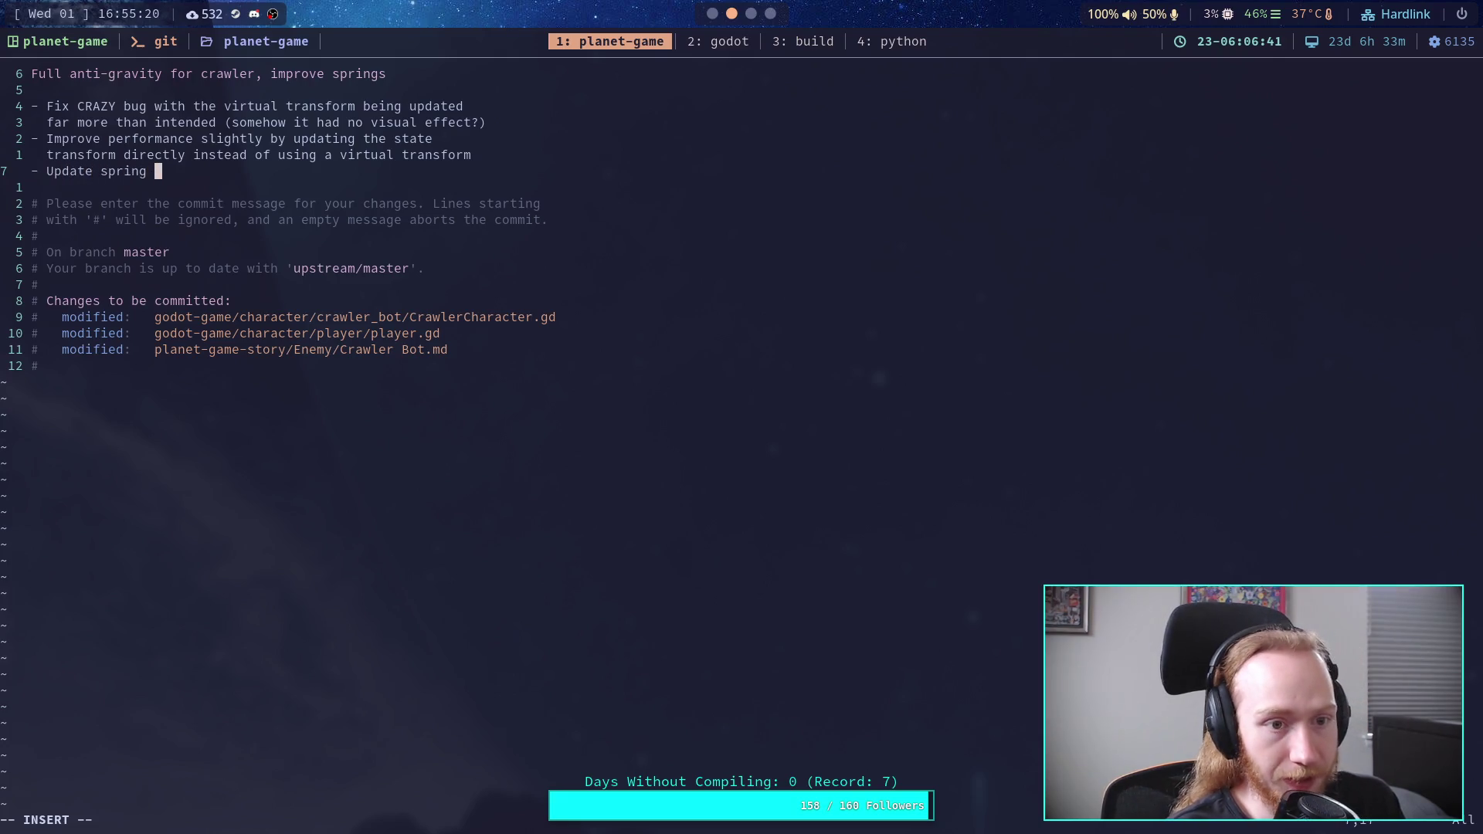
text(length)
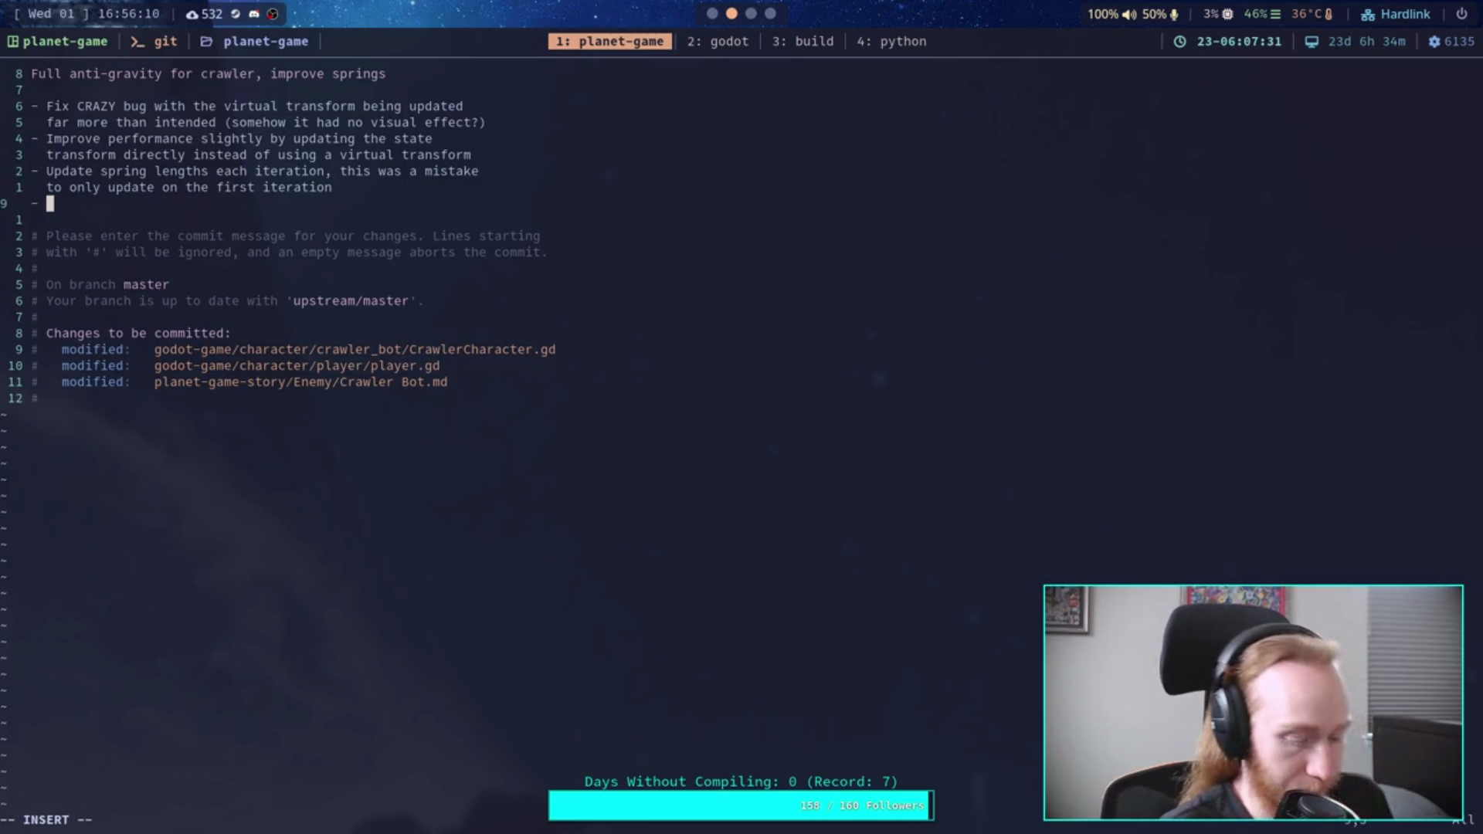
Step: Add 'Give in to gravity and just go full anti-gravity for grounded legs. Will be improved soon.'
text(Give in to )
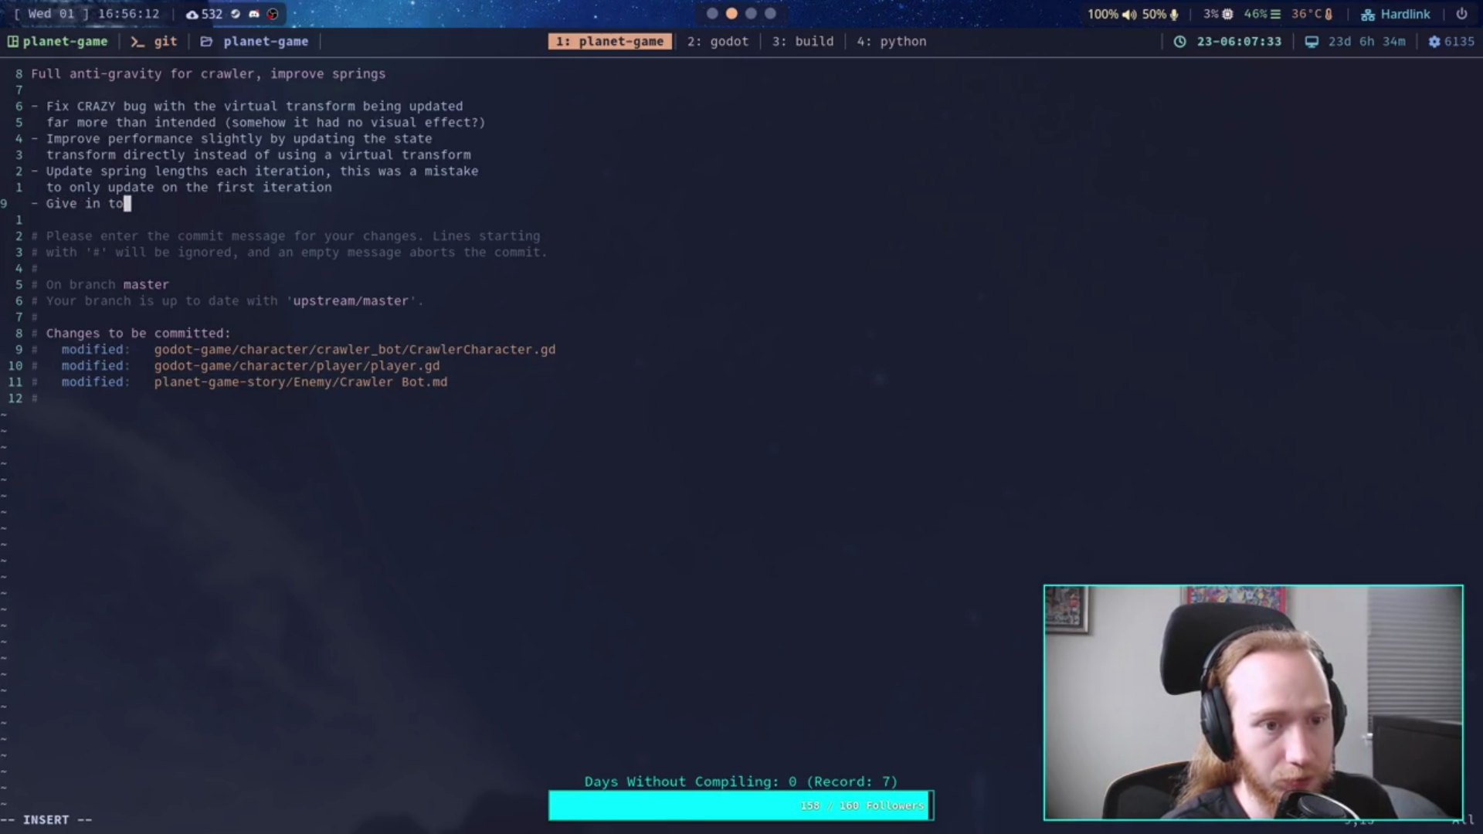
text(gr)
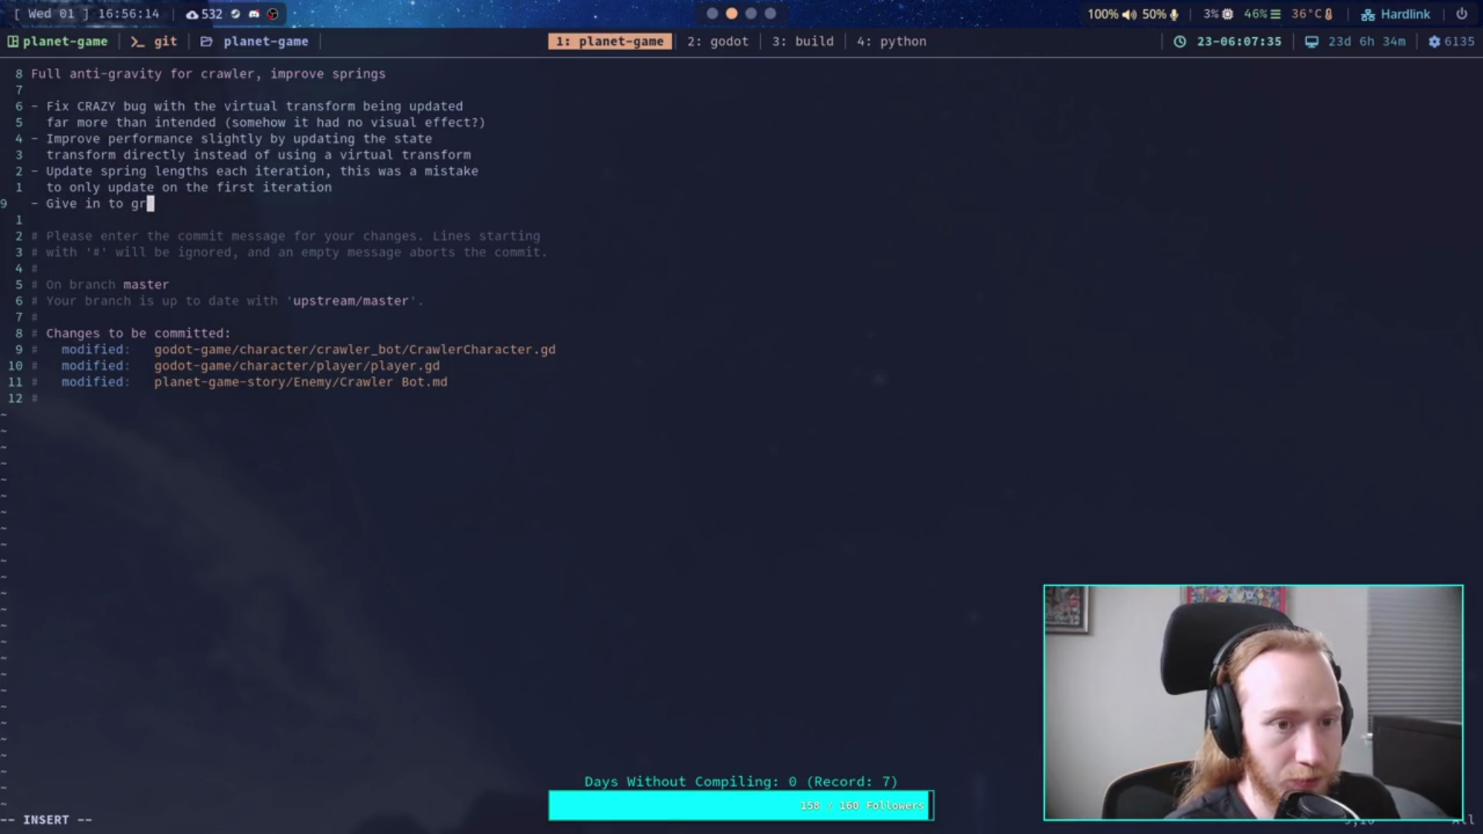
text(avity and just c)
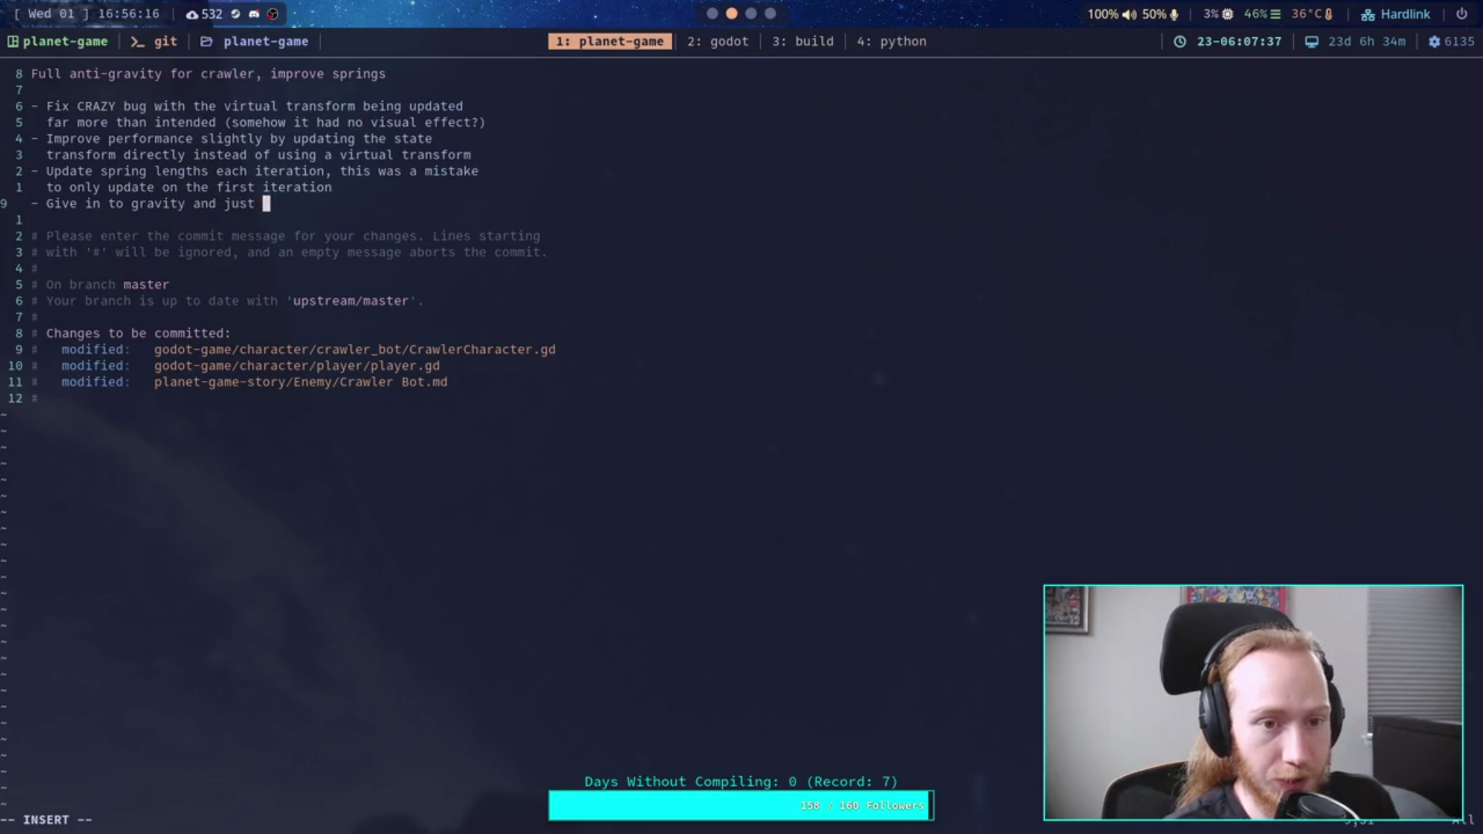
key(BackSpace)
text(go full in)
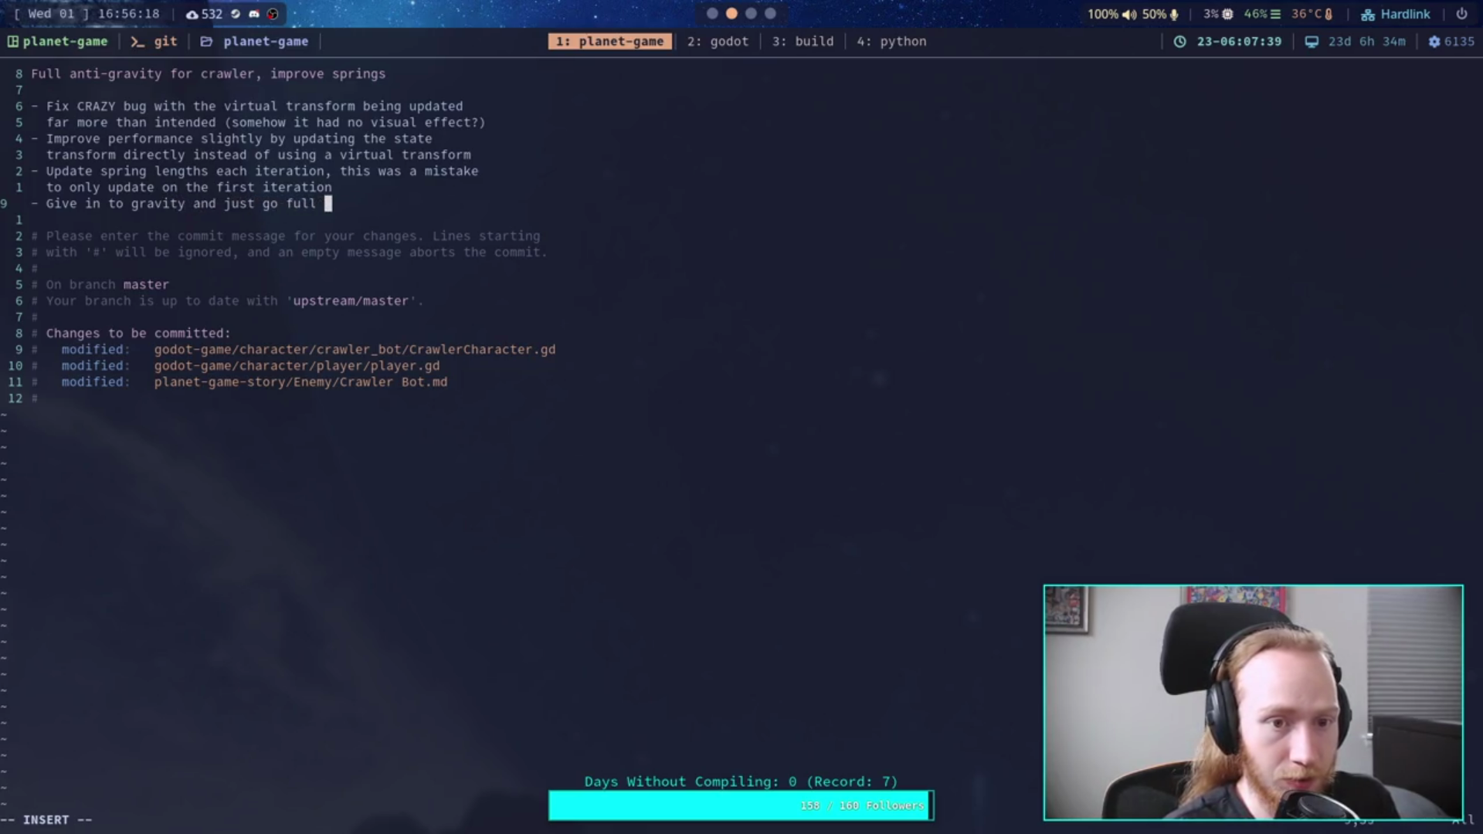
key(BackSpace)
key(BackSpace)
text(anti-gravity o)
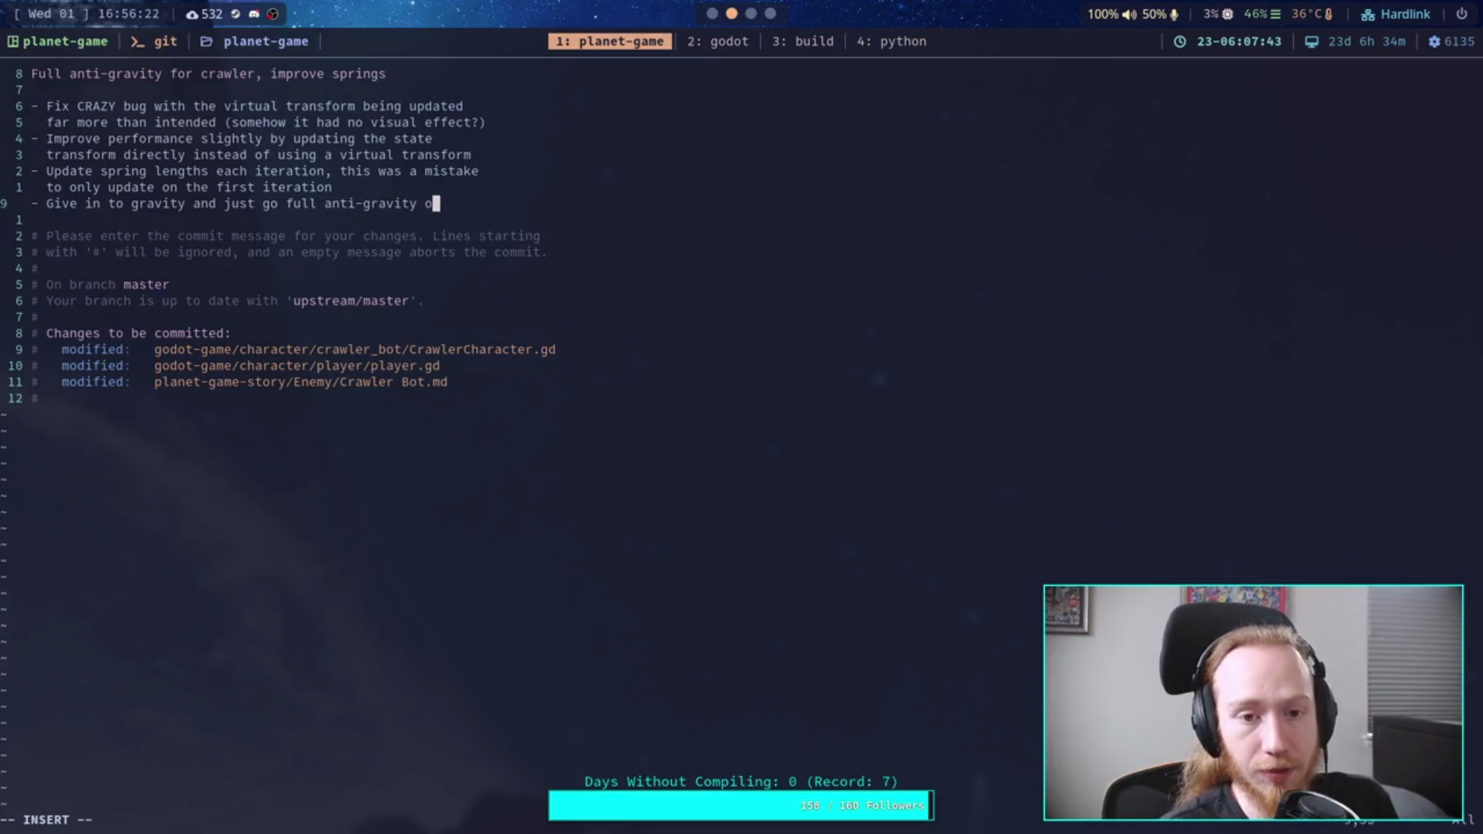
key(BackSpace)
text(for)
text( craw)
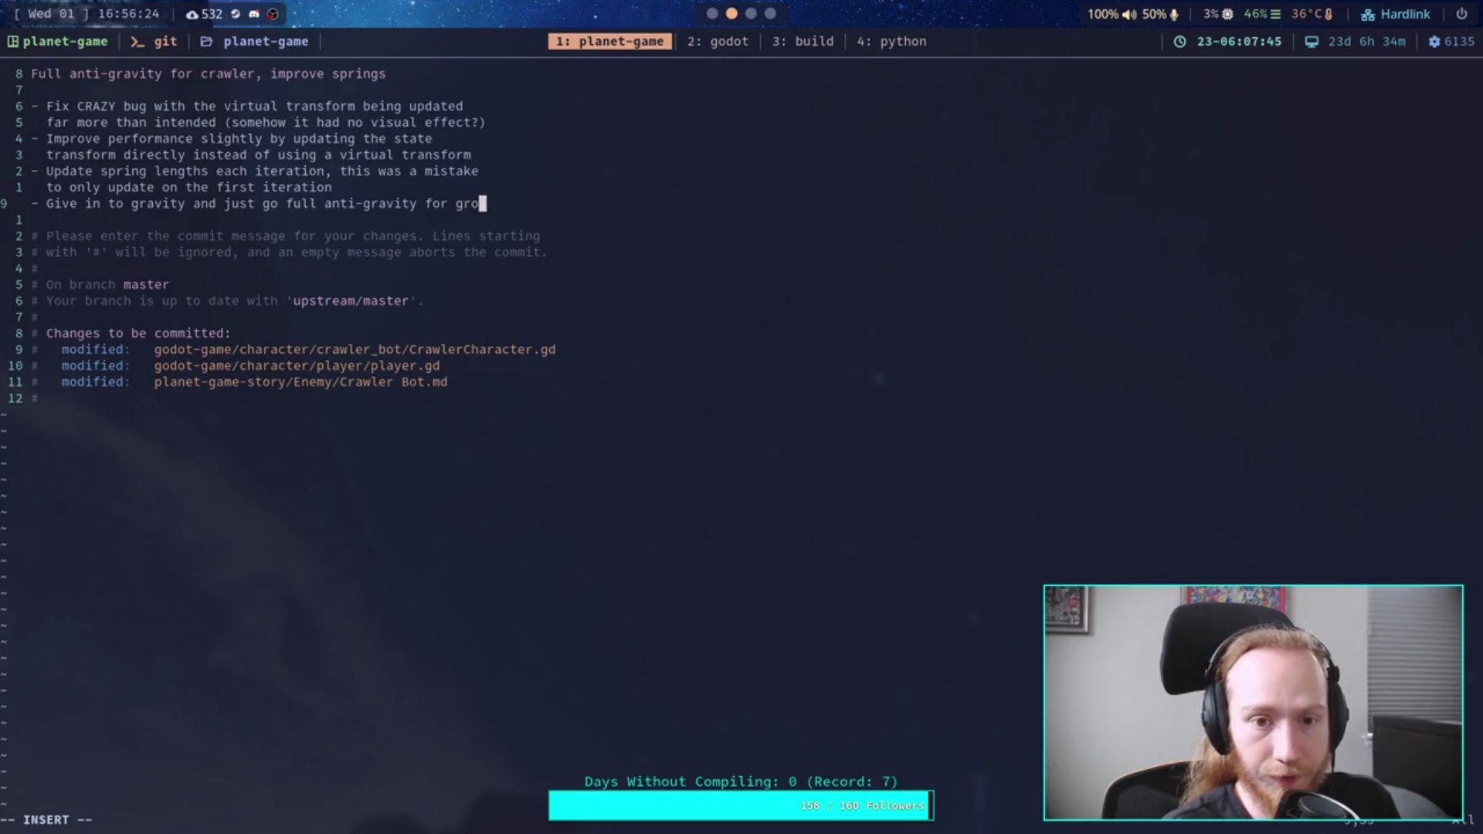
key(BackSpace)
key(BackSpace)
key(BackSpace)
text(grounded legs)
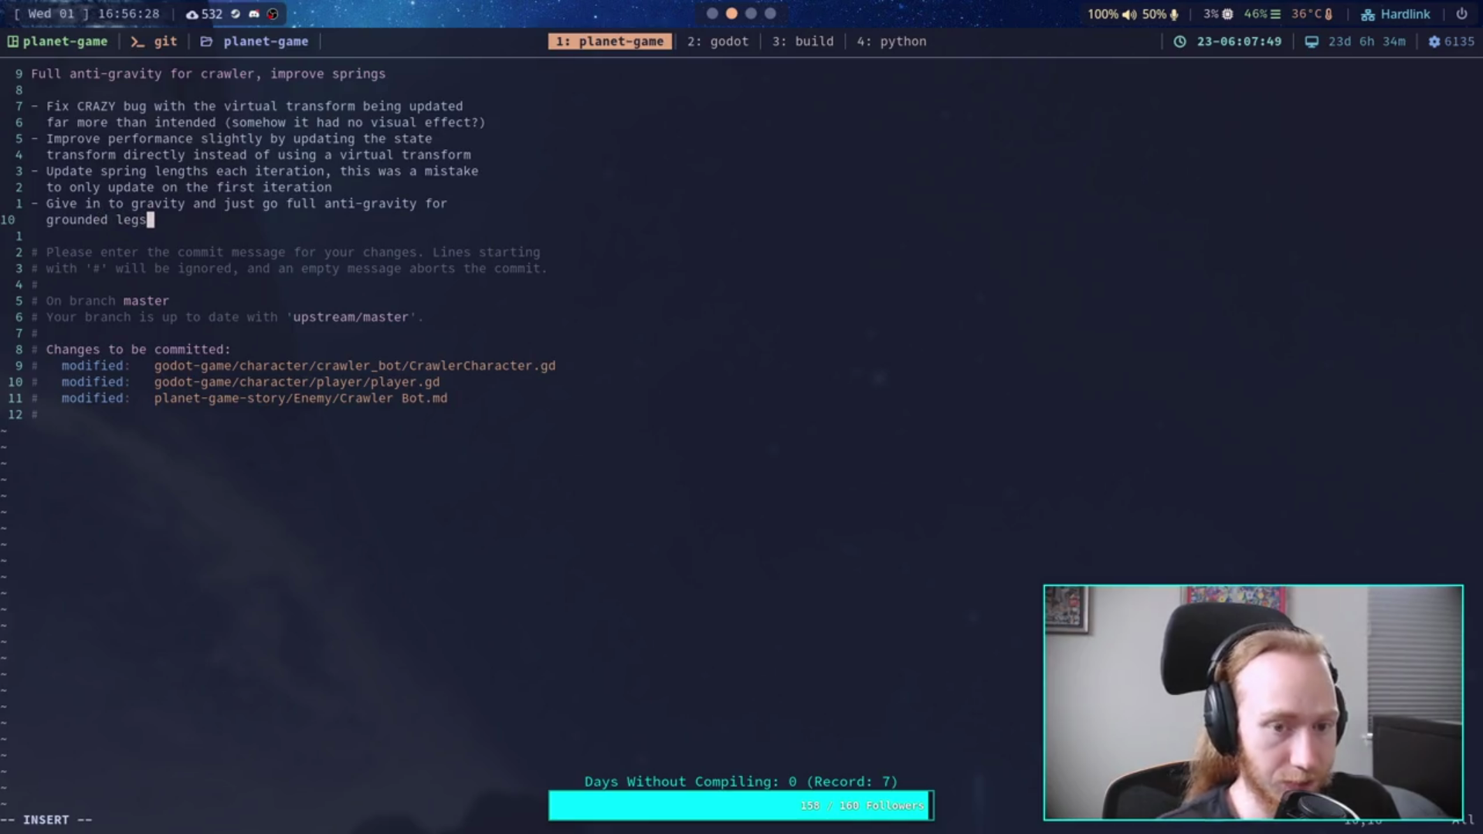
text(. Will be improved later.)
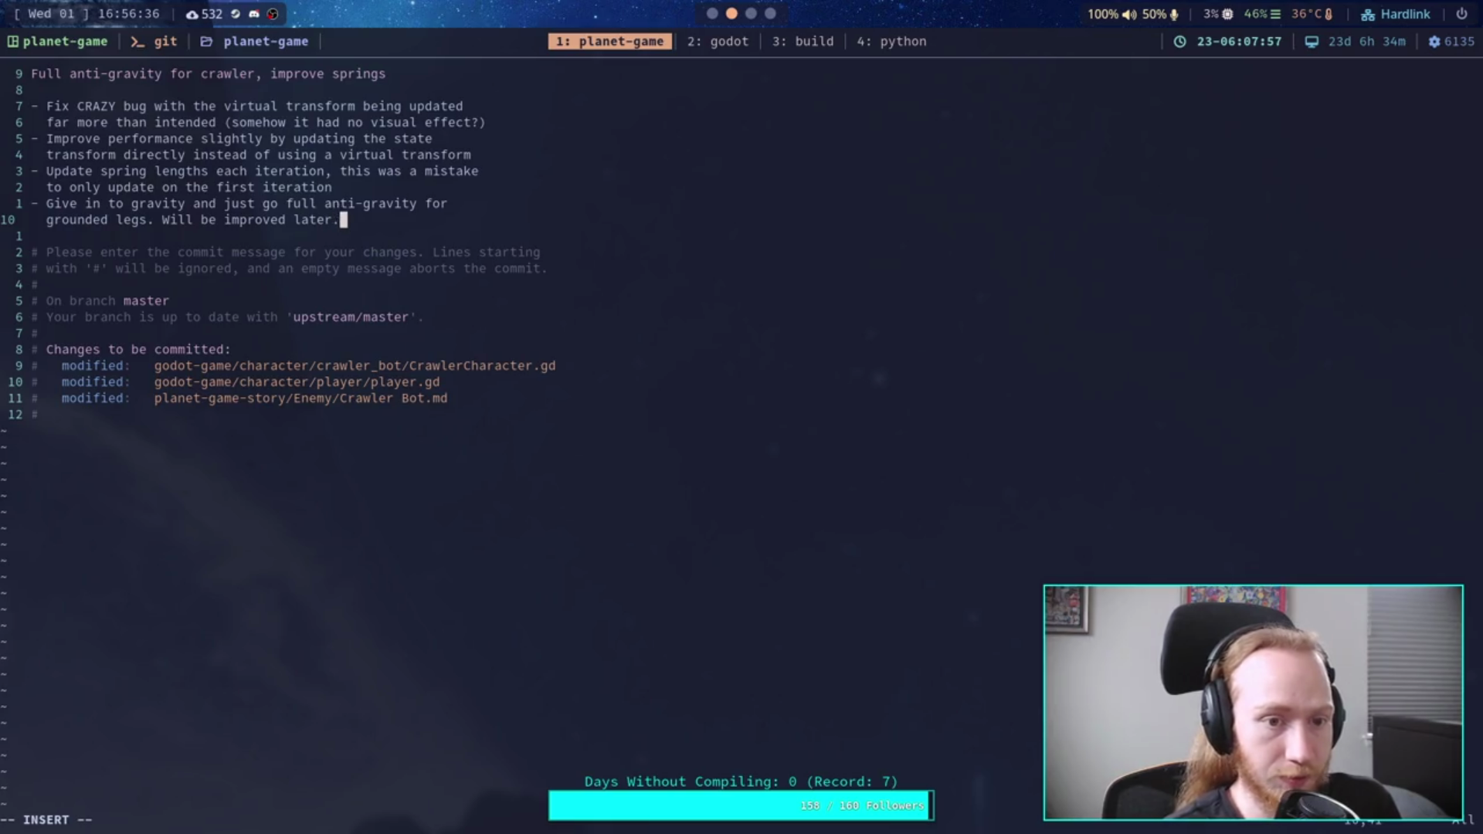
key(BackSpace)
key(BackSpace)
key(BackSpace)
text(soon.)
Step: Add a '- Update crawler TODOs' bullet and save the message with :wq to commit
key(Escape)
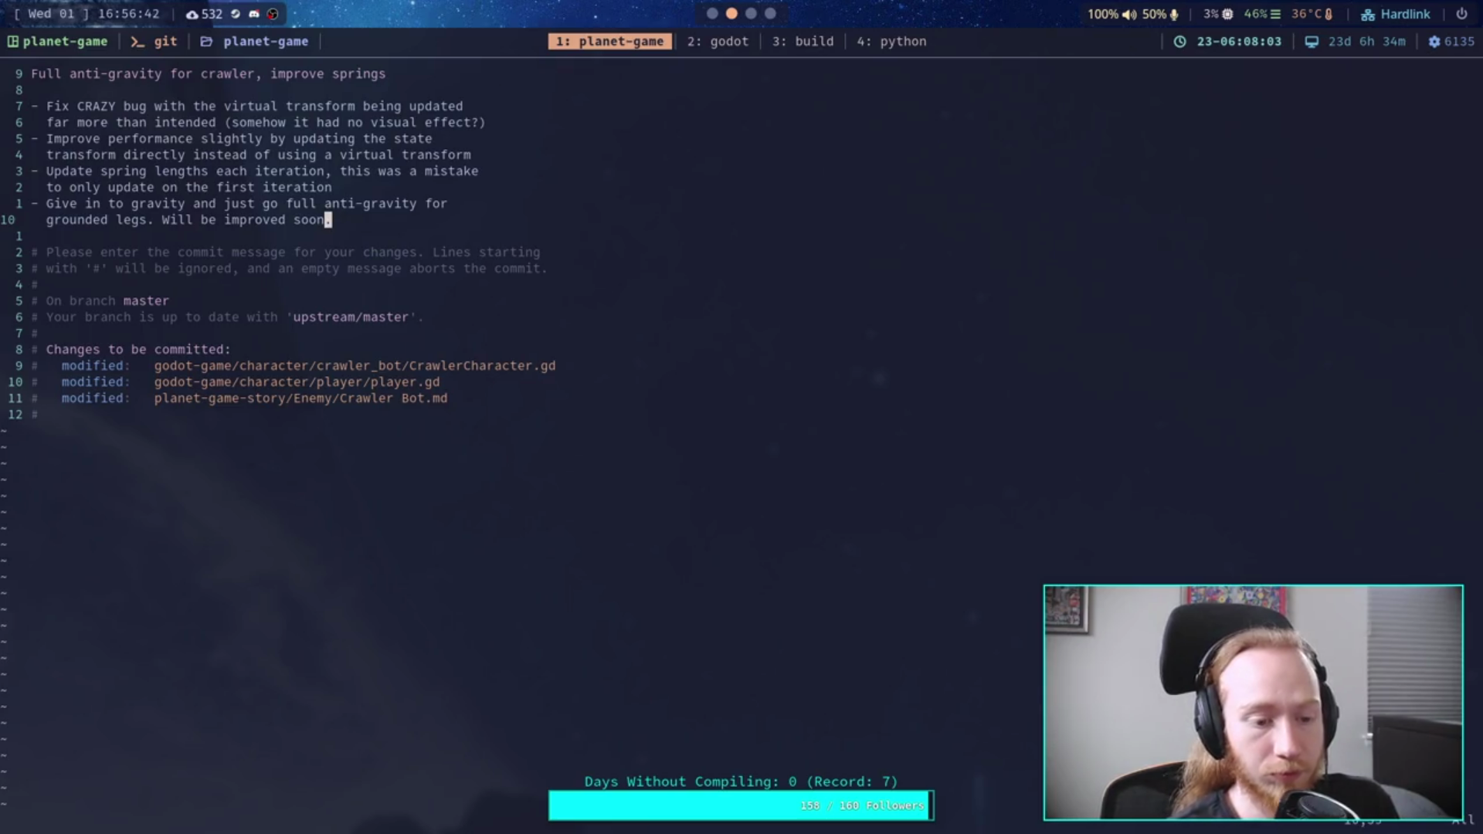
text(j)
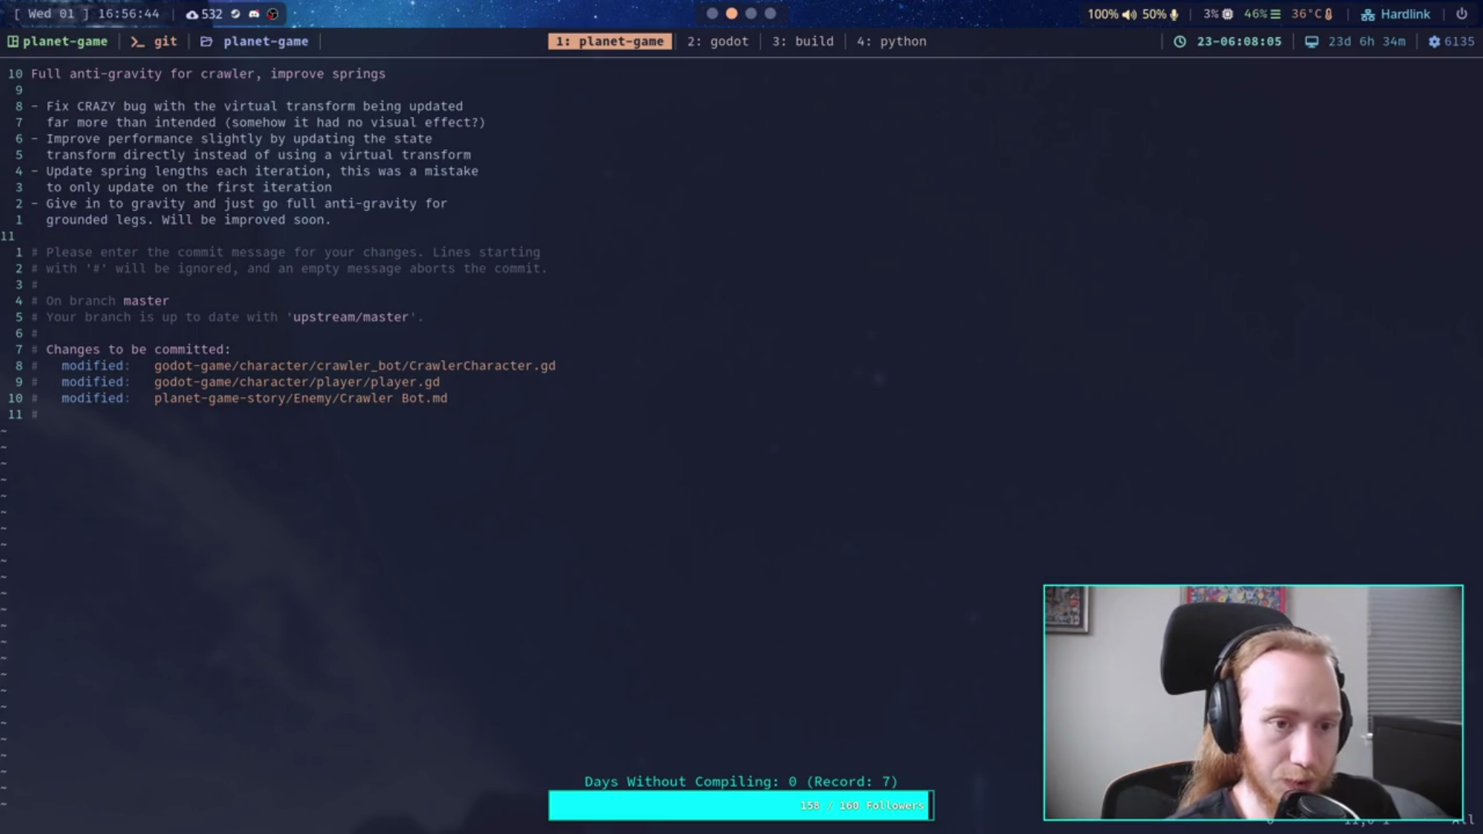
text(O- Update cra)
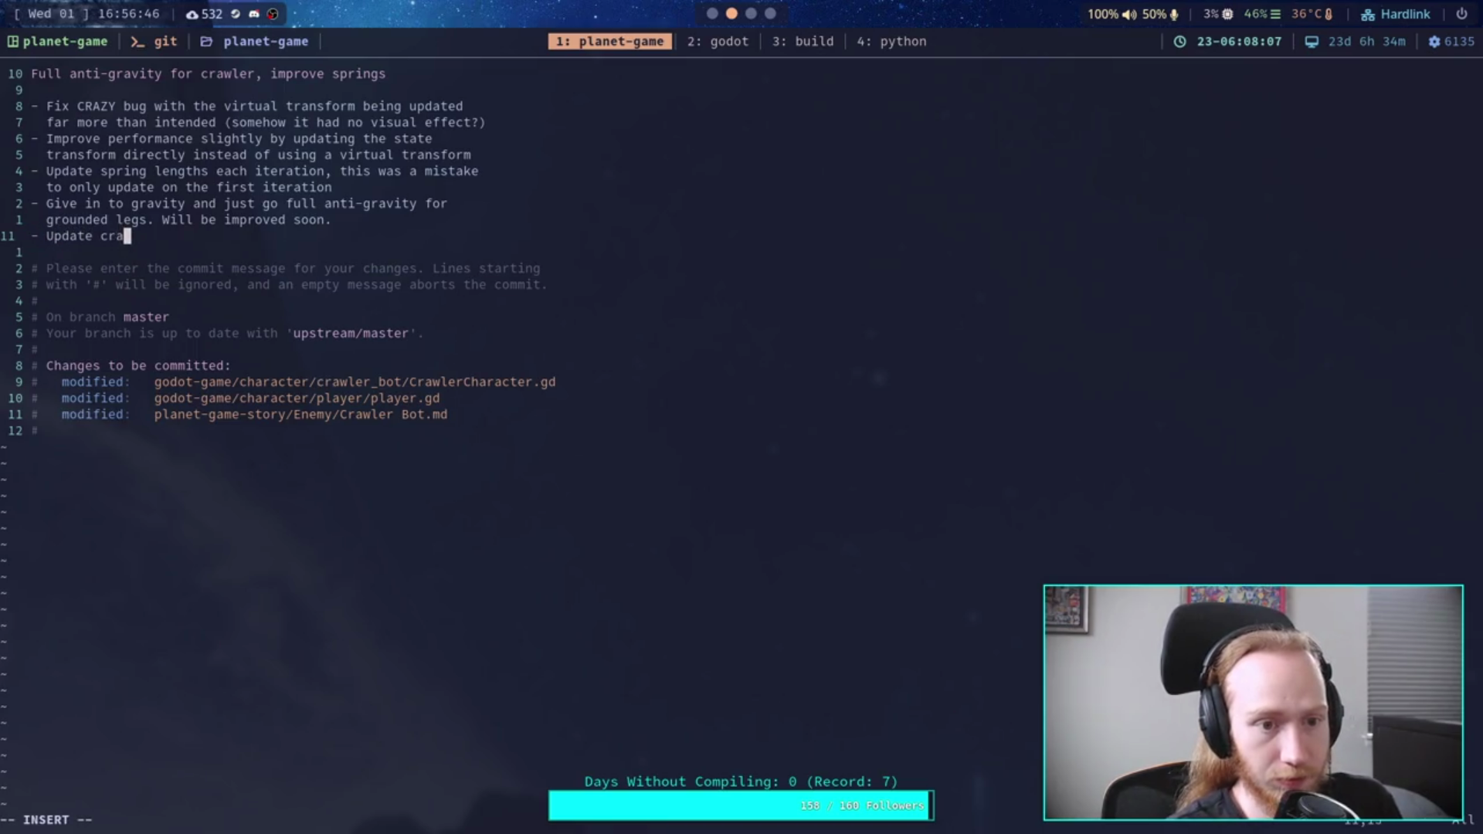
text(wler to)
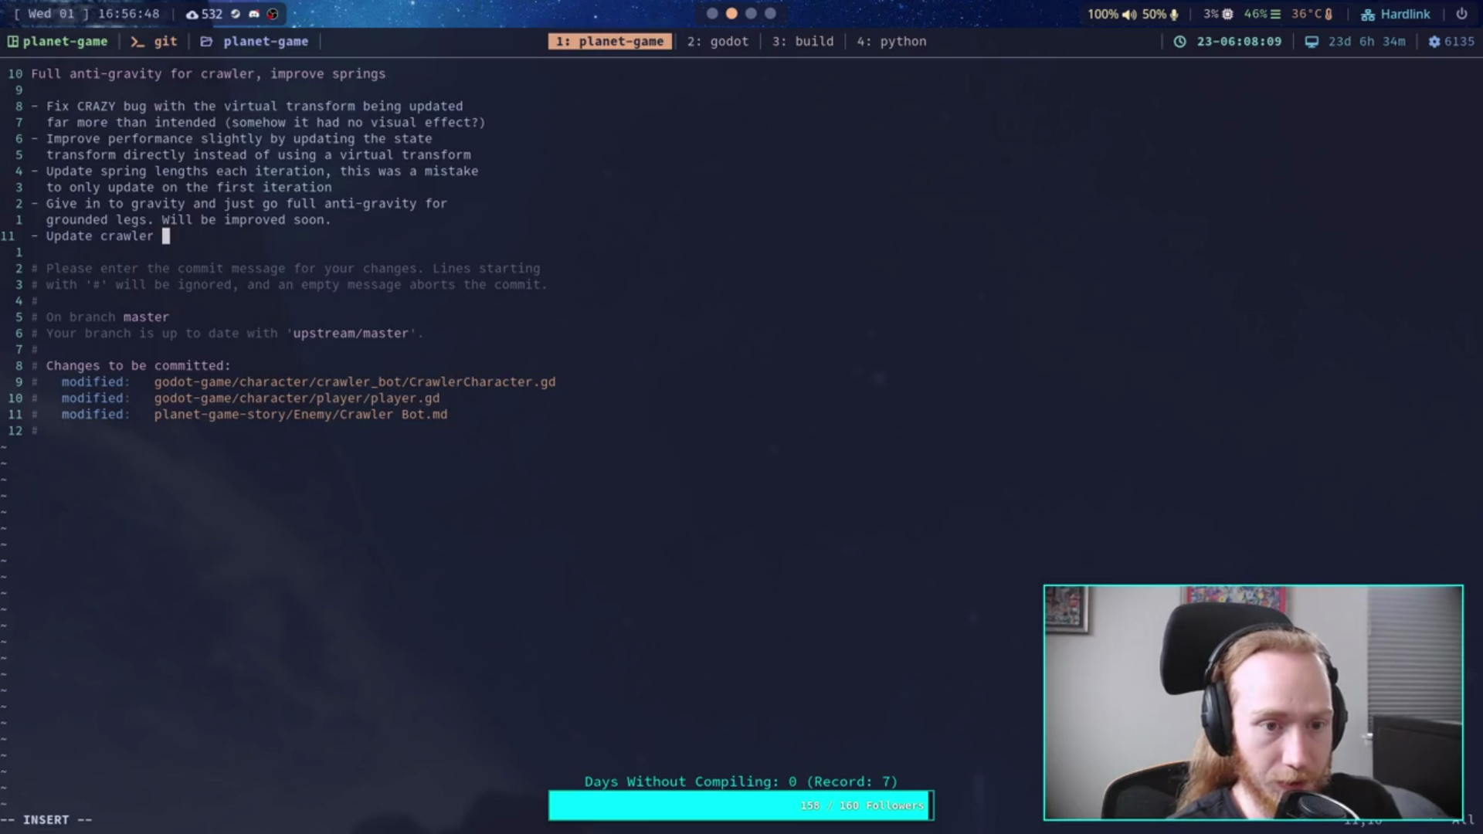
key(BackSpace)
key(BackSpace)
text(TODOs)
key(Escape)
text(:wq)
key(Return)
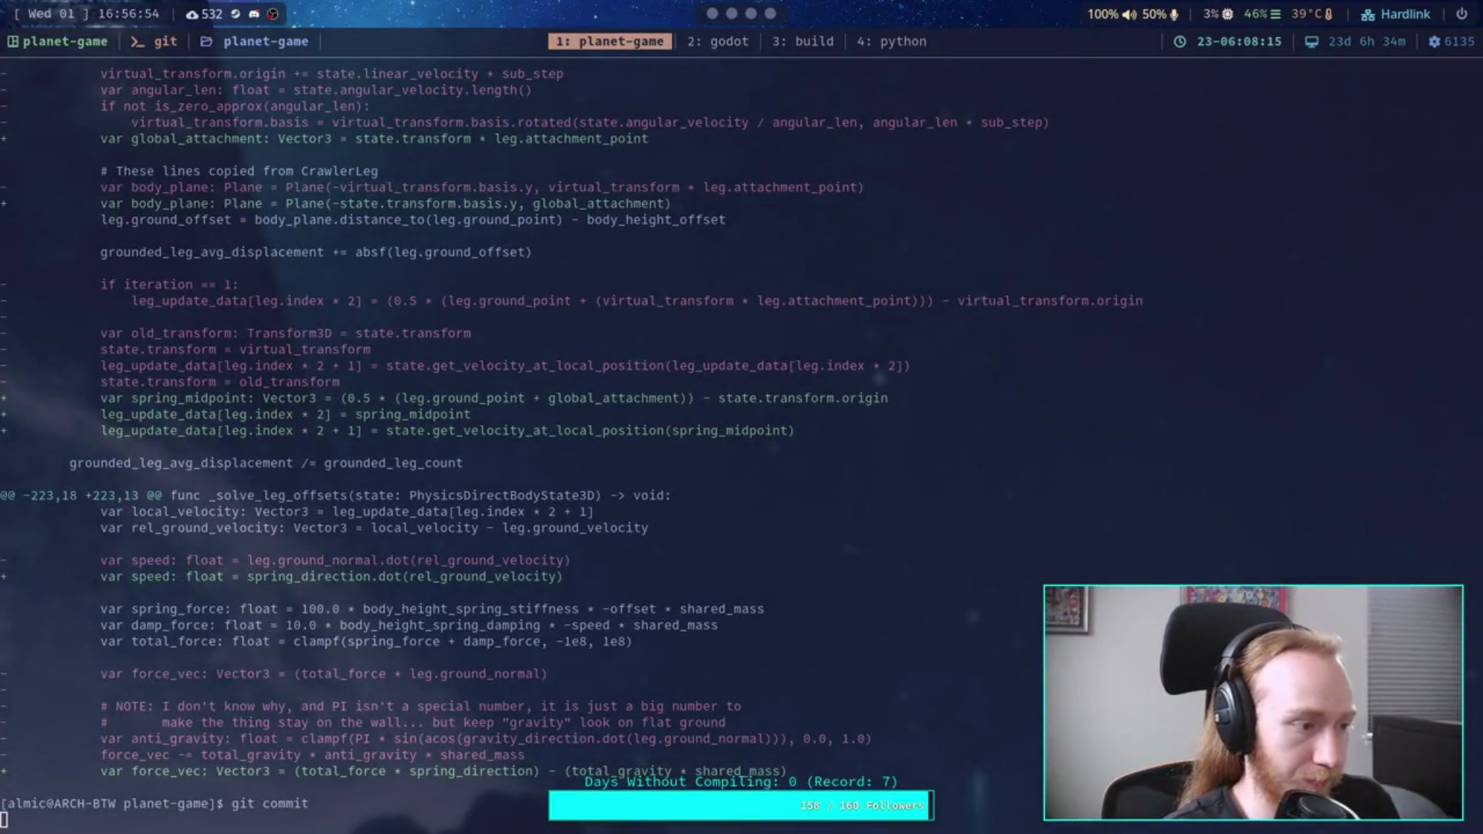
Step: Push the commit to upstream master with git push, then return to Godot's CrawlerCharacter.gd
text(git push)
key(Return)
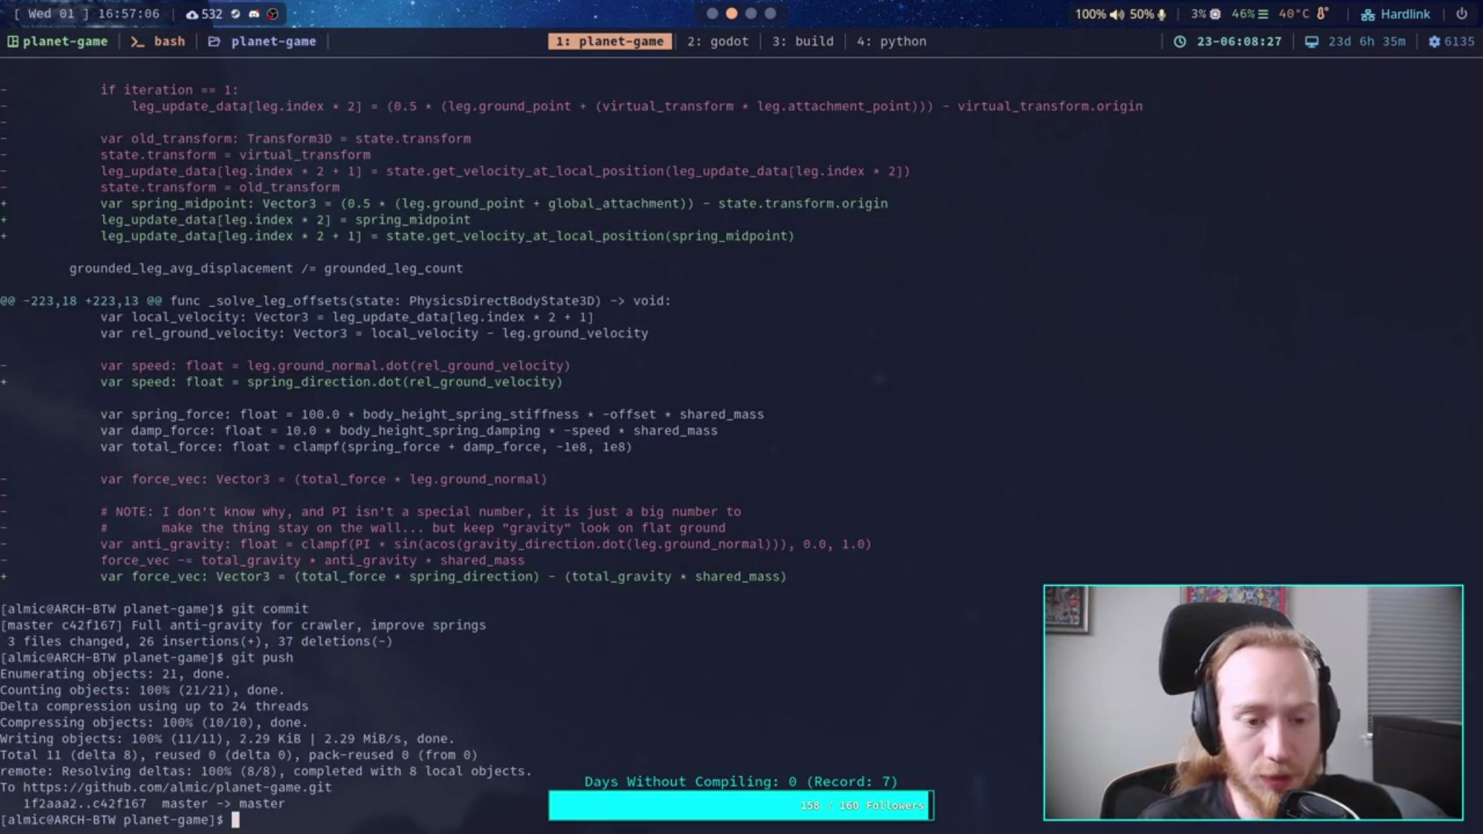
click(711, 14)
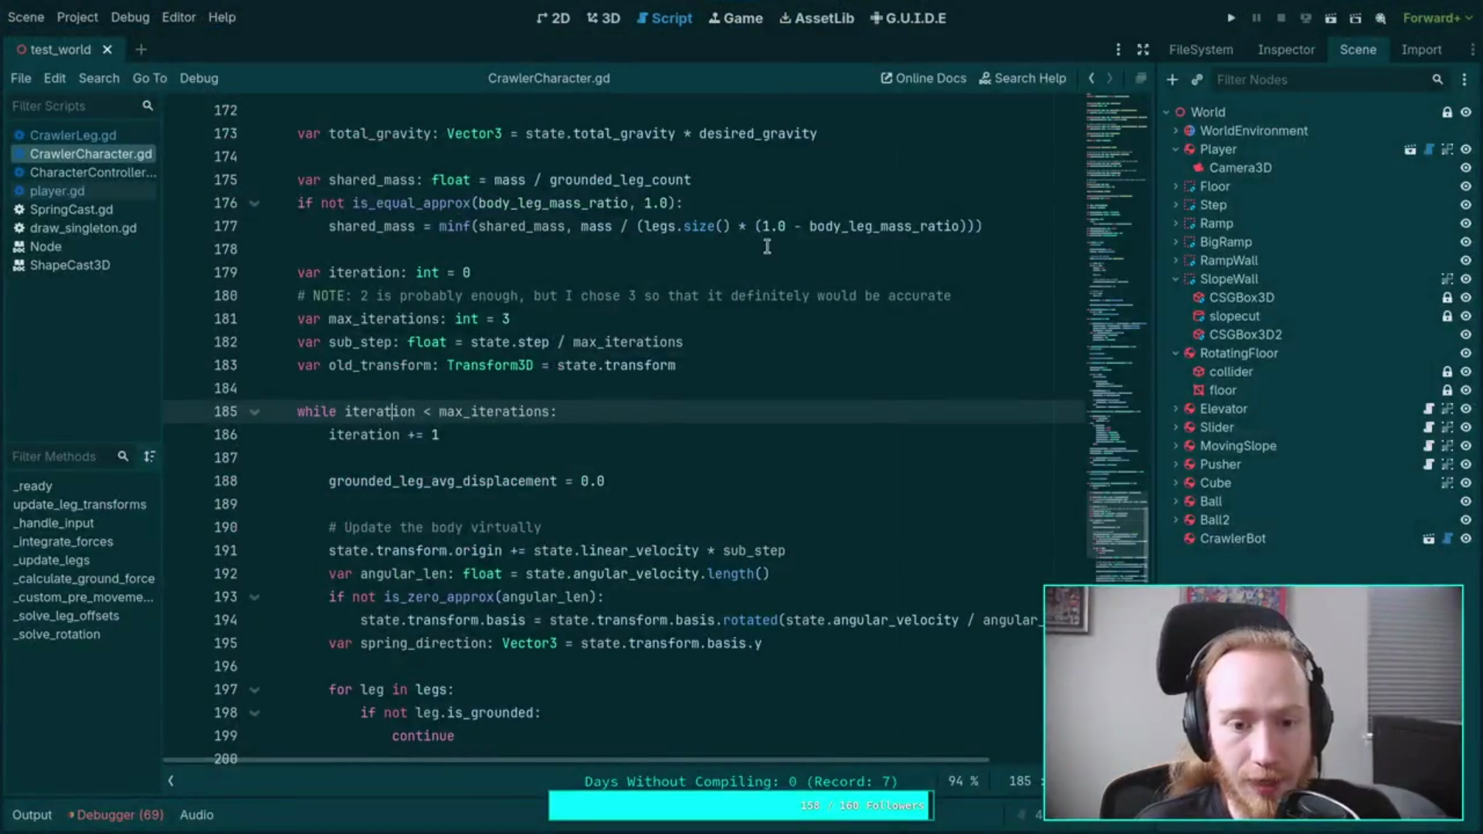
Step: Review the open 'Change anti-gravity' task paragraph in the Crawler Bot note
key(super+3)
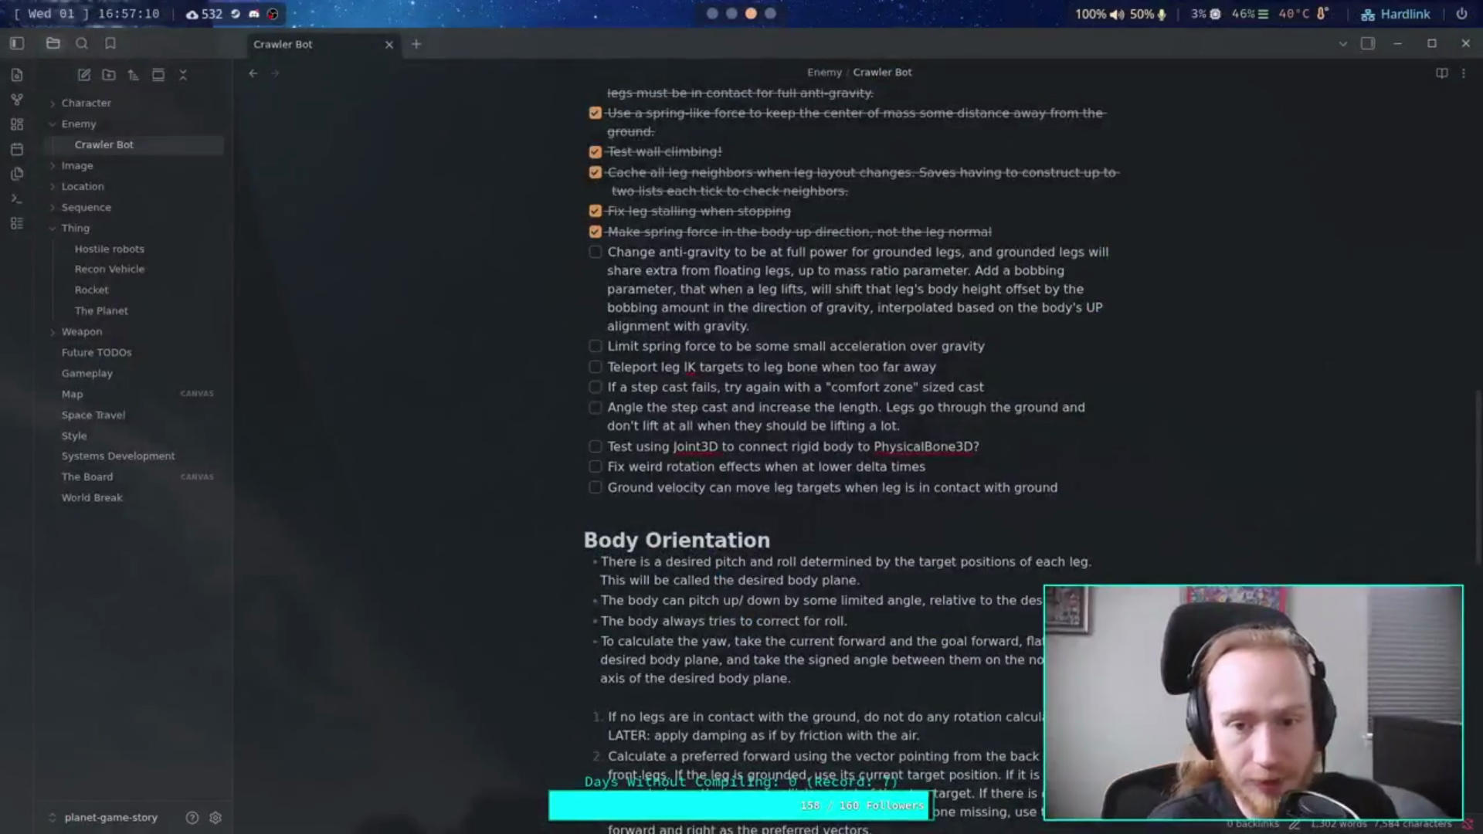
drag(786, 324, 608, 252)
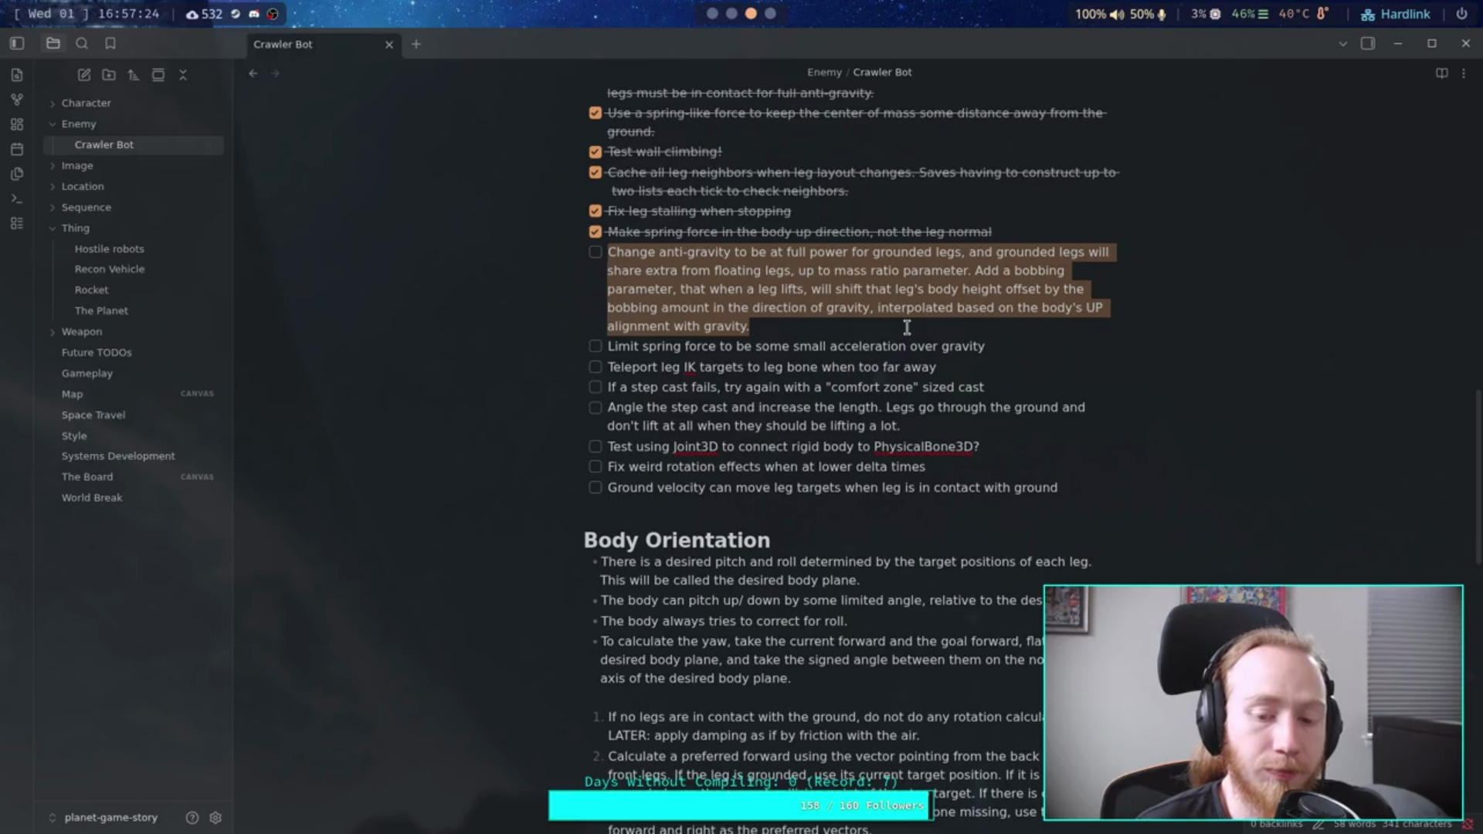
key(super+2)
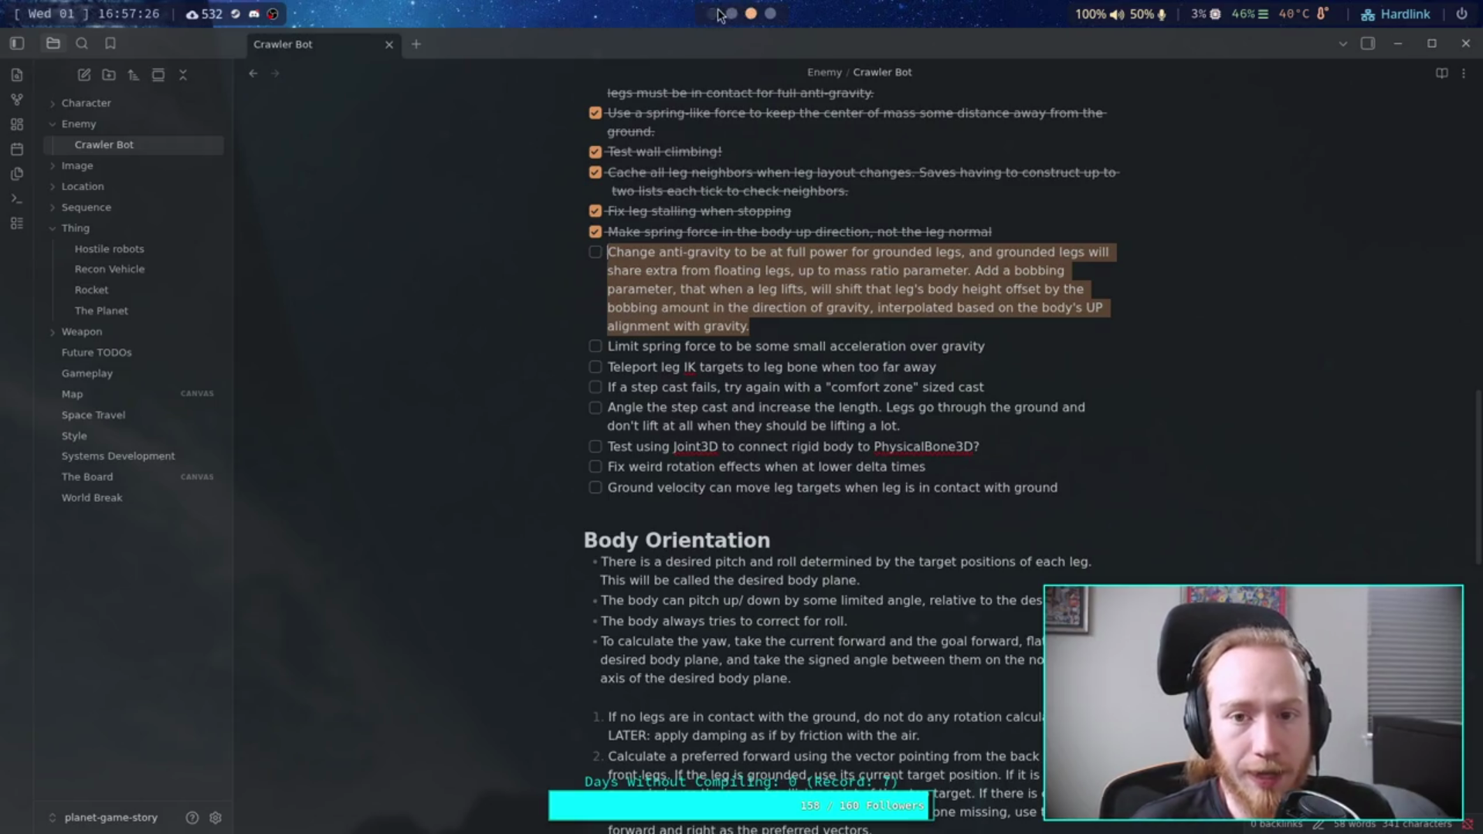
Step: Inspect shared_mass uses in _solve_leg_offsets and insert a blank line after line 174
scroll(507, 569, down, 9)
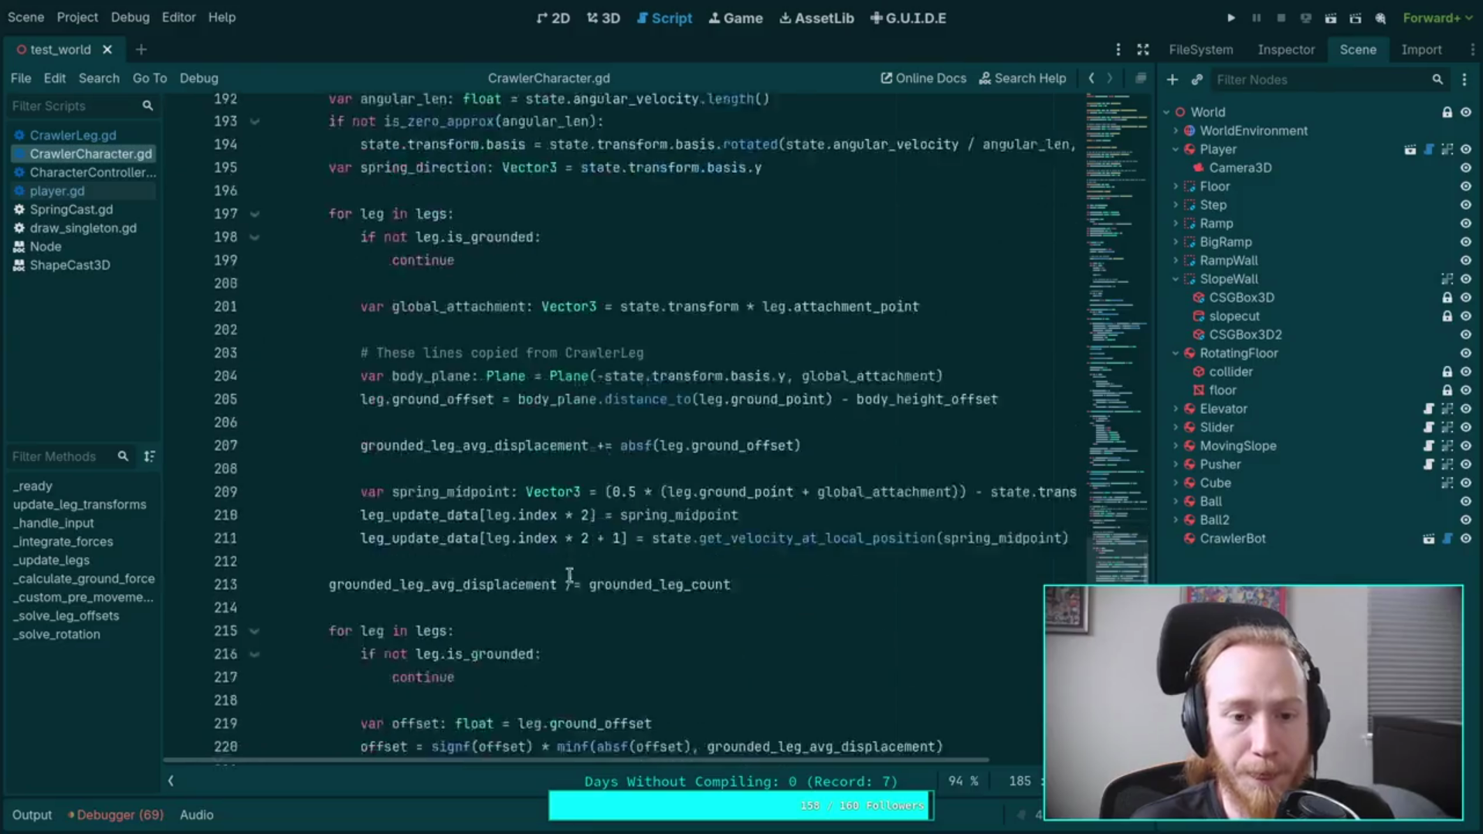
scroll(620, 543, down, 4)
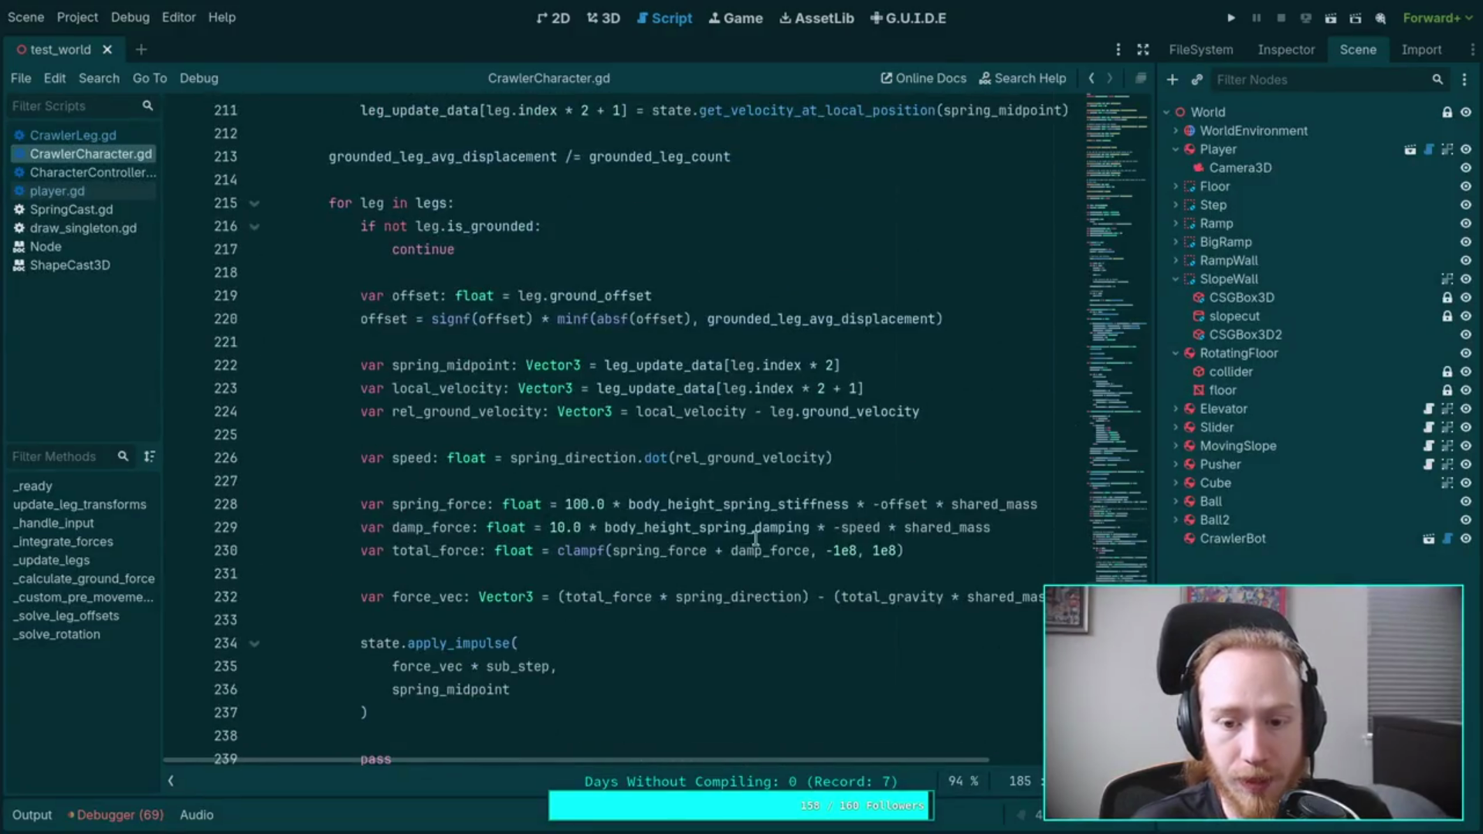
double_click(1018, 597)
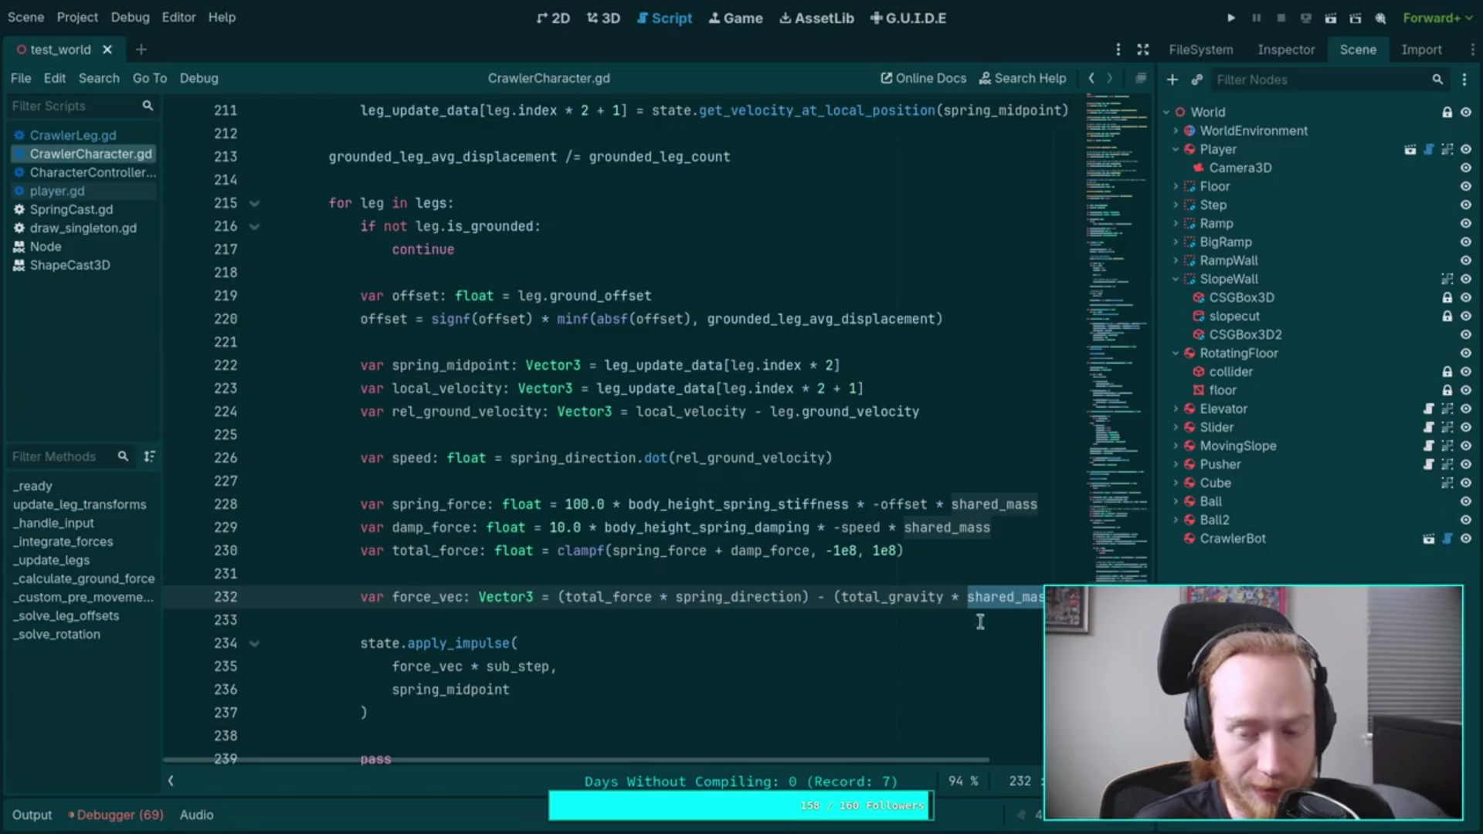
scroll(847, 683, up, 2)
scroll(847, 683, up, 7)
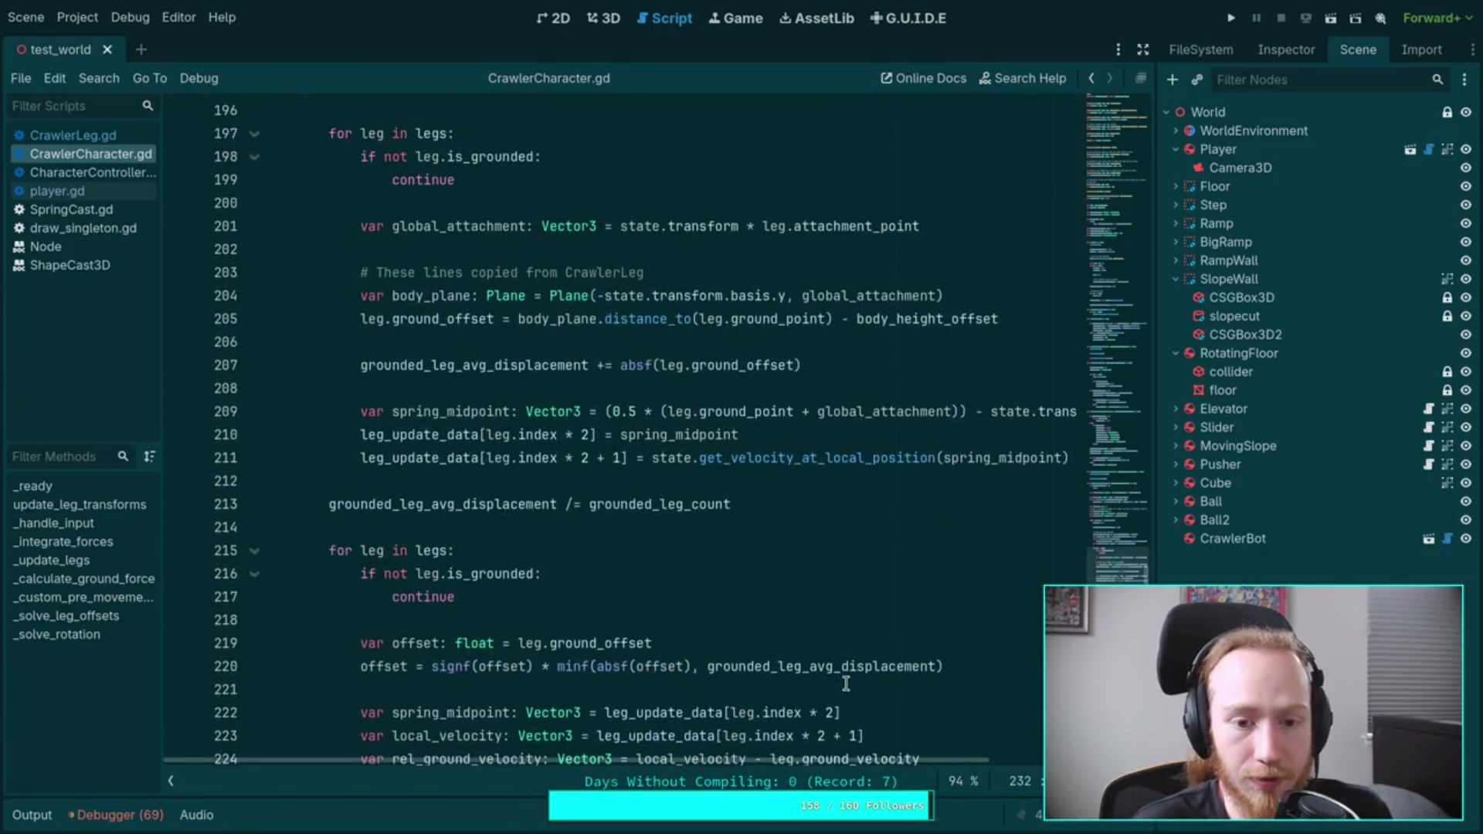
scroll(847, 683, up, 6)
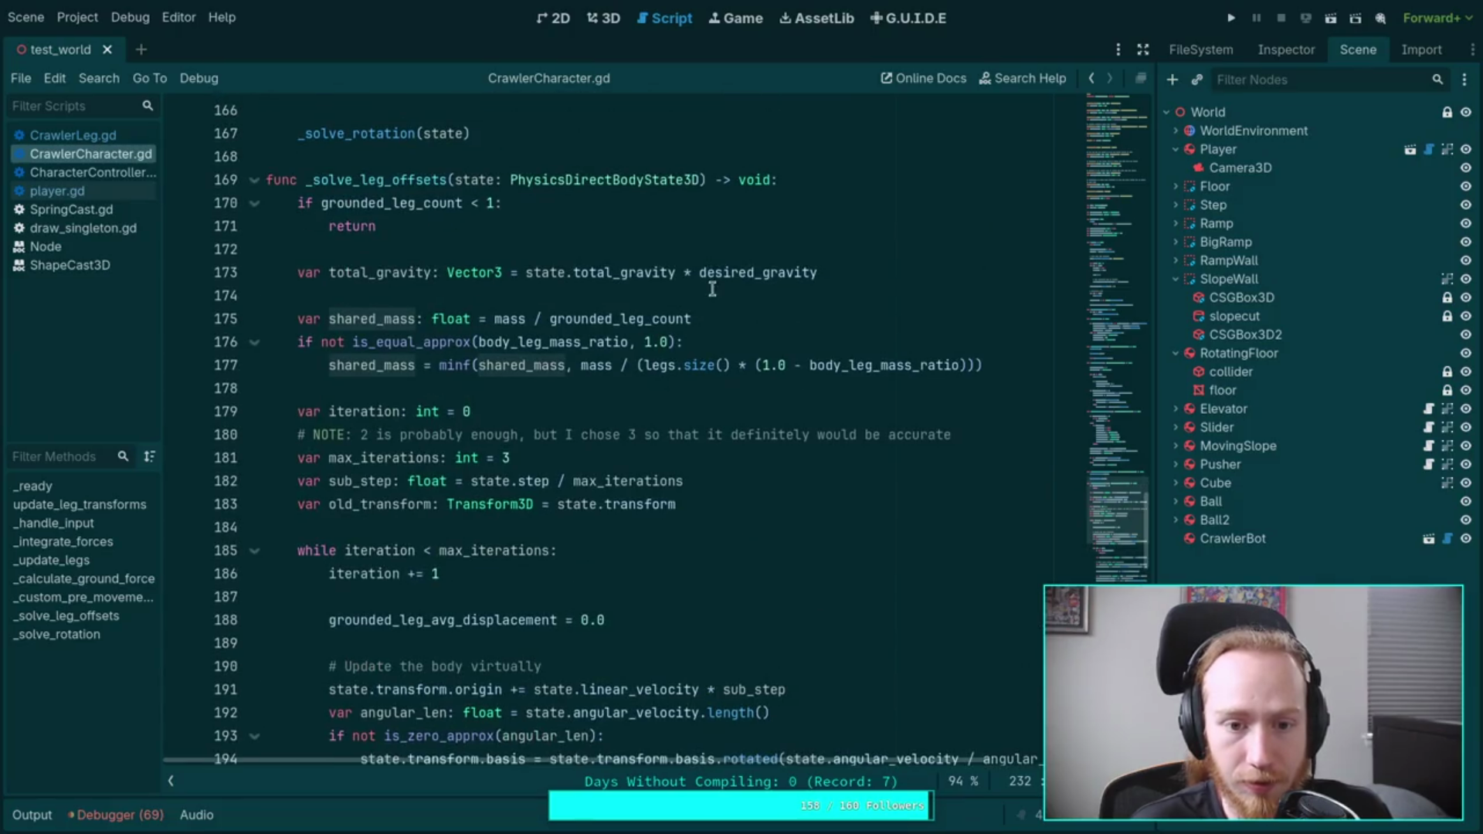
click(711, 292)
key(Return)
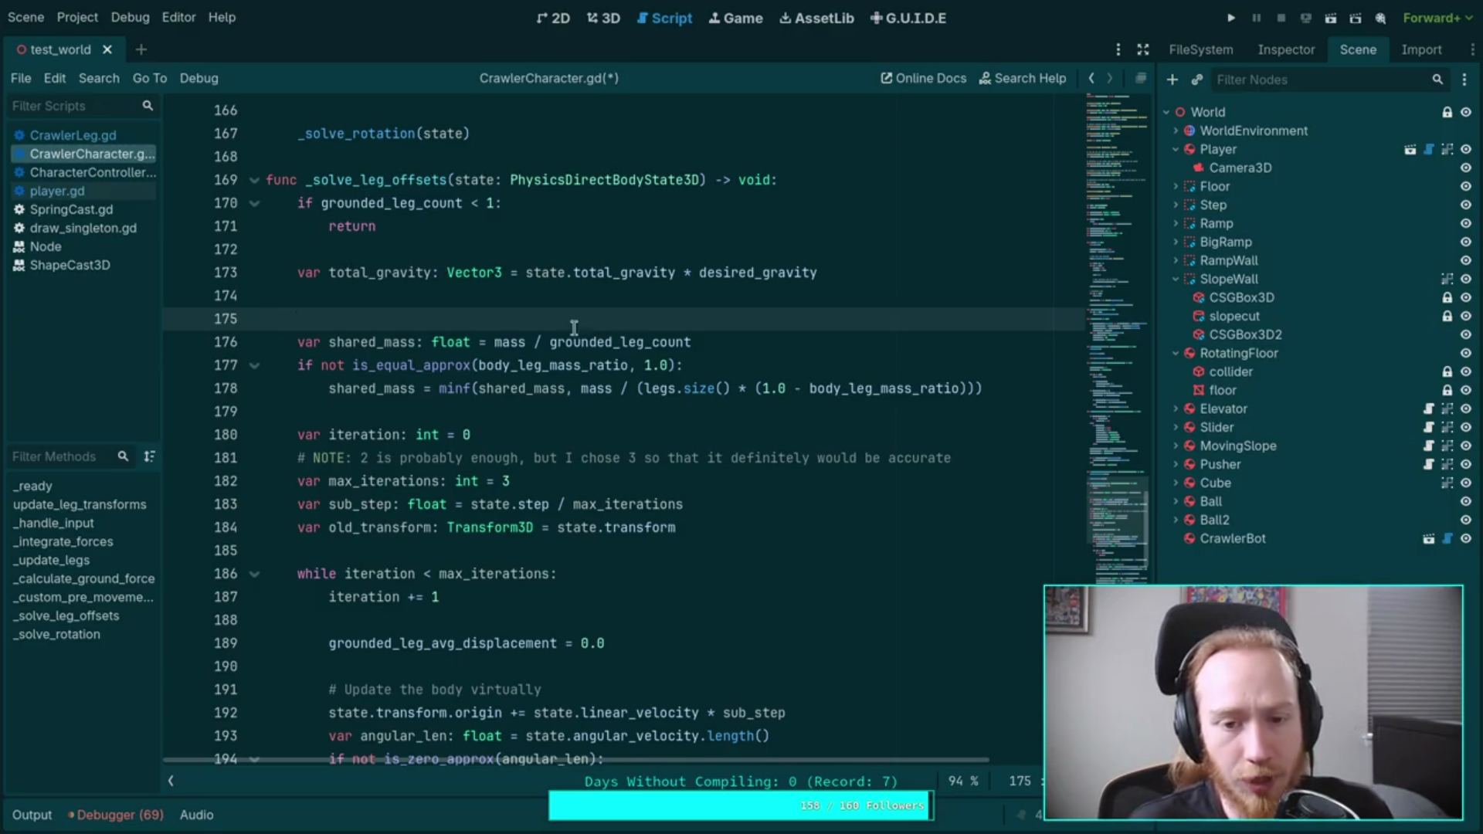
Step: Highlight shared_mass and total_gravity occurrences, then put the caret back on line 174
double_click(363, 341)
scroll(928, 627, down, 1)
scroll(928, 628, down, 15)
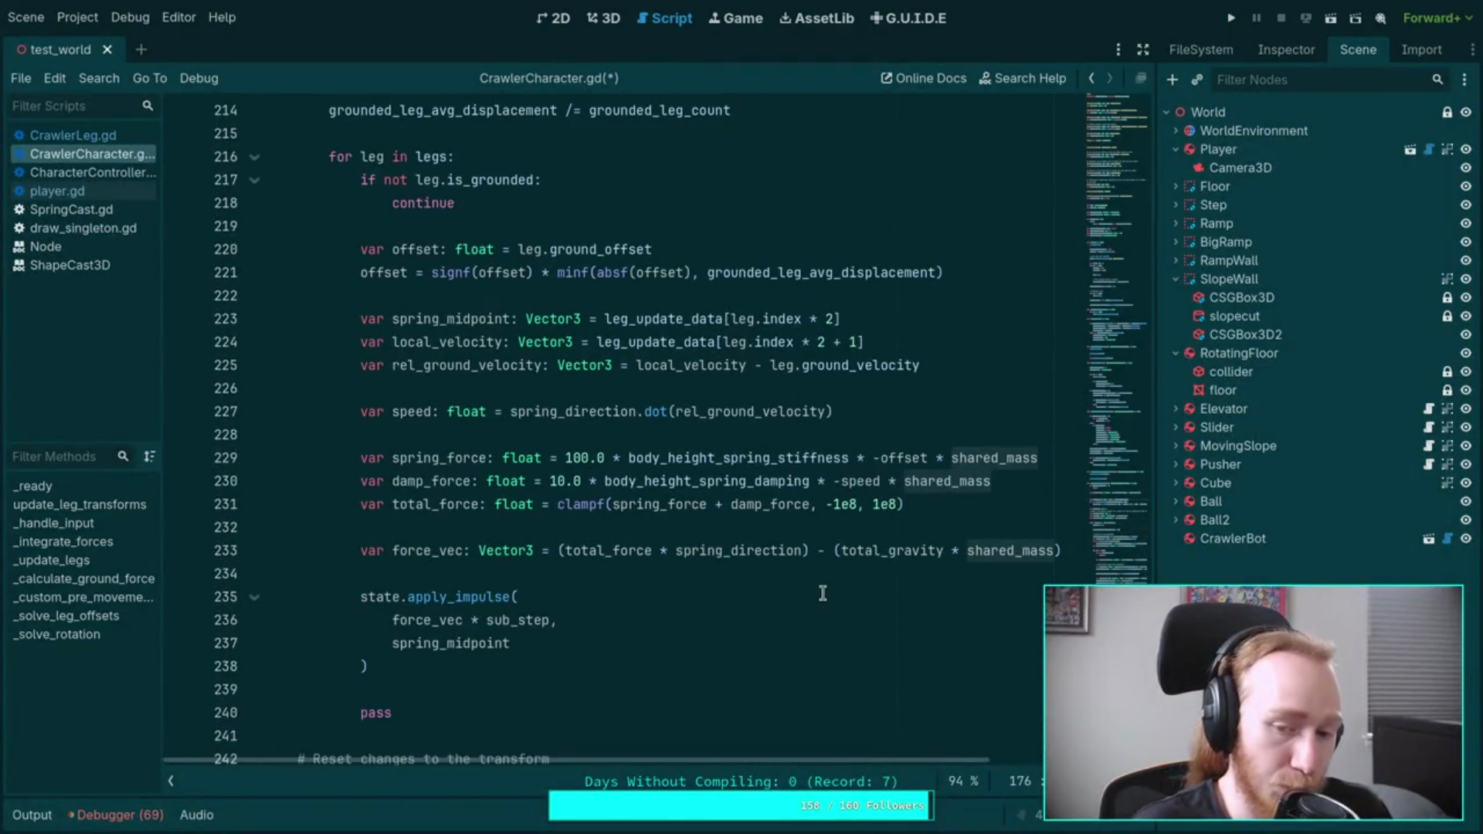
double_click(893, 553)
scroll(796, 594, up, 17)
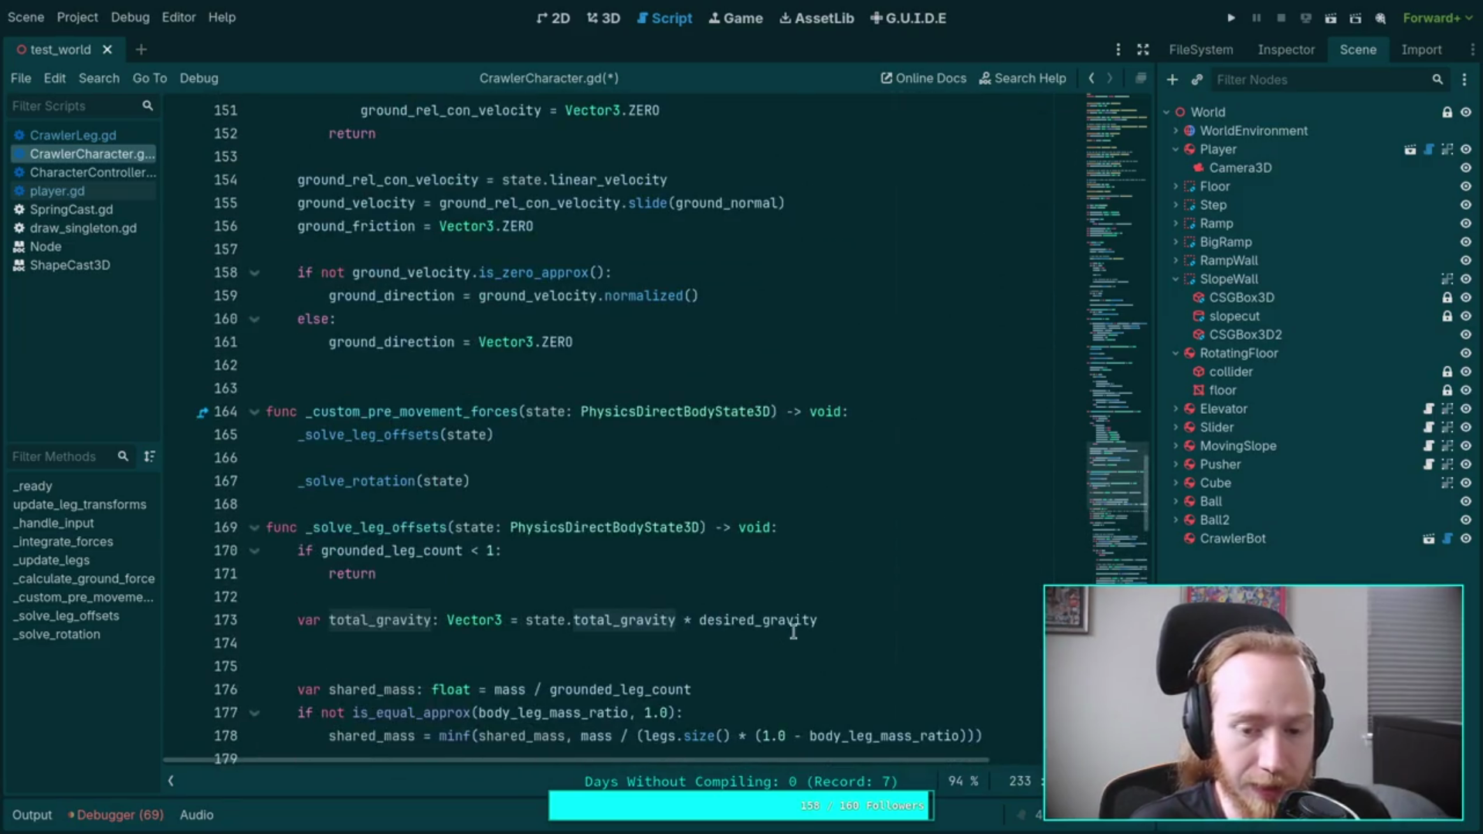
scroll(790, 589, down, 2)
click(809, 498)
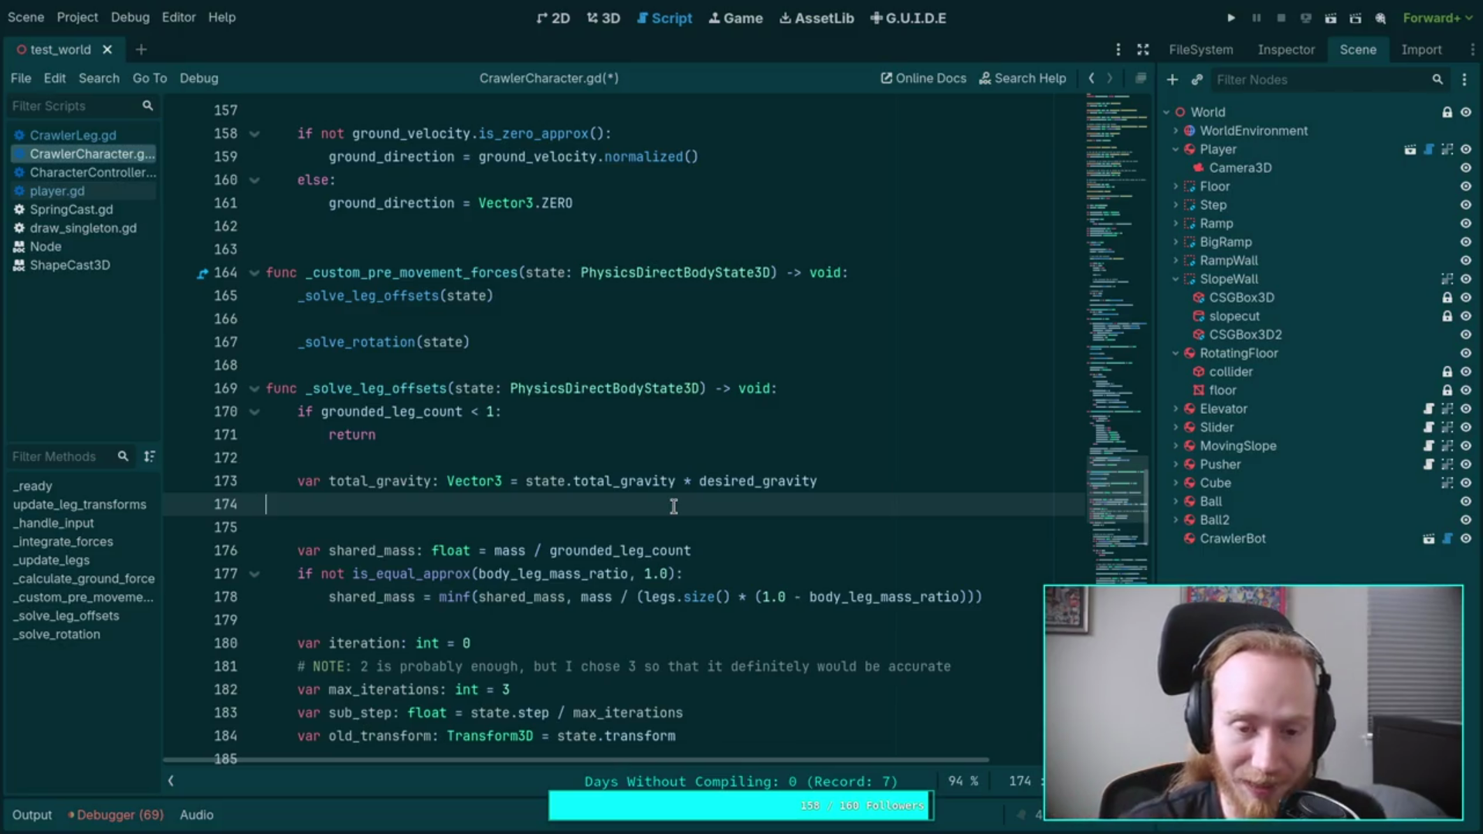
Step: Delete the empty line 174 and recheck shared_mass uses before switching to Obsidian
key(BackSpace)
scroll(643, 371, down, 3)
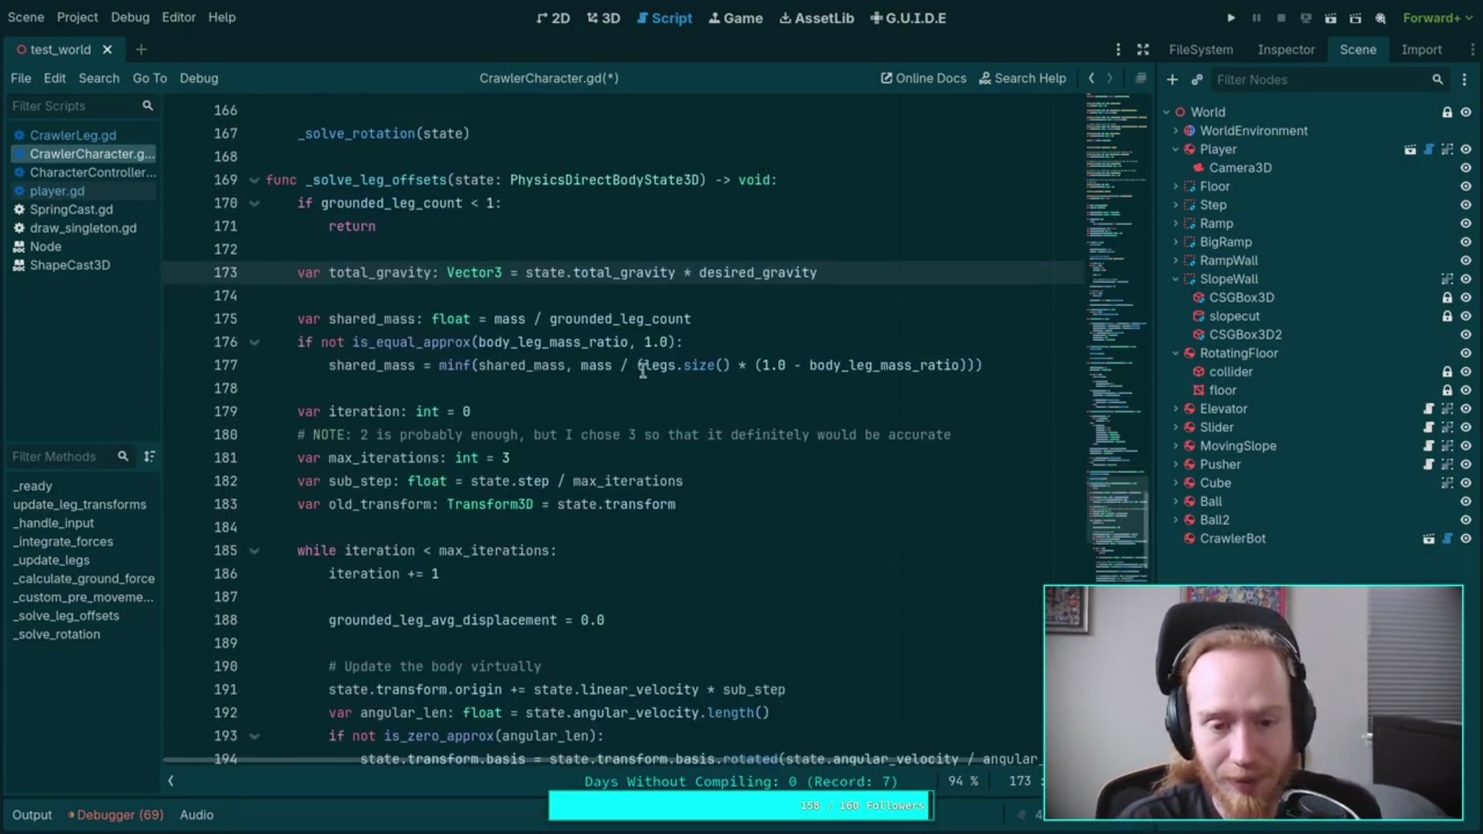
double_click(377, 319)
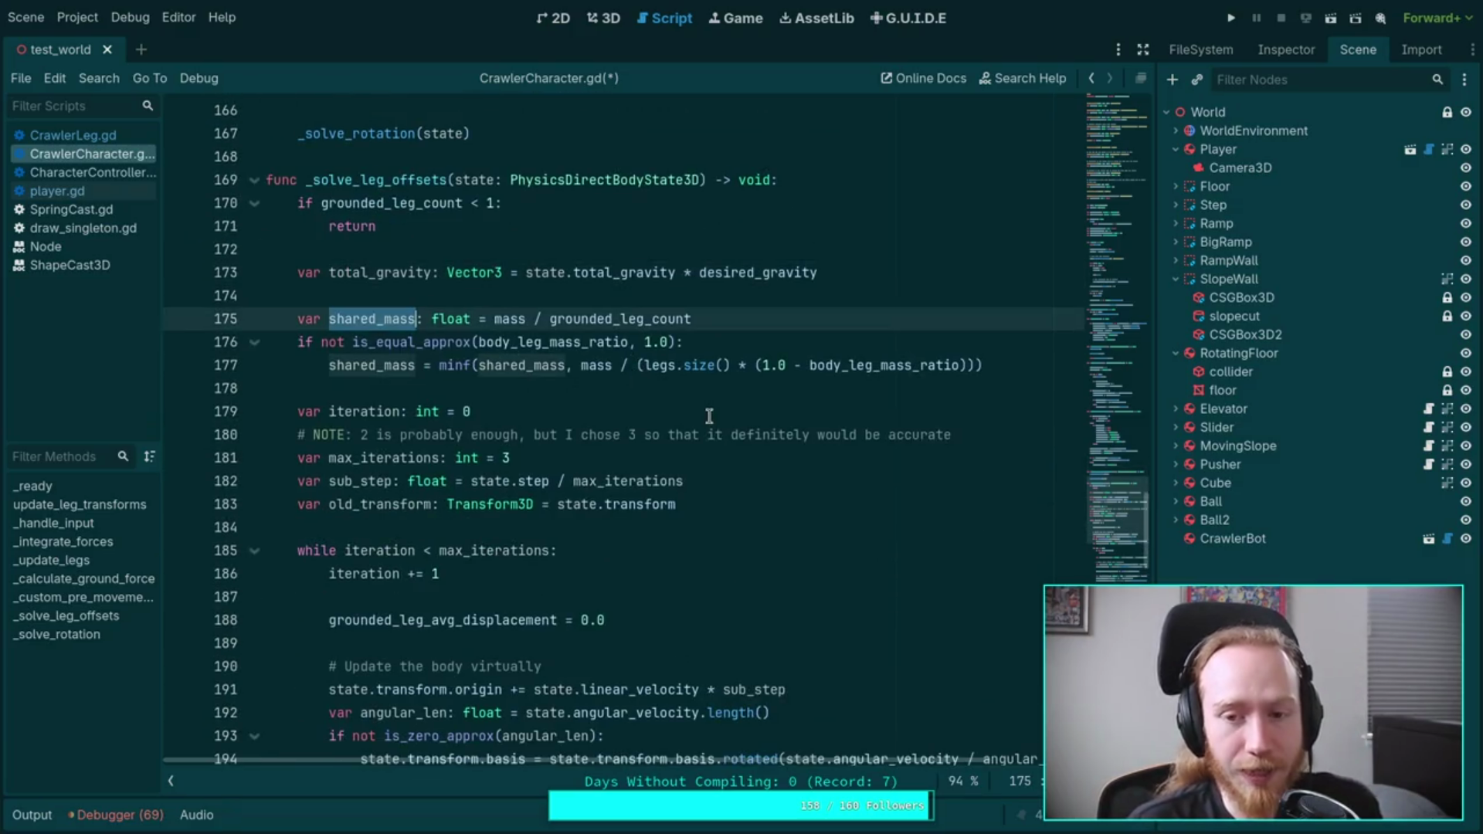
scroll(745, 419, down, 15)
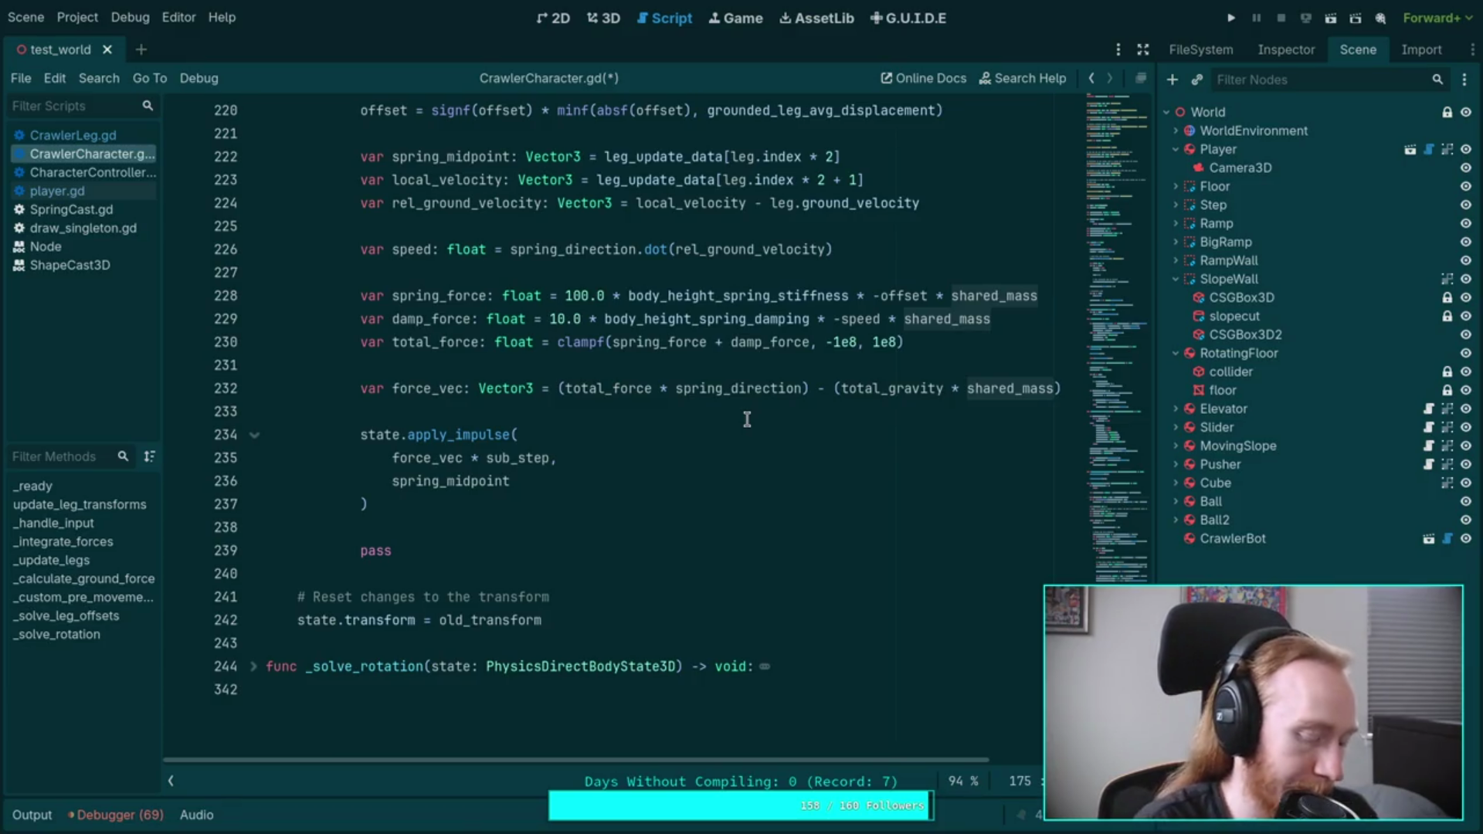
key(super+3)
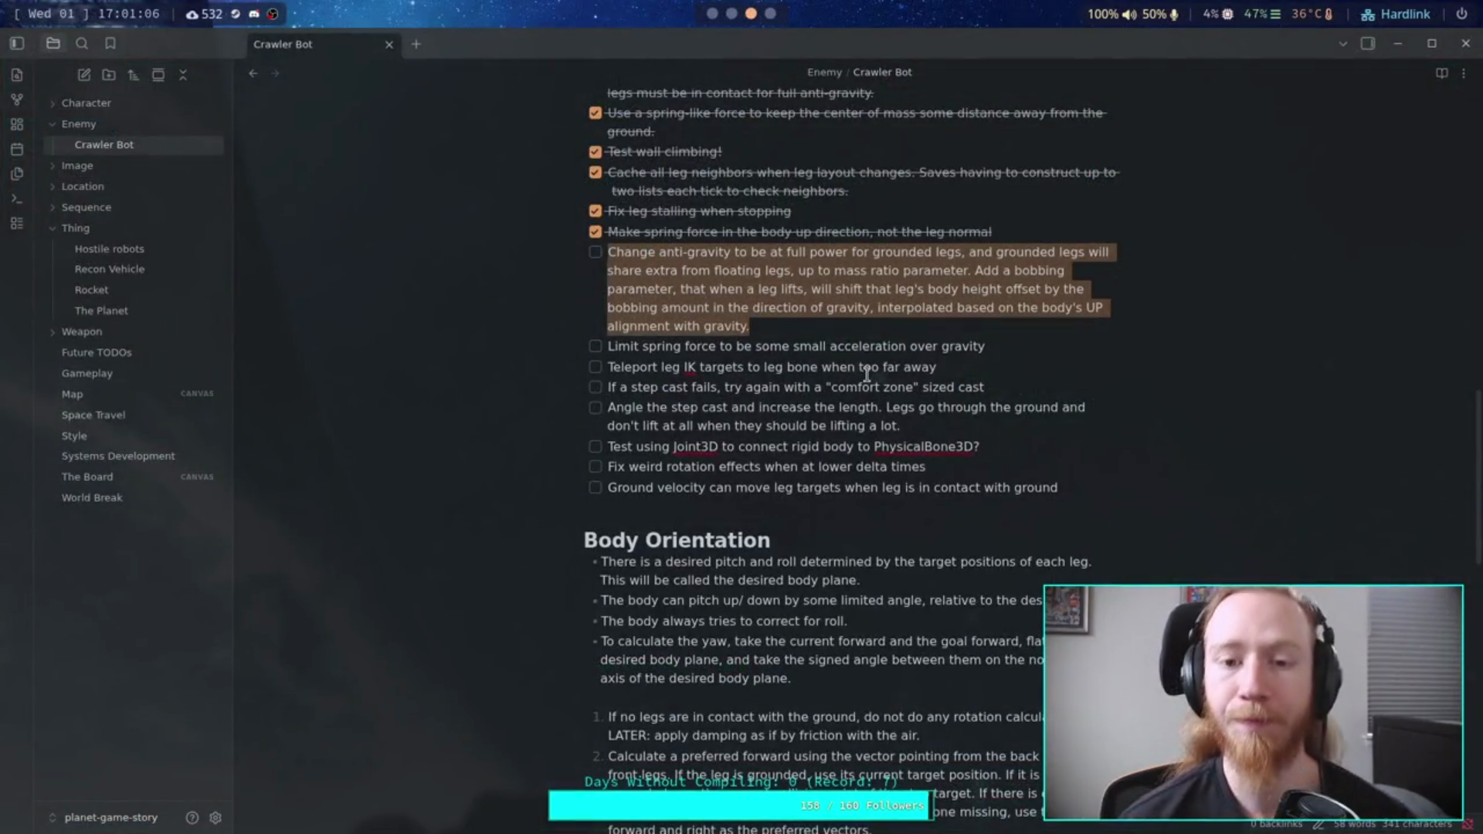
Step: Look over the 'Change anti-gravity' and 'Limit spring force' tasks, then go to the terminal
click(977, 348)
drag(979, 348, 601, 346)
click(808, 396)
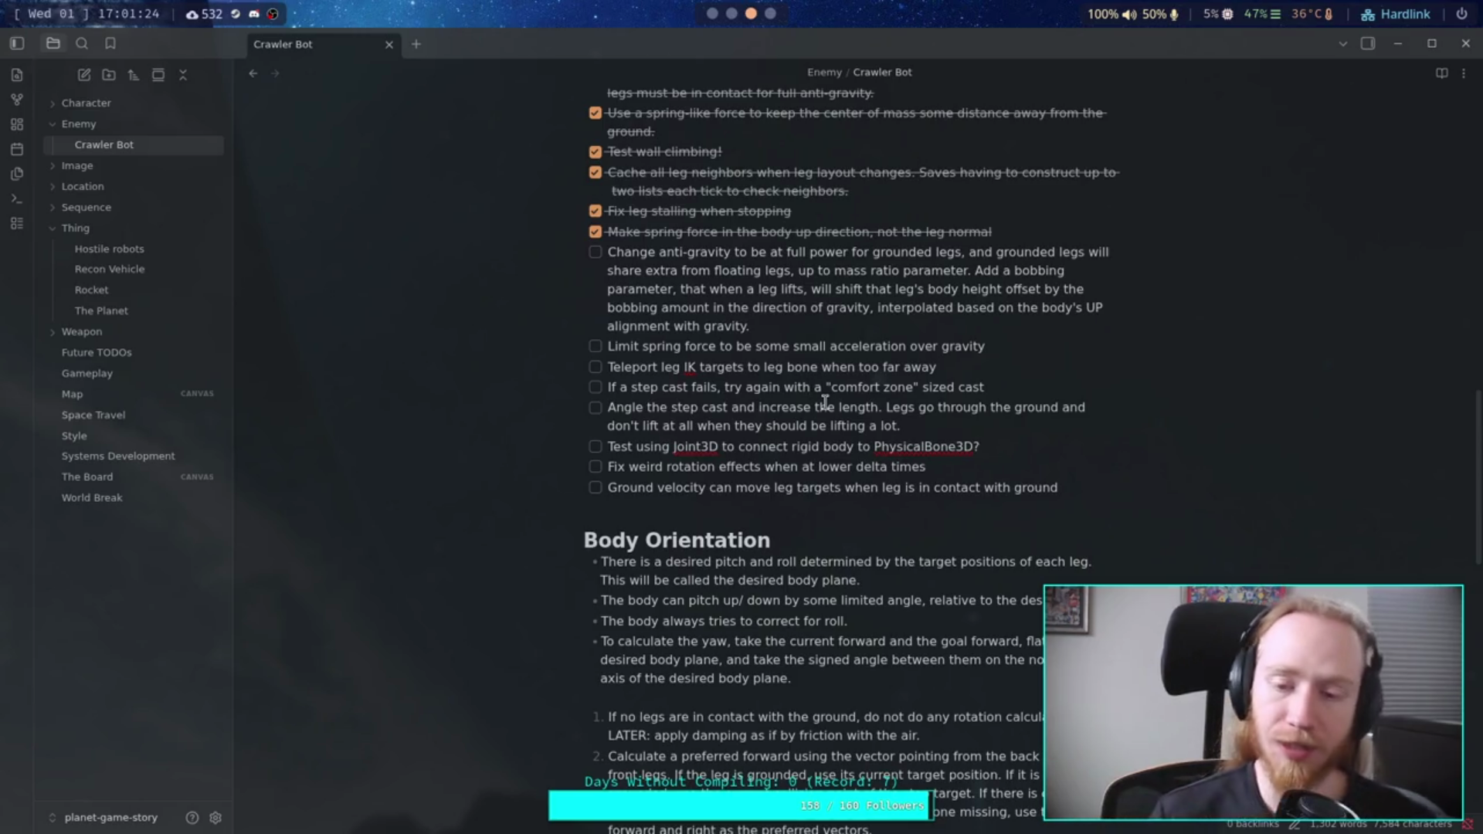
click(983, 464)
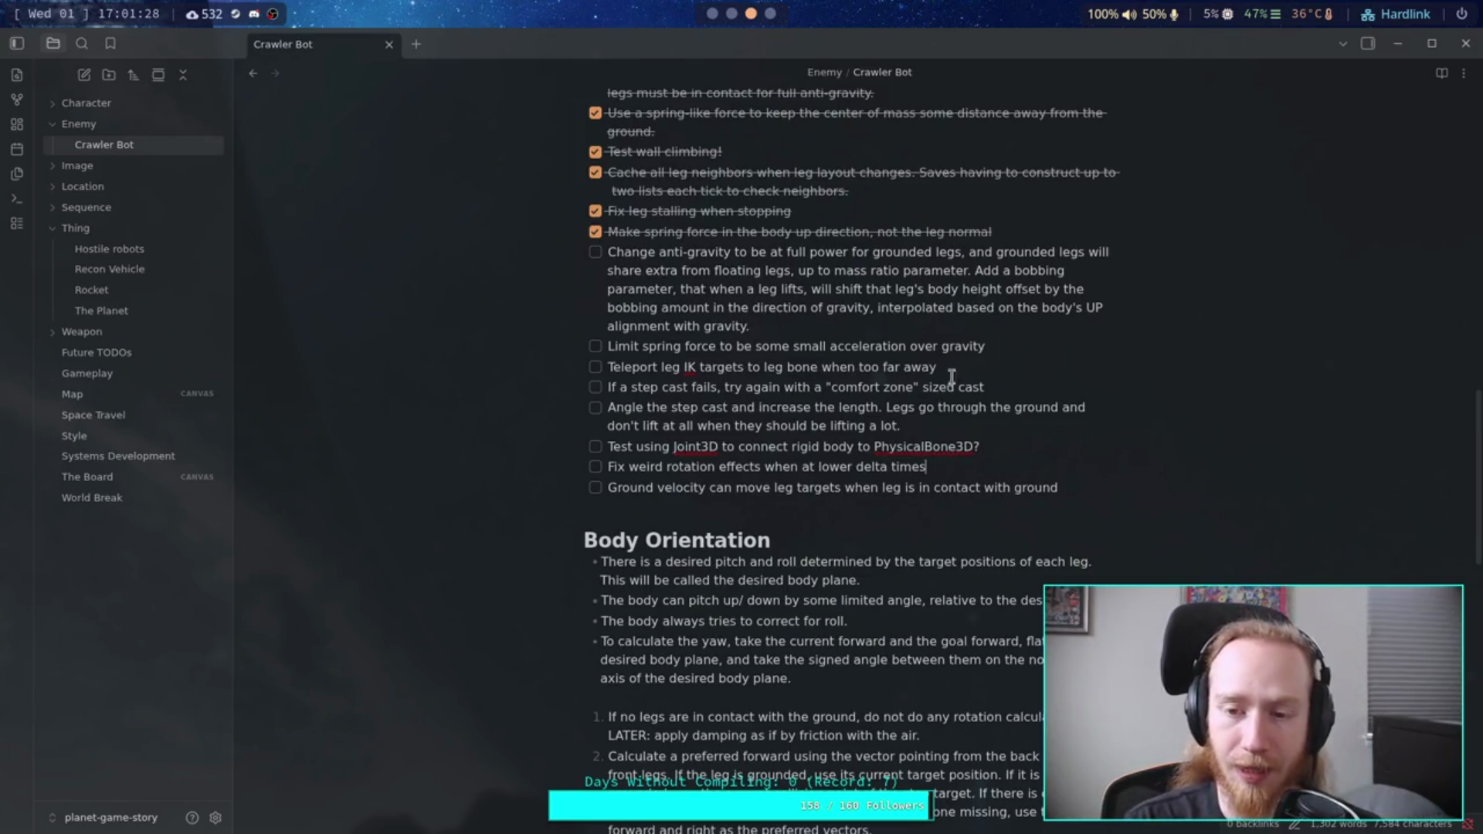
drag(989, 347, 607, 347)
drag(769, 325, 608, 252)
mouse_move(985, 347)
mouse_down()
mouse_move(611, 326)
mouse_move(611, 255)
mouse_up()
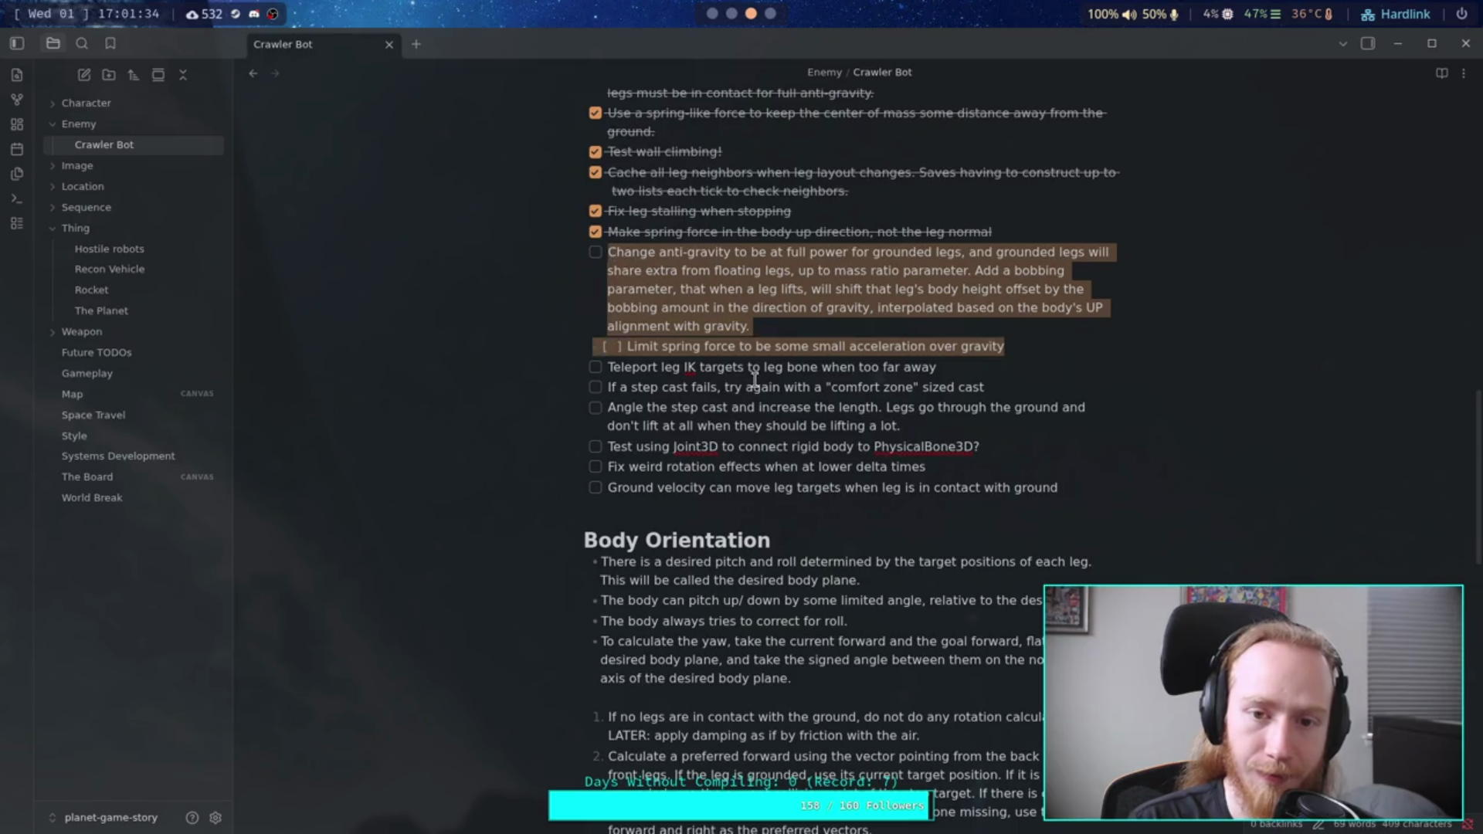
scroll(756, 380, up, 2)
click(756, 382)
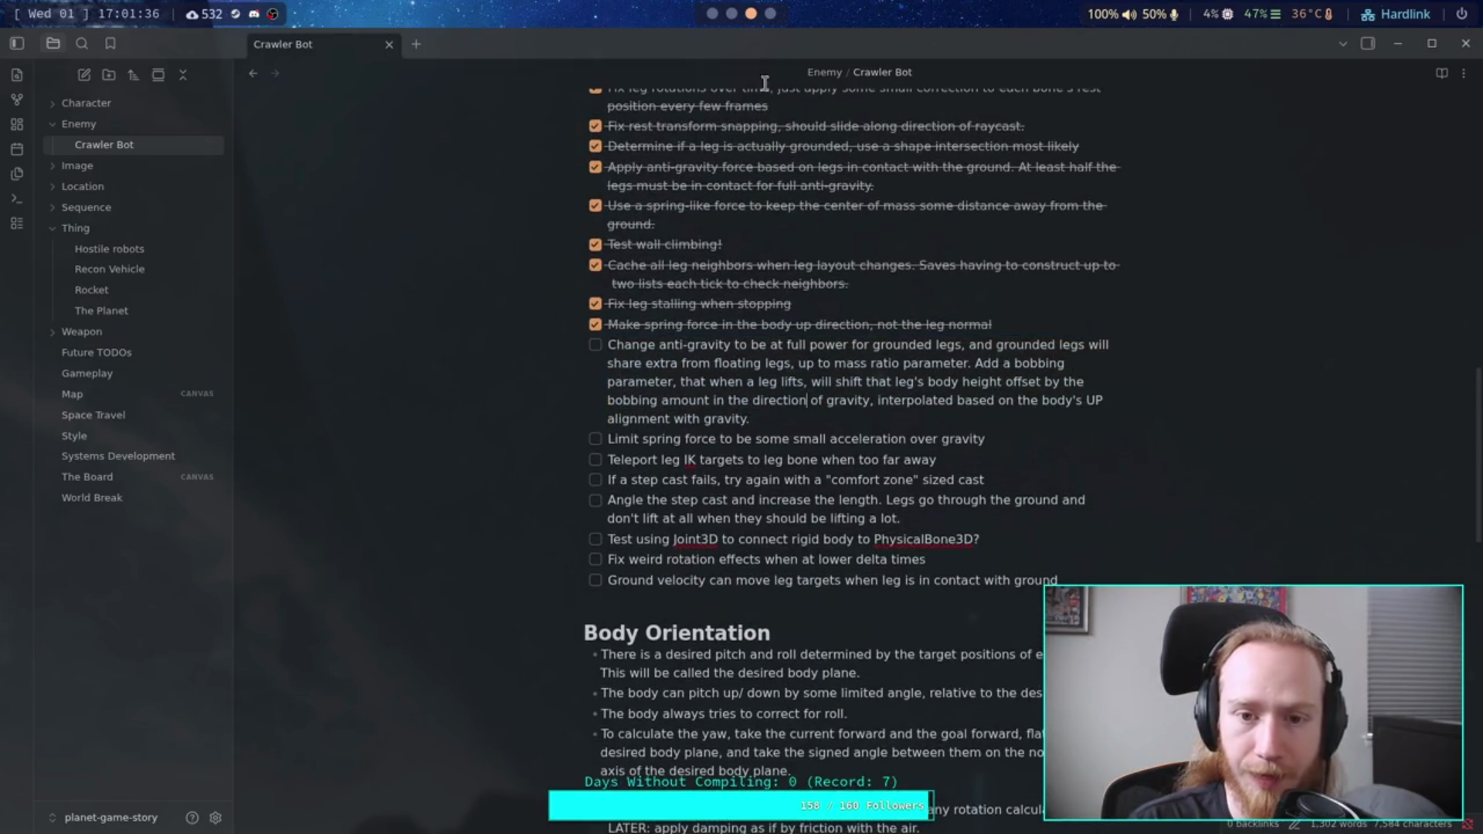
click(733, 14)
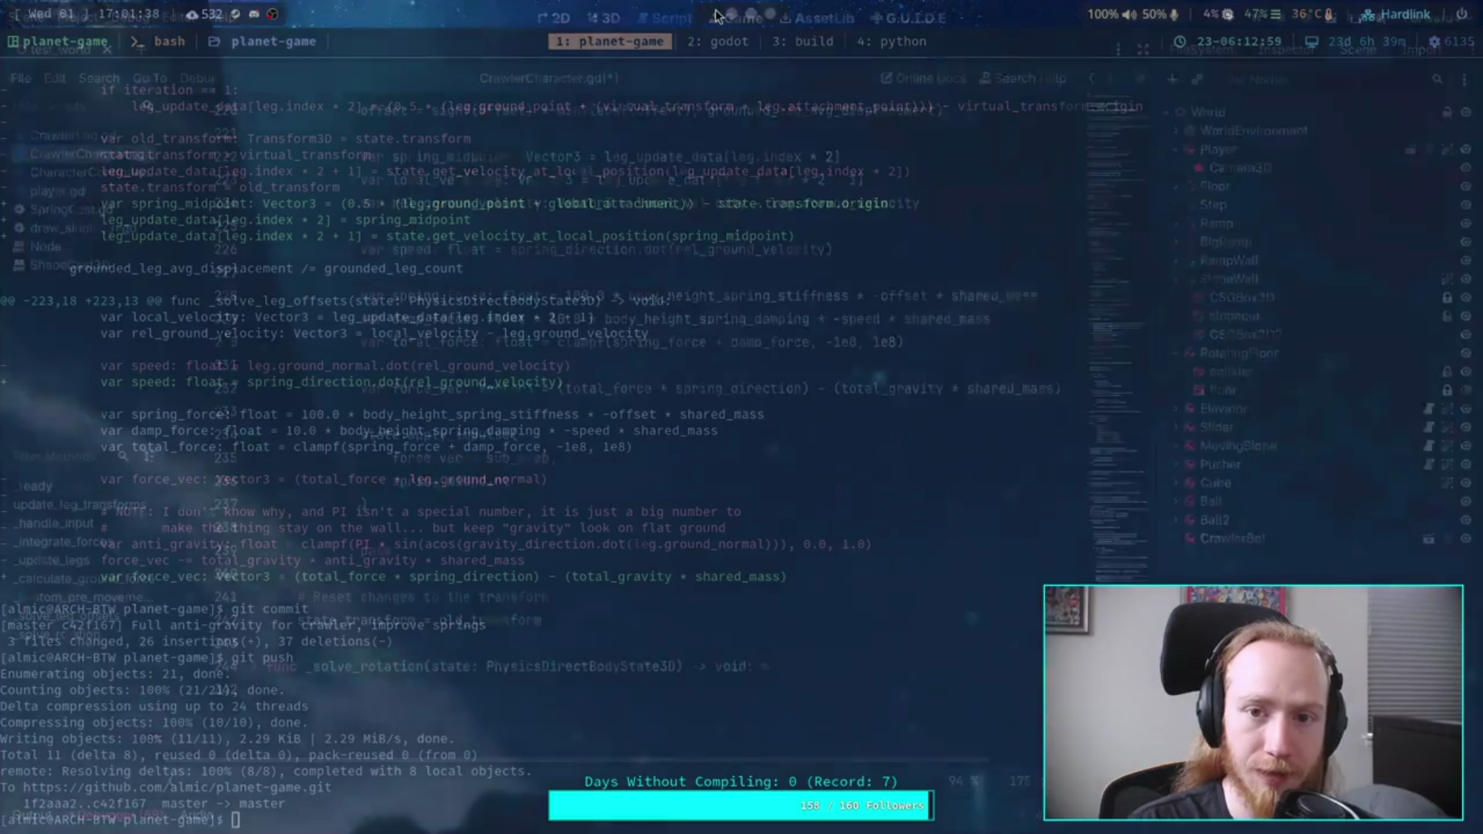
Step: In GitHub's planet-game history, view commit 1f2aaa2 'Improve crawler movement, some bug fixes', then return to Godot
key(super+3)
key(super+4)
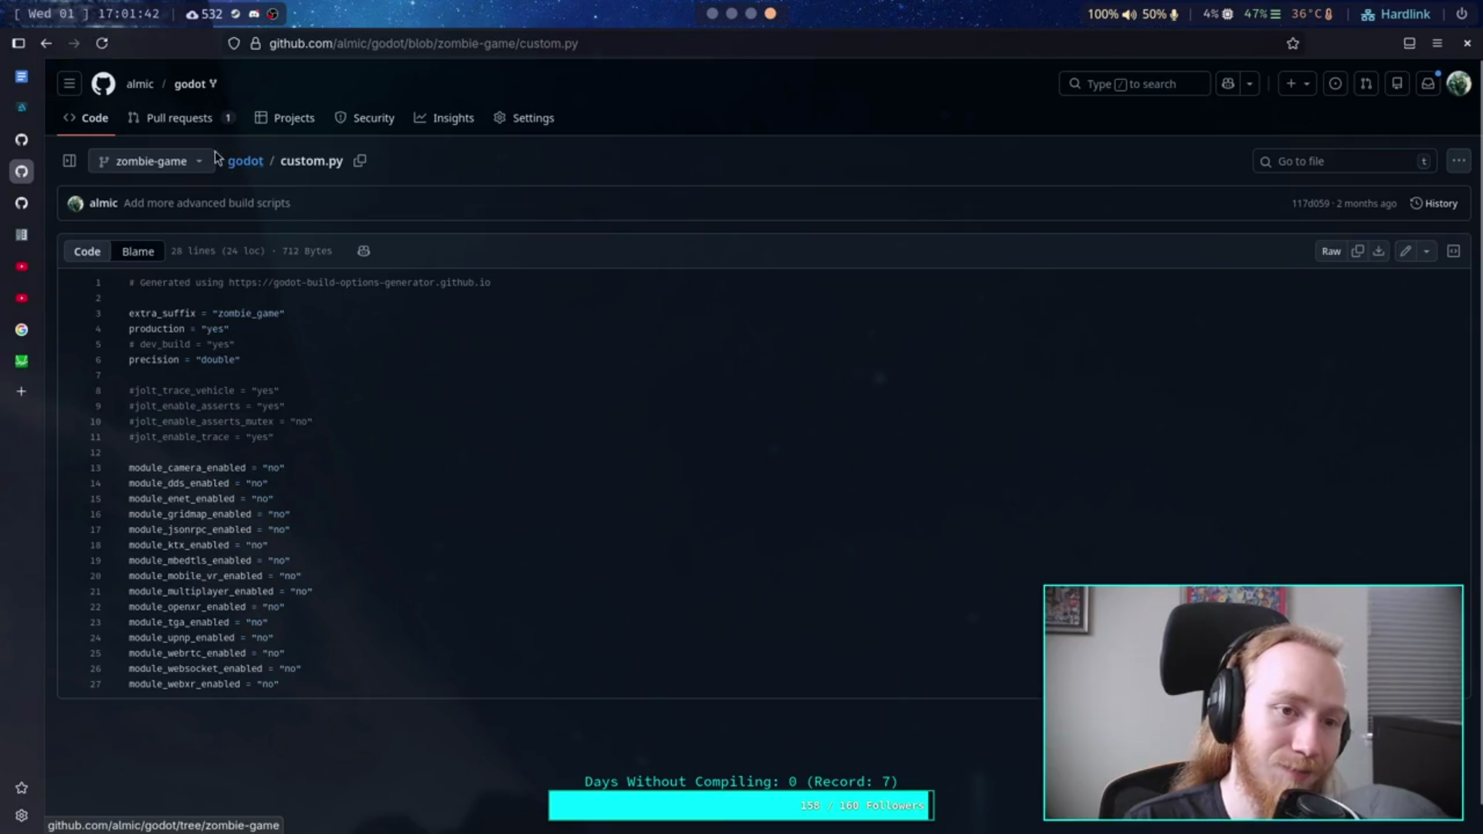
click(146, 93)
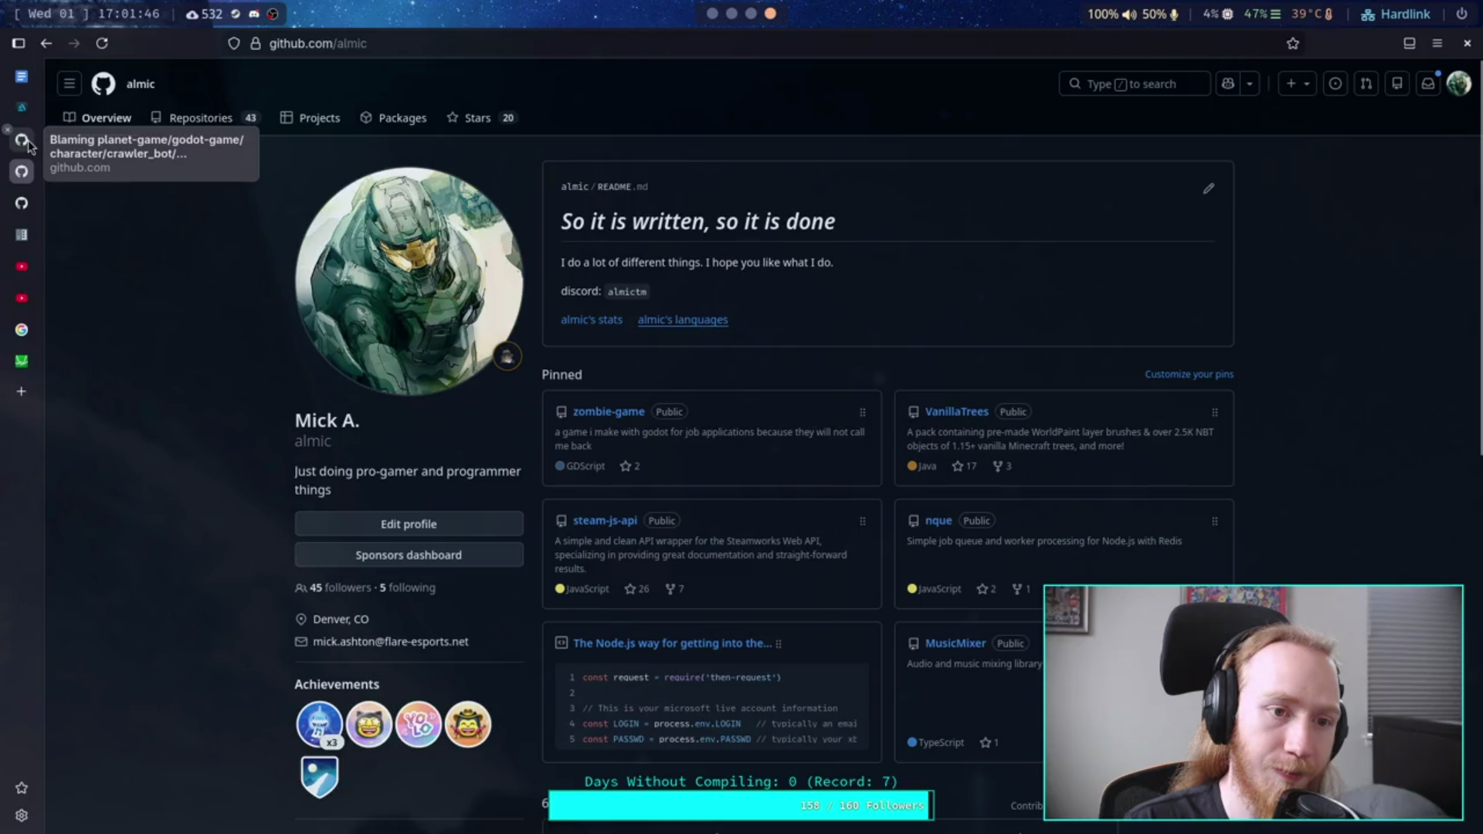
click(8, 161)
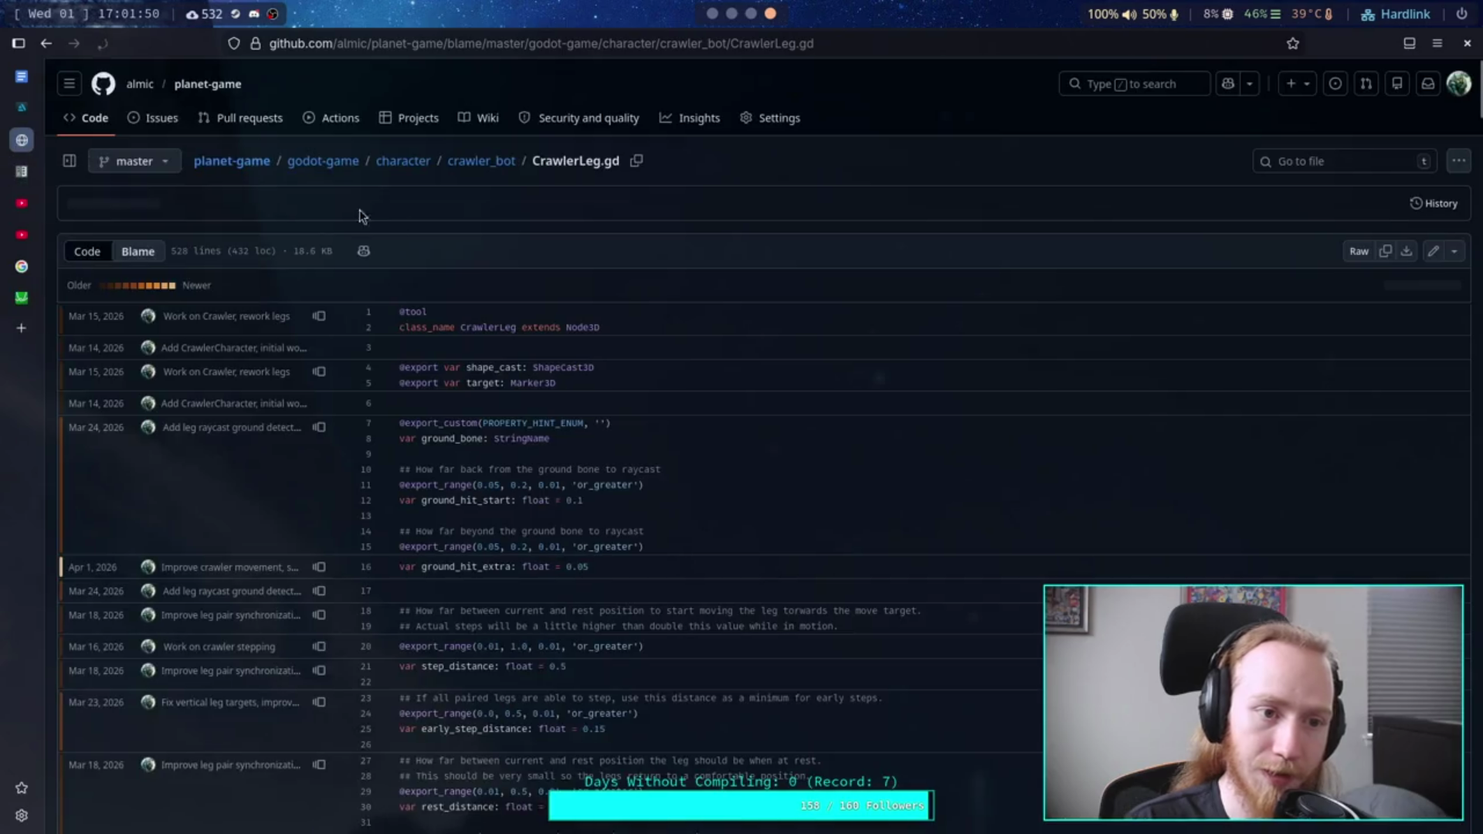
click(231, 164)
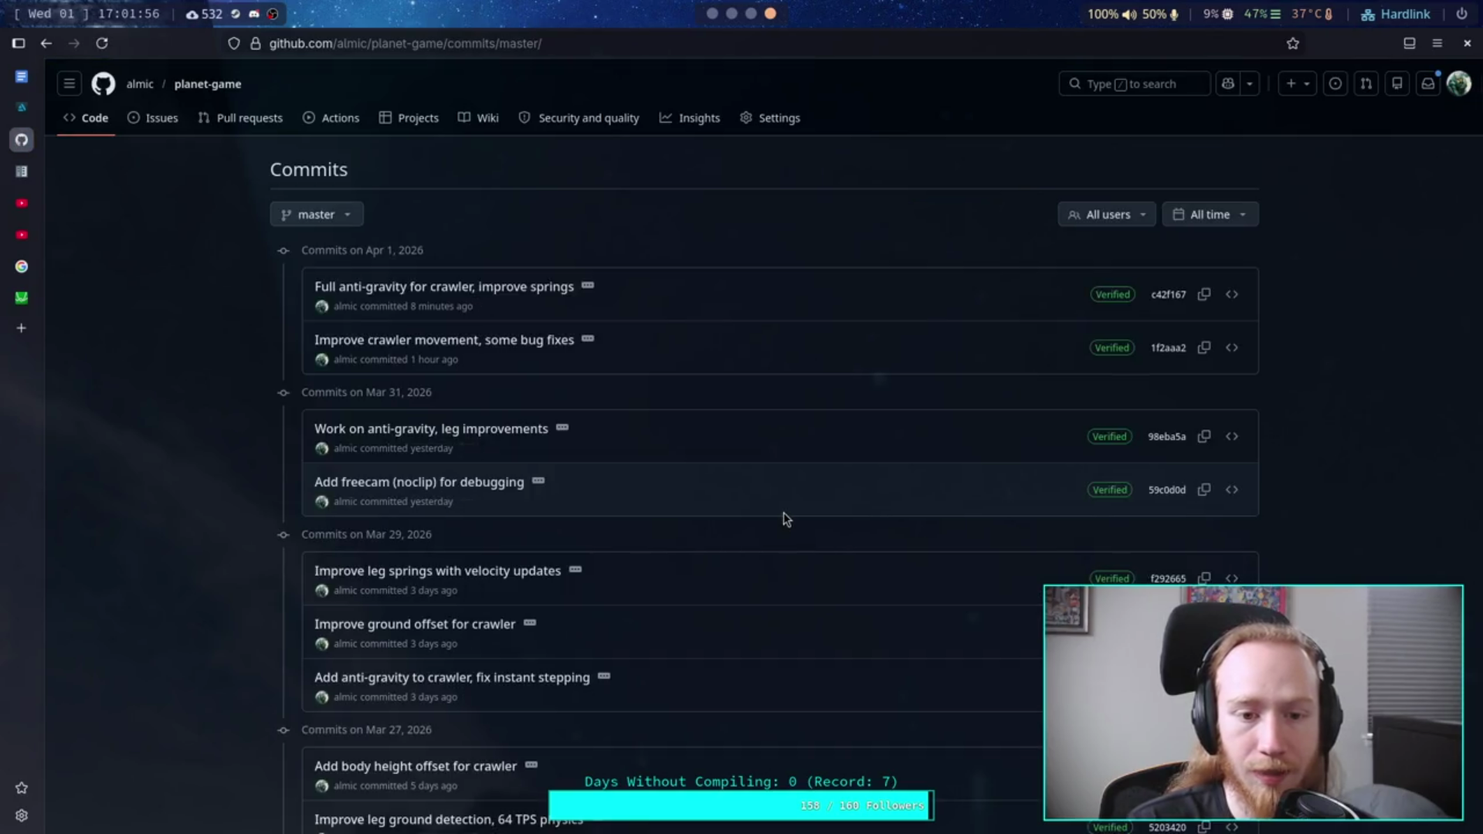
click(510, 342)
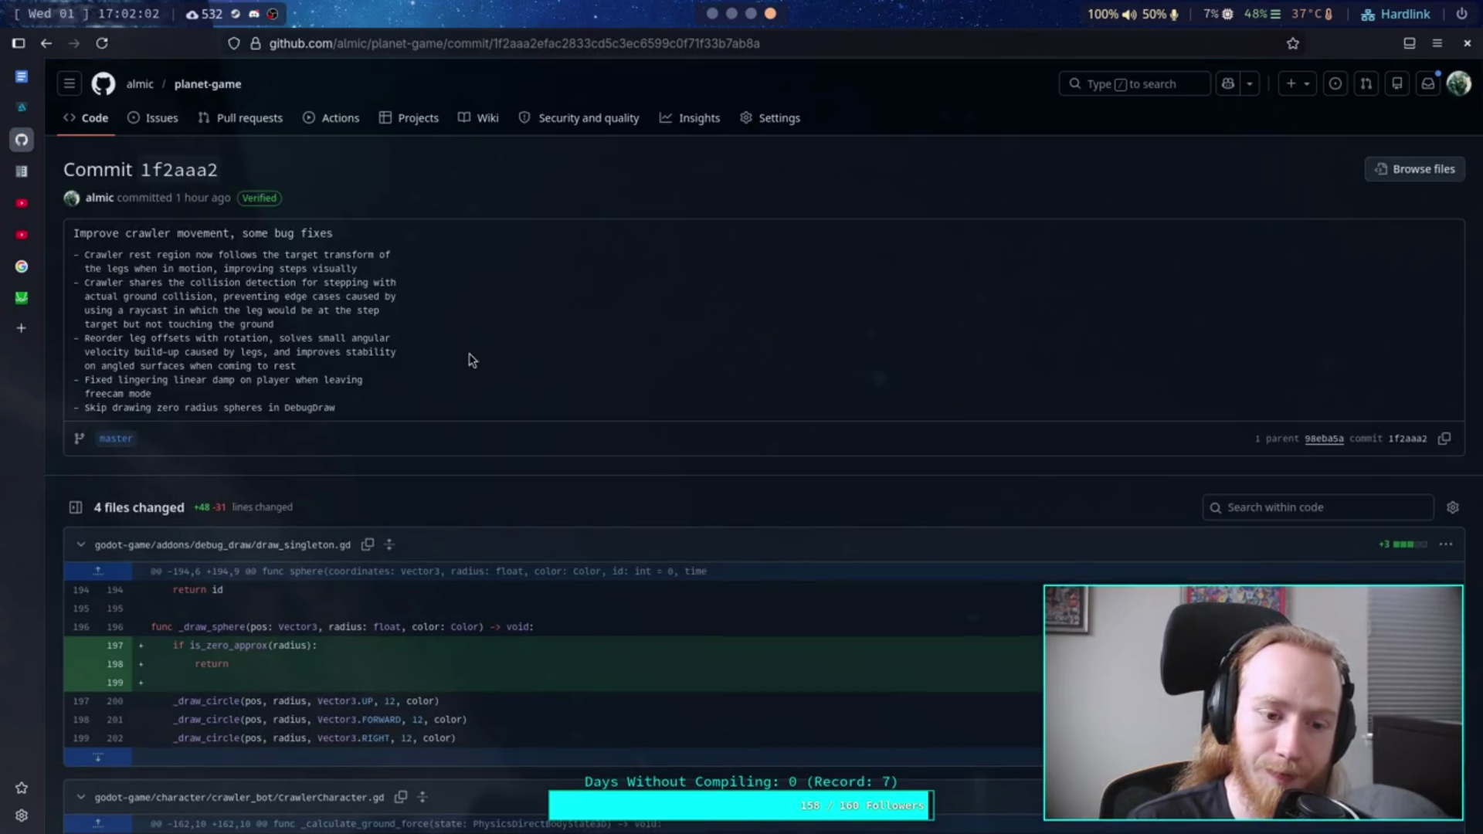
click(712, 13)
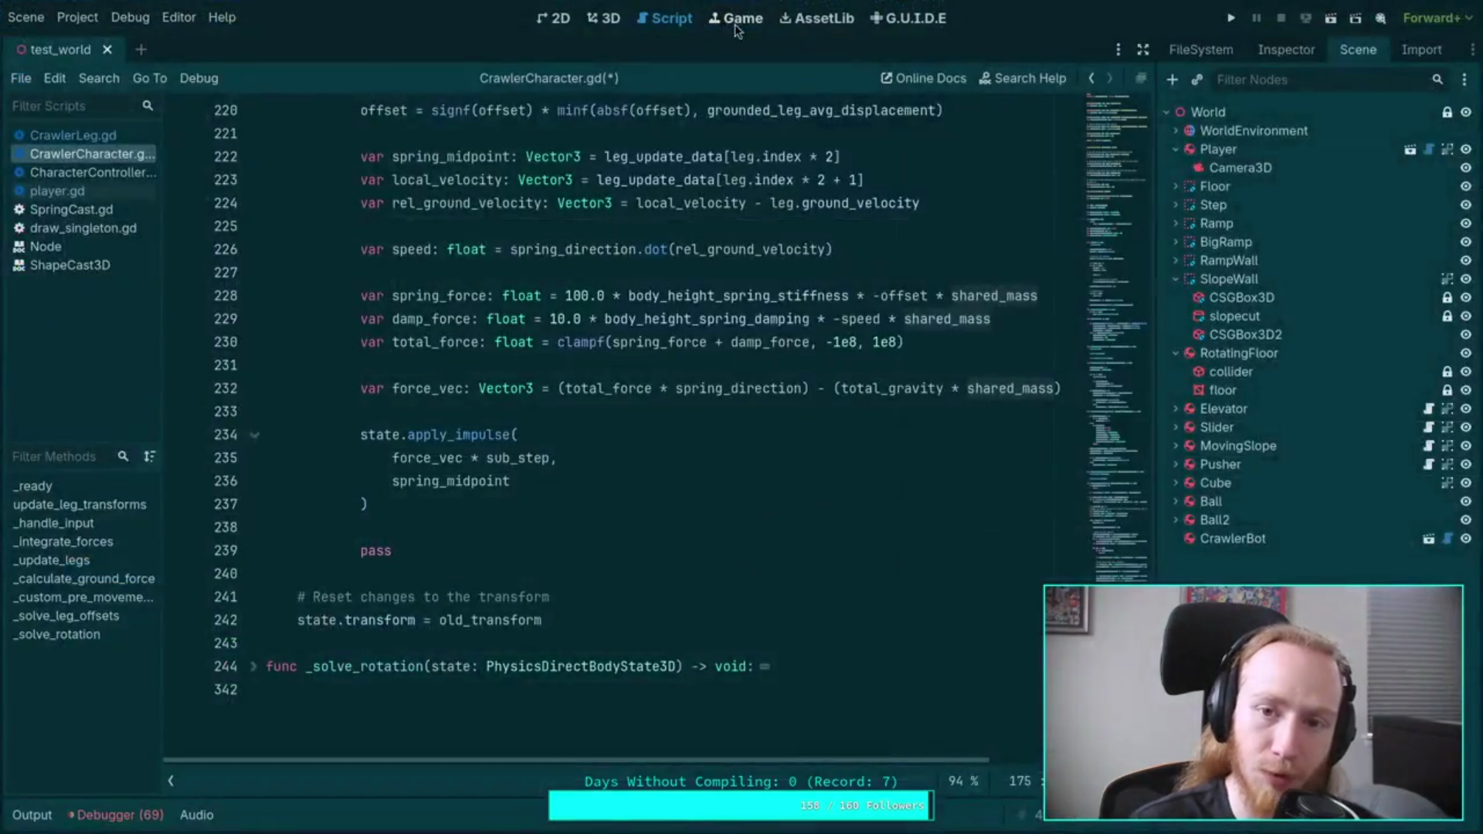
Step: Run git status to confirm a clean working tree, up to date with upstream/master
key(super+2)
text(git status)
key(Return)
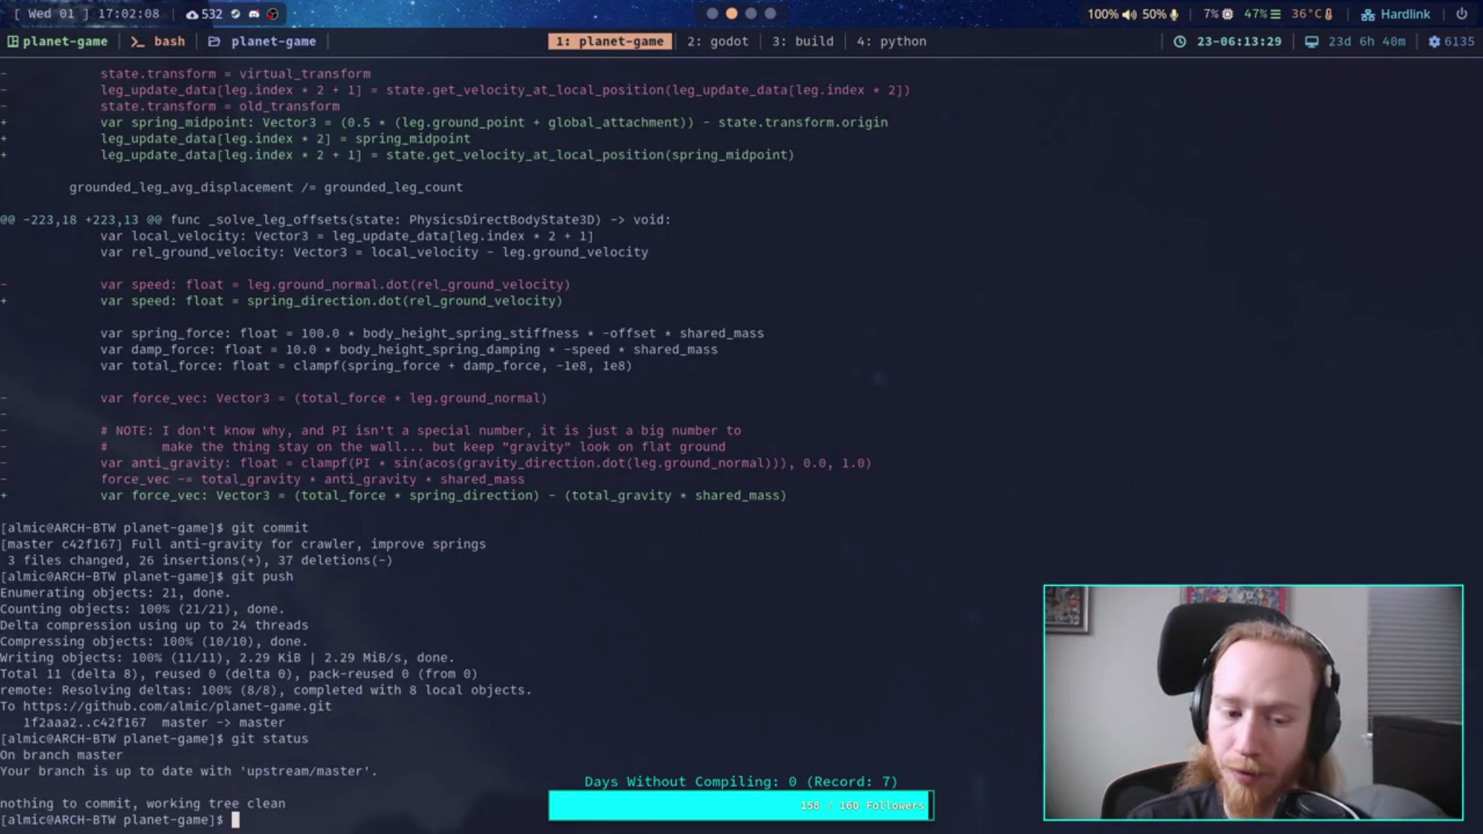
click(770, 13)
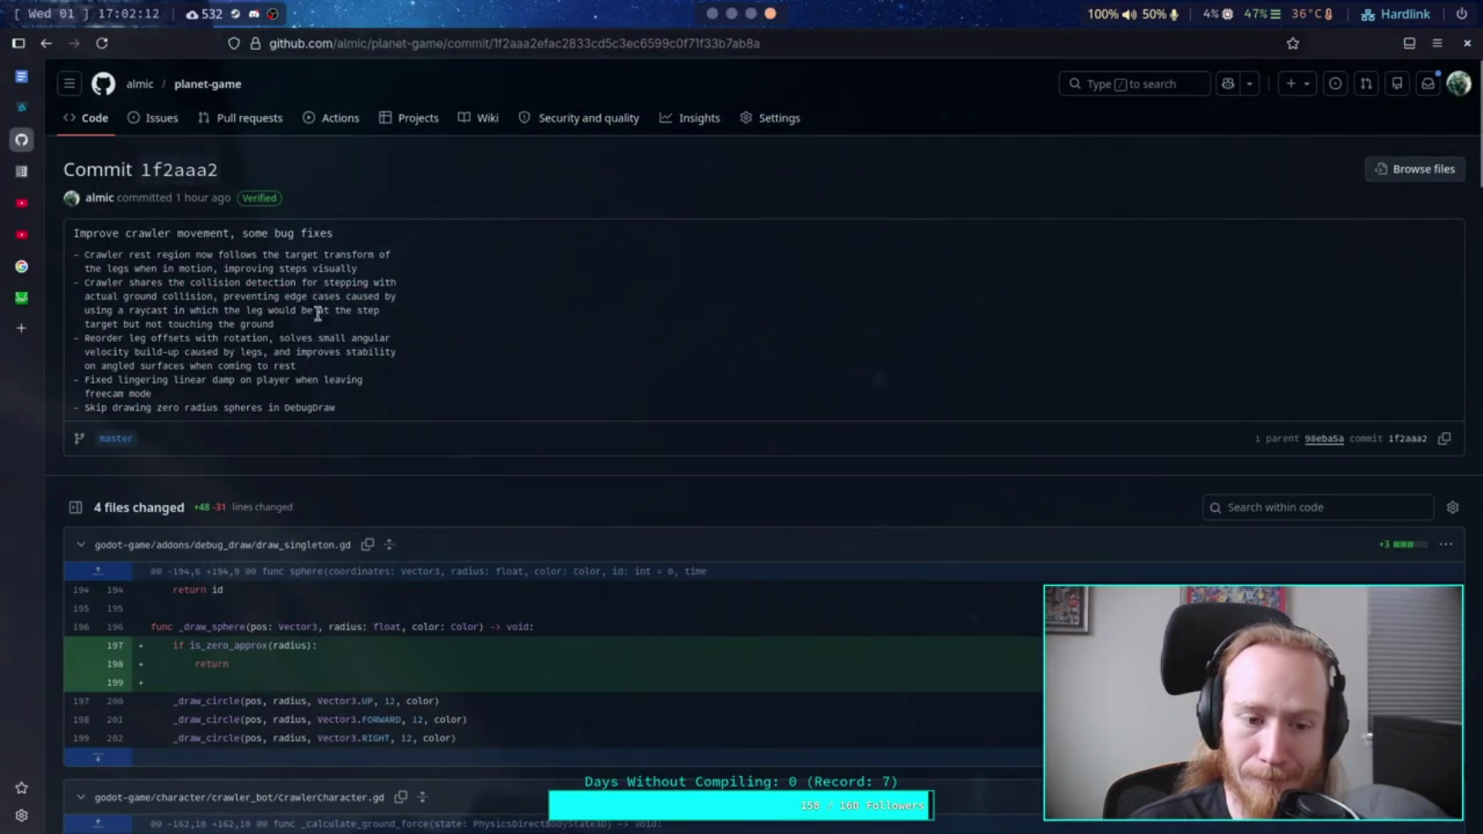
Step: Scroll through the open commit's file diffs and return to the commits list
scroll(386, 361, down, 5)
scroll(386, 362, up, 2)
scroll(386, 362, down, 5)
scroll(387, 362, down, 6)
scroll(386, 362, up, 3)
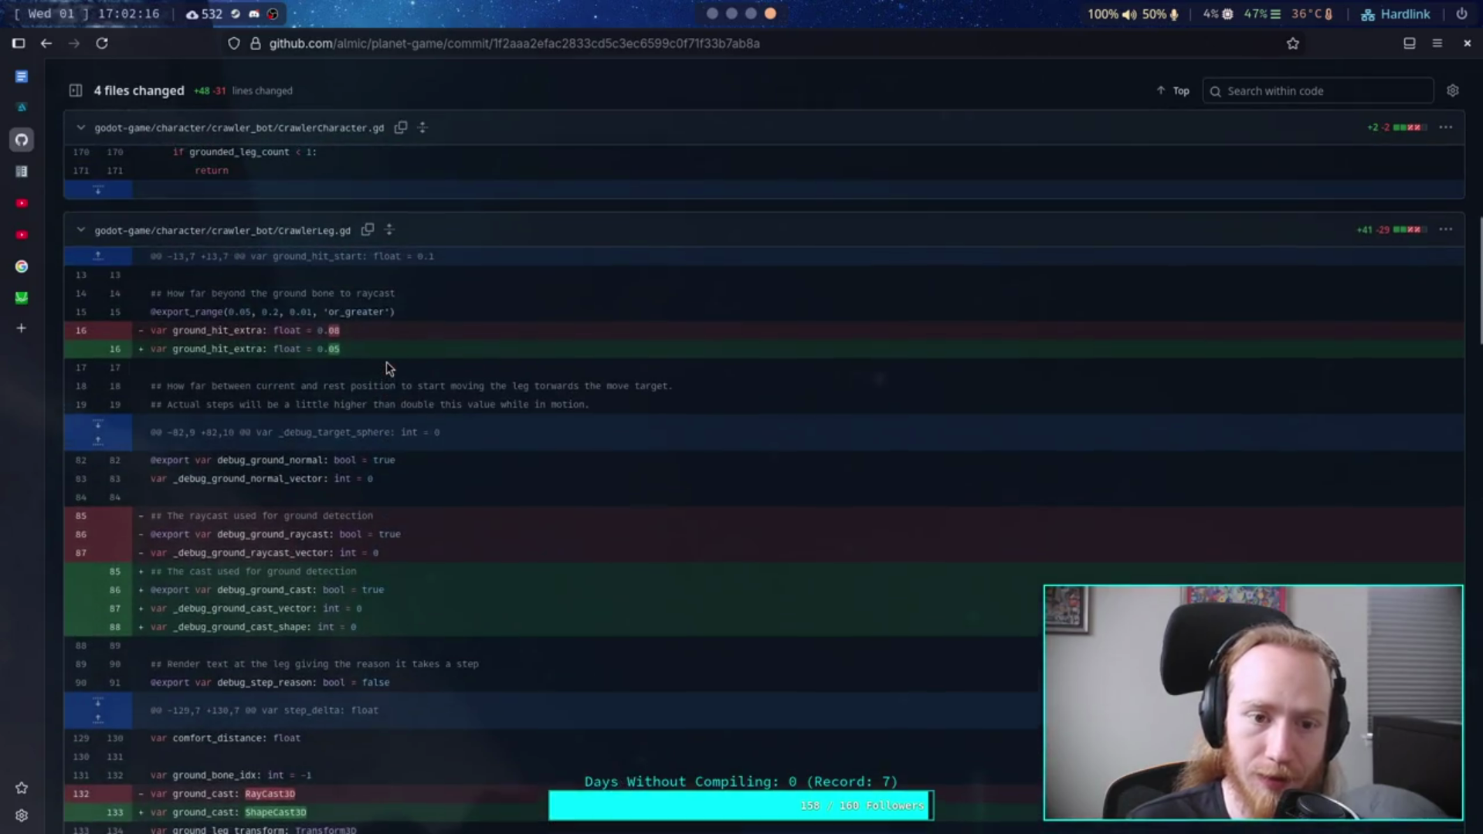
scroll(387, 362, down, 4)
scroll(387, 362, up, 12)
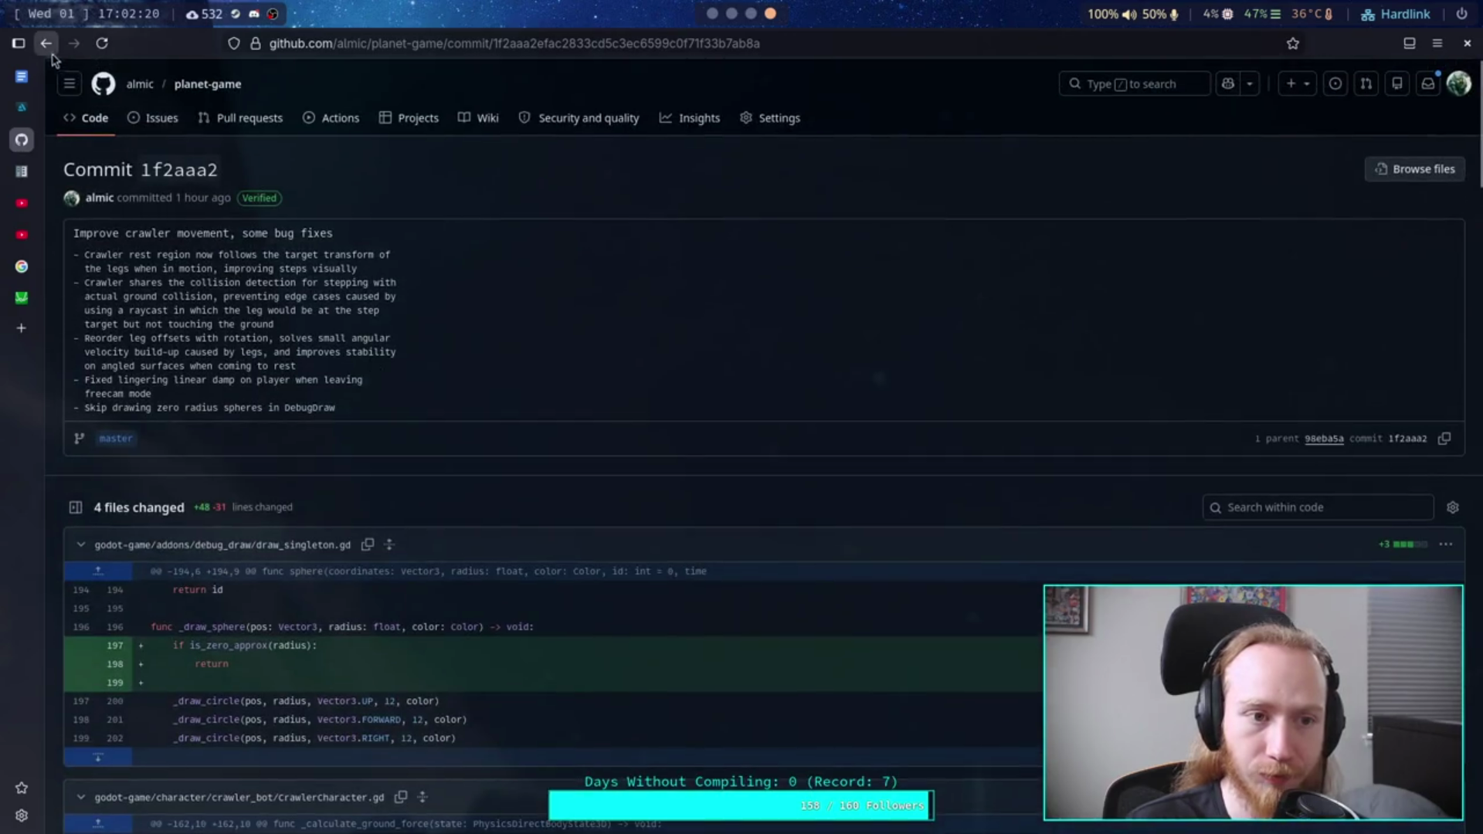
click(46, 44)
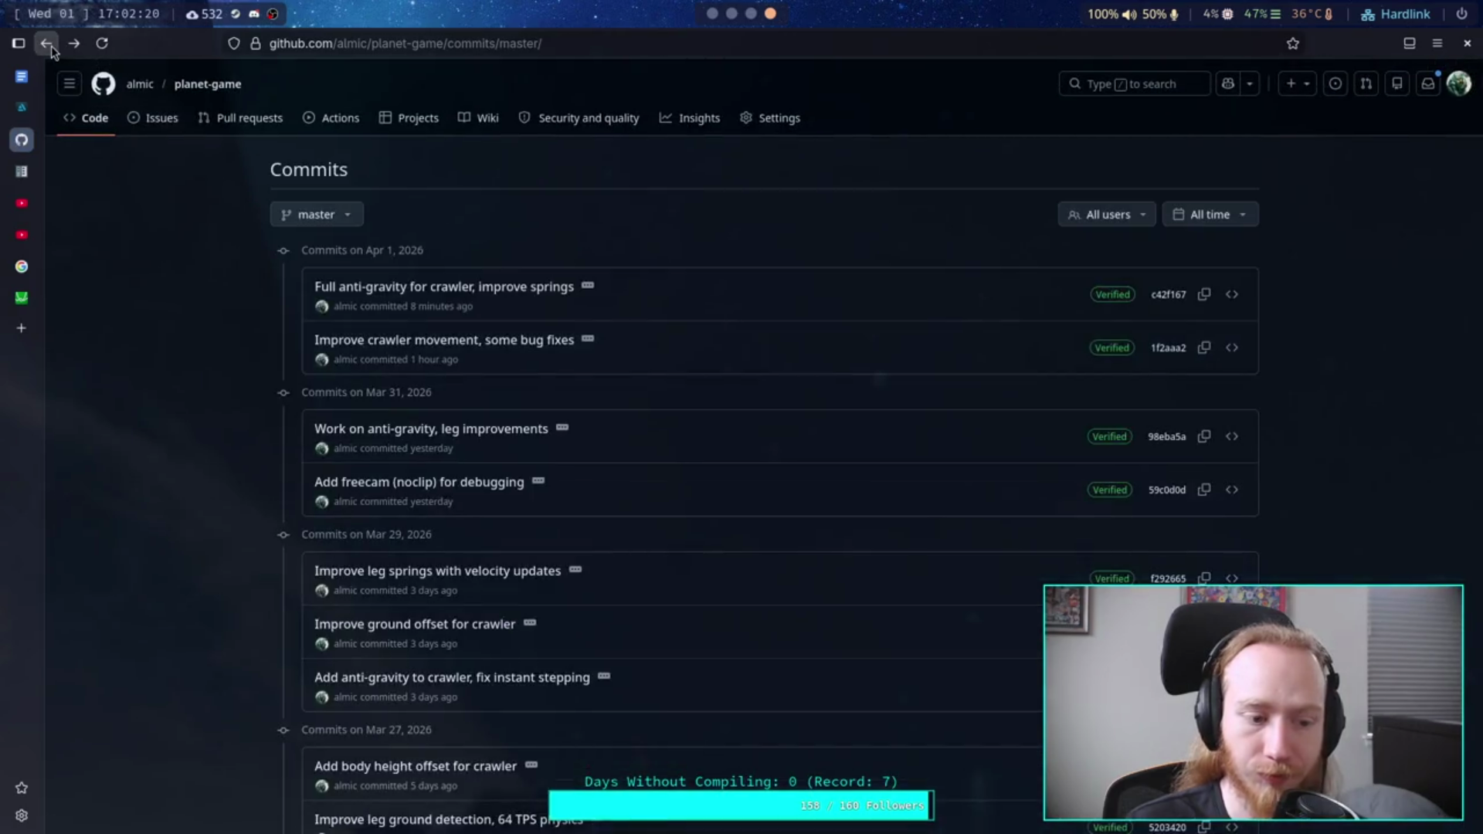
Step: Review commit c42f167 'Full anti-gravity for crawler, improve springs' with its 3 changed files, +26 −37
click(436, 289)
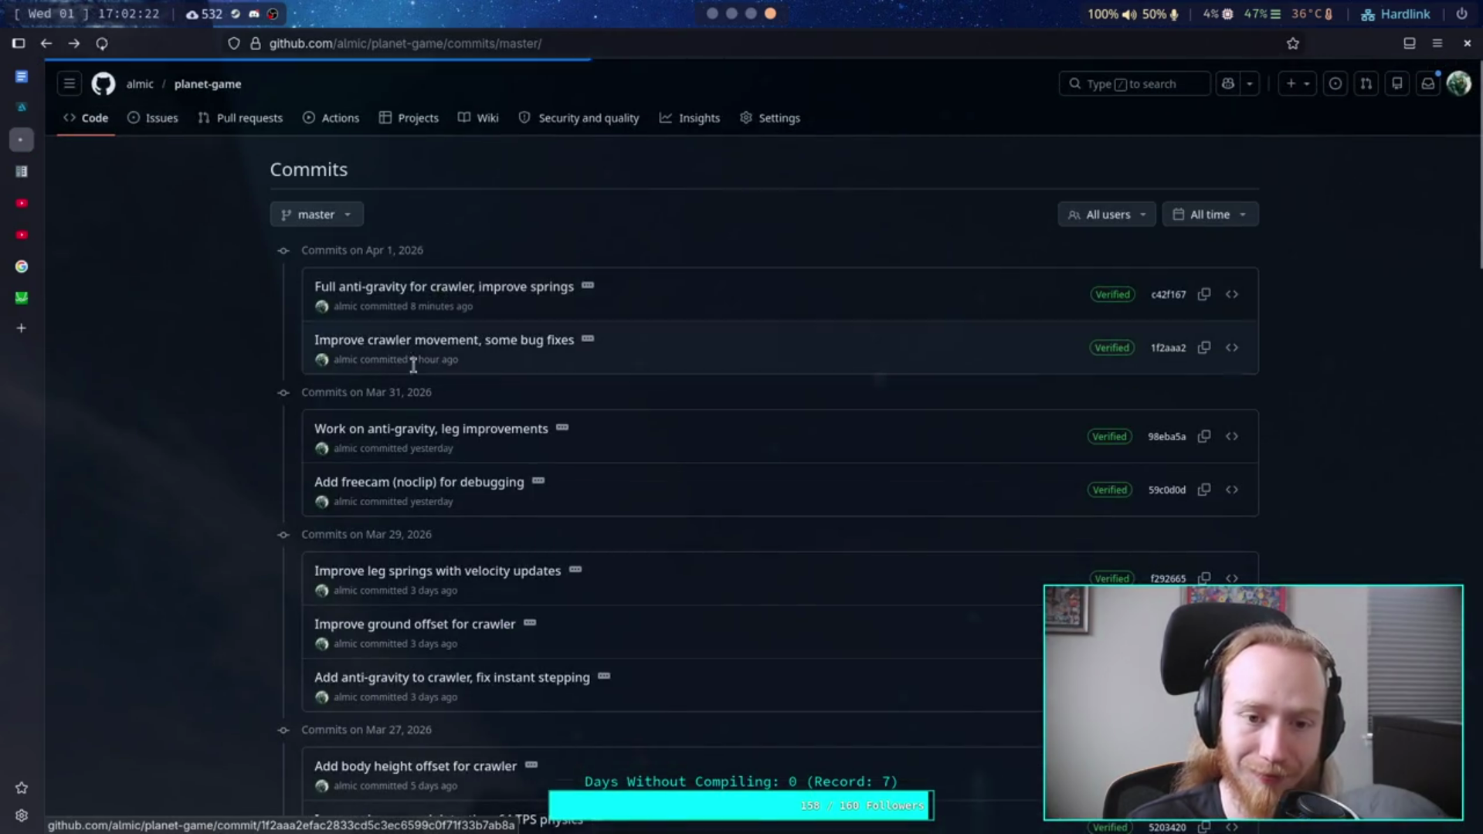
scroll(276, 364, down, 15)
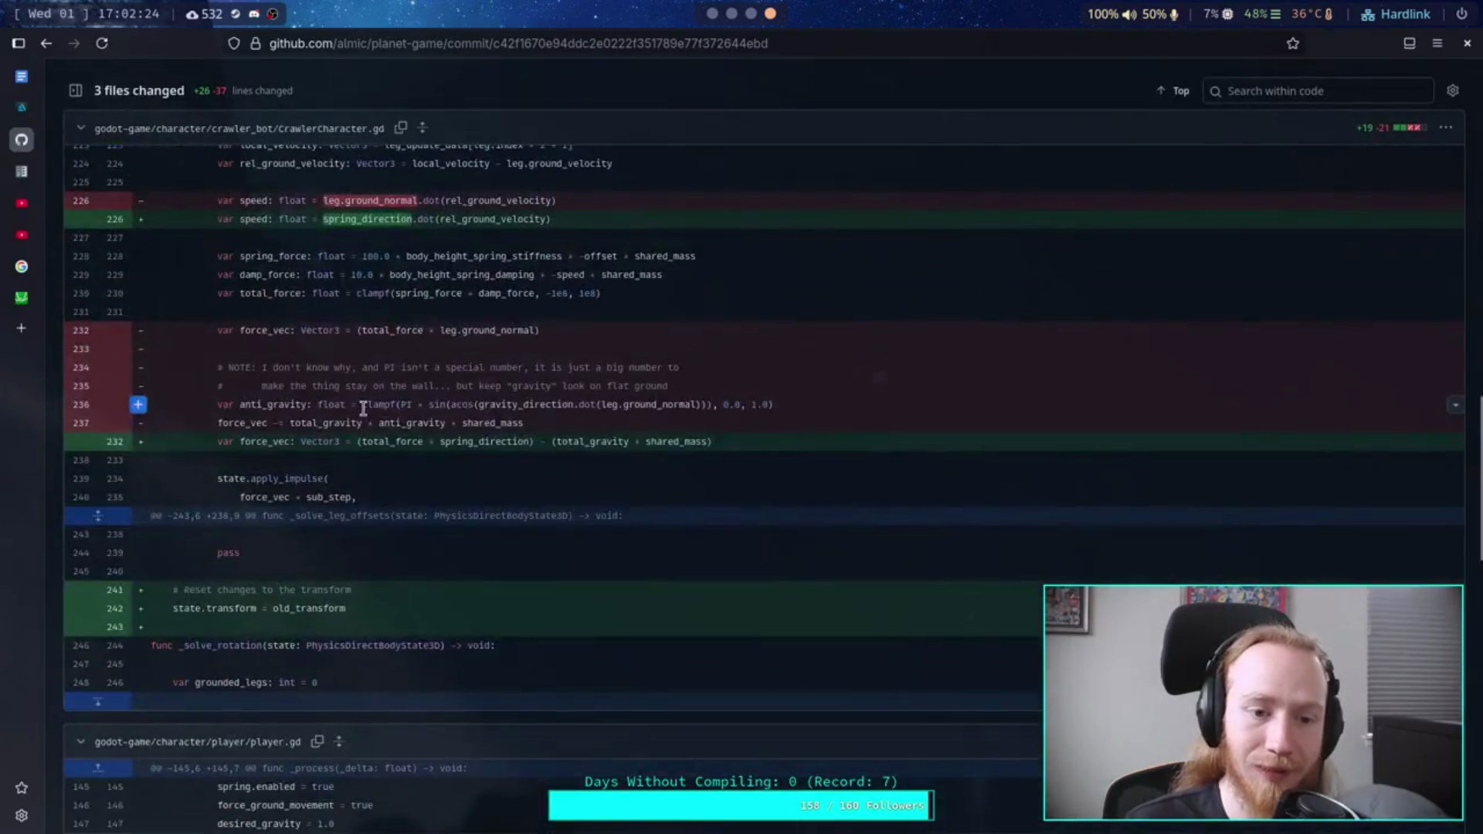
scroll(364, 409, down, 6)
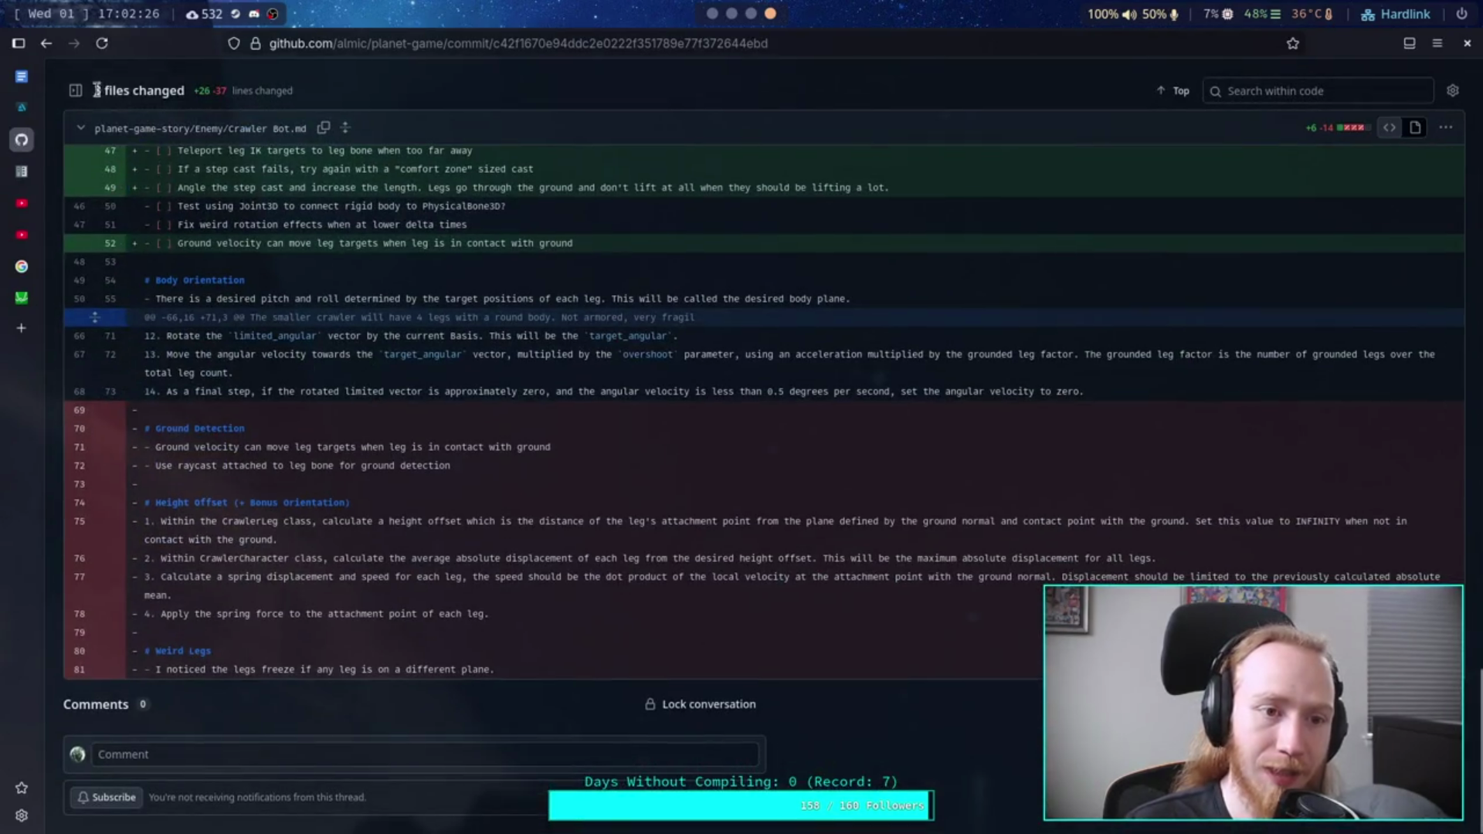
click(53, 50)
click(733, 13)
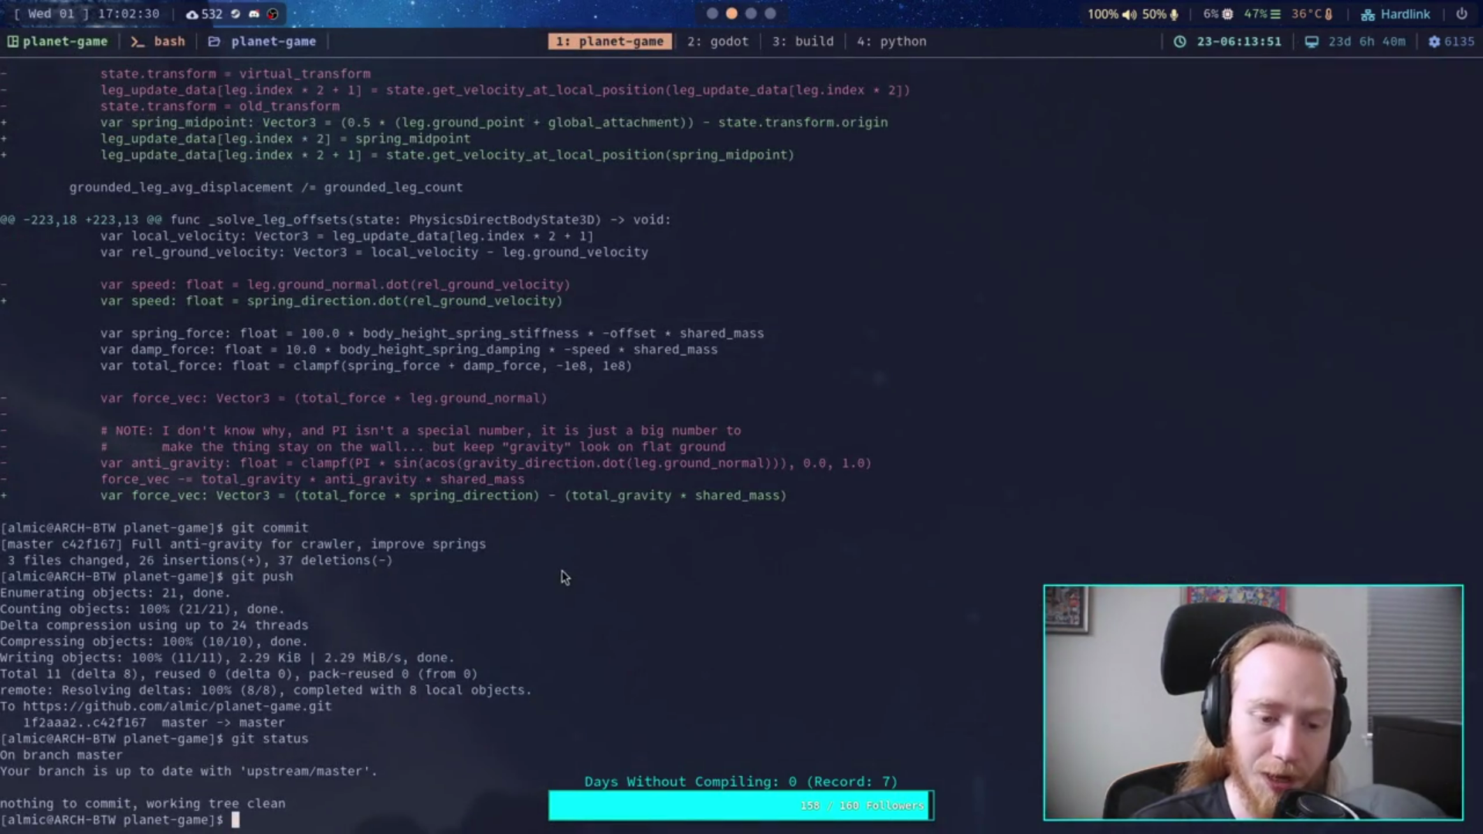
Step: Scroll back over the git diff output in the terminal, then bring up the Crawler Bot note
scroll(586, 578, up, 20)
scroll(590, 554, down, 7)
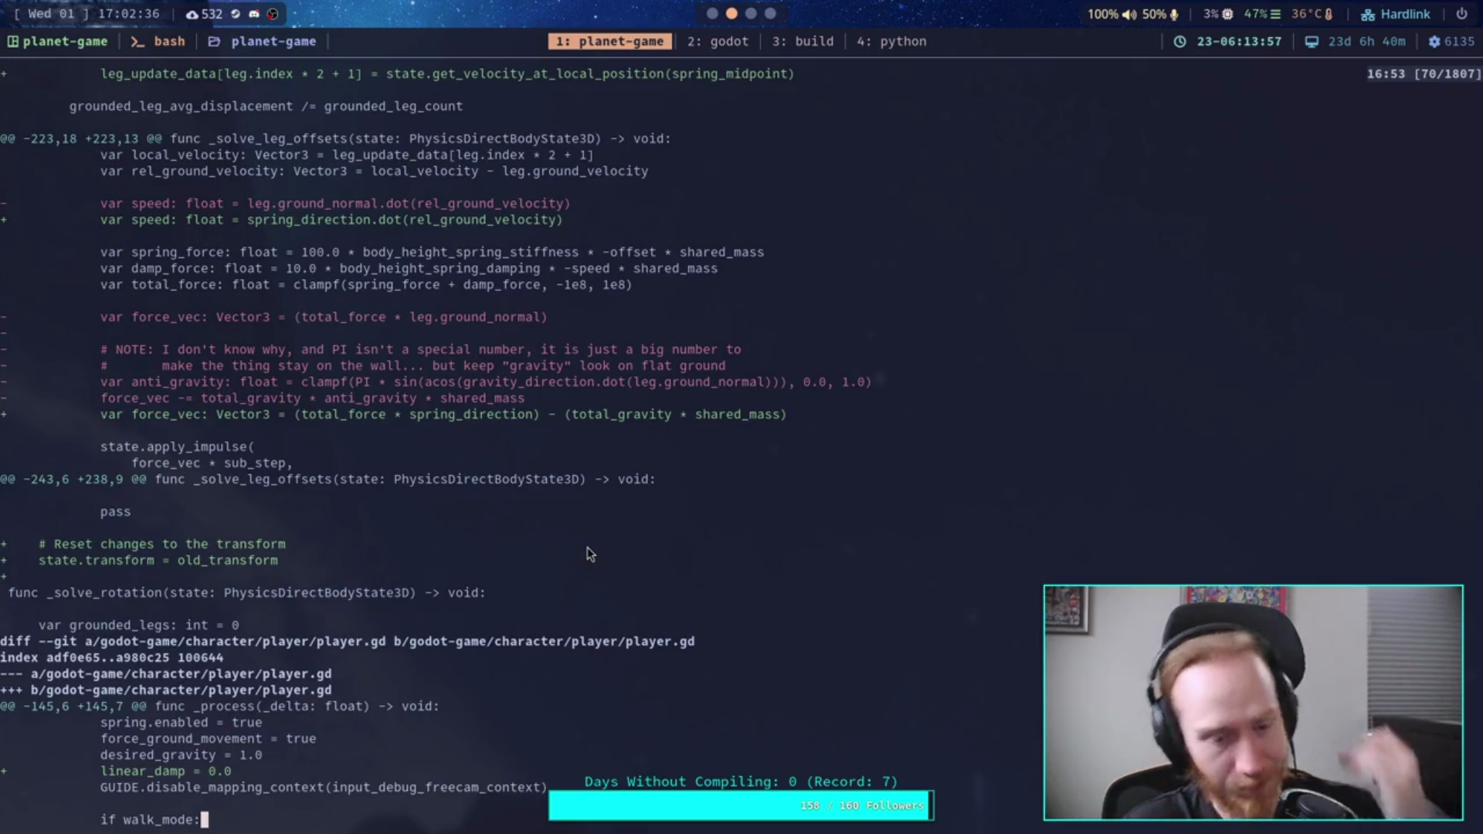
scroll(589, 554, down, 7)
scroll(589, 553, down, 7)
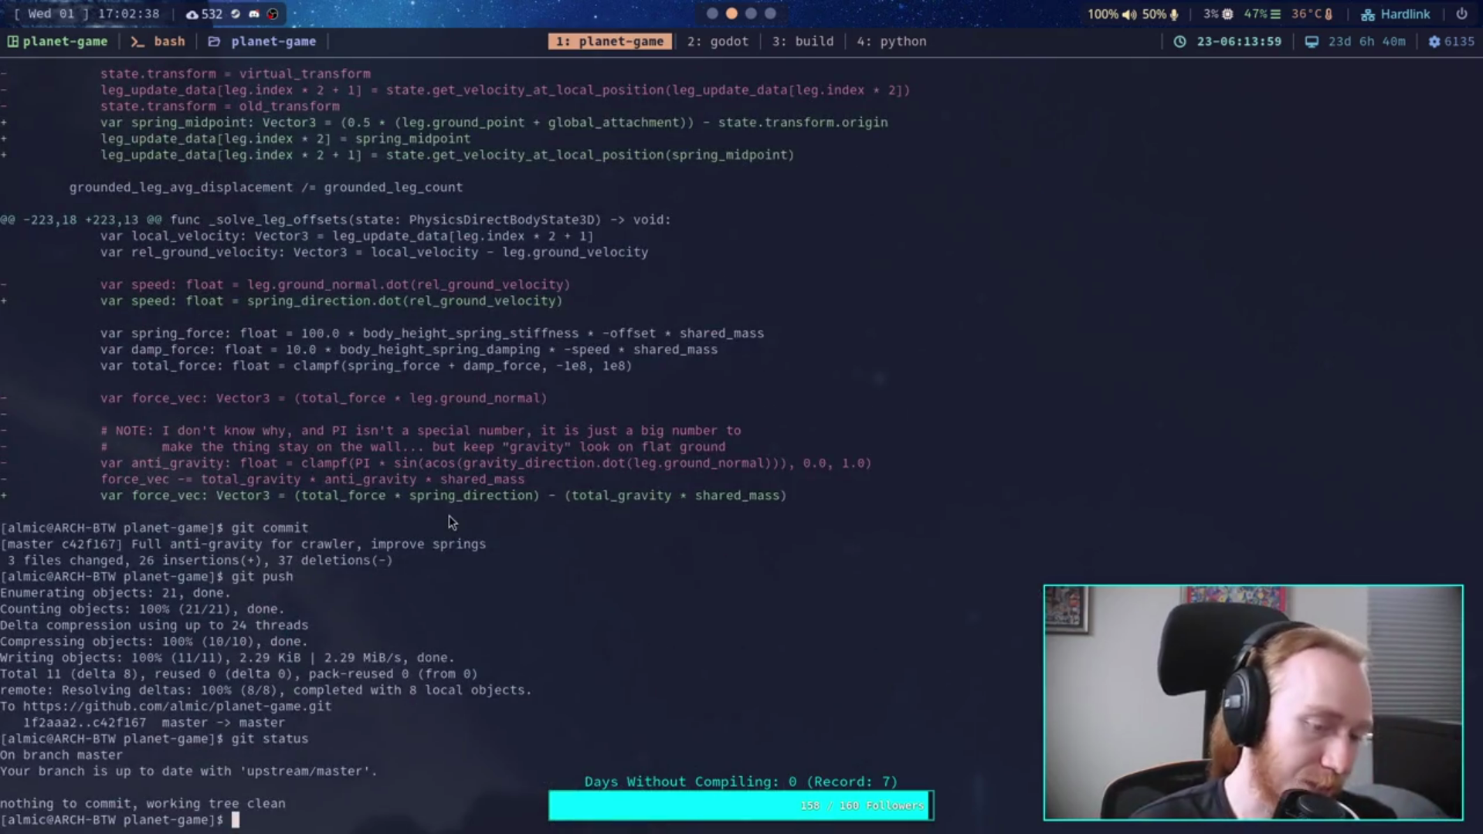
key(super+3)
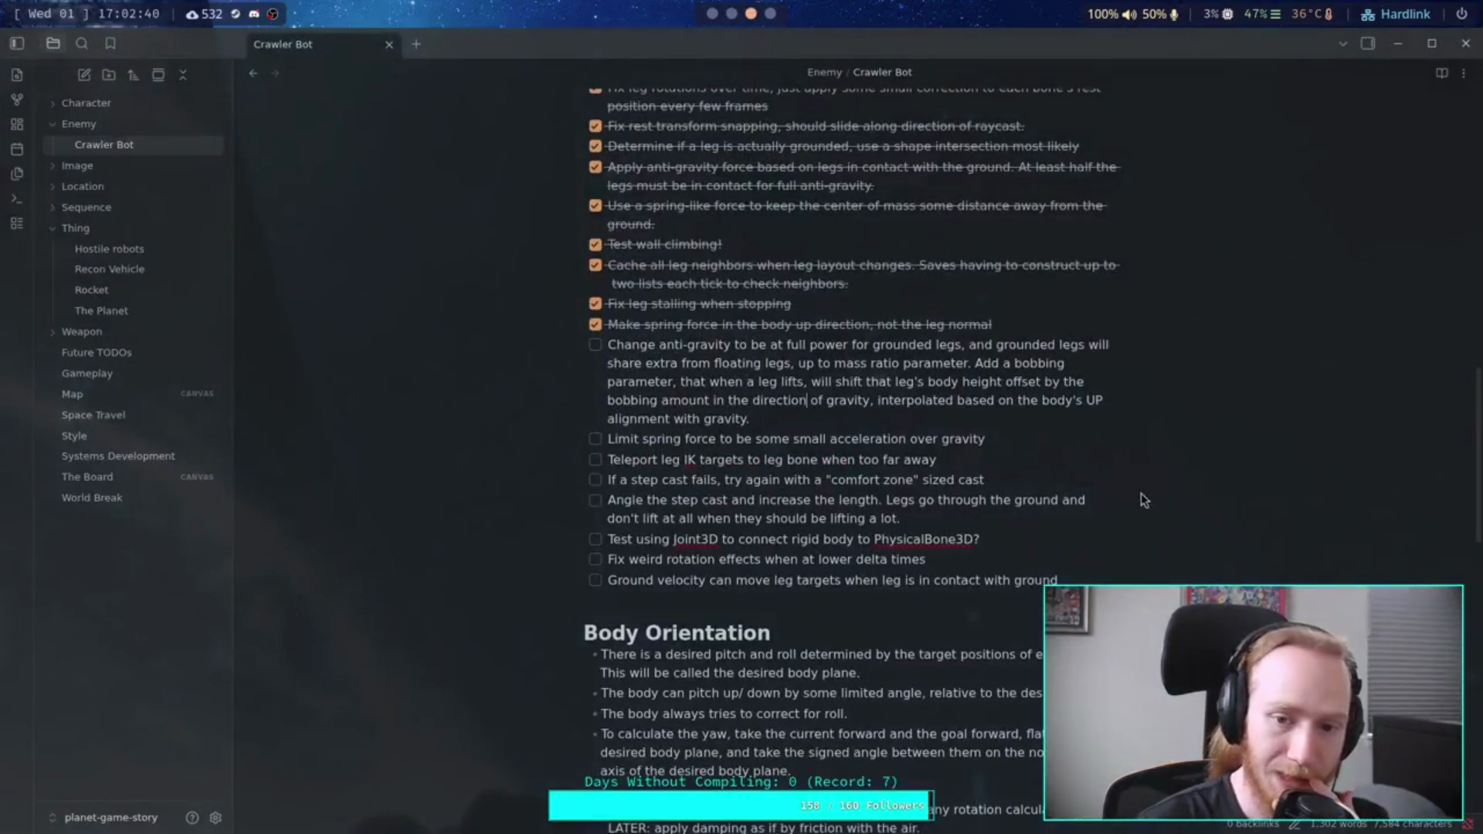
drag(1143, 494, 607, 353)
click(902, 439)
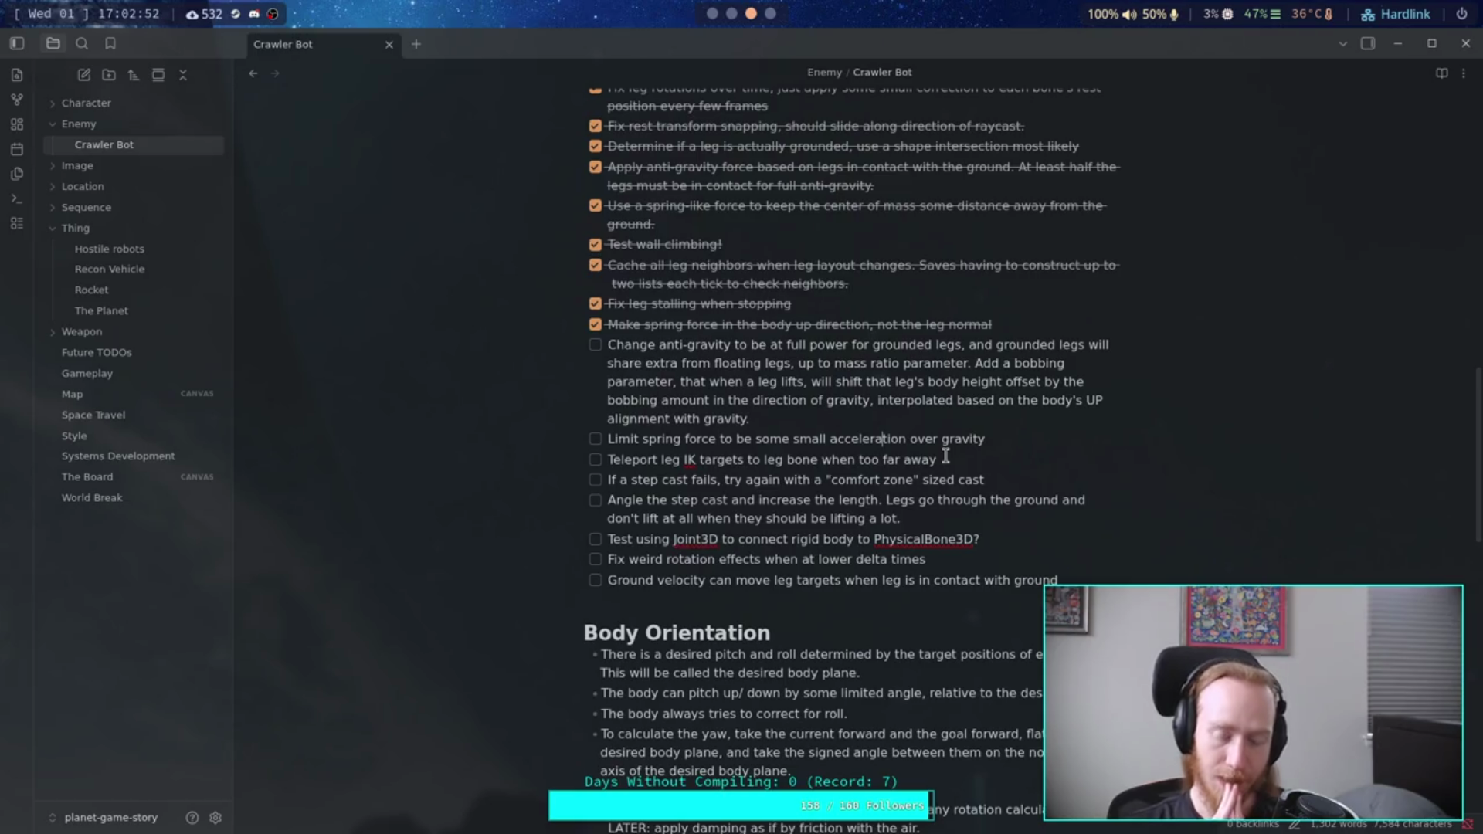
mouse_move(987, 480)
mouse_down()
mouse_move(753, 461)
mouse_move(607, 481)
mouse_up()
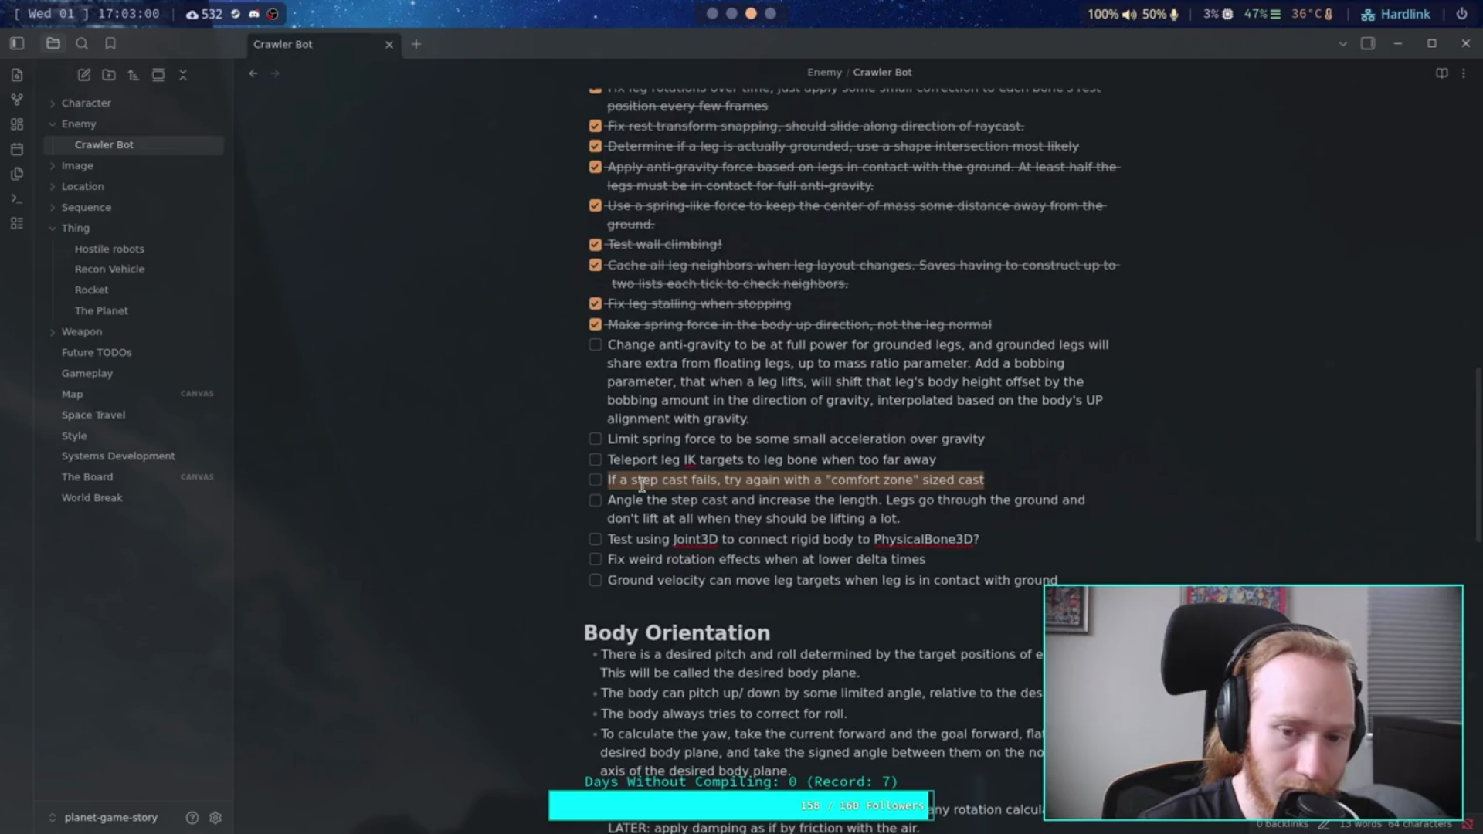
drag(615, 494, 926, 521)
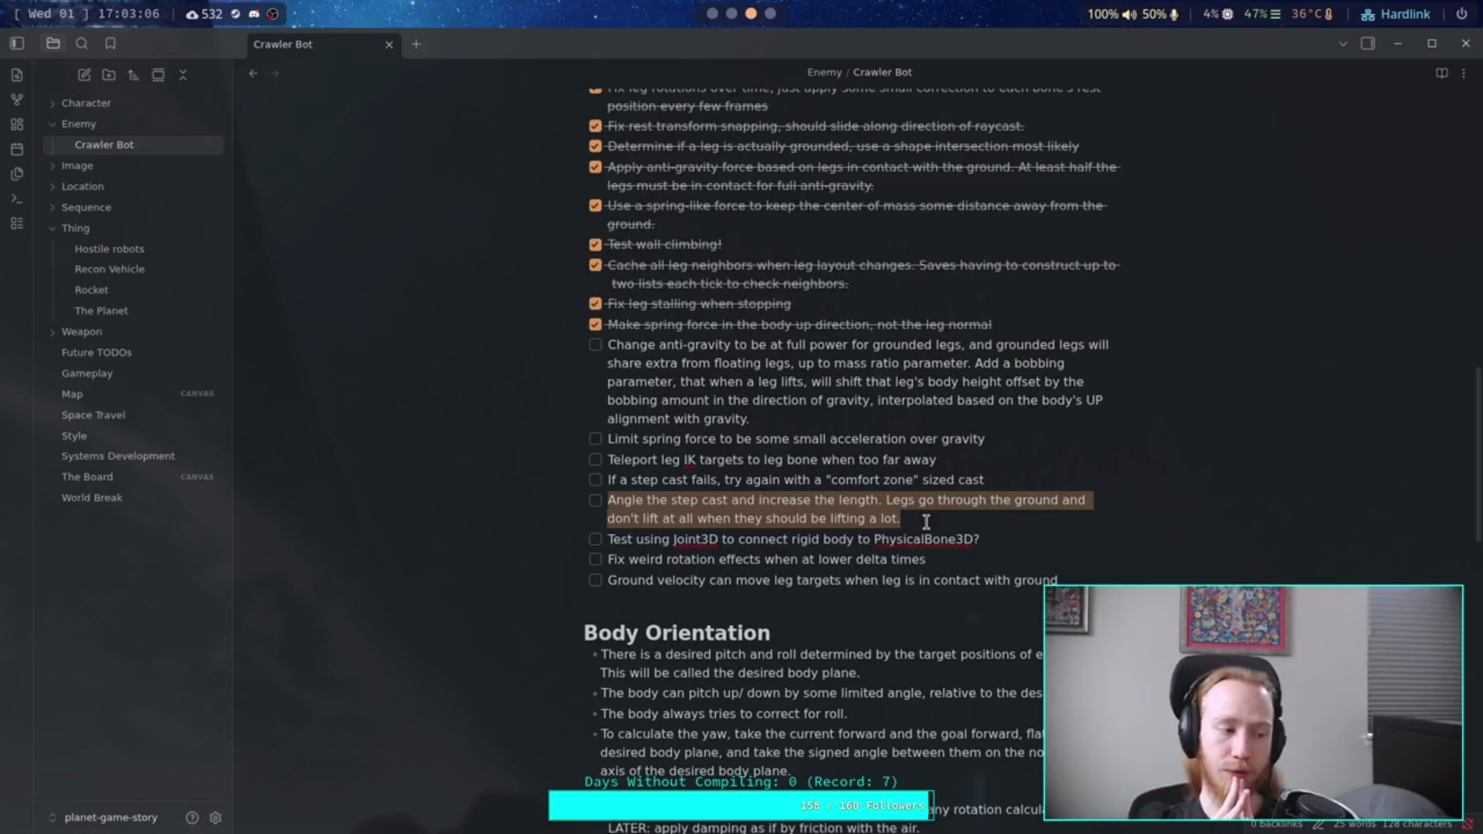
mouse_move(1011, 479)
mouse_down()
mouse_move(768, 443)
mouse_move(585, 346)
mouse_up()
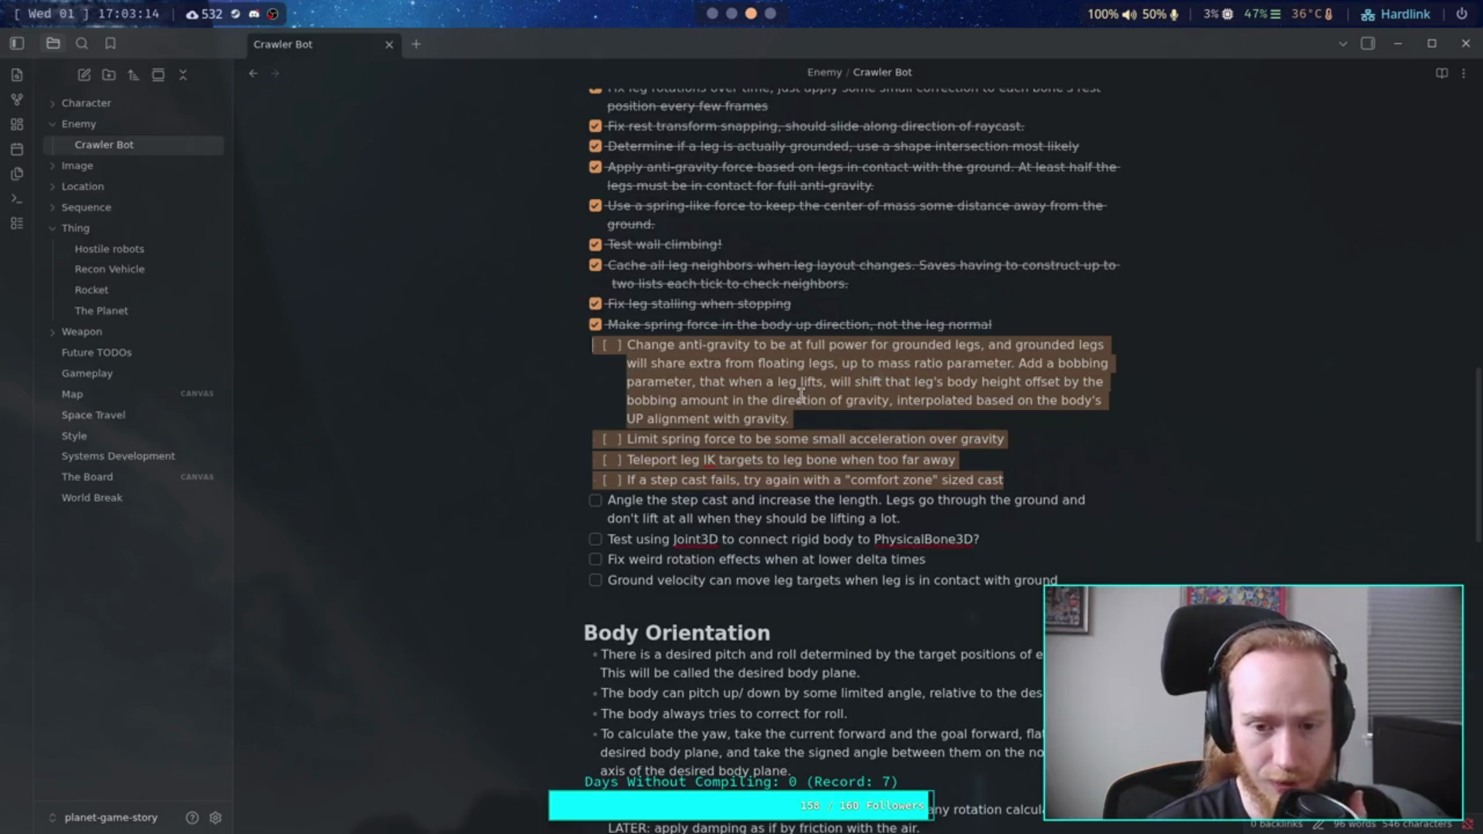
mouse_move(986, 439)
mouse_down()
mouse_move(611, 440)
mouse_move(655, 467)
mouse_move(618, 447)
mouse_move(1035, 502)
mouse_move(1042, 519)
mouse_up()
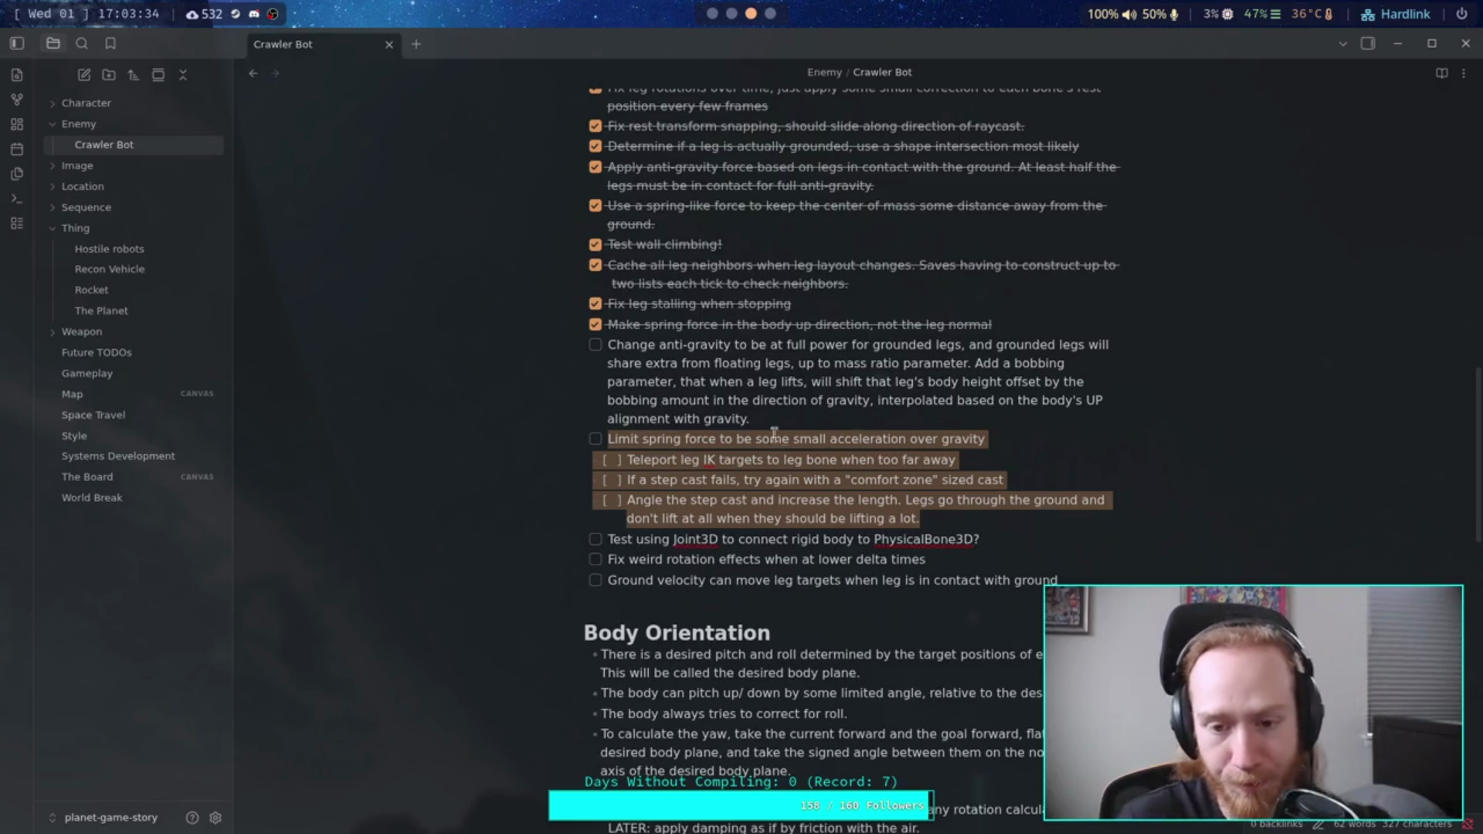
drag(609, 344, 927, 500)
click(1033, 538)
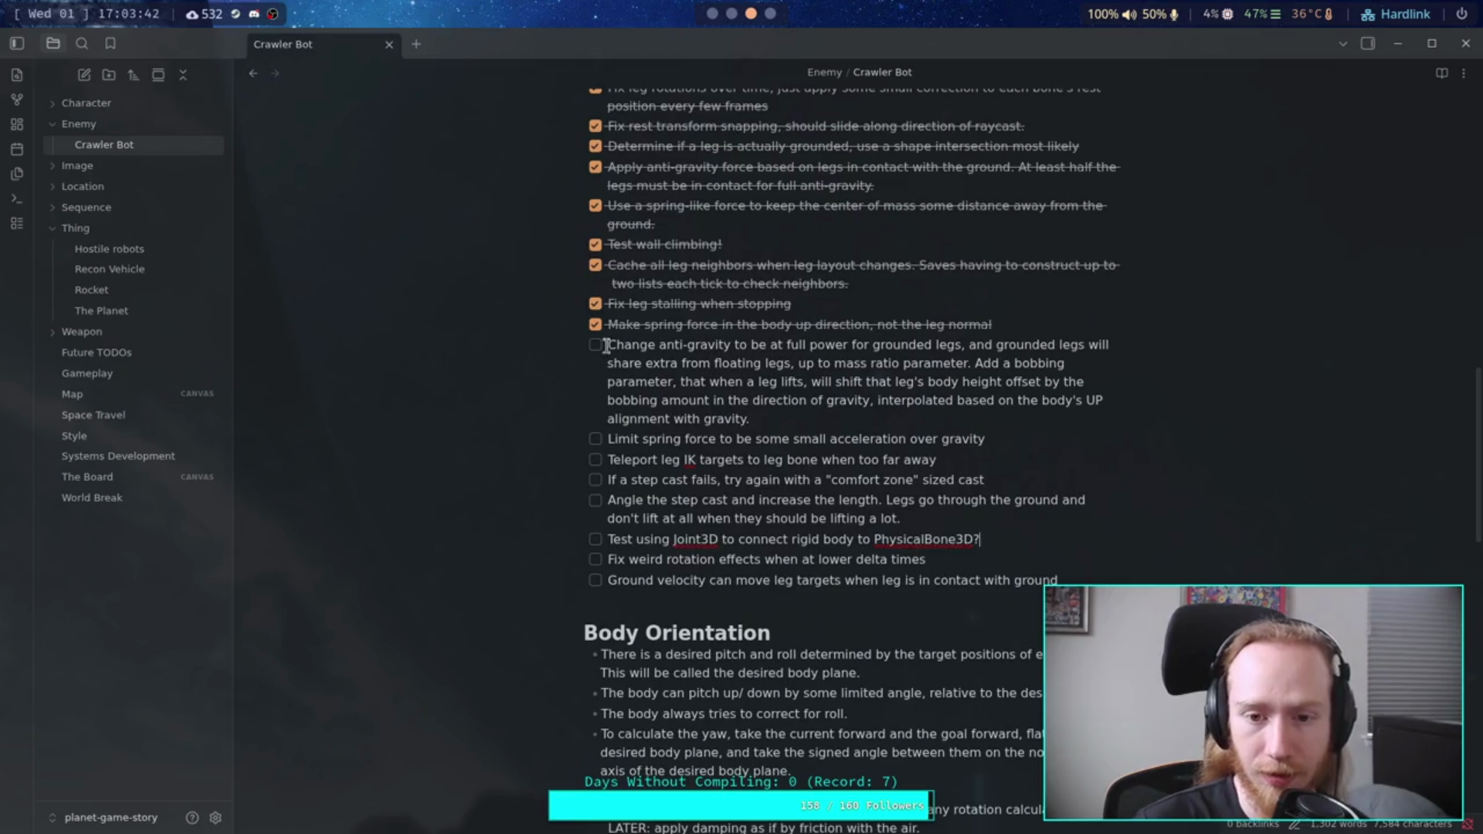
mouse_move(607, 345)
mouse_down()
mouse_move(847, 502)
mouse_move(915, 522)
mouse_up()
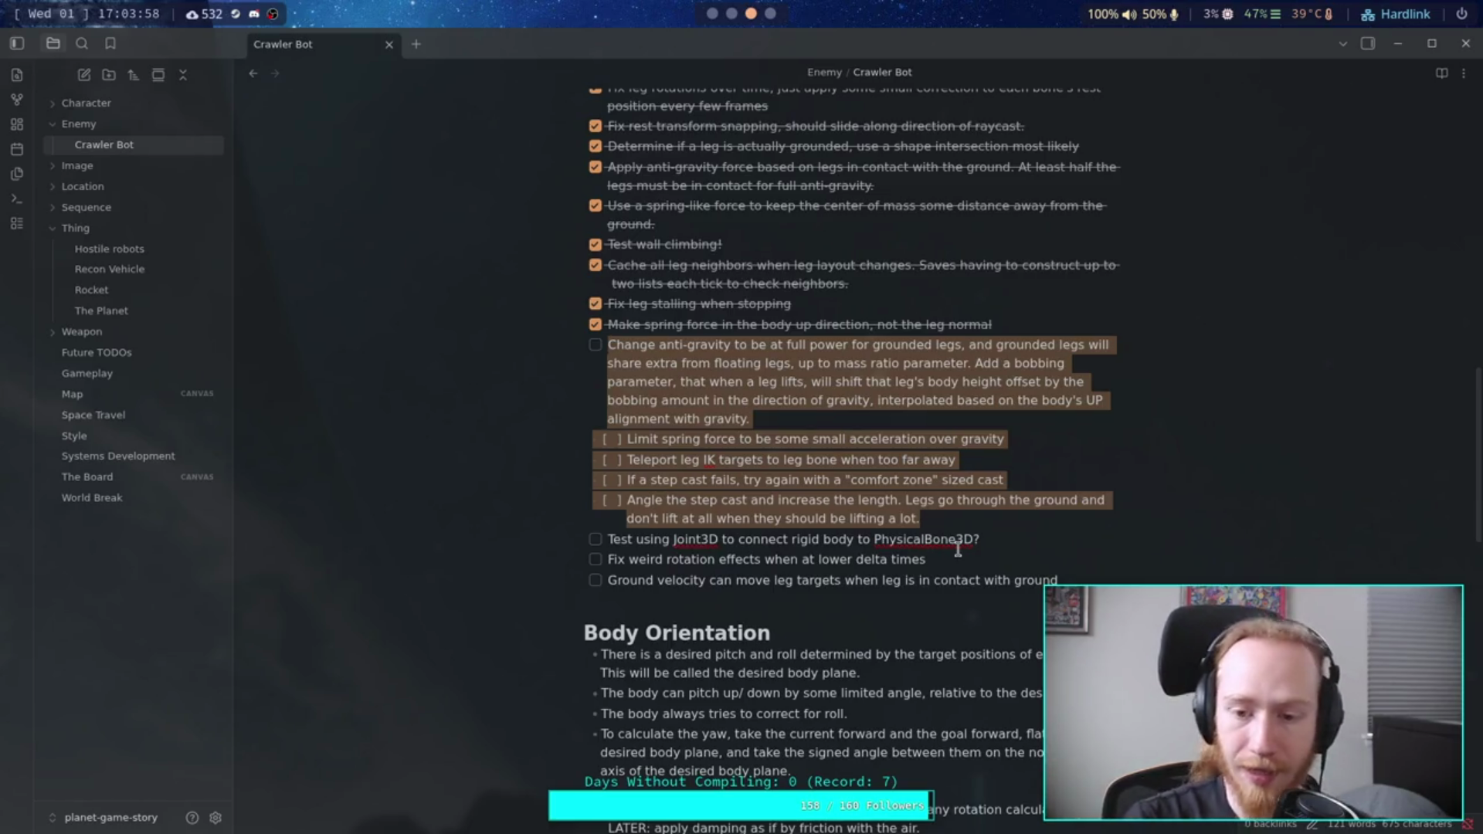
Step: Below 'Angle the step cast…', add the task 'Force a leg lift when it is preventing the body from moving, perhaps…'
click(970, 518)
key(Return)
text(FG)
key(BackSpace)
text(o)
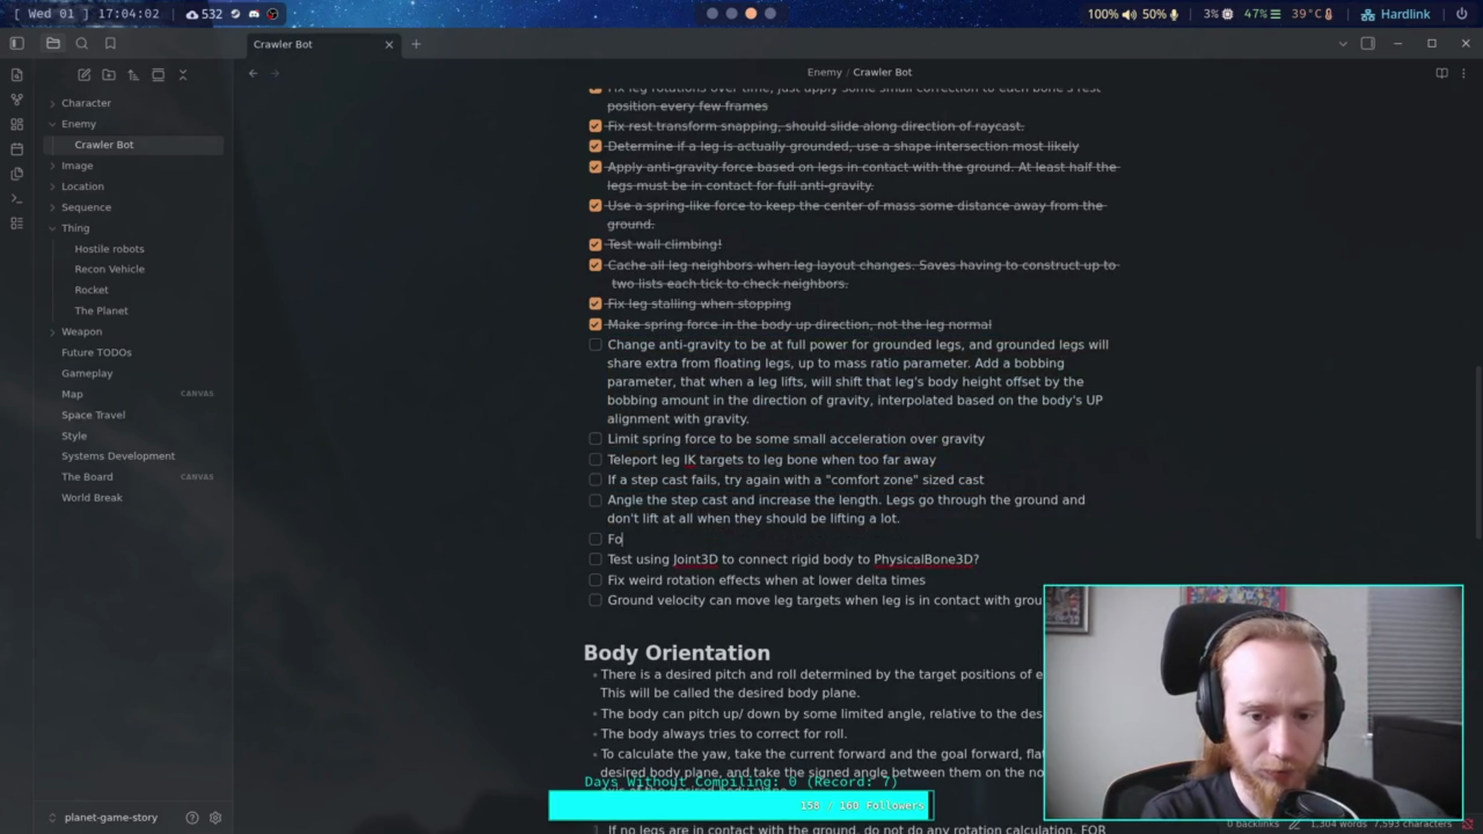
text(rce a le)
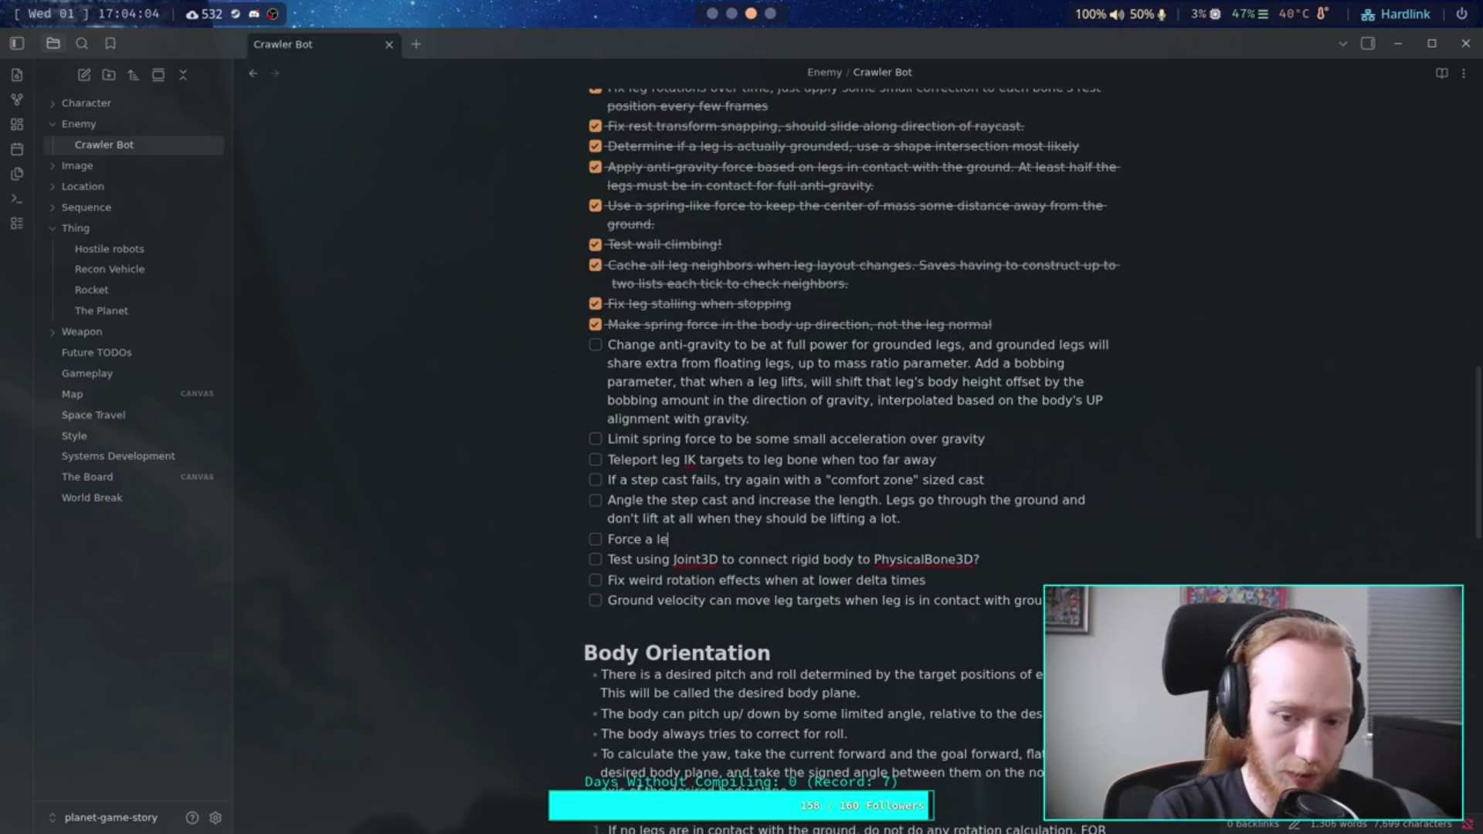
text(g l)
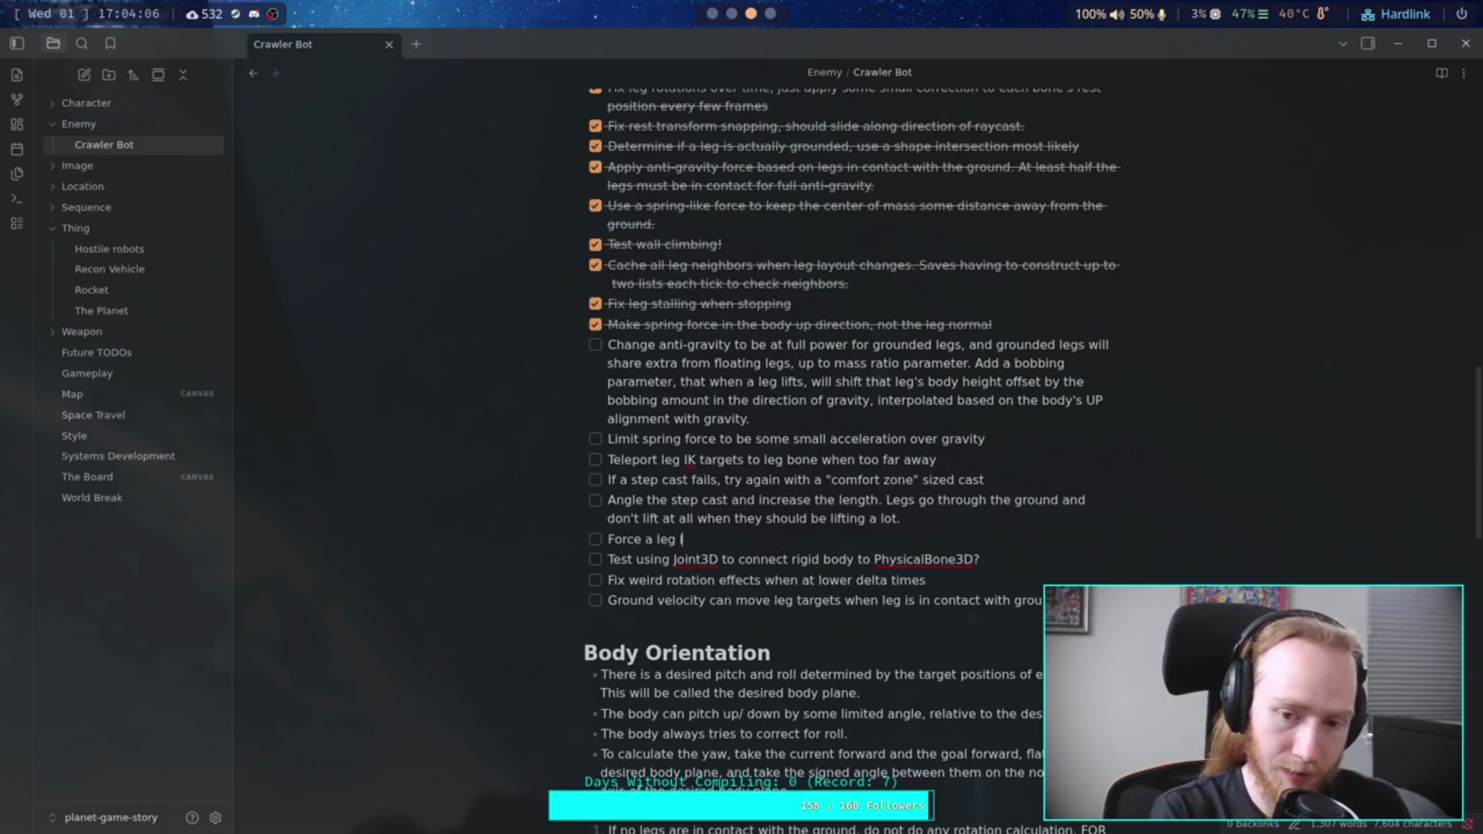
text(ift when)
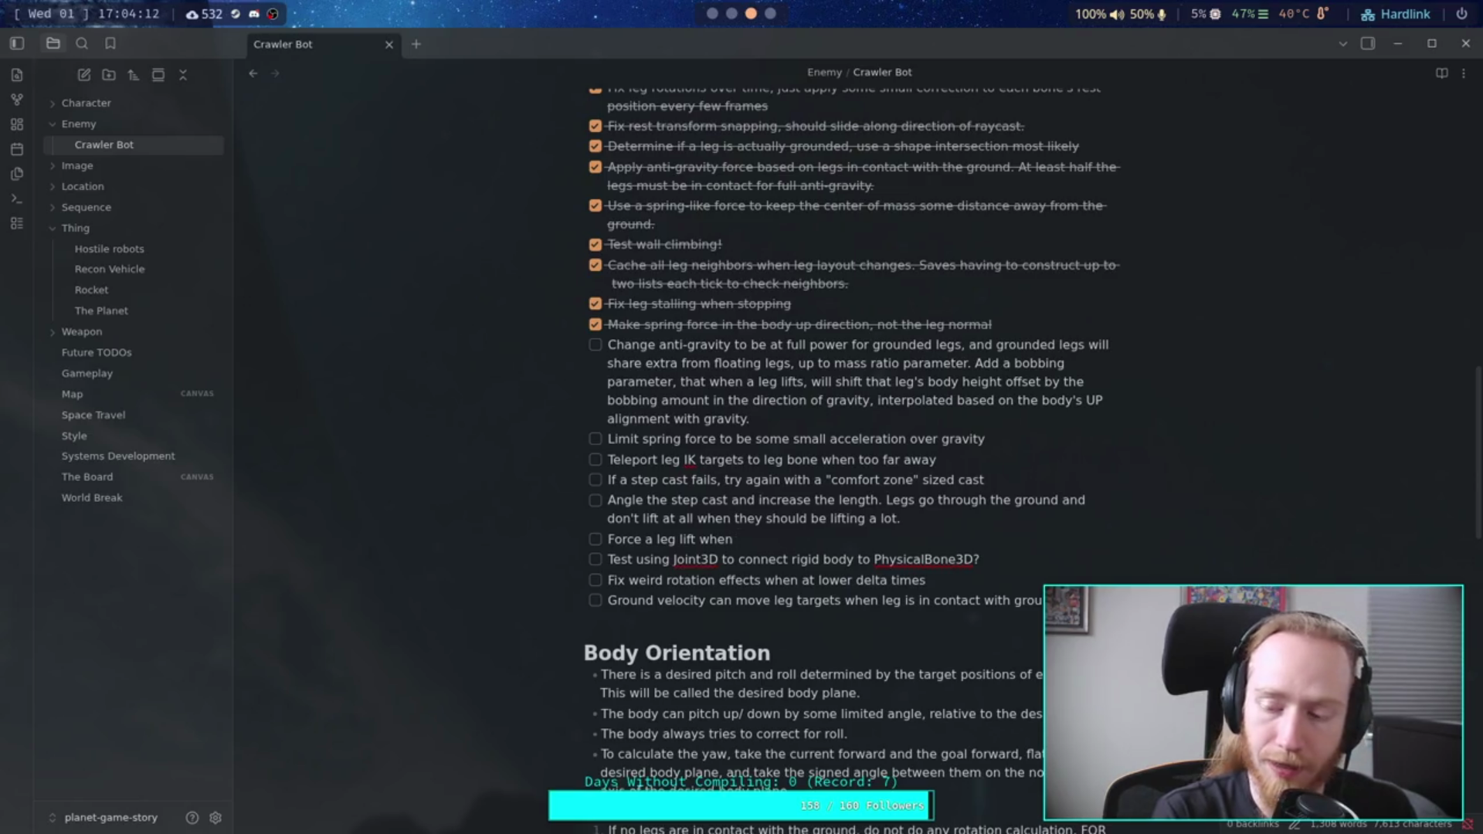
text( it is)
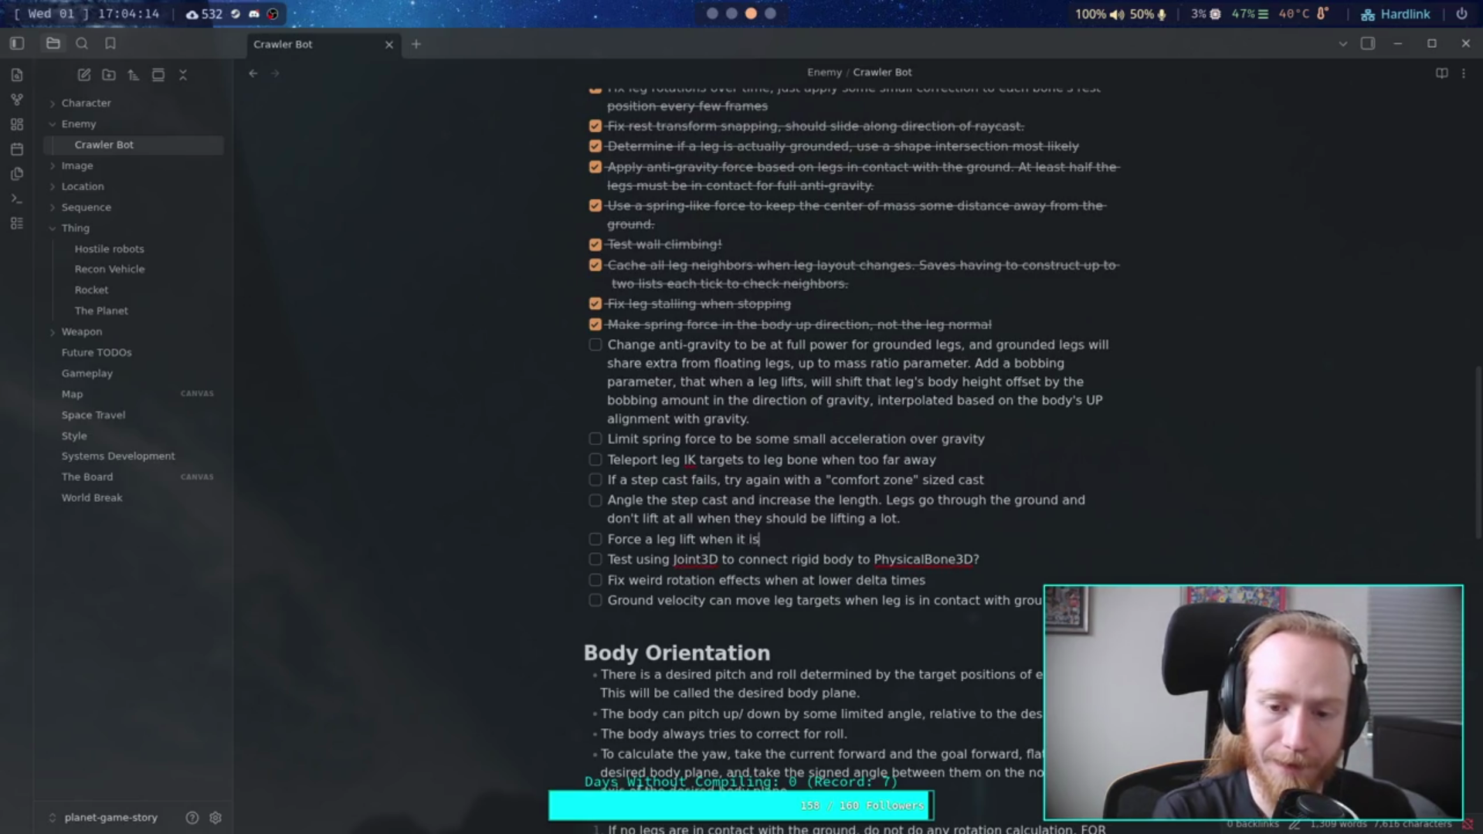
text( preventing )
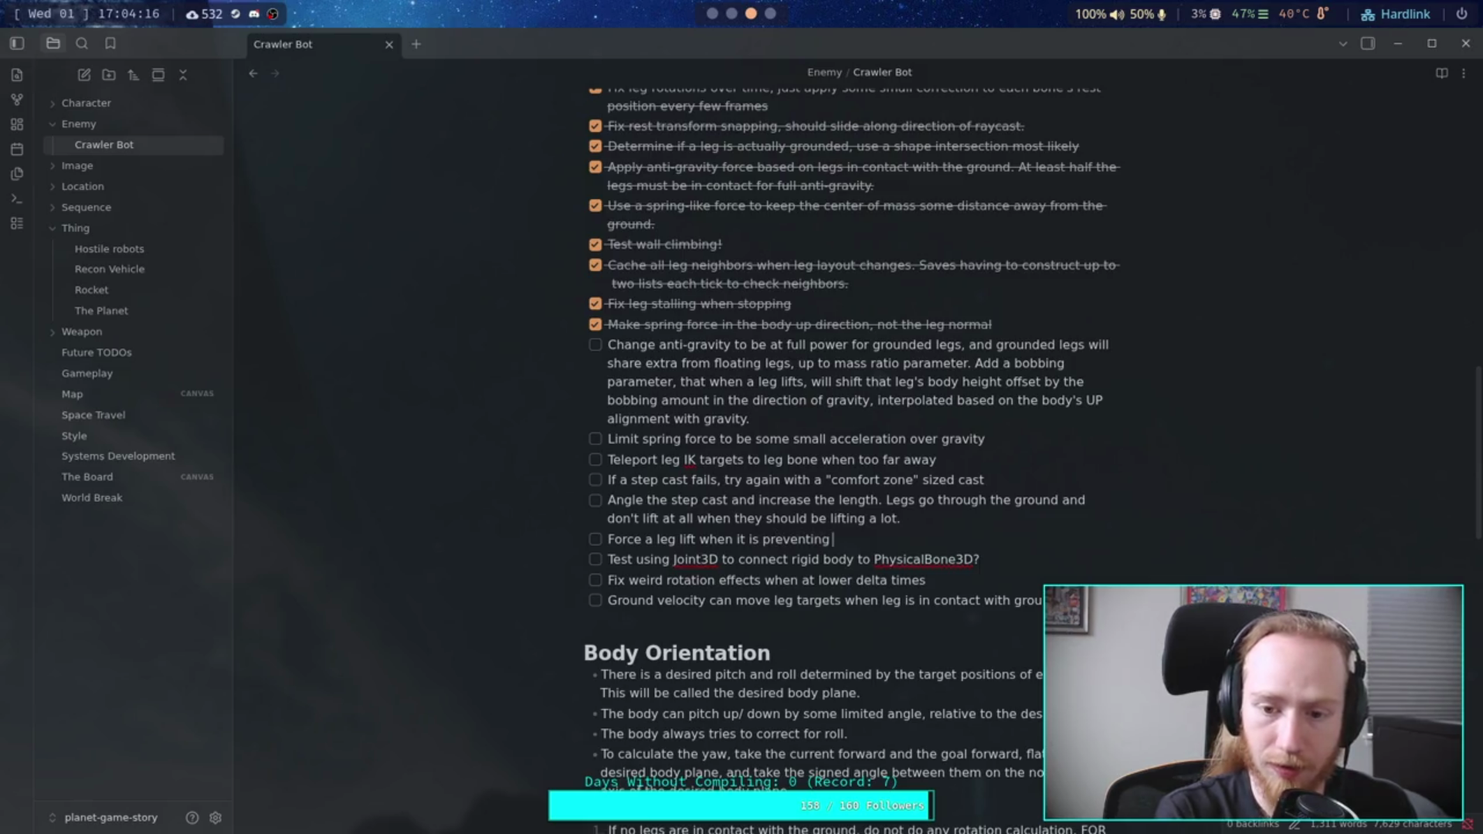
text(the body from movn)
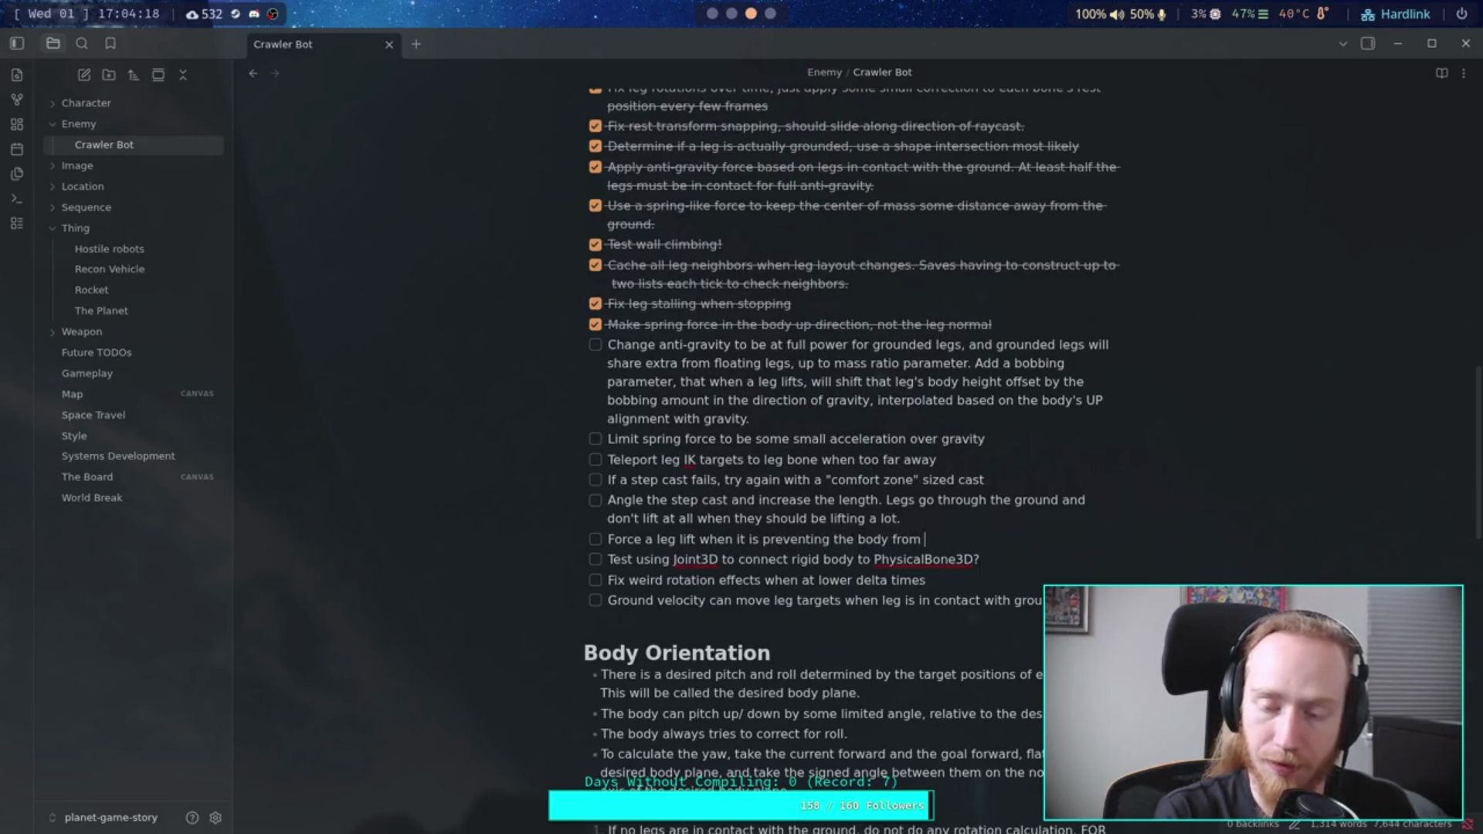
key(BackSpace)
text(ing)
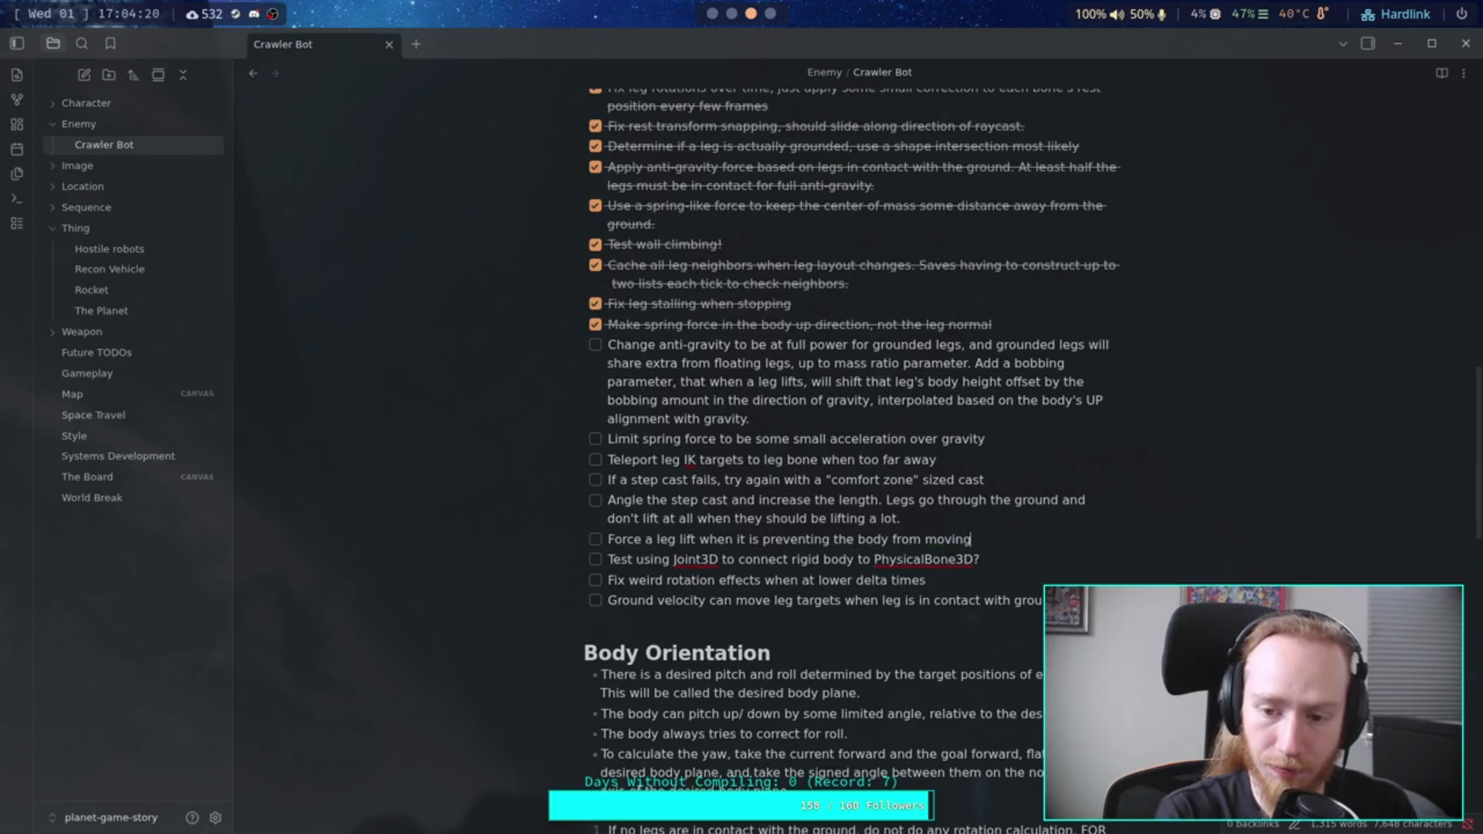
text(, perp)
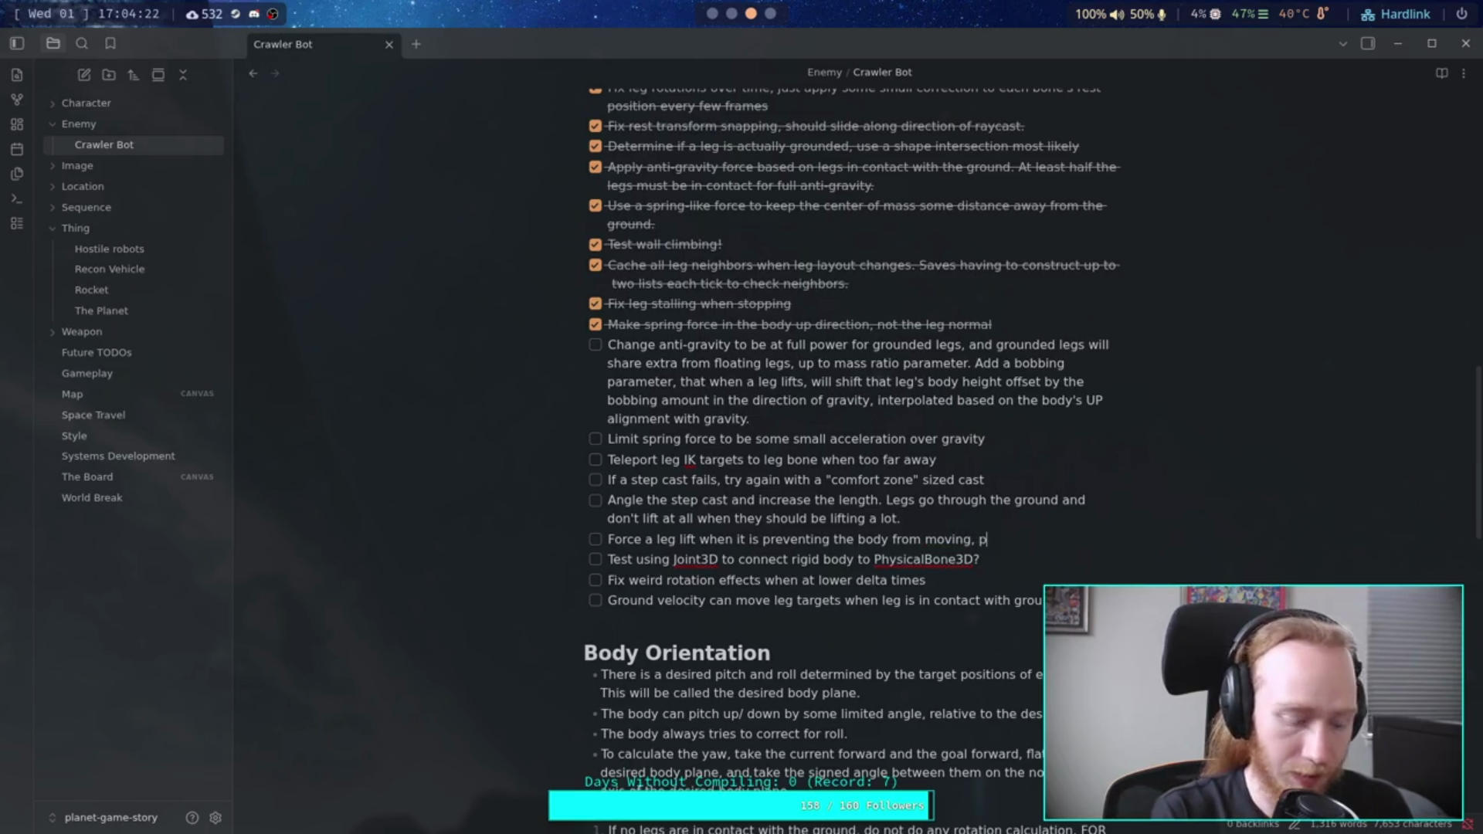
key(BackSpace)
text(h)
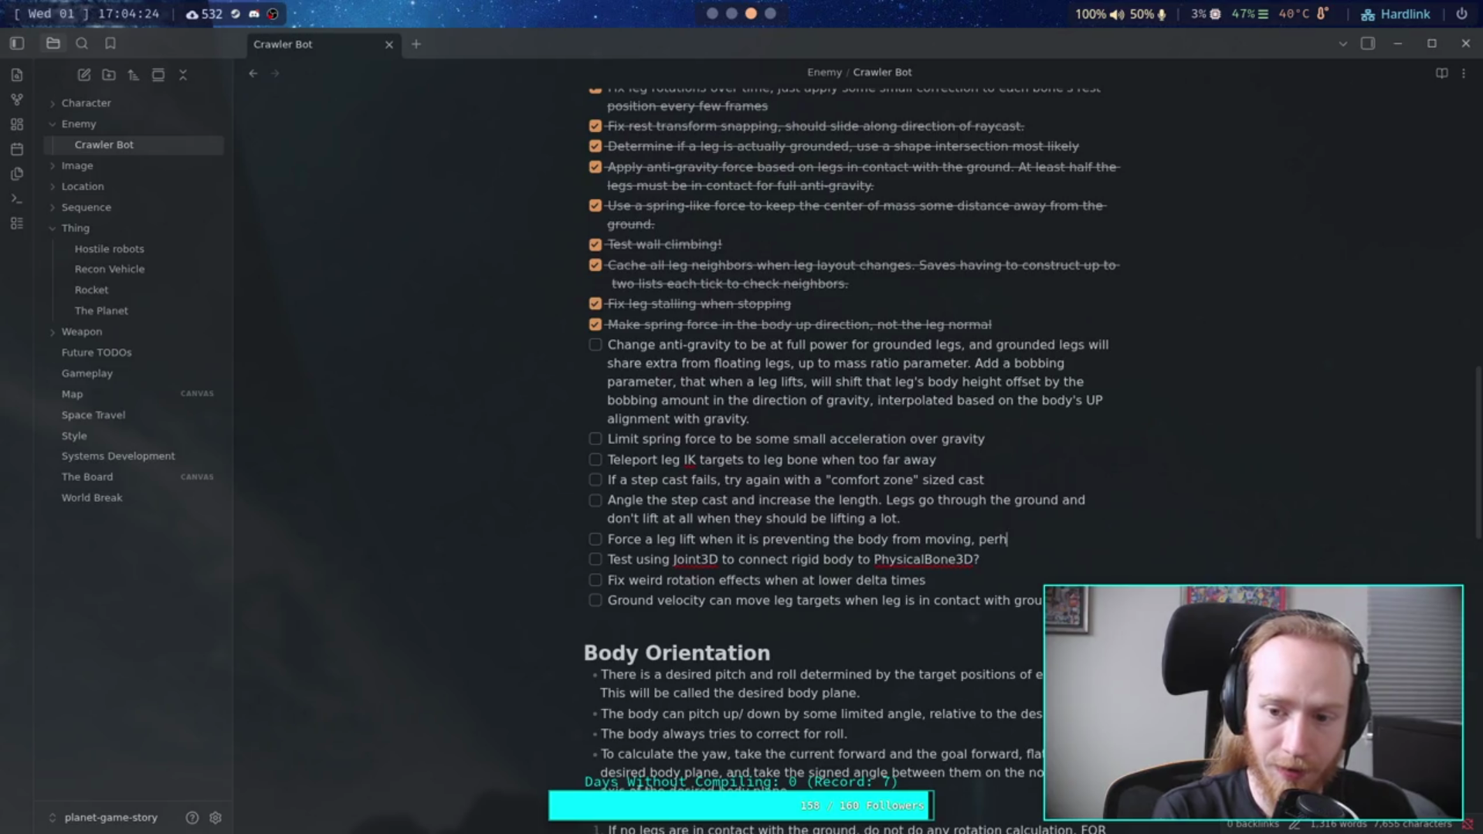
text(aps if )
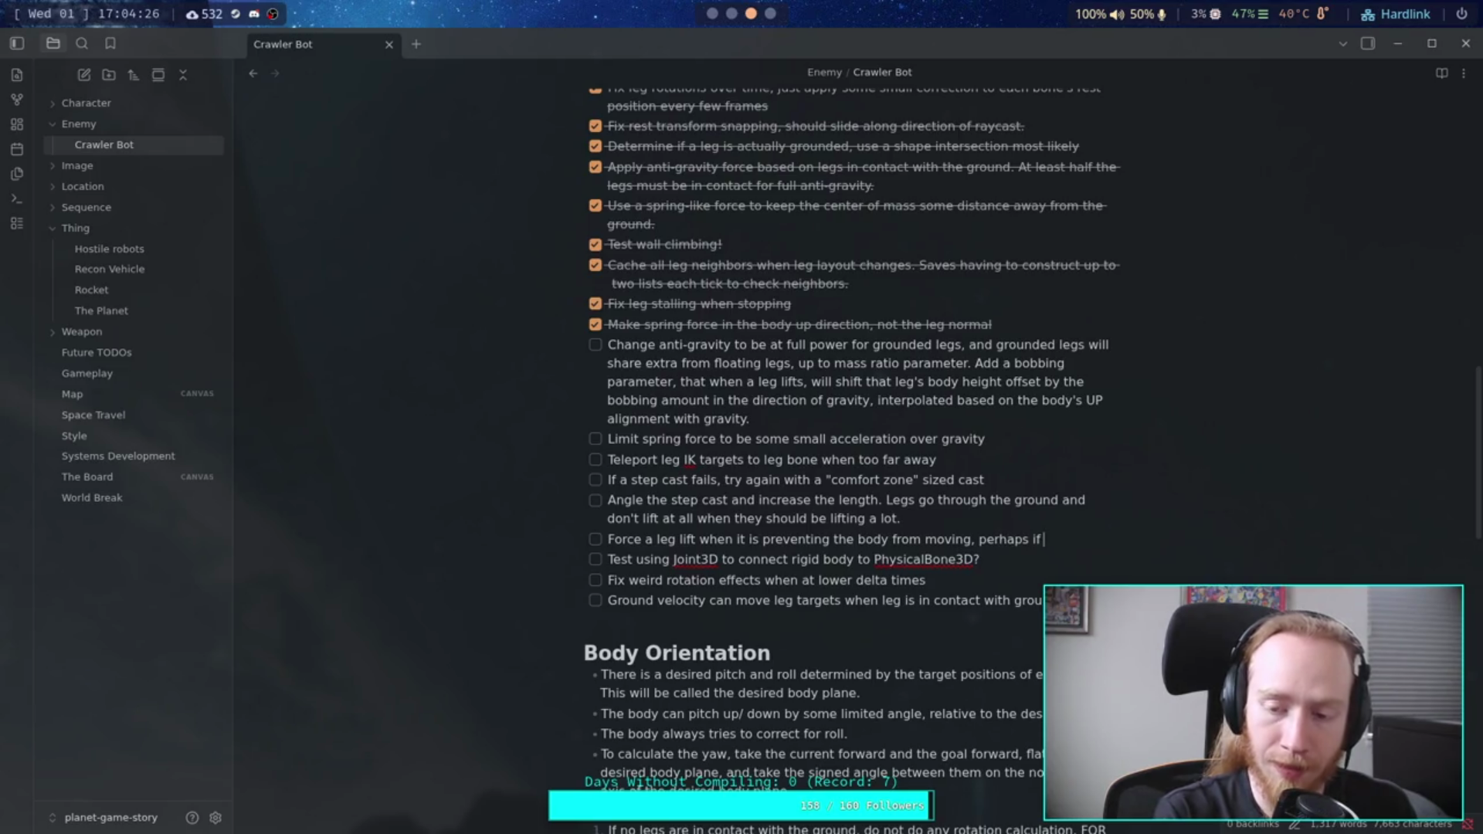
text(it sp)
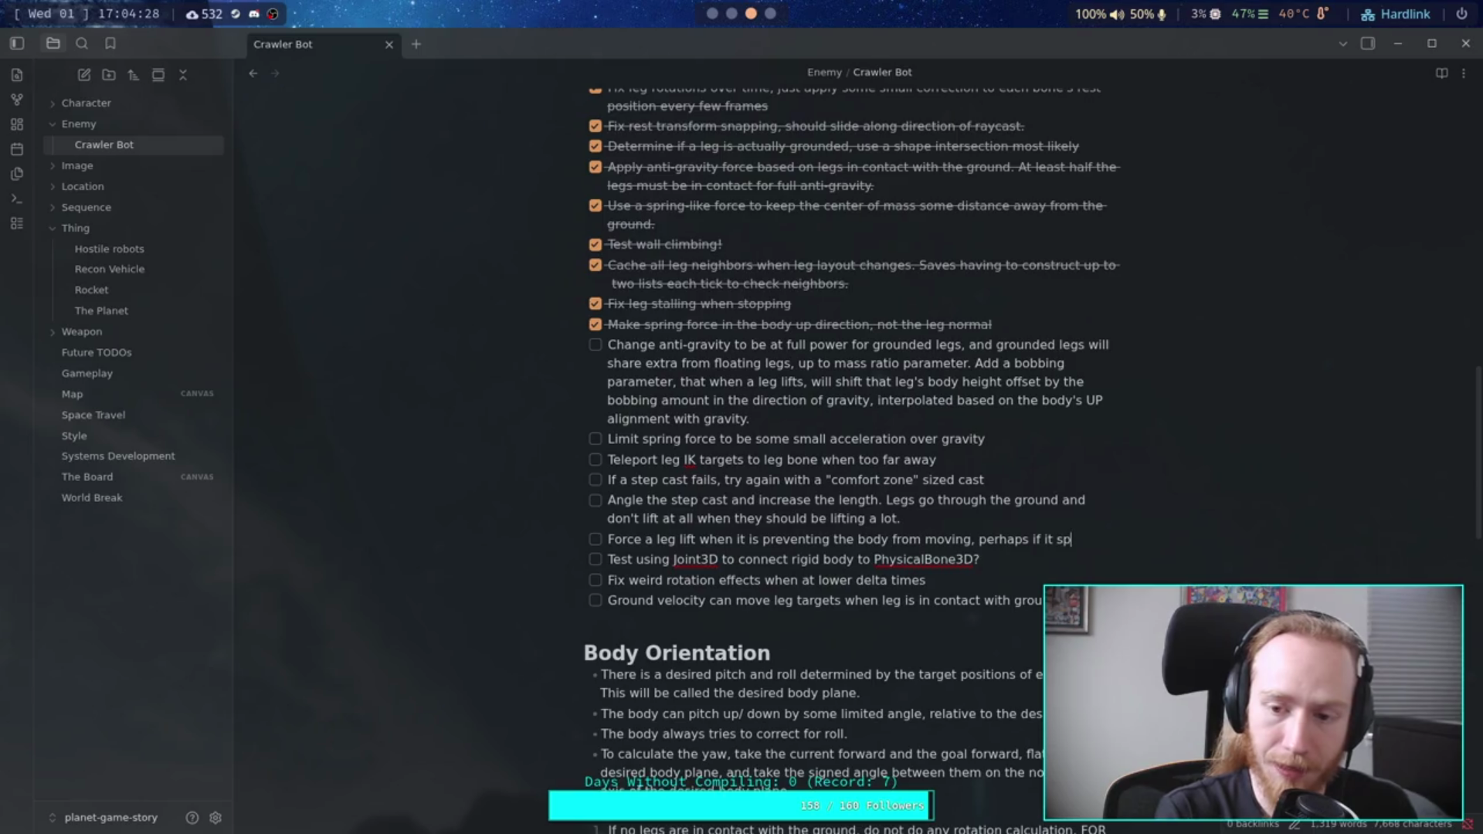
text(ends too lo)
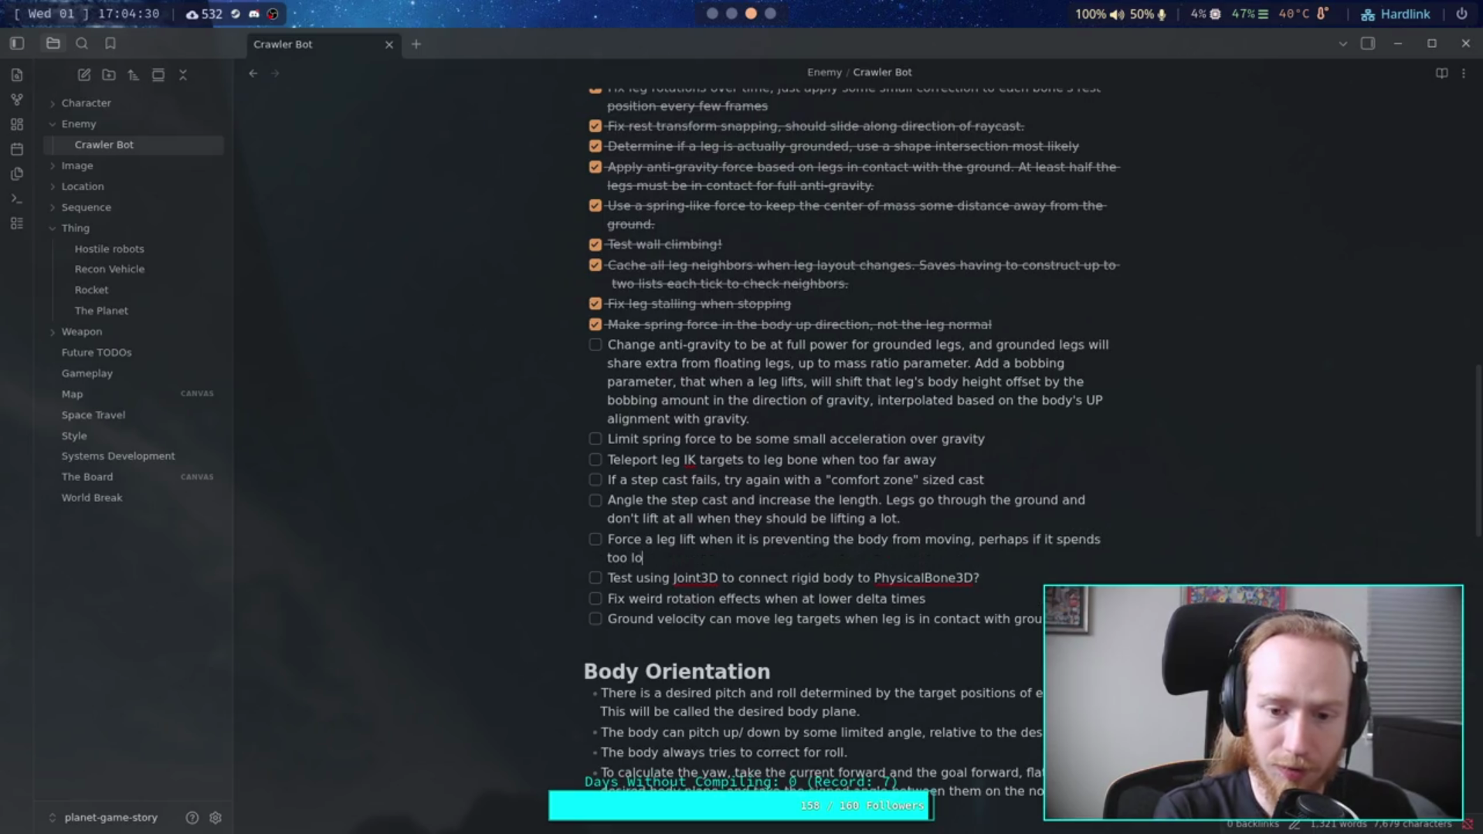
text(ng outsi)
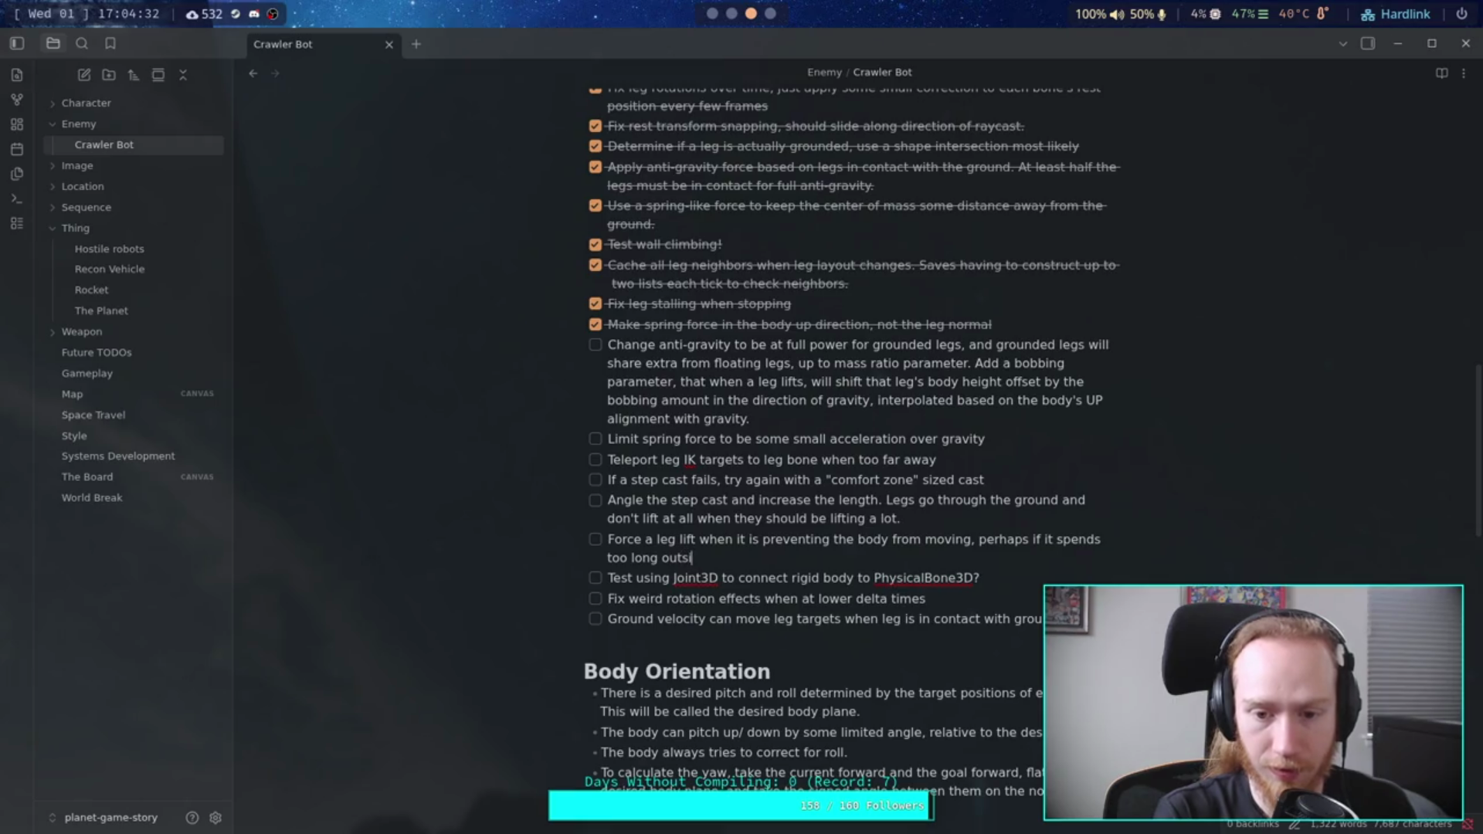
text(de of the com)
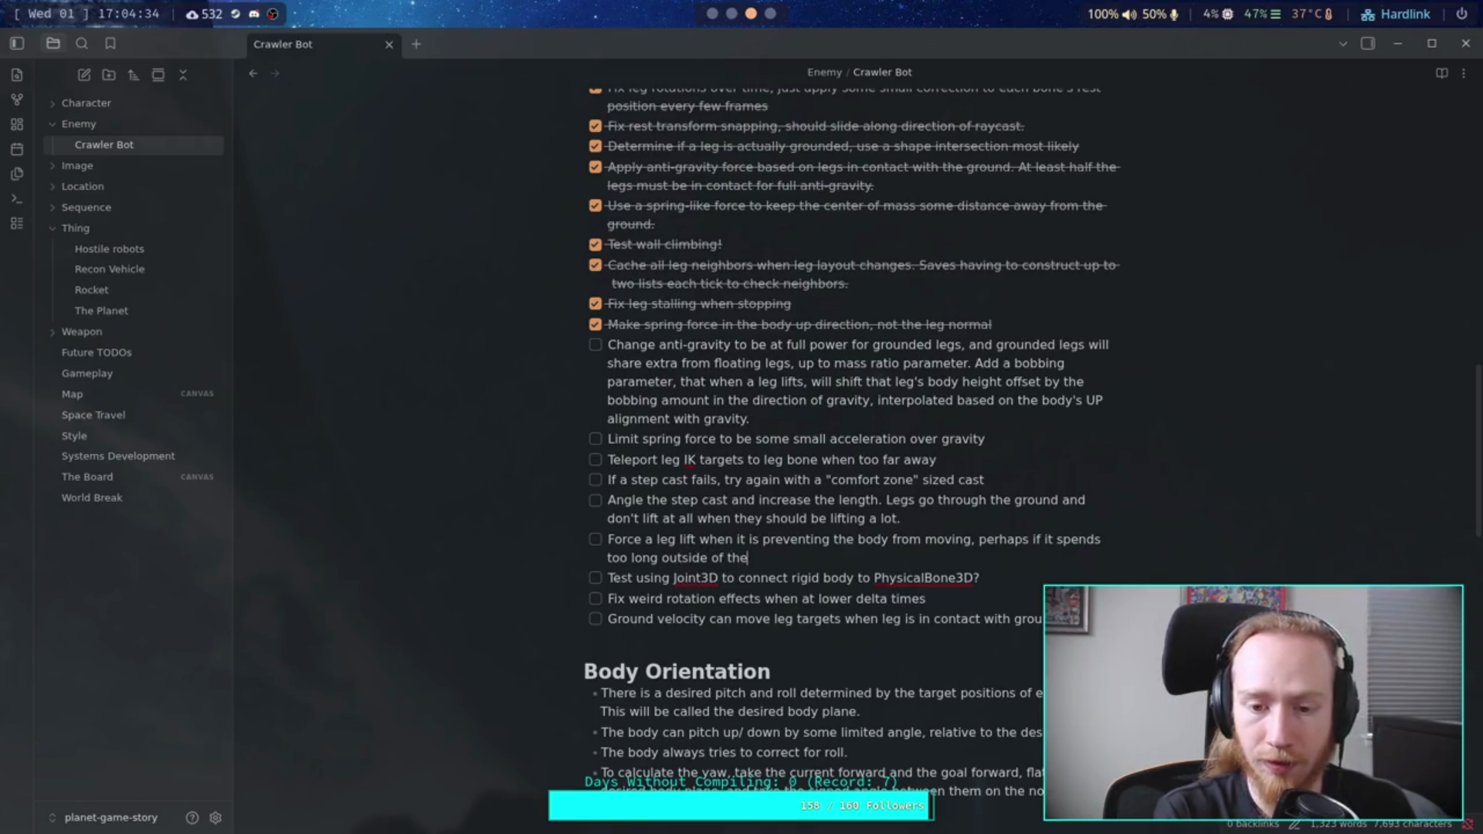
text(fort area)
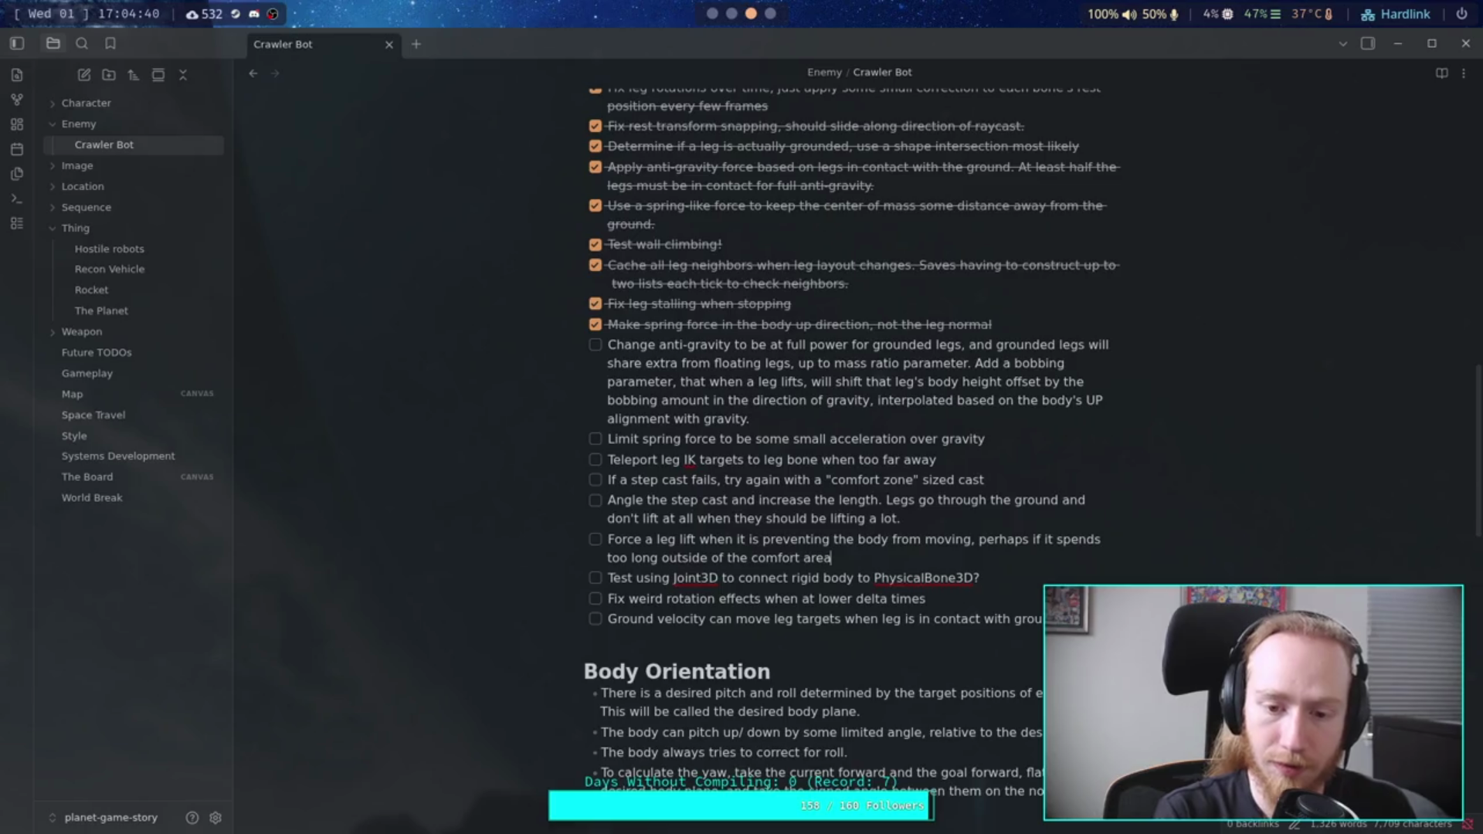
text( and the body)
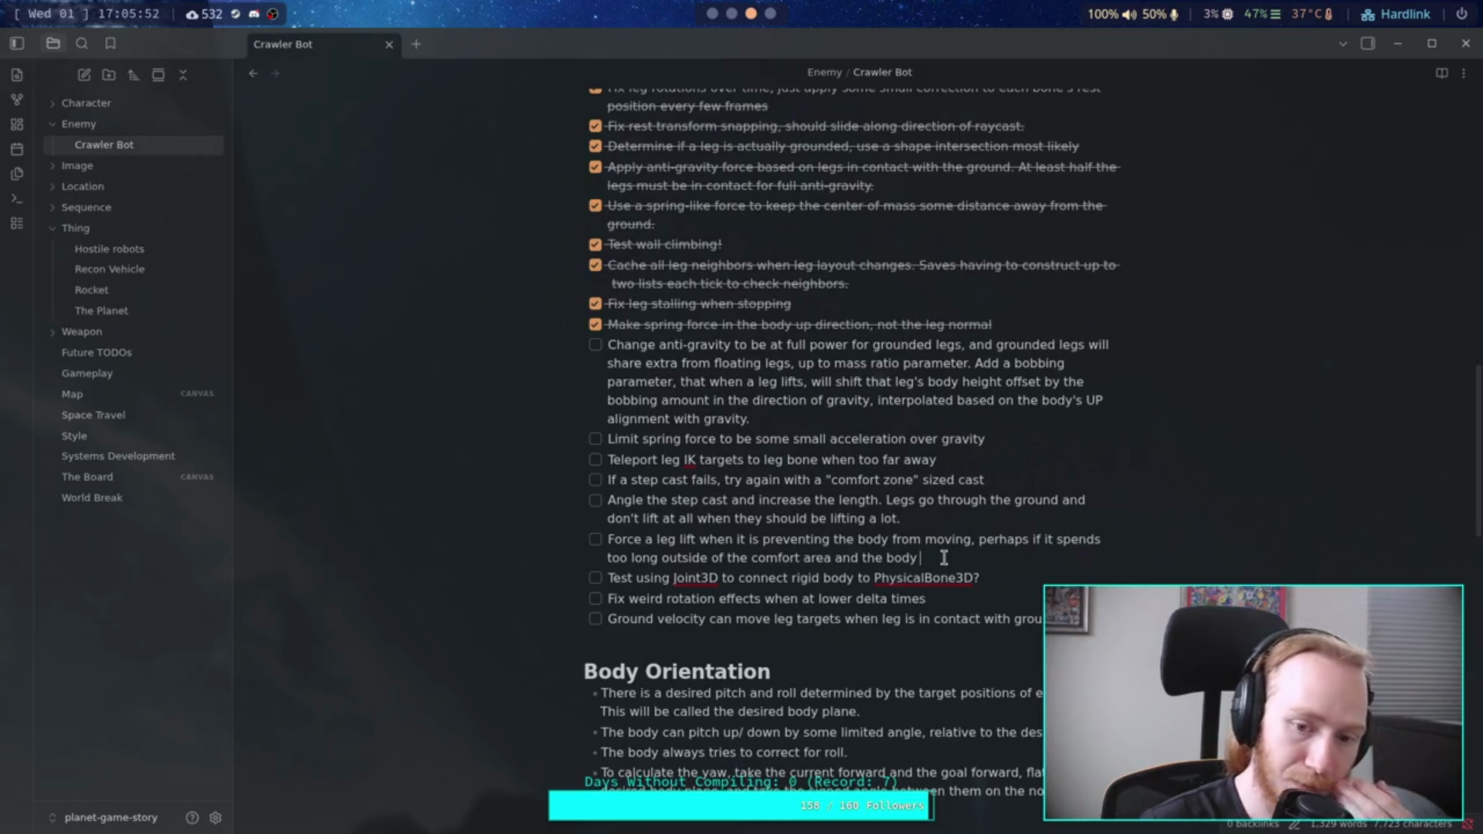
Step: Replace the 'perhaps…' clause with 'negatively affecting the movement of the whole'
drag(933, 558, 975, 543)
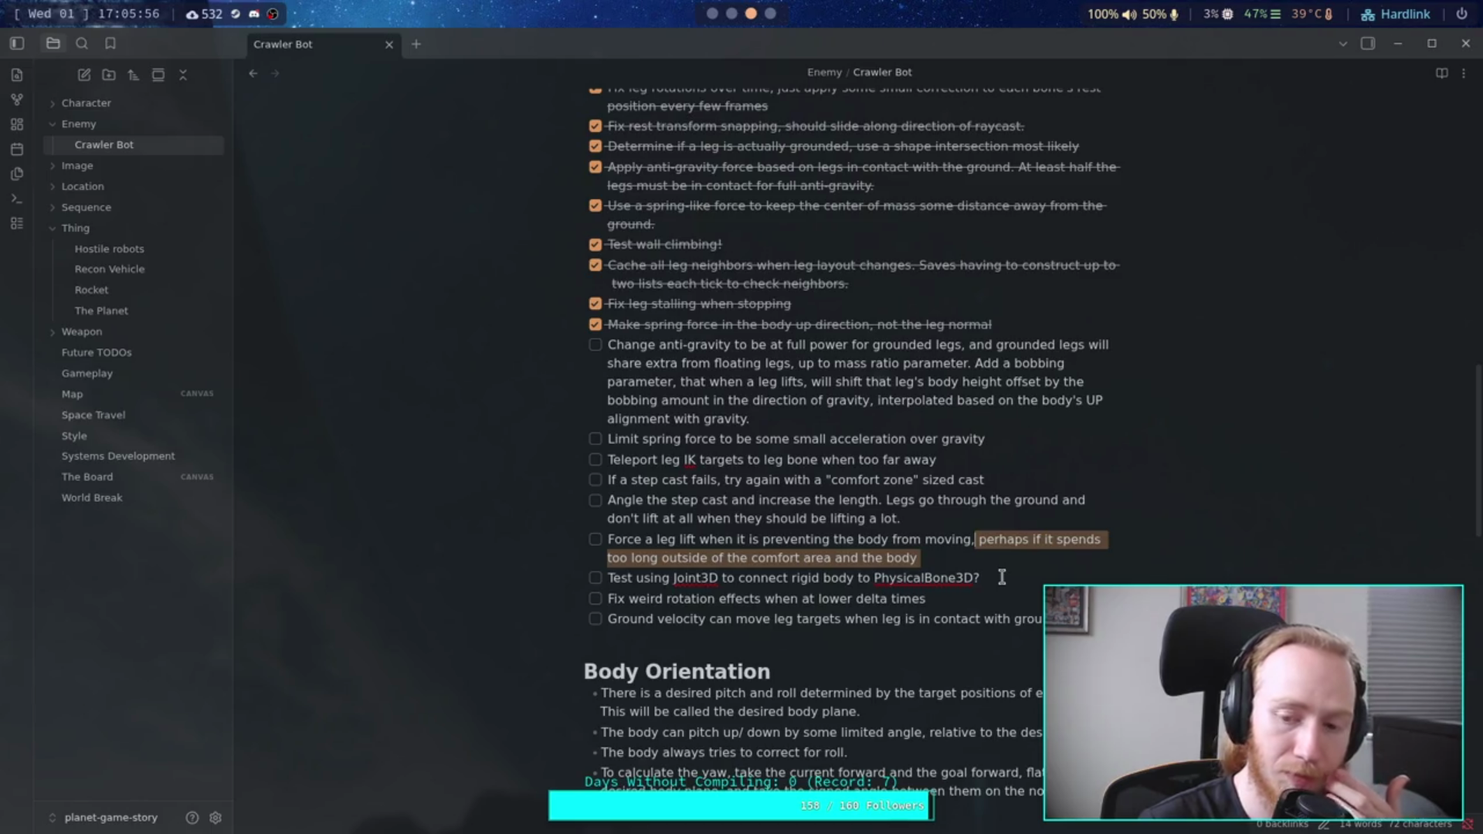
key(BackSpace)
key(BackSpace)
text(for)
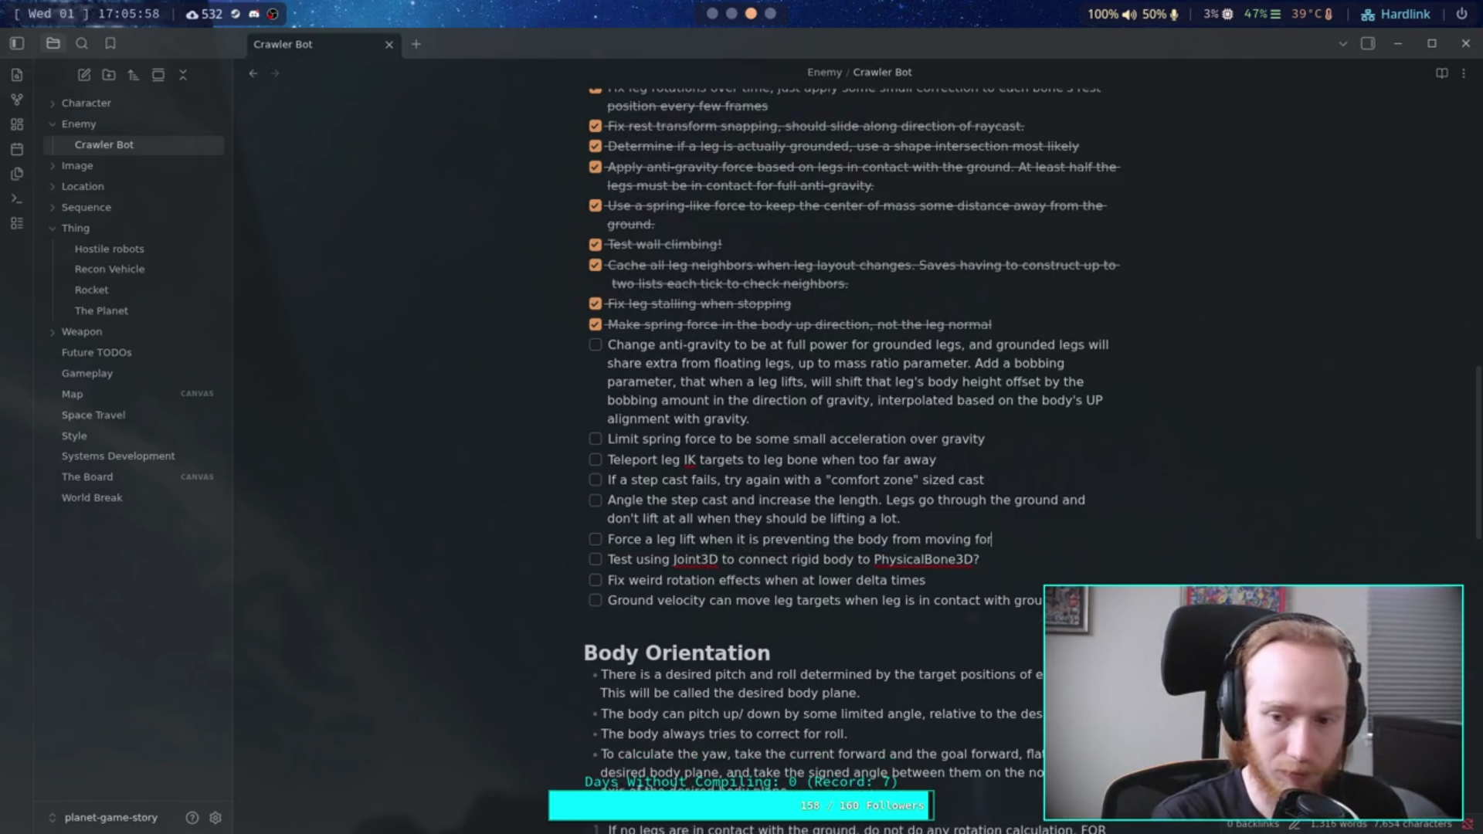
text(ward)
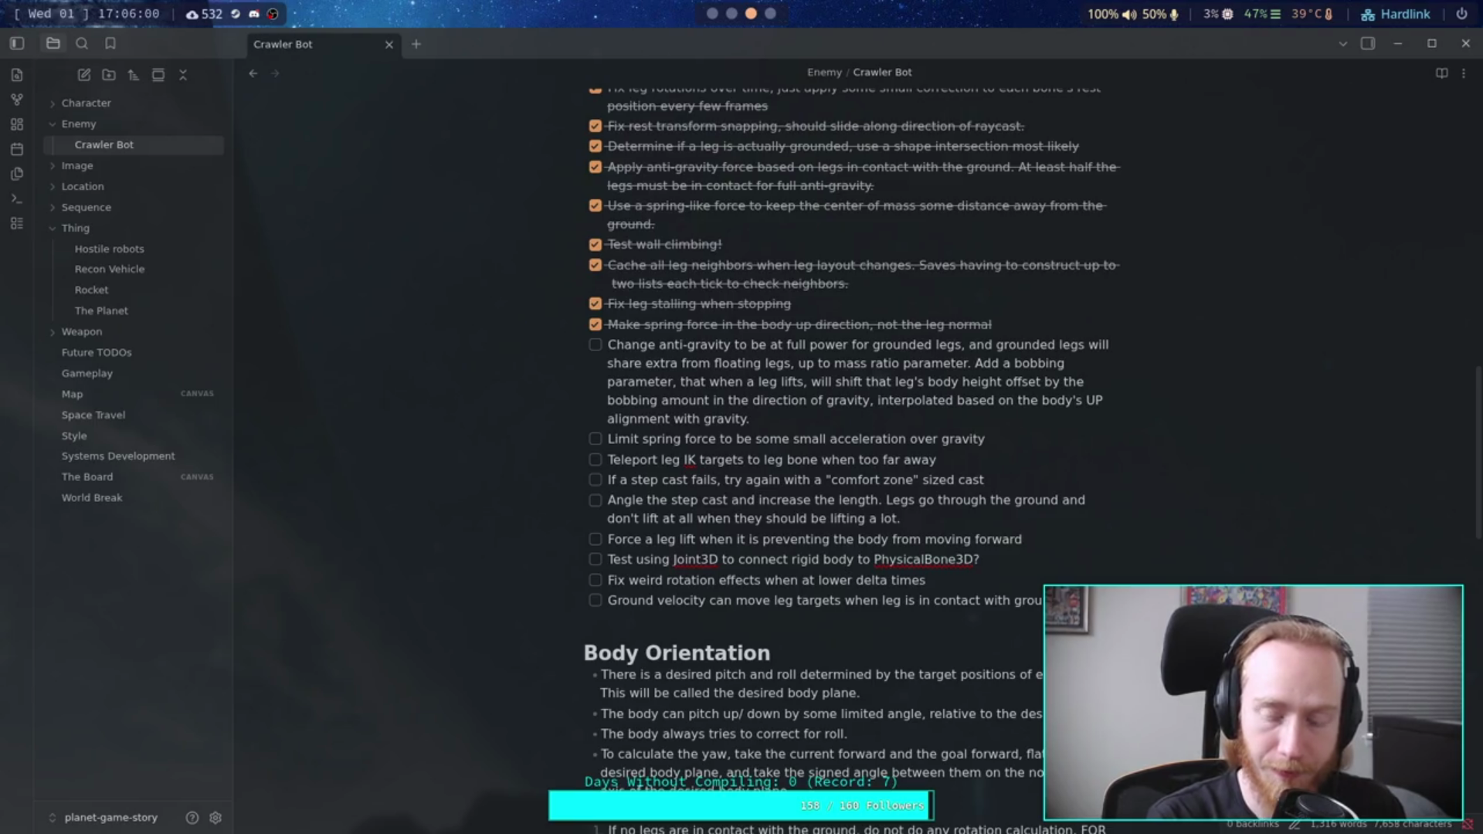
key(BackSpace)
key(BackSpace)
key(BackSpace)
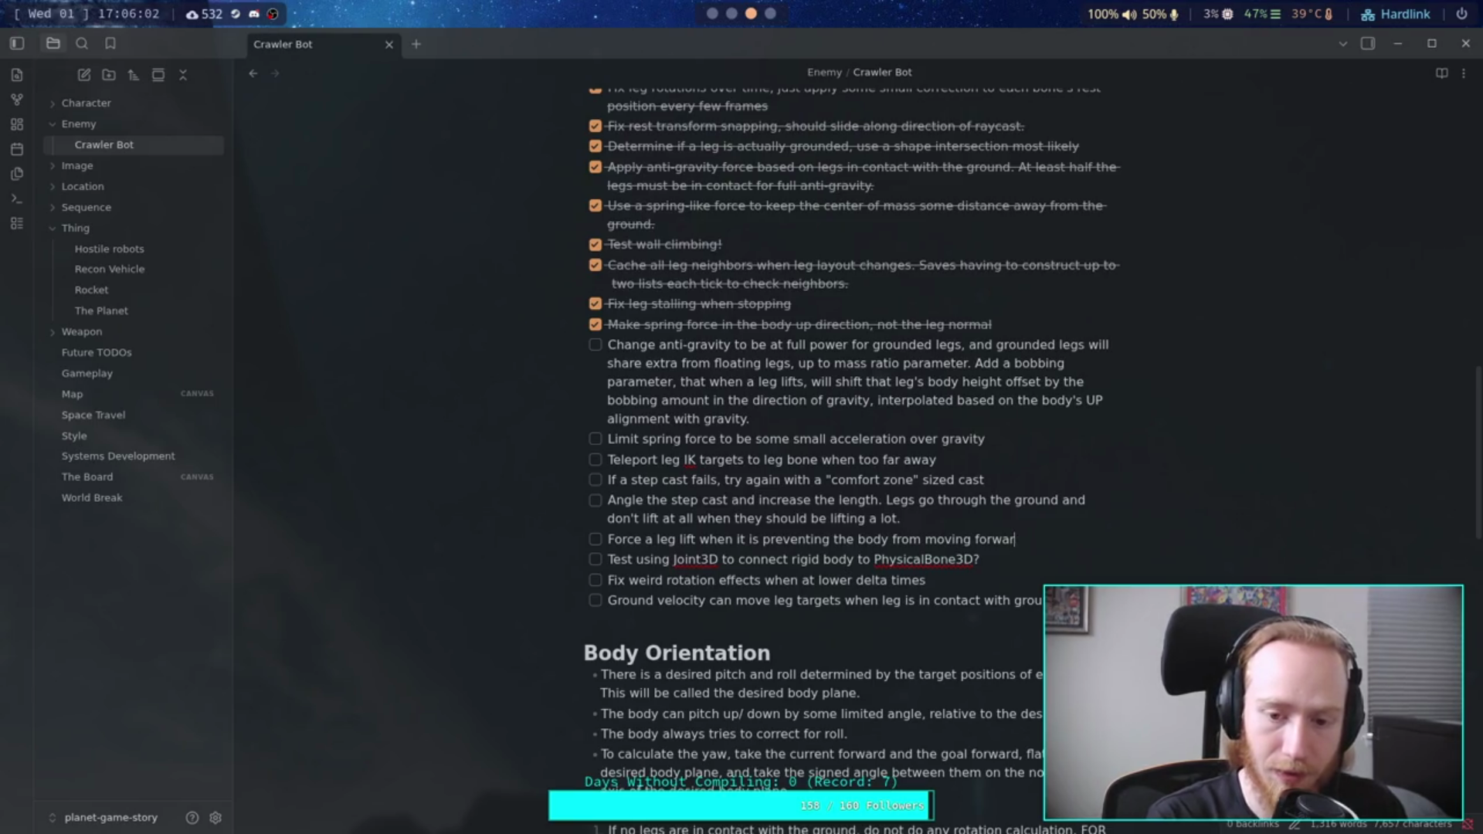
key(BackSpace)
key(BackSpace)
key(BackSpace)
text(caus)
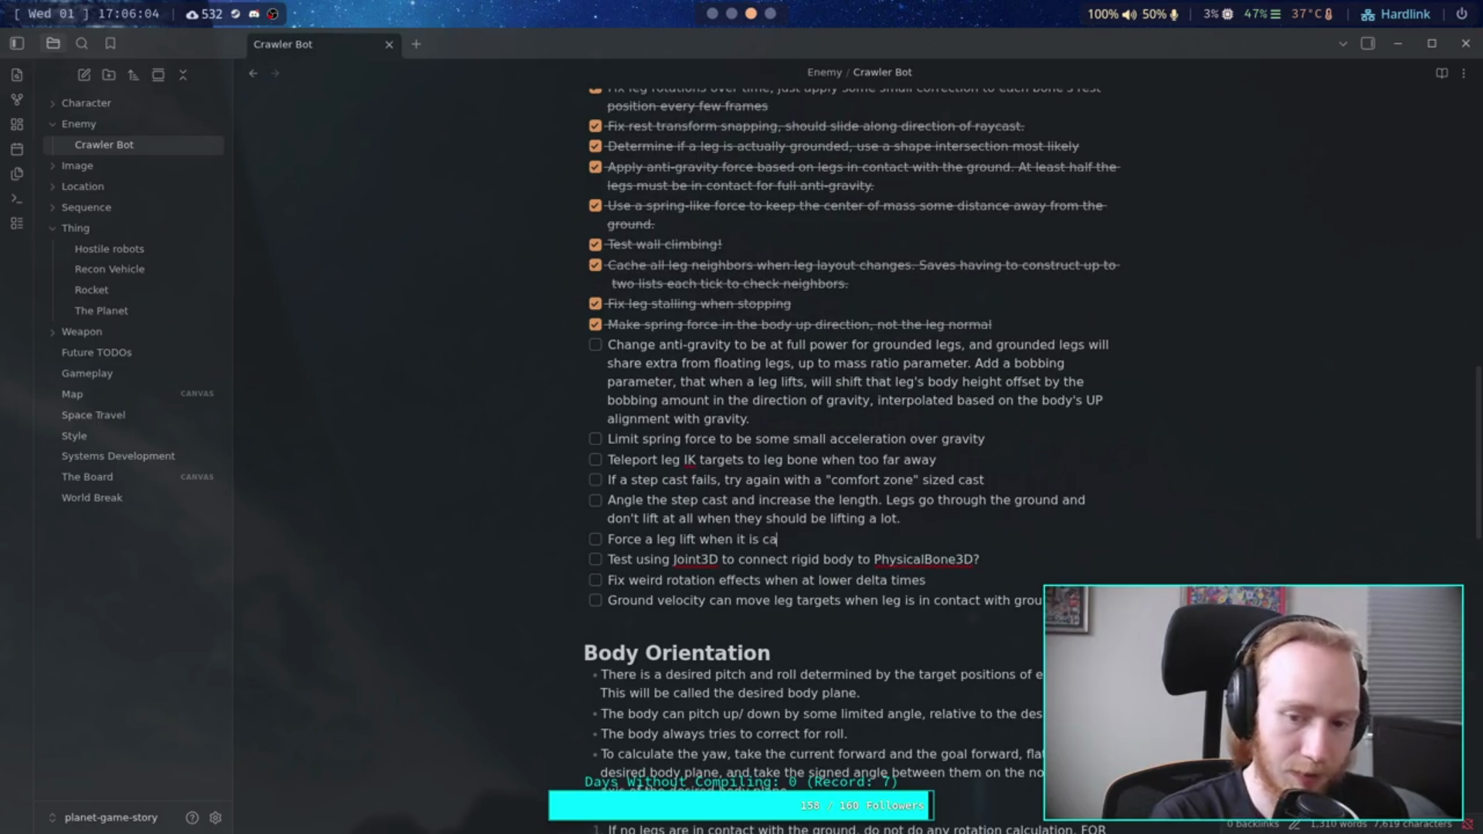
key(BackSpace)
key(BackSpace)
key(BackSpace)
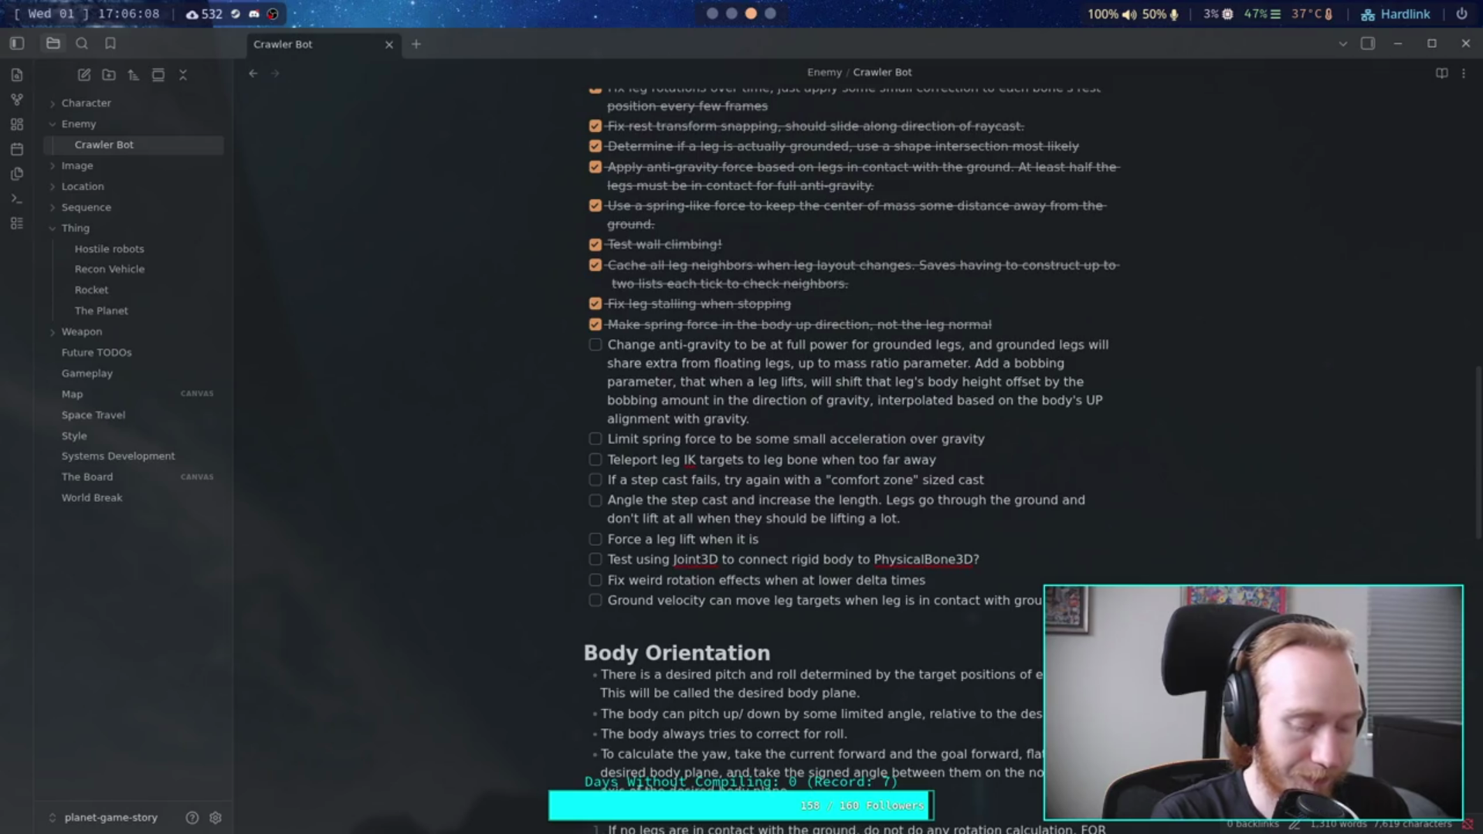
text(negativ)
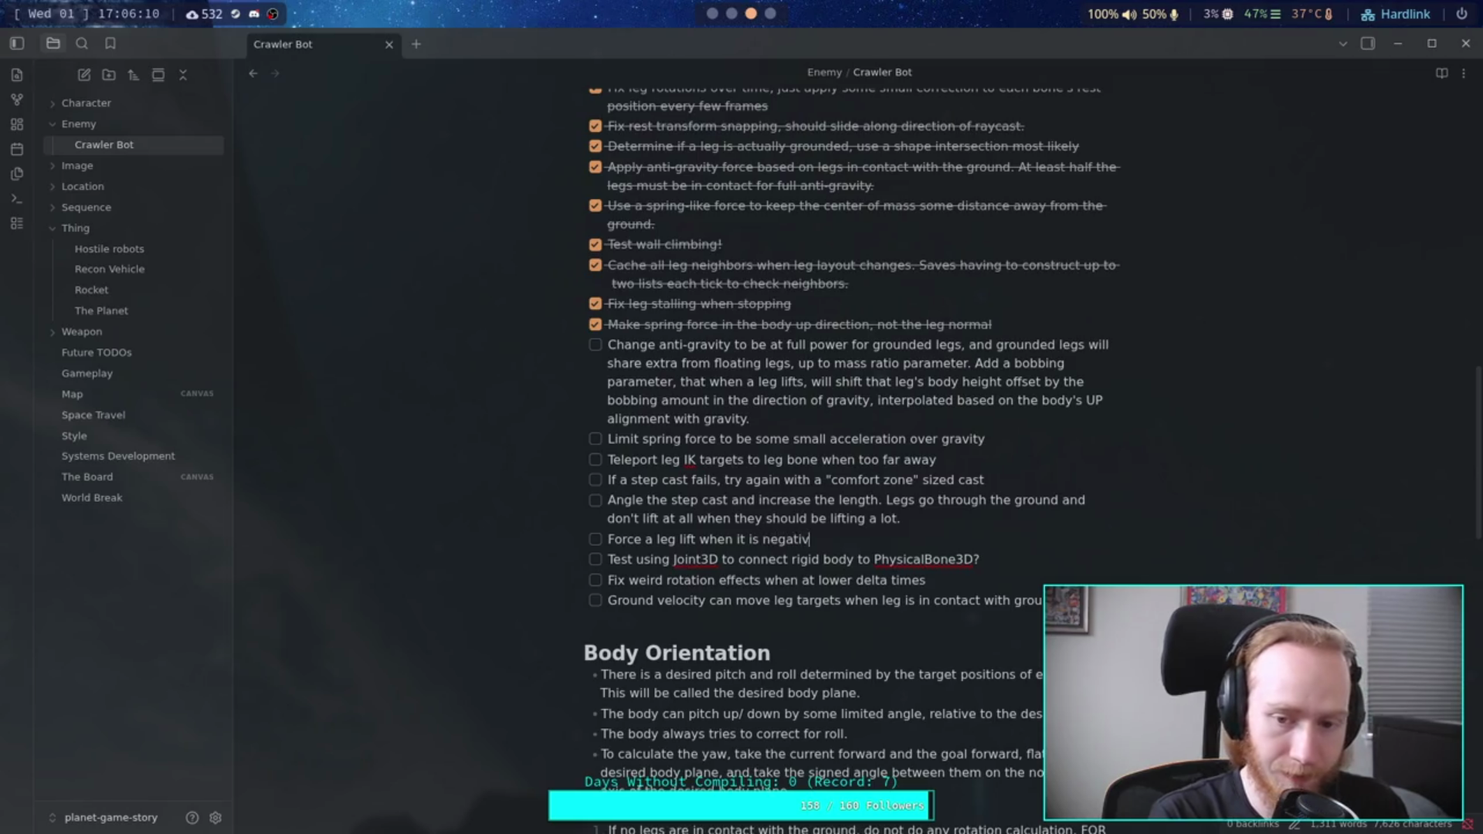
text(ely affet)
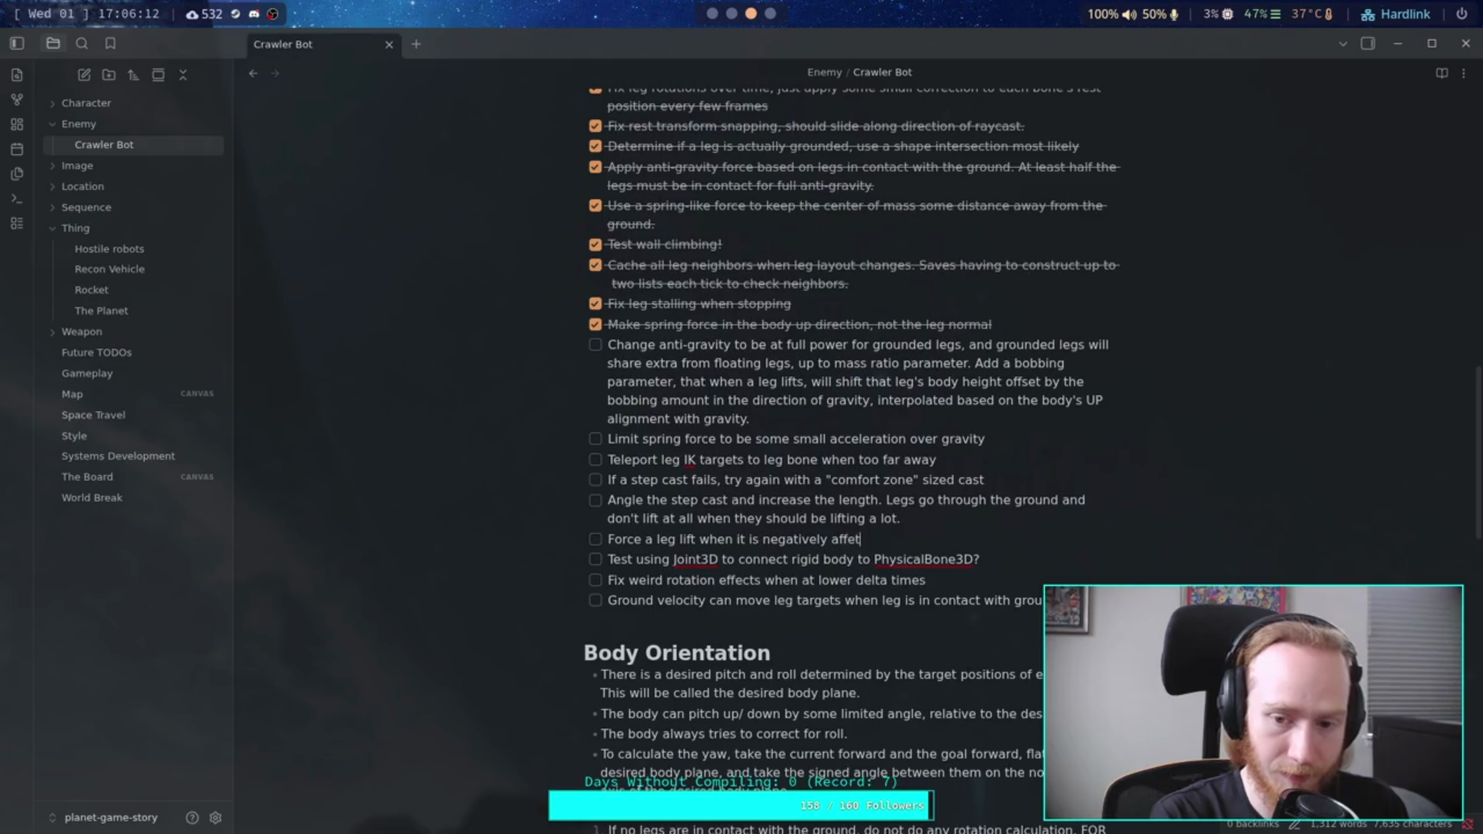
key(BackSpace)
text(cting the mo)
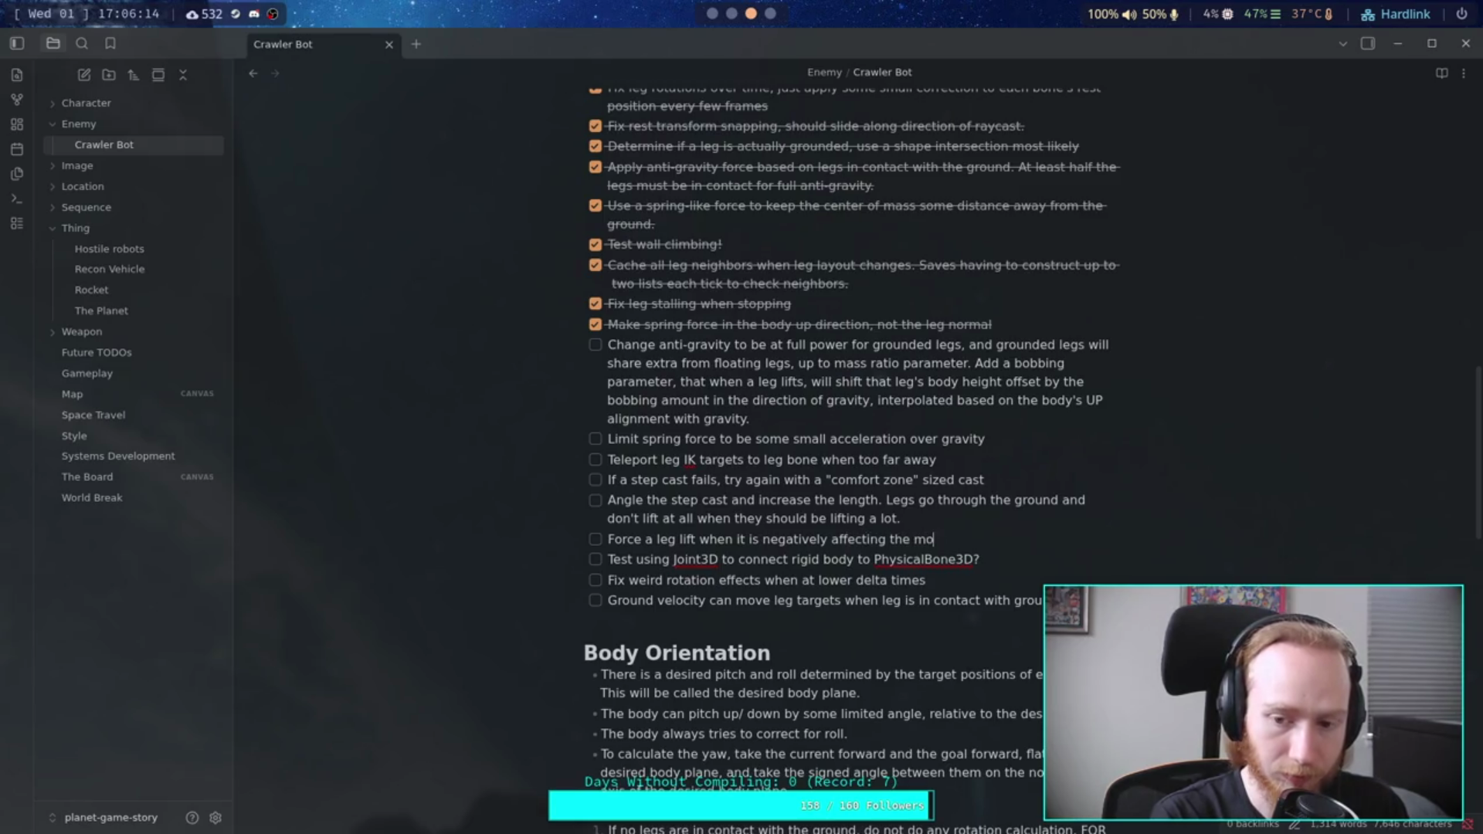
text(vement of the w)
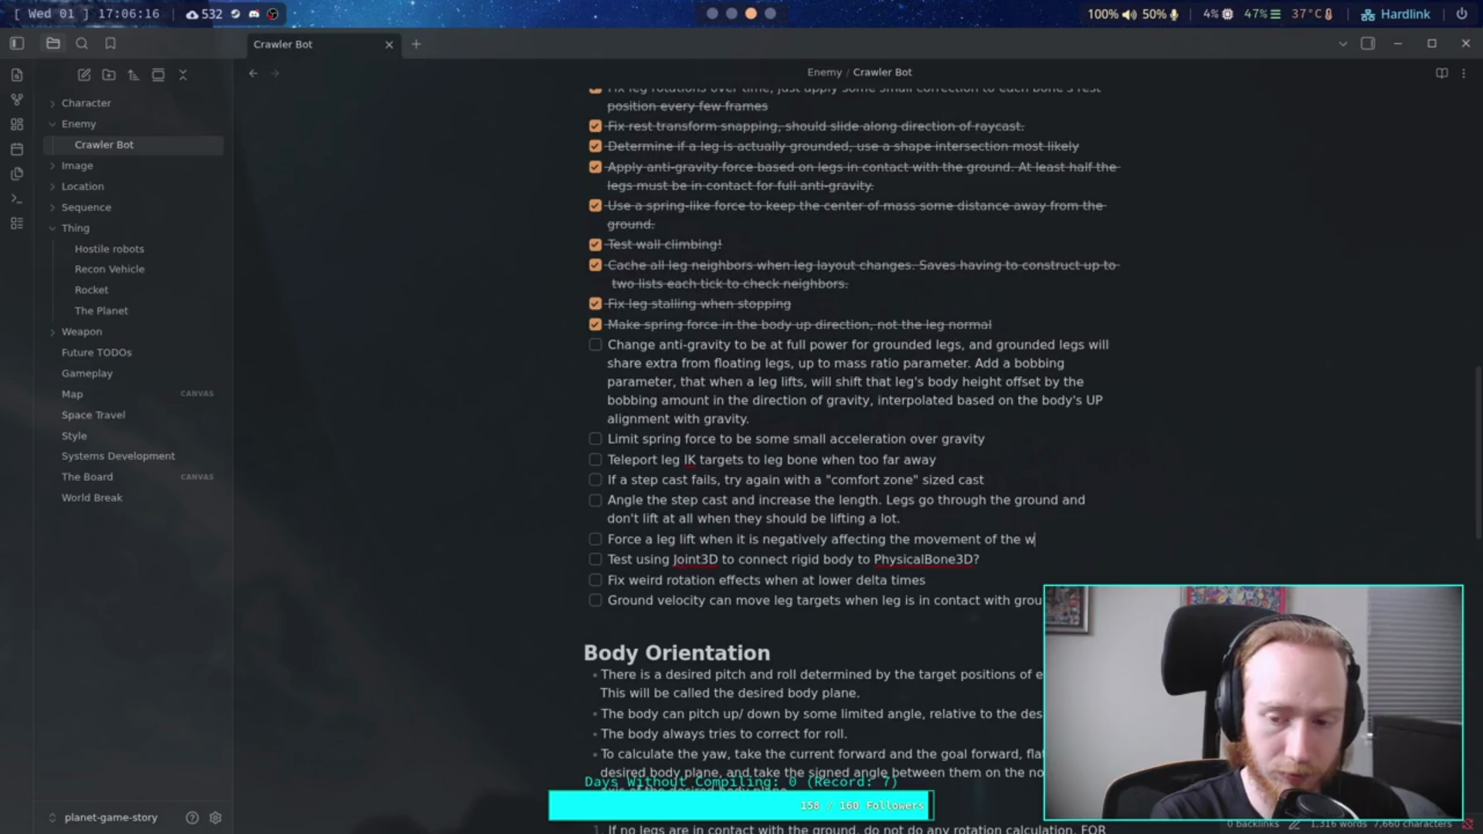
text(hole)
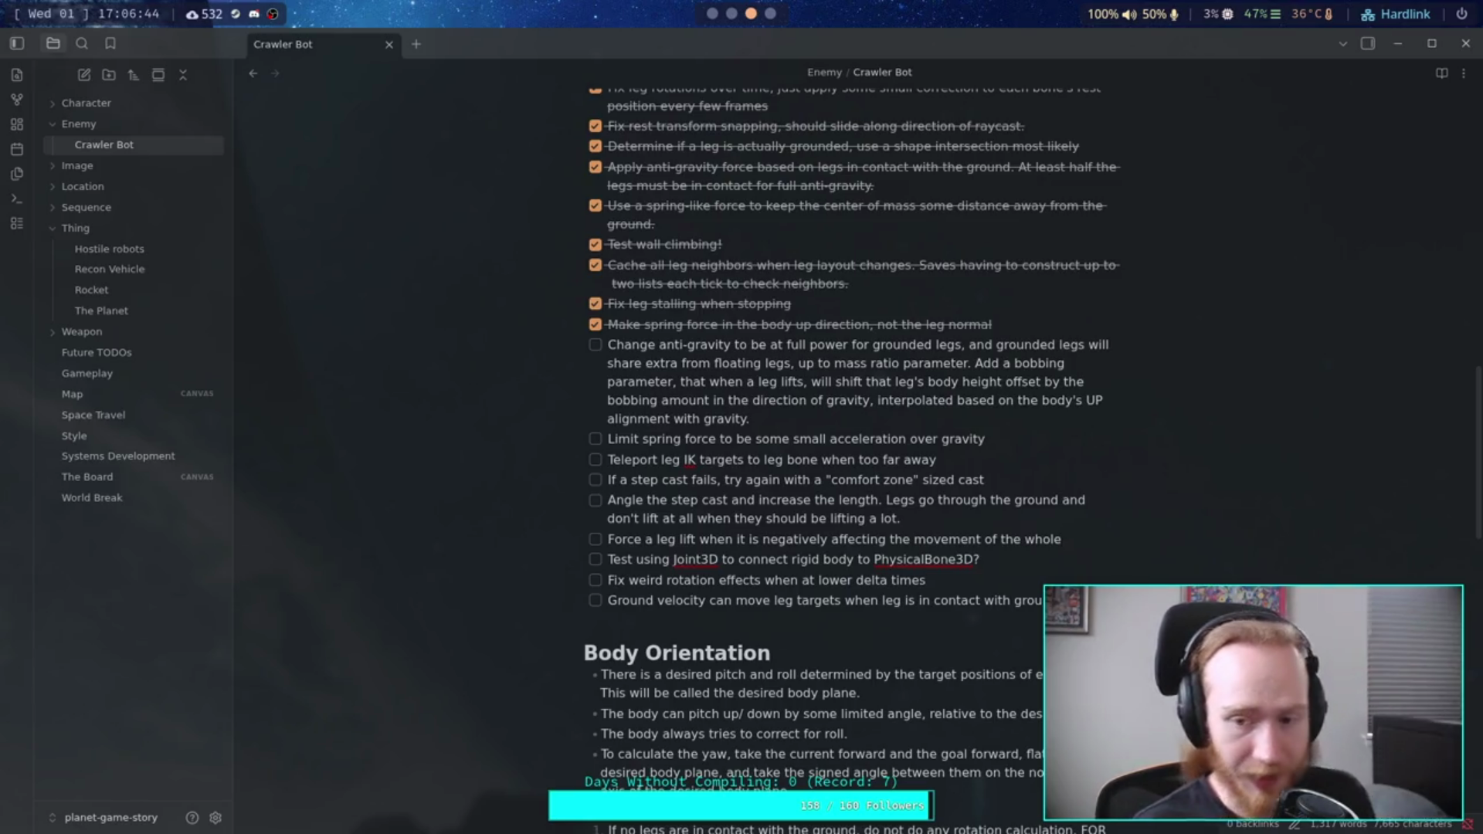
Step: Finish the task with ', figure out how to define that in code (good luck)', then close the note
text(, fig)
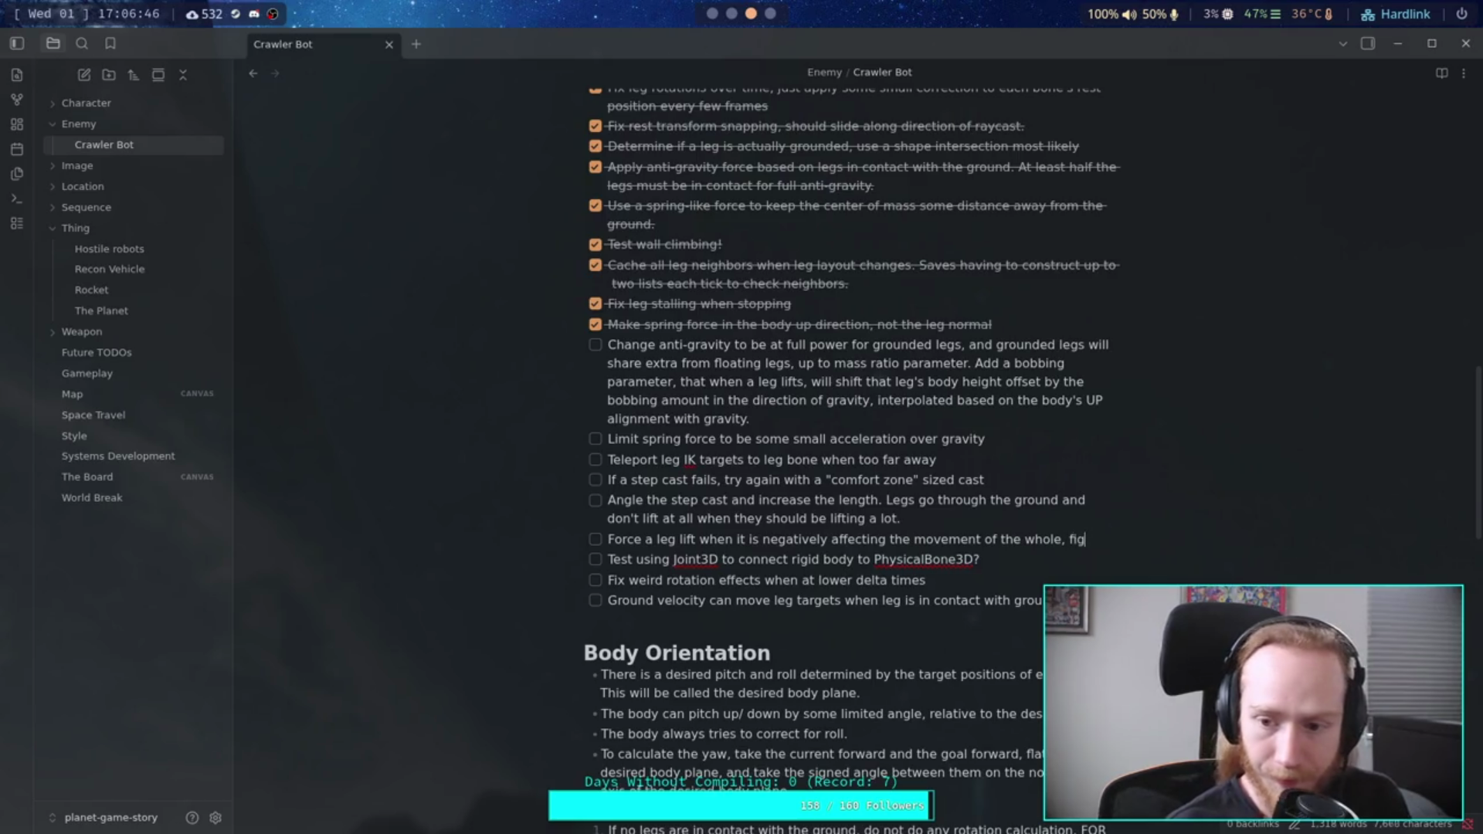
text(ure out whe)
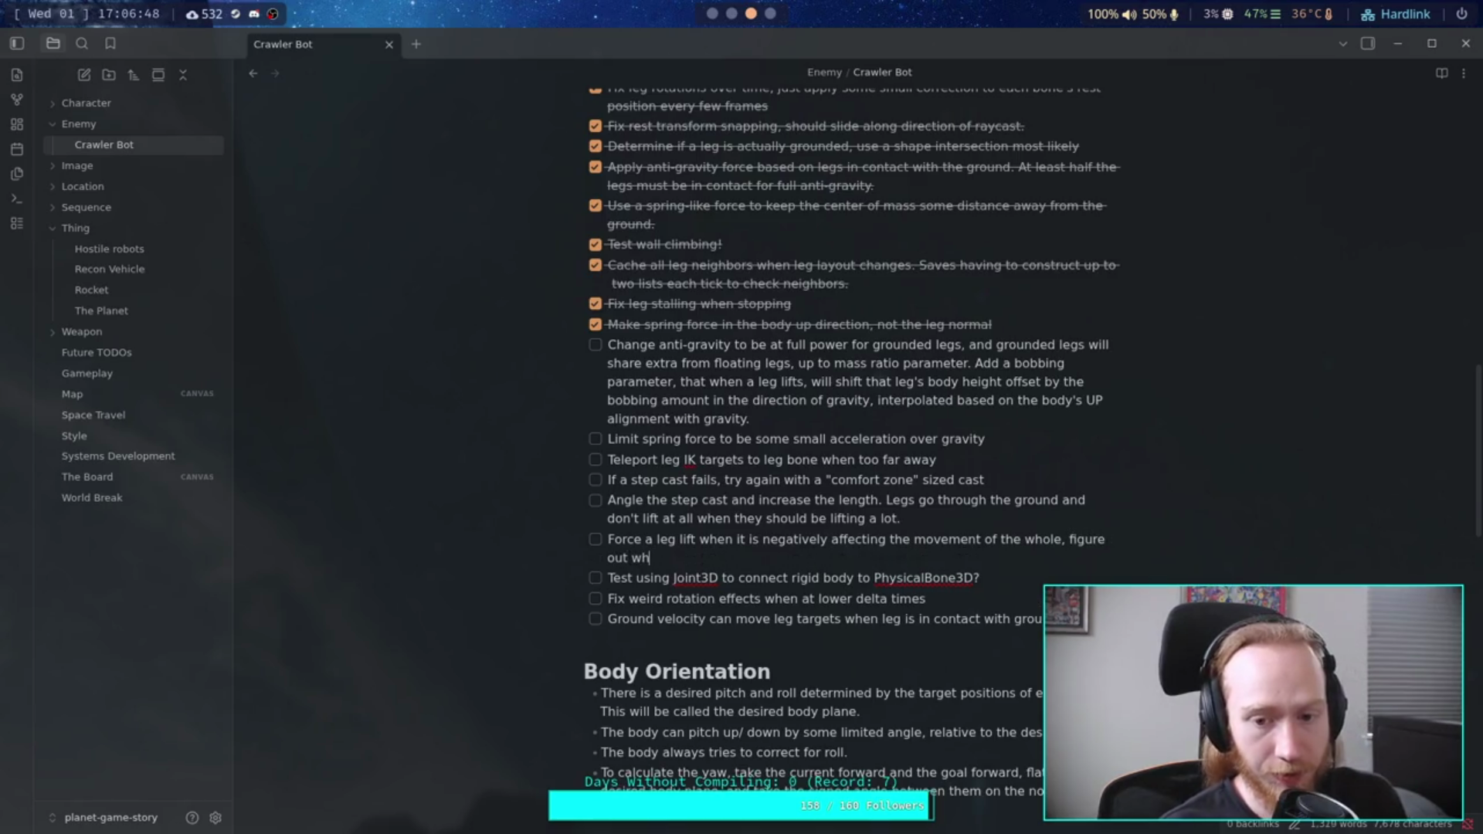
key(BackSpace)
key(BackSpace)
key(BackSpace)
text(how t)
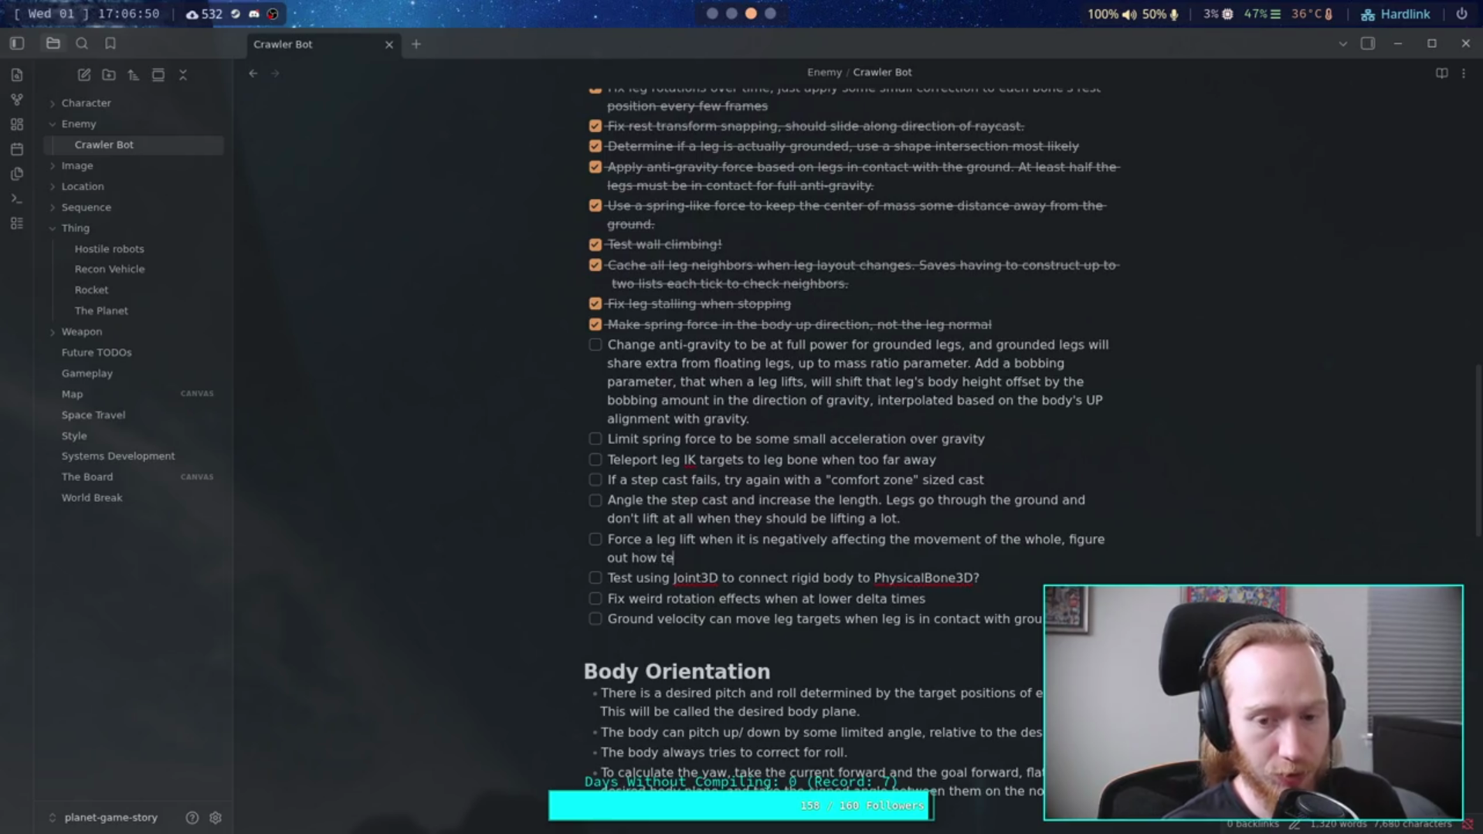
text(o define th)
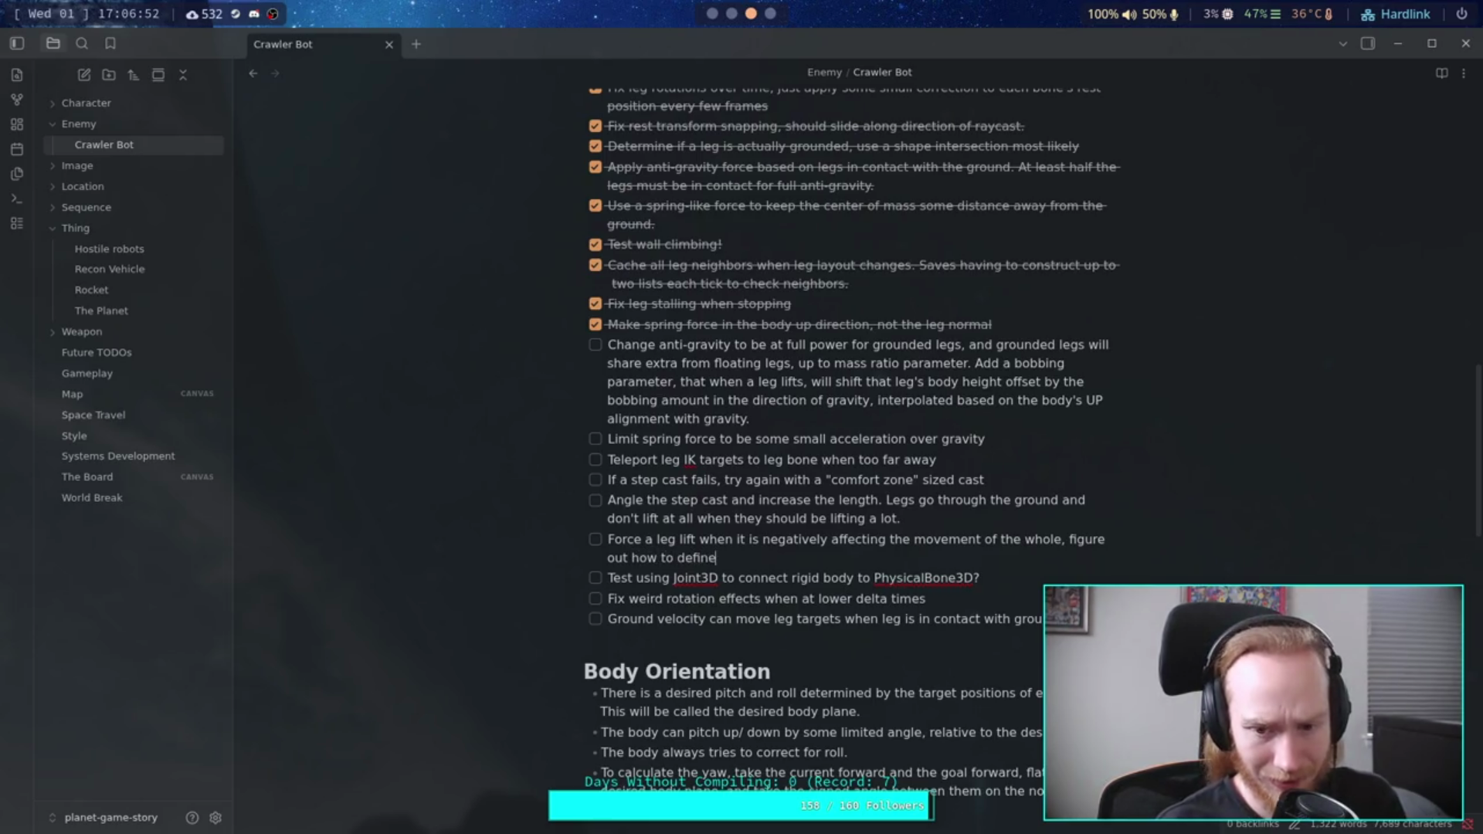
text(at in code!)
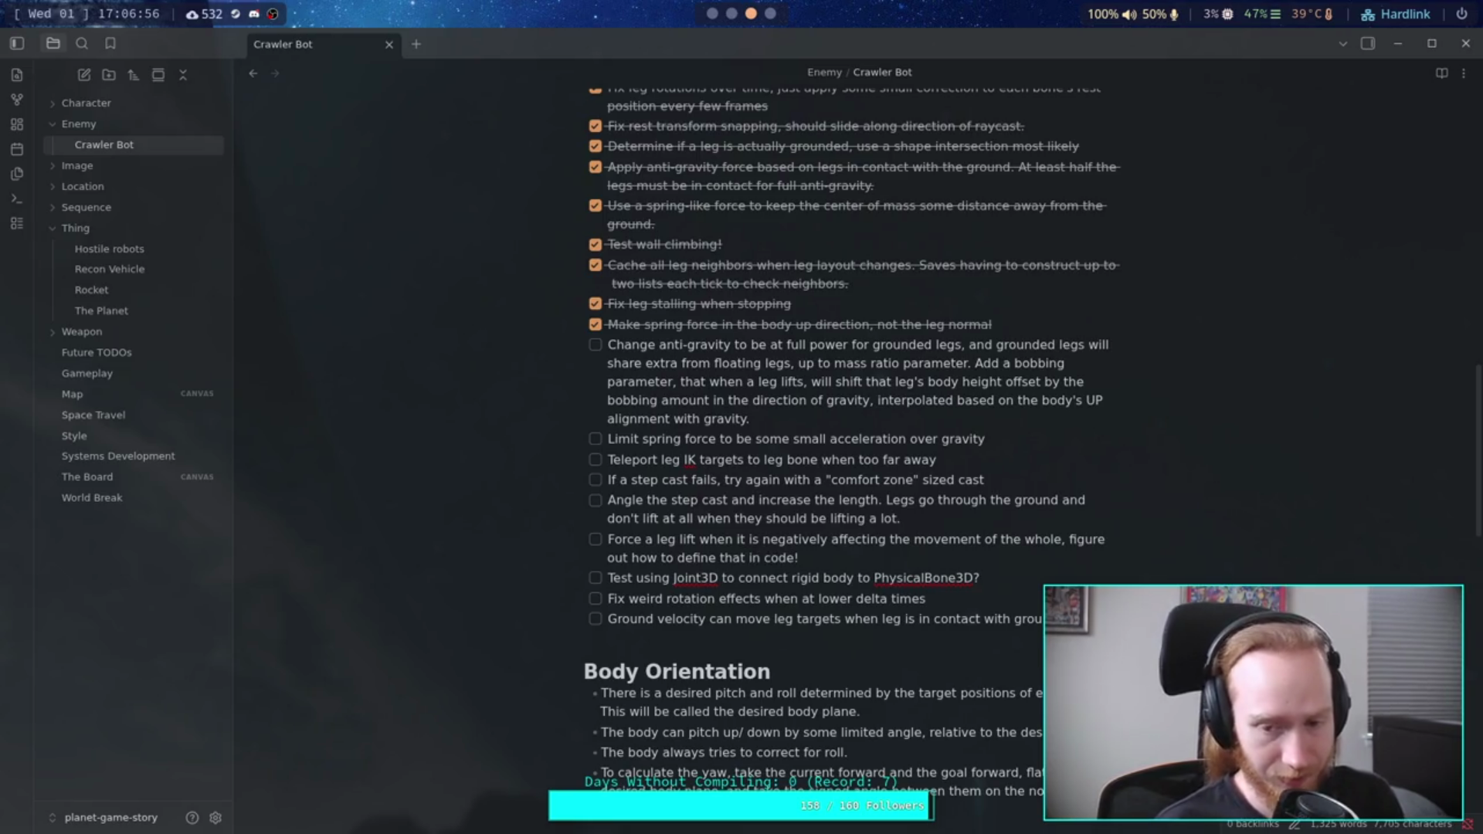
key(BackSpace)
text((good )
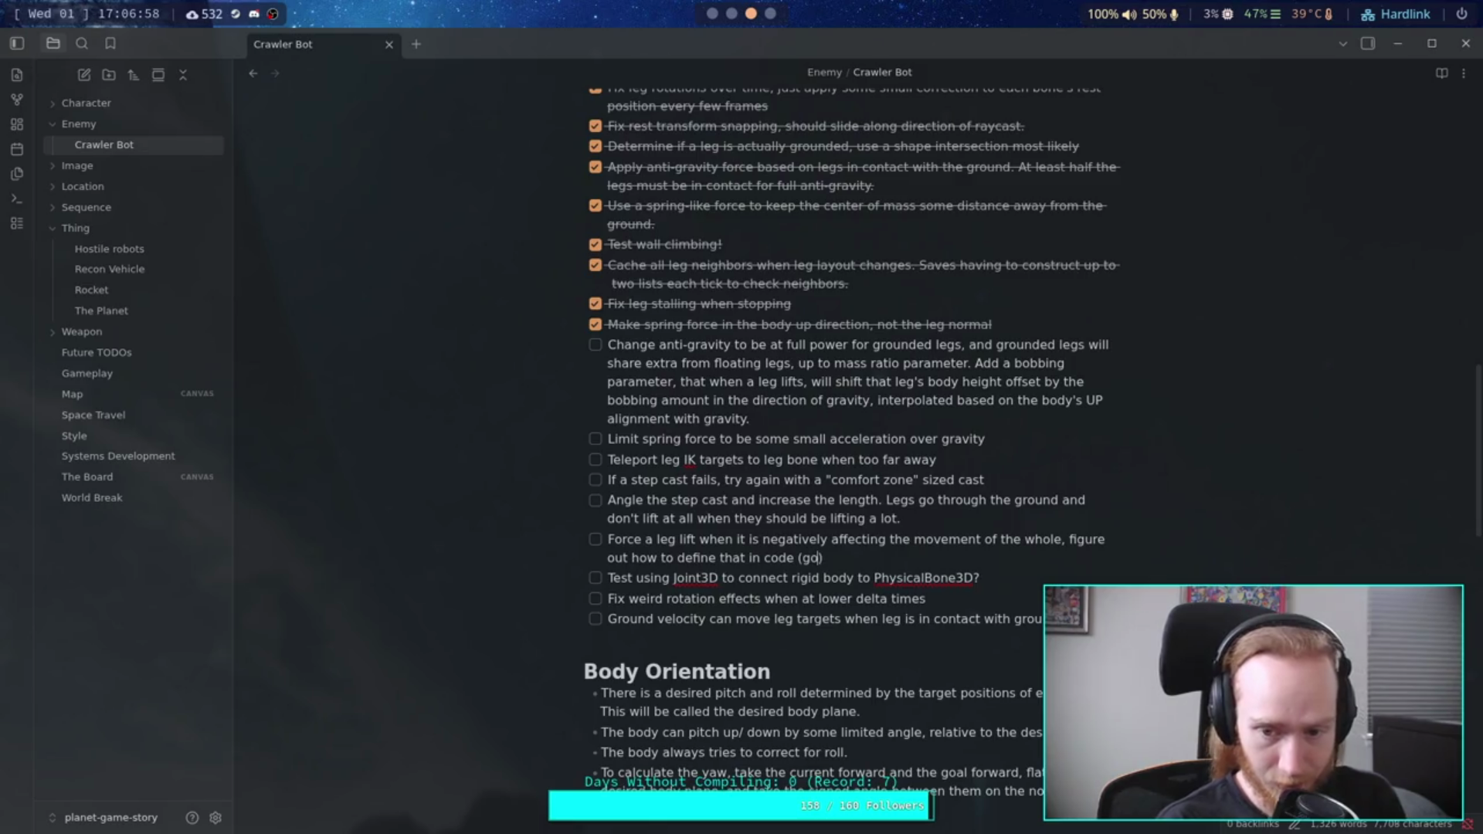
text(luck)
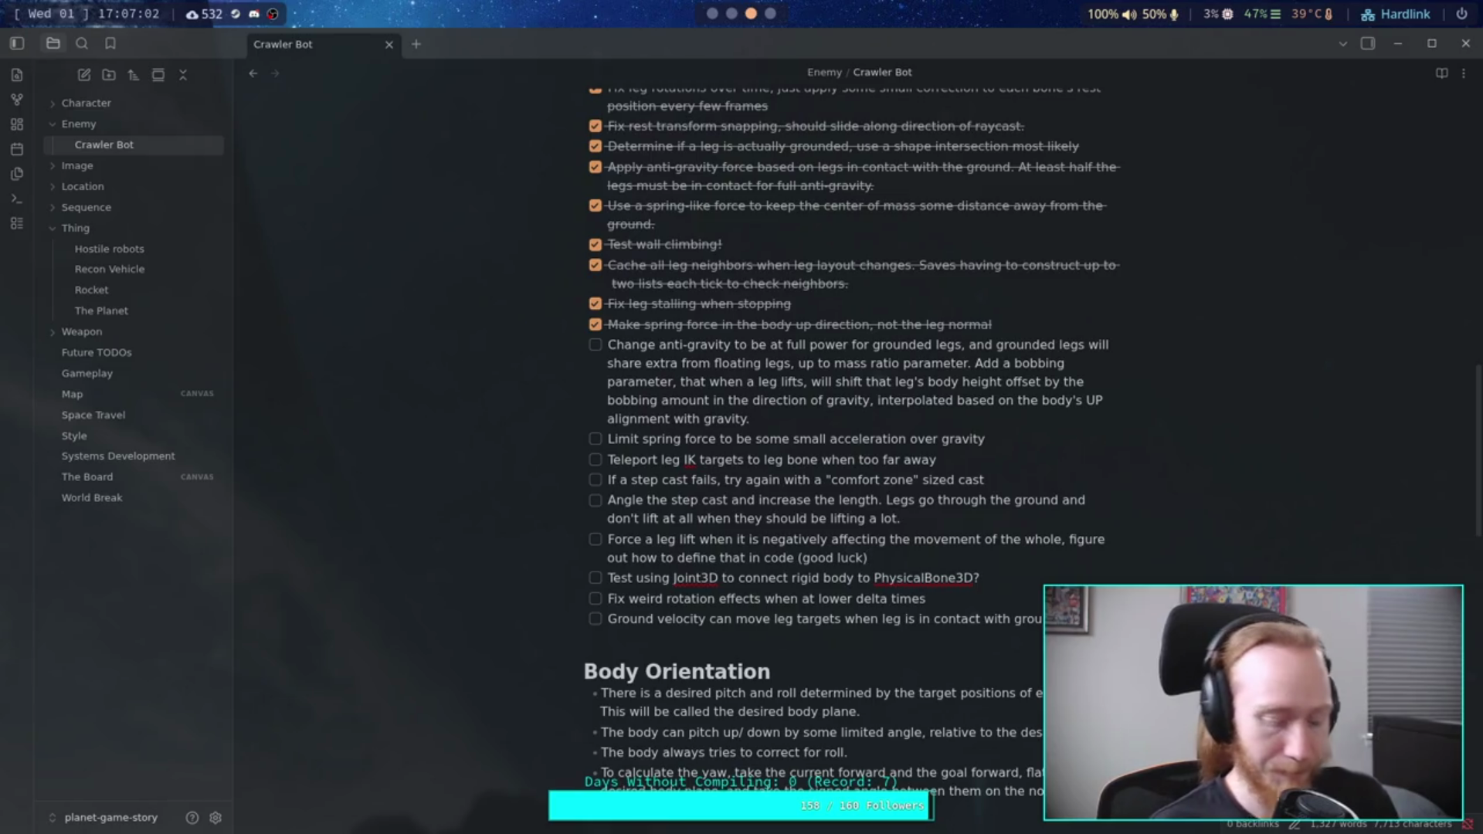
key(ctrl+w)
key(ctrl+n)
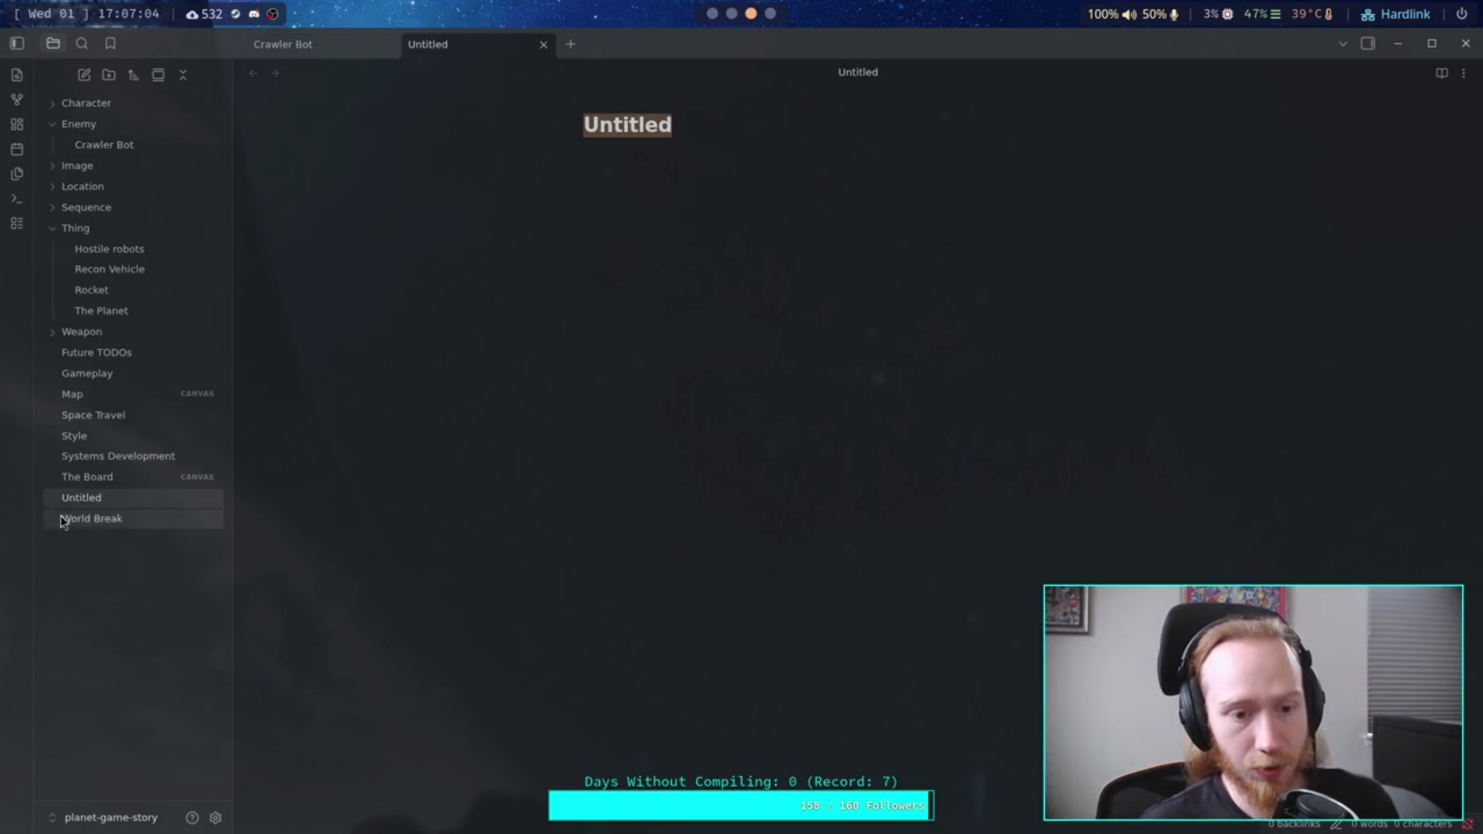
Step: Delete the empty Untitled note from the file explorer
right_click(106, 499)
click(152, 788)
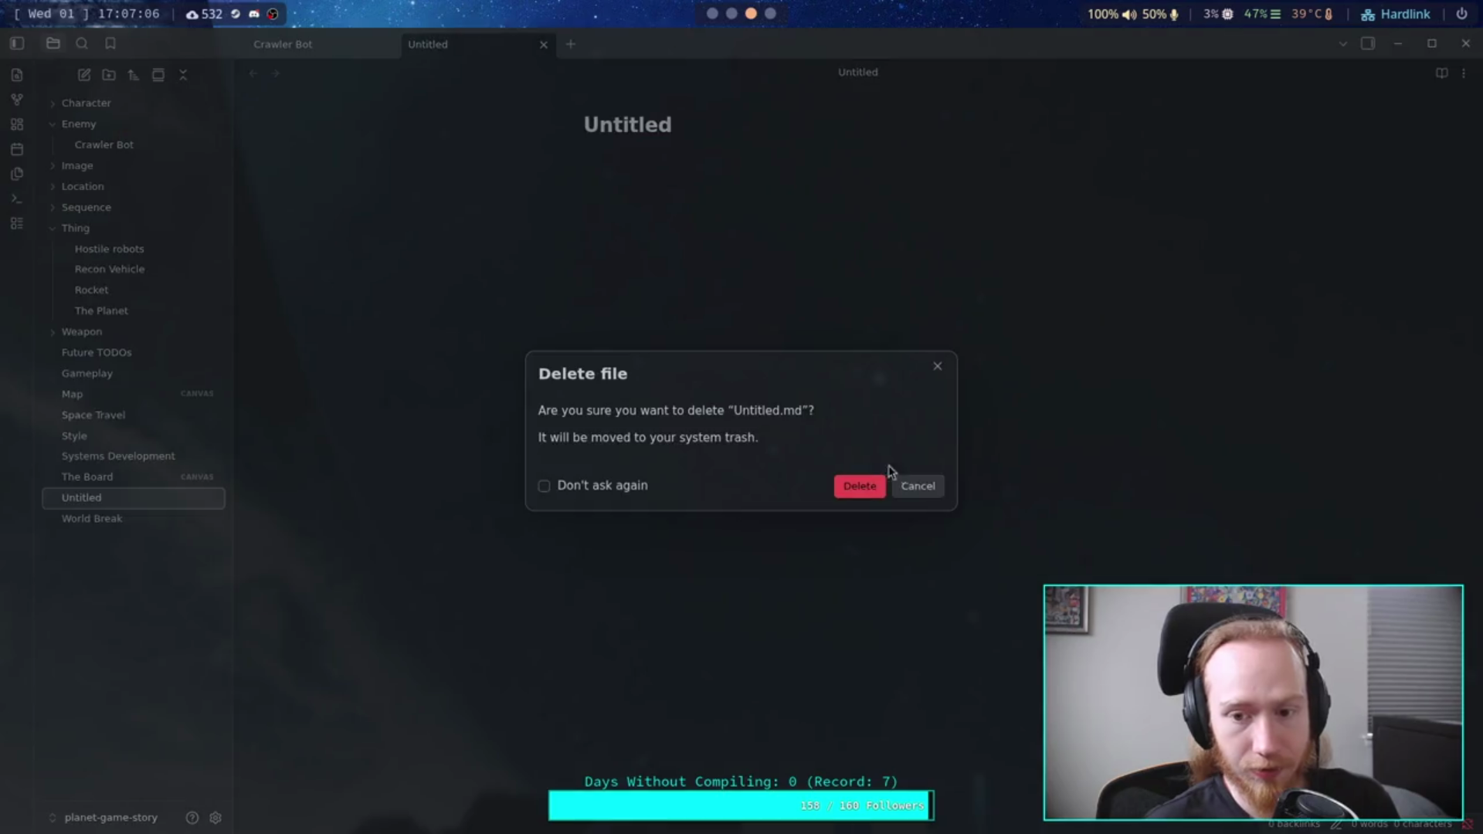
key(Return)
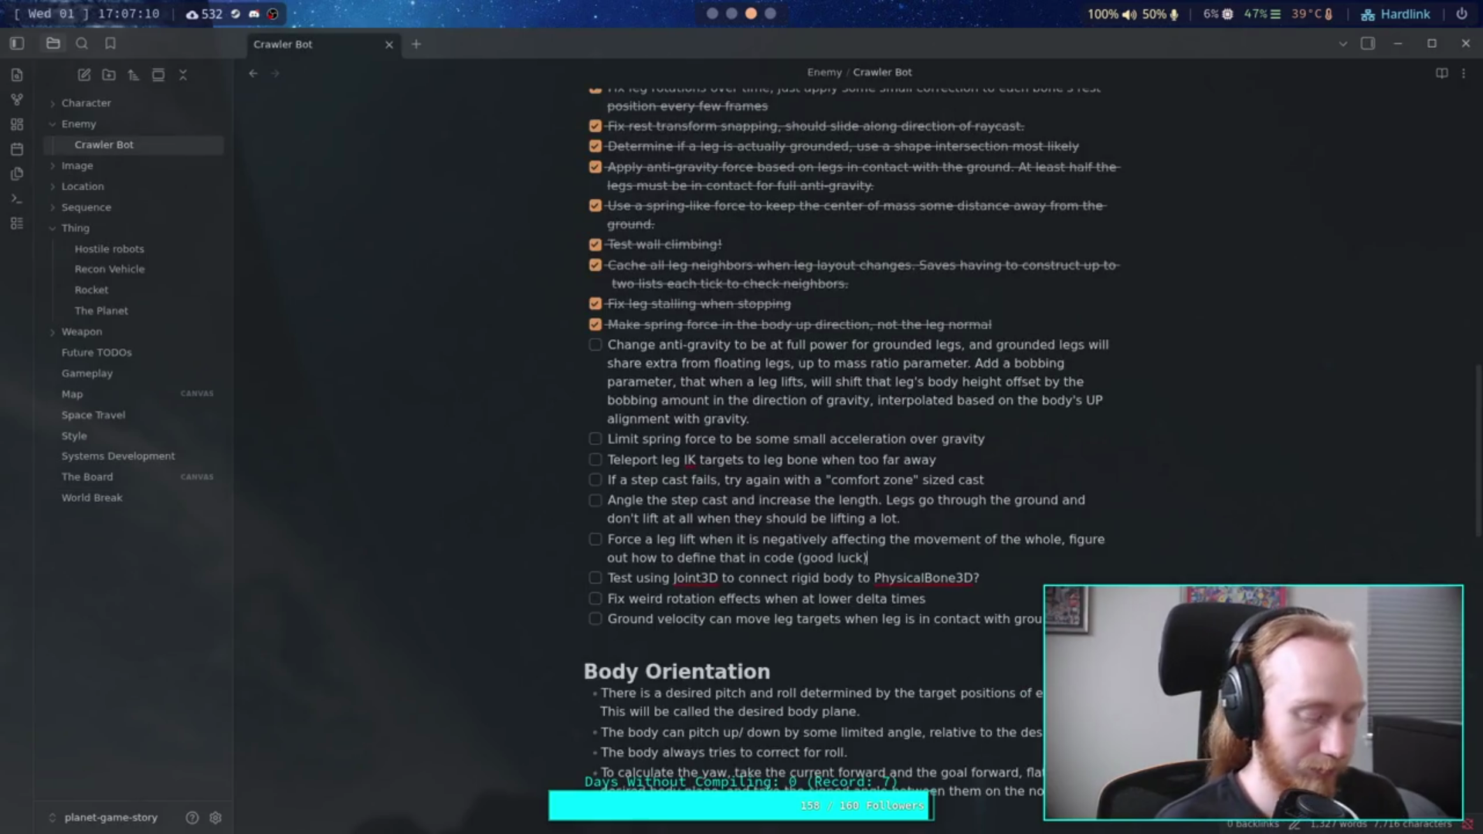
Step: Run git status in the terminal, showing Crawler Bot.md modified but unstaged
key(super+2)
text(git status)
key(Return)
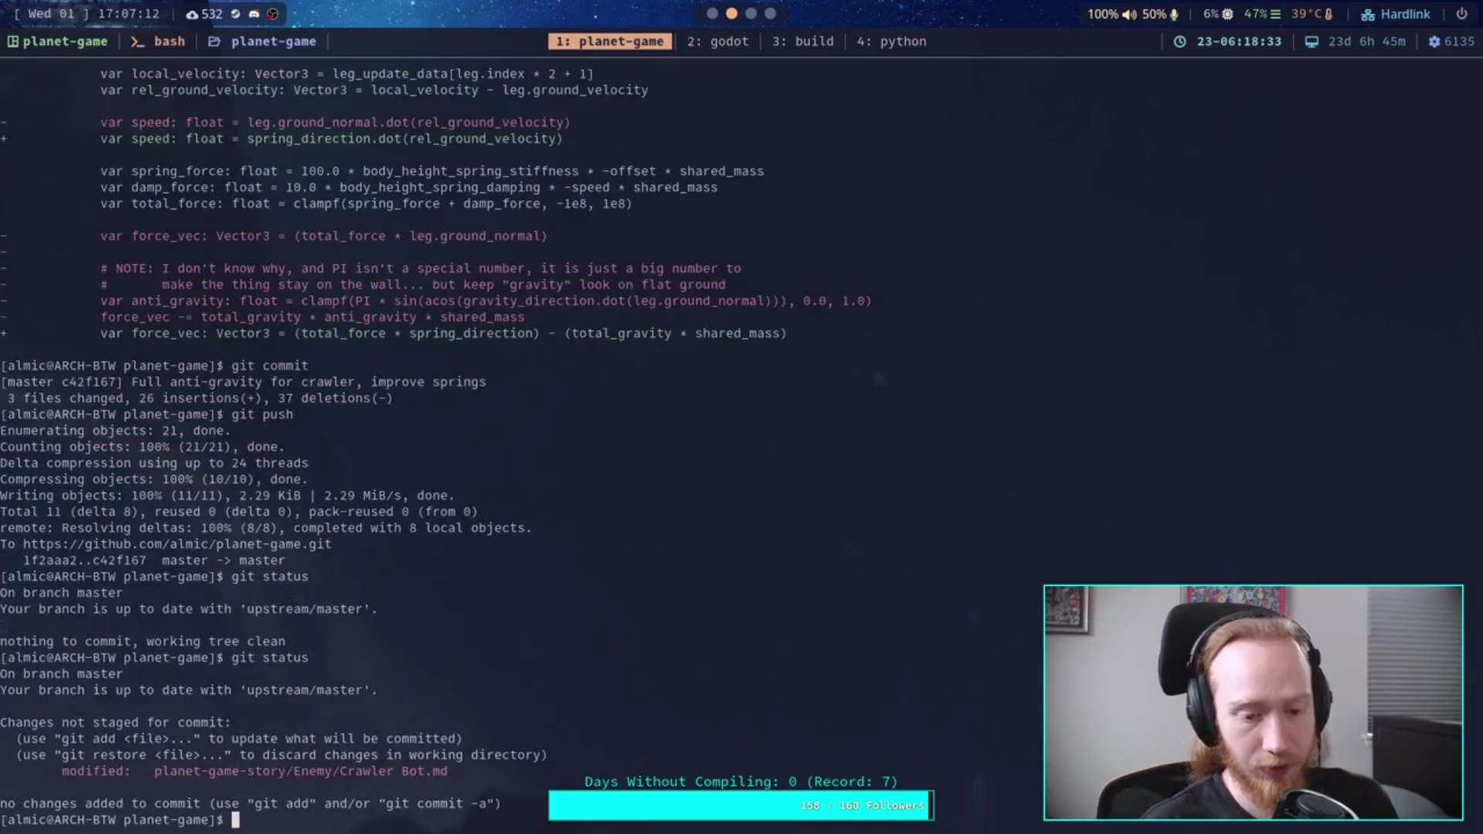
Step: Stage the modified Crawler Bot.md with git add . in the terminal
key(Up)
key(ctrl+w)
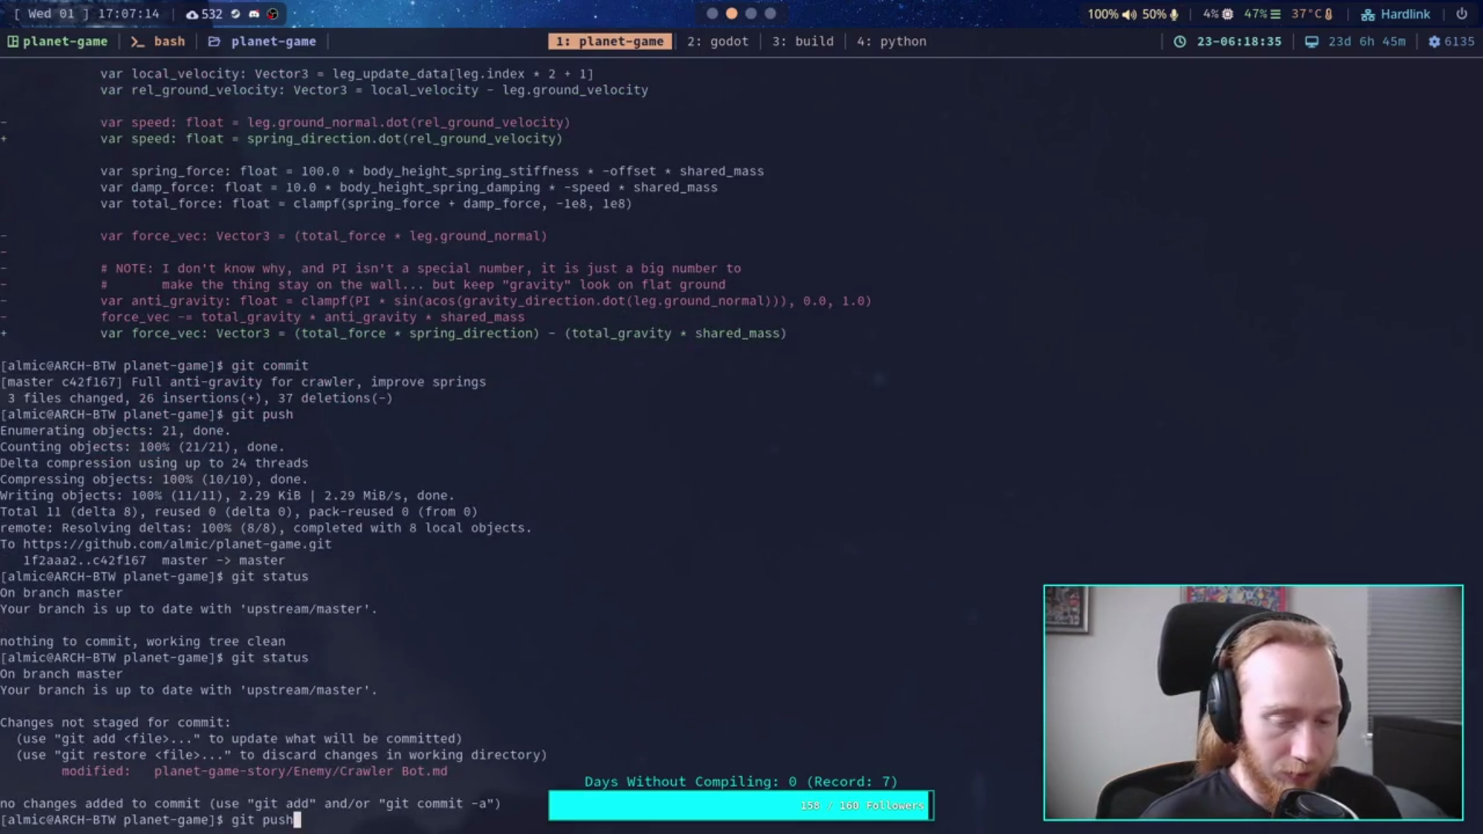
text(add .)
key(Return)
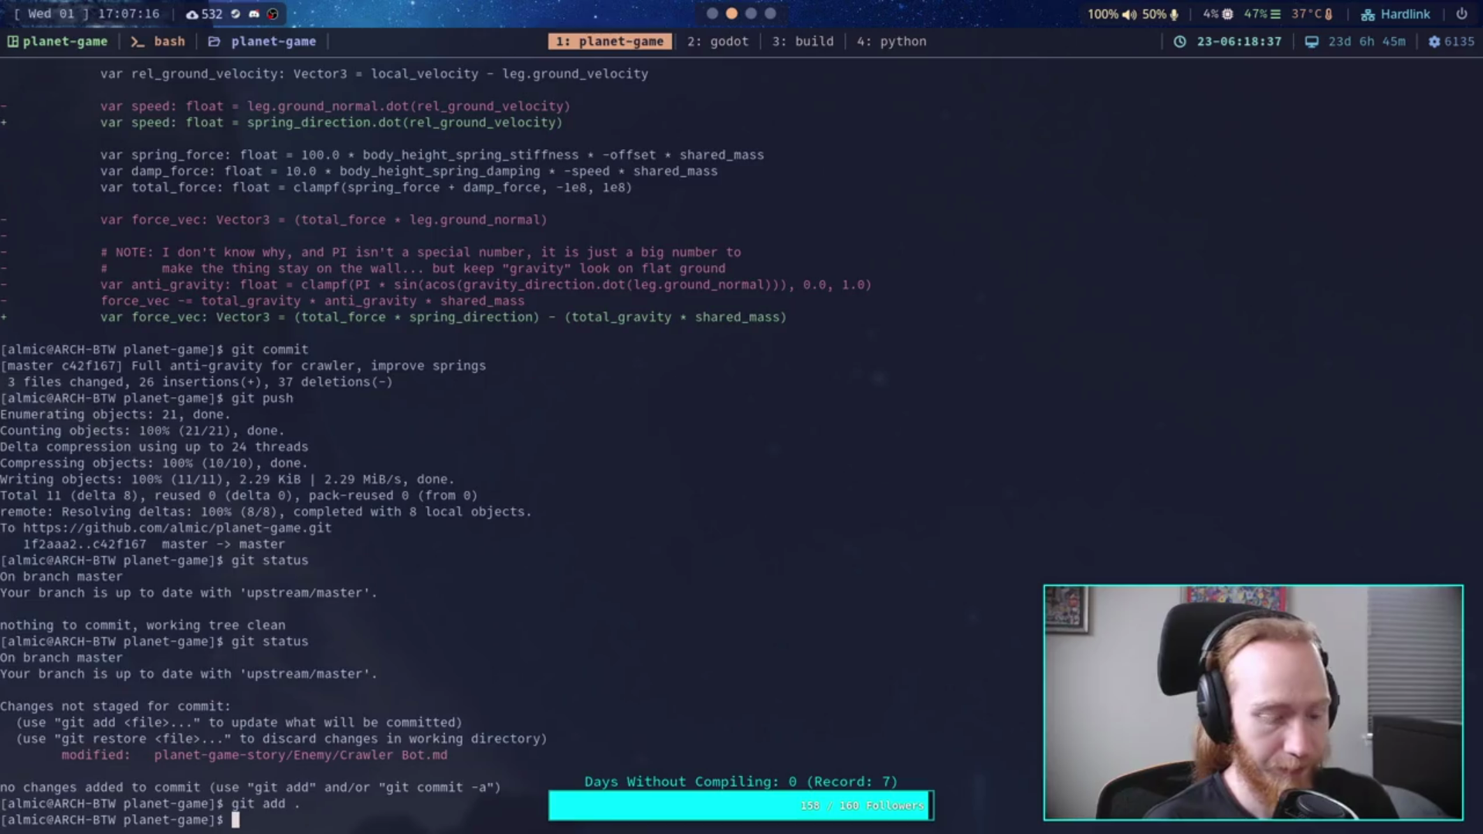
key(super+2)
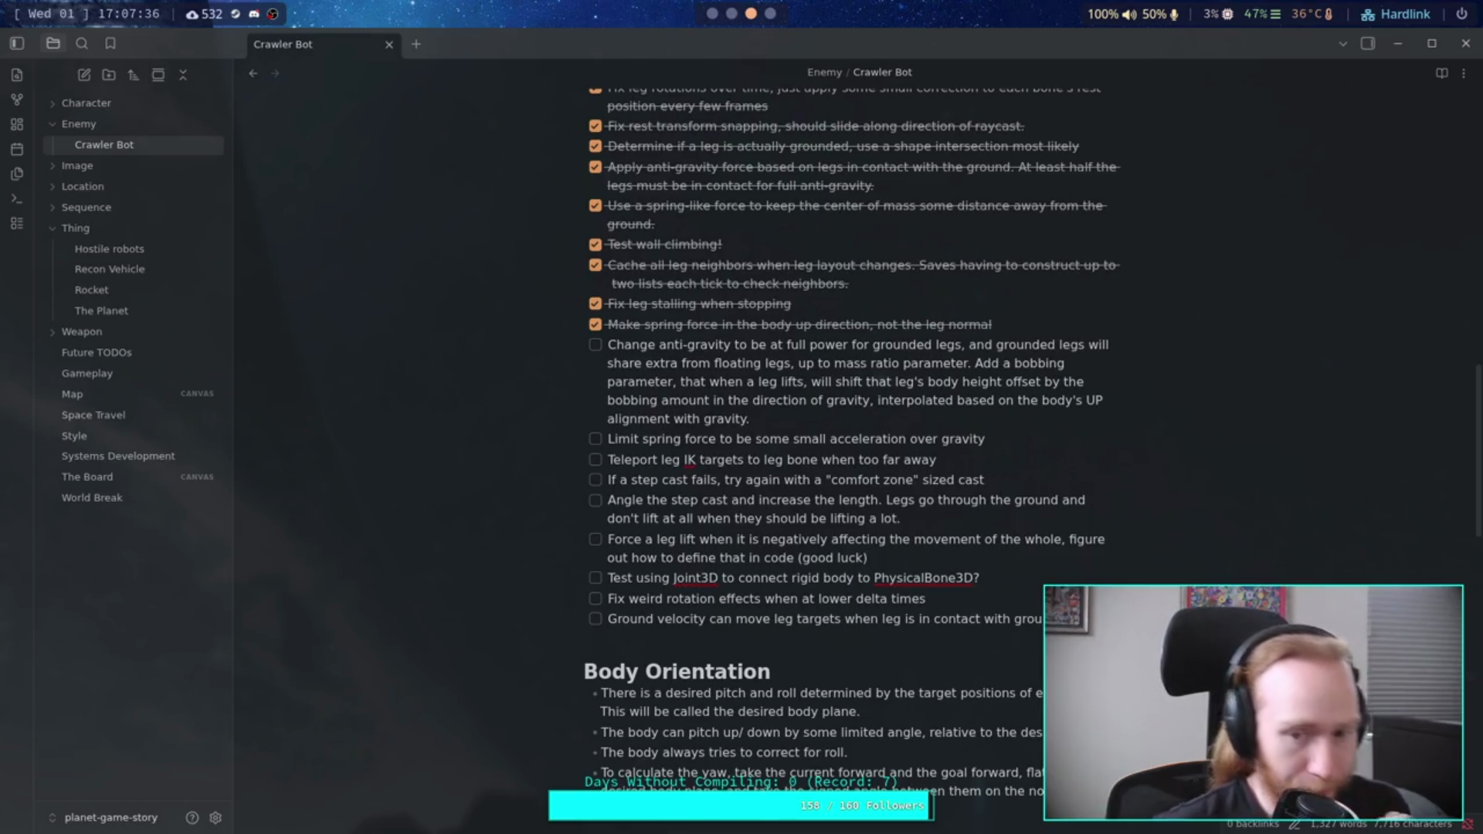
drag(985, 479, 623, 480)
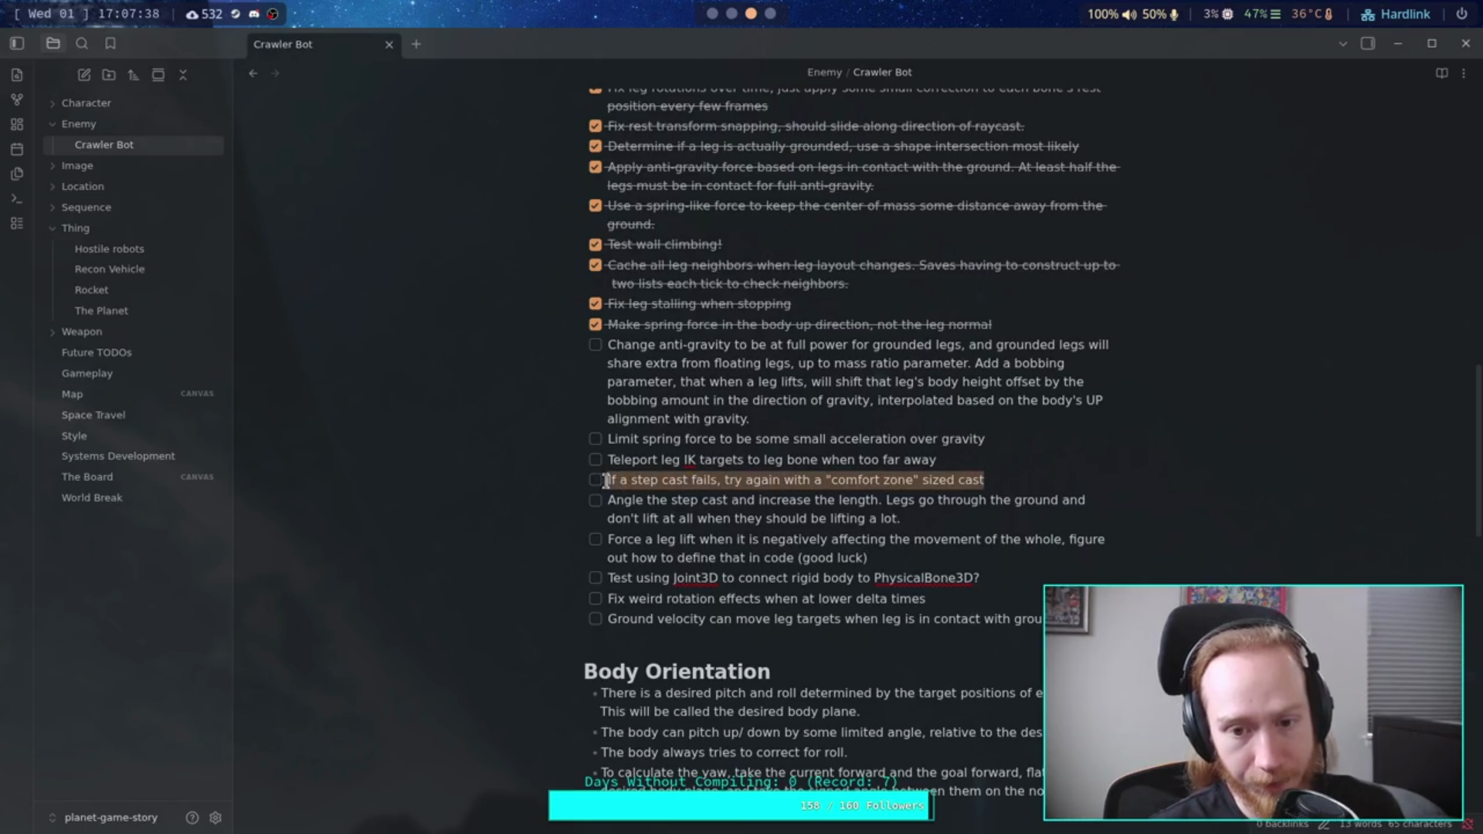
drag(904, 550, 608, 541)
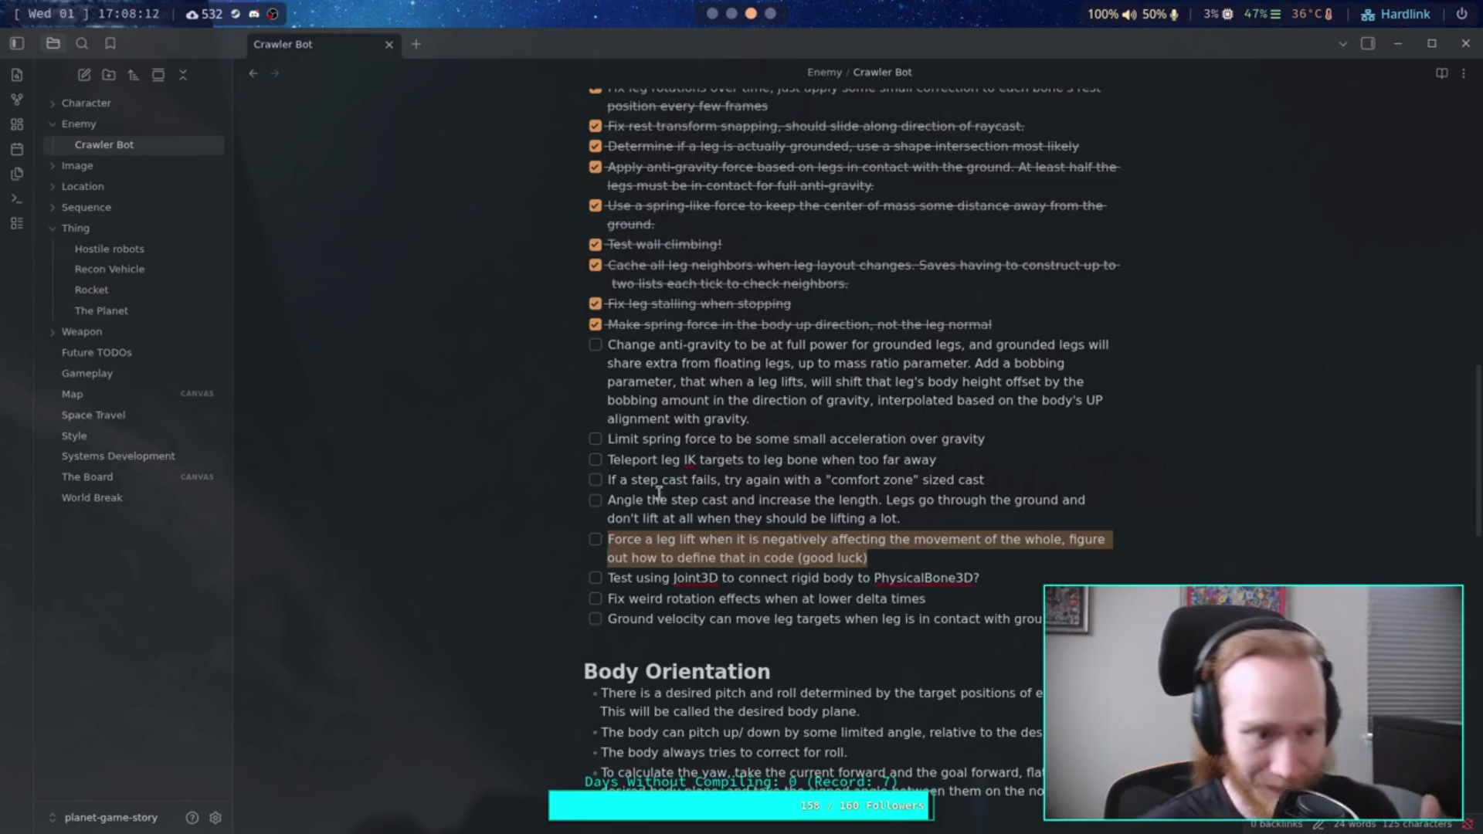
click(904, 562)
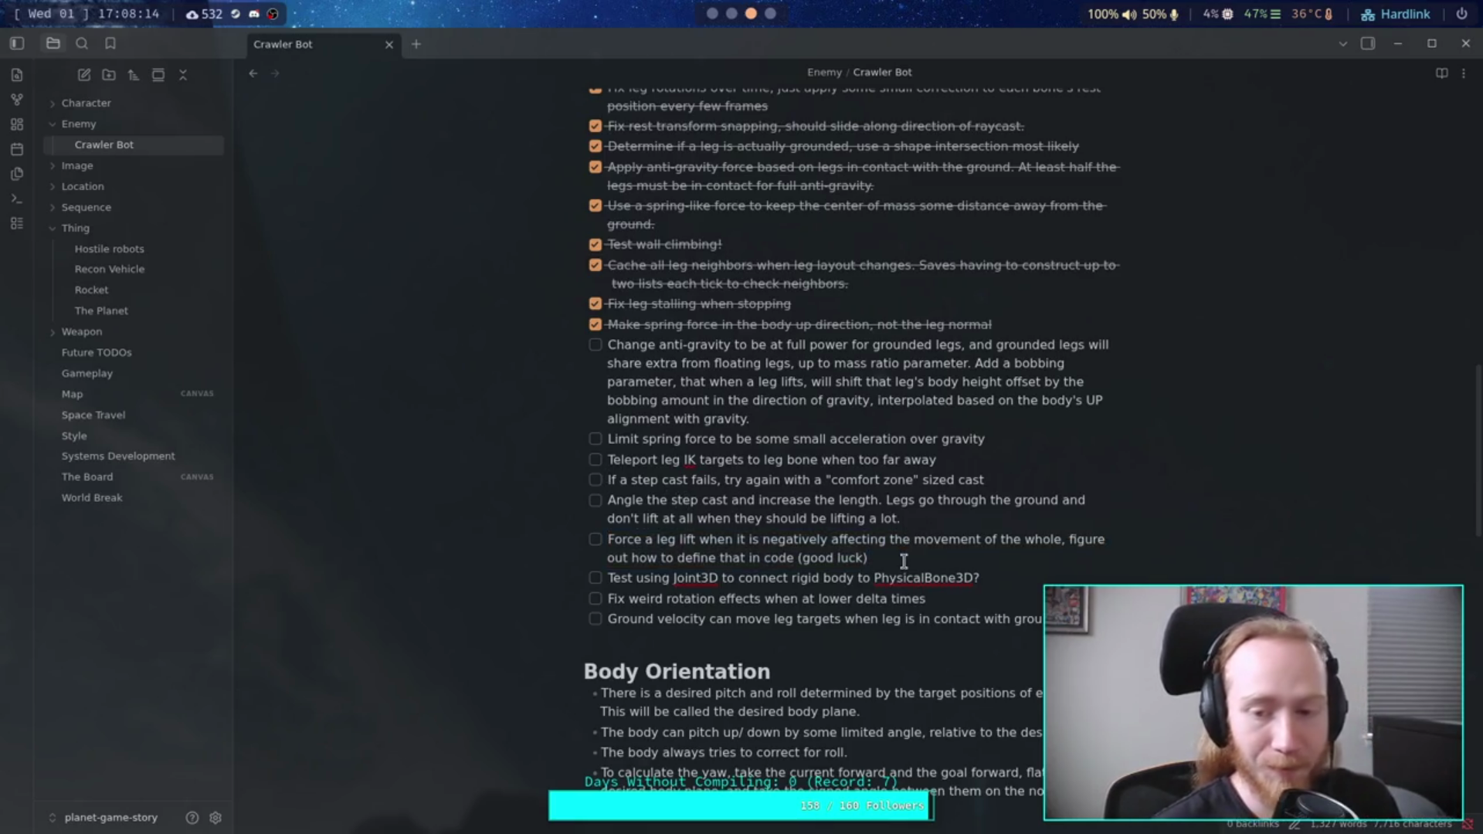